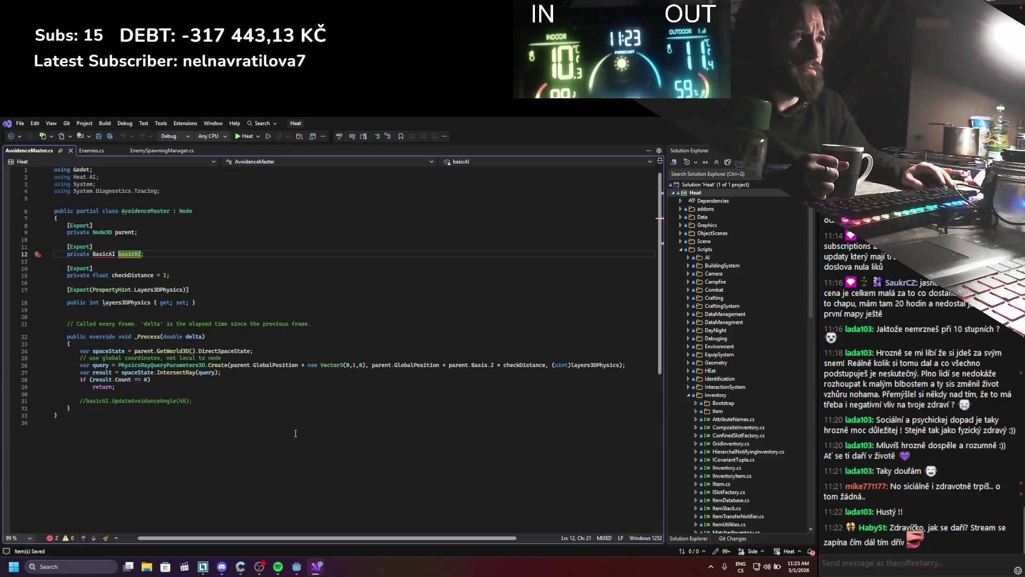
Step: Close AvoidenceMaster.cs in Visual Studio, delete it from Godot's FileSystem, and open DeathComponentAI.cs
{"action": "left_click", "coordinate": [70, 150]}
{"action": "key", "text": "alt+Tab"}
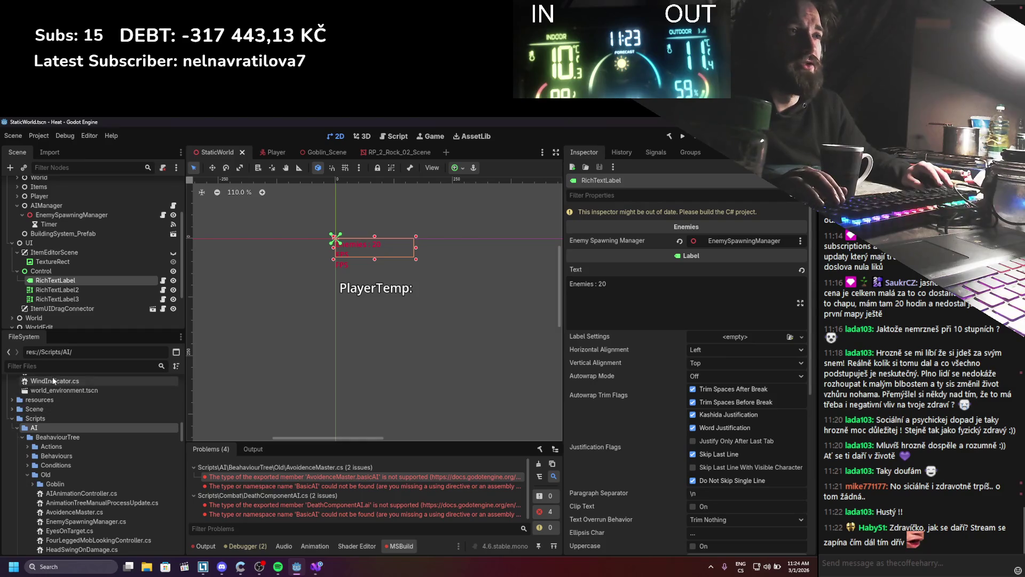
{"action": "type", "text": "avoid"}
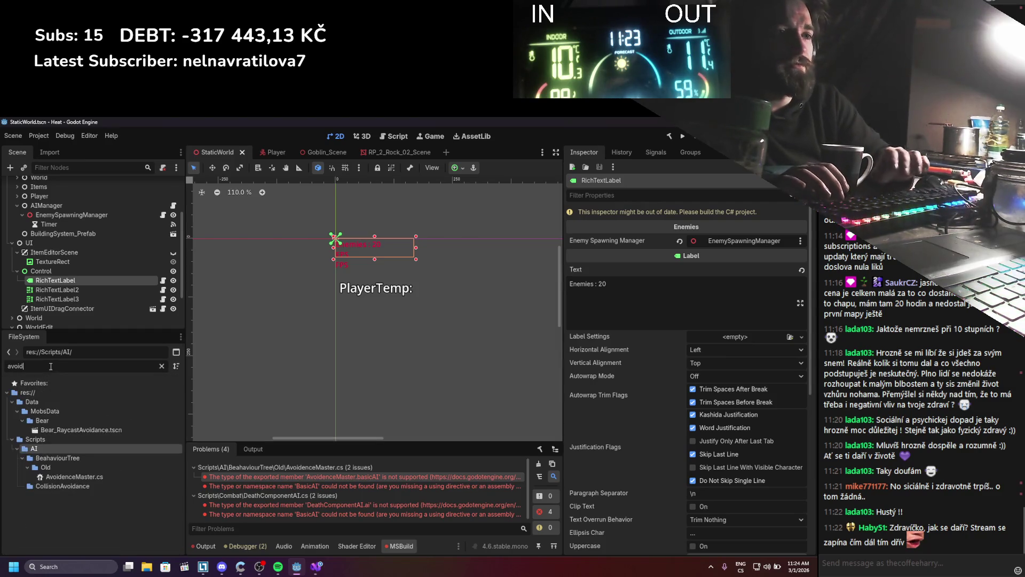
{"action": "left_click", "coordinate": [65, 475]}
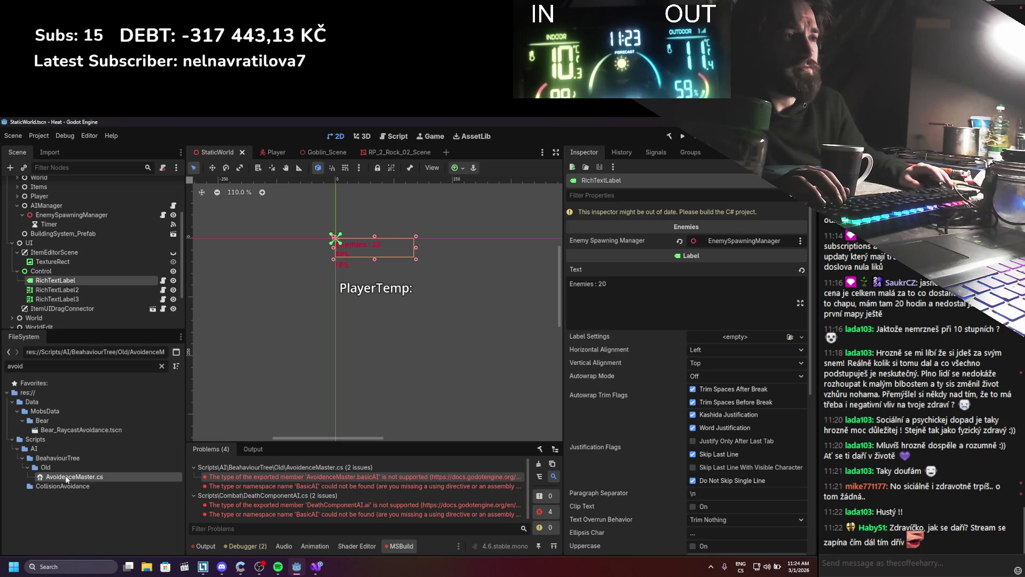
{"action": "right_click", "coordinate": [66, 478]}
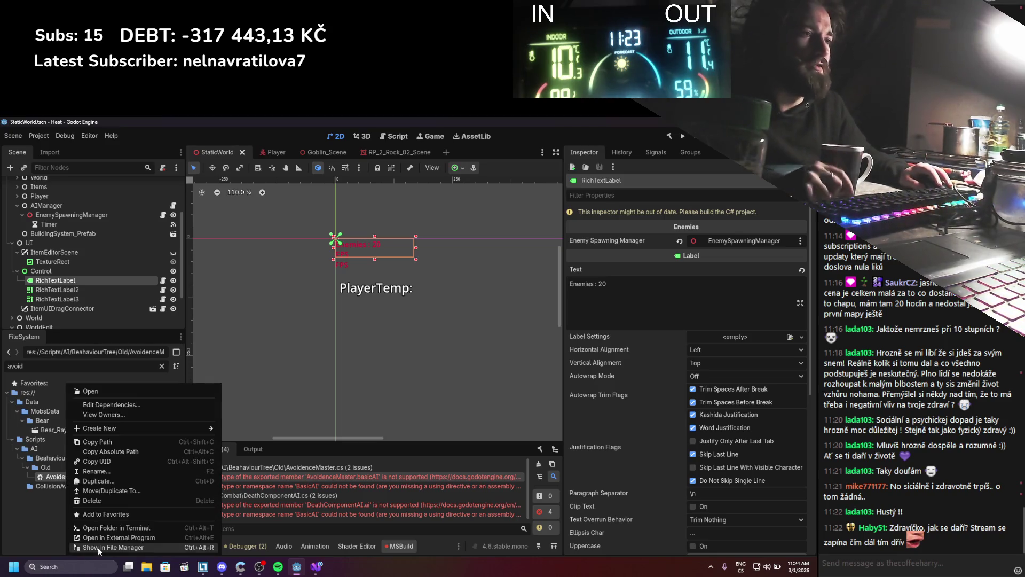
{"action": "left_click", "coordinate": [107, 504]}
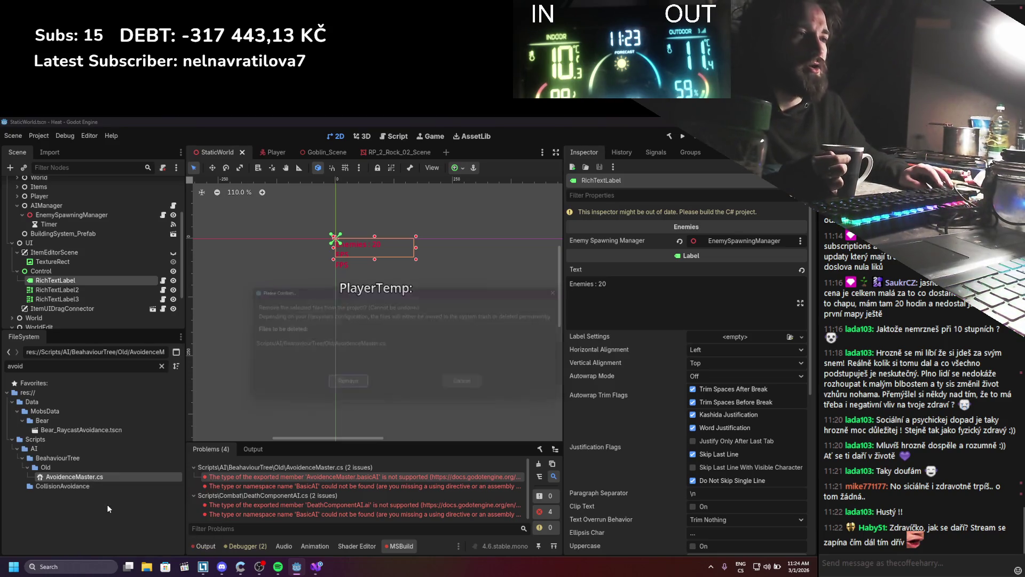
{"action": "left_click", "coordinate": [352, 388]}
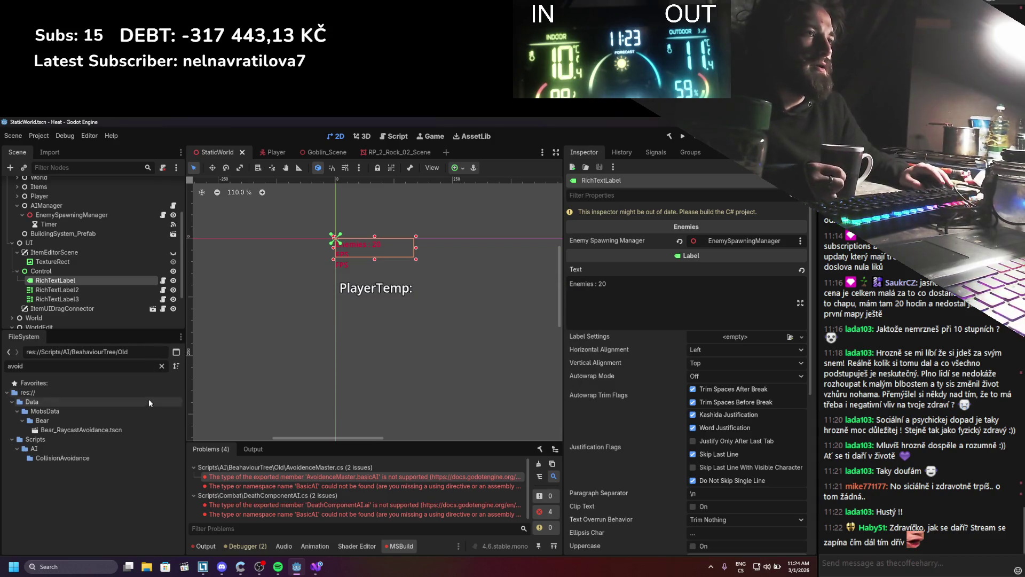
{"action": "double_click", "coordinate": [352, 501]}
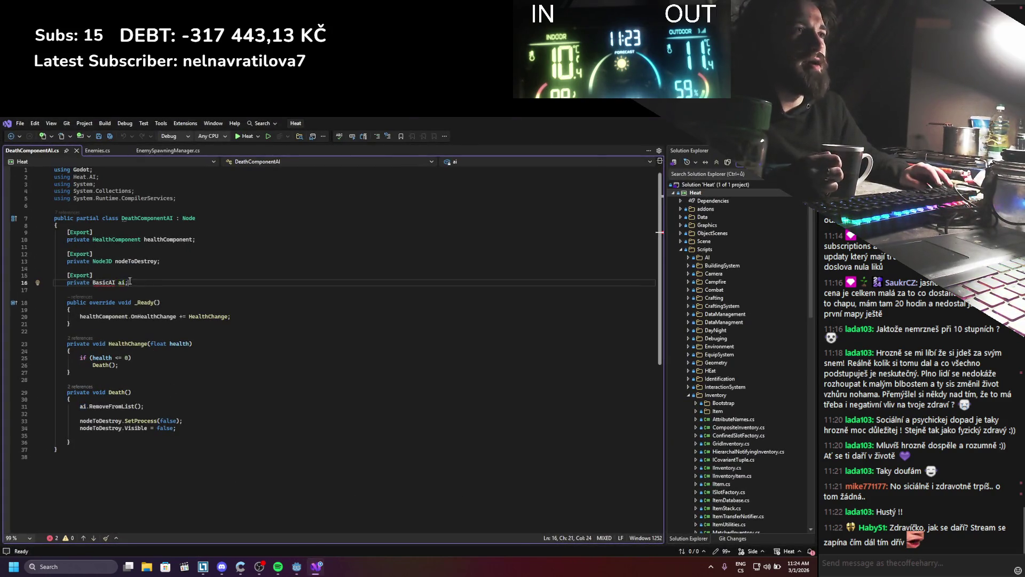
Step: Delete the [Export] BasicAI ai field and the ai.RemoveFromList() line from DeathComponentAI.cs
{"action": "left_click_drag", "start_coordinate": [144, 281], "coordinate": [27, 277]}
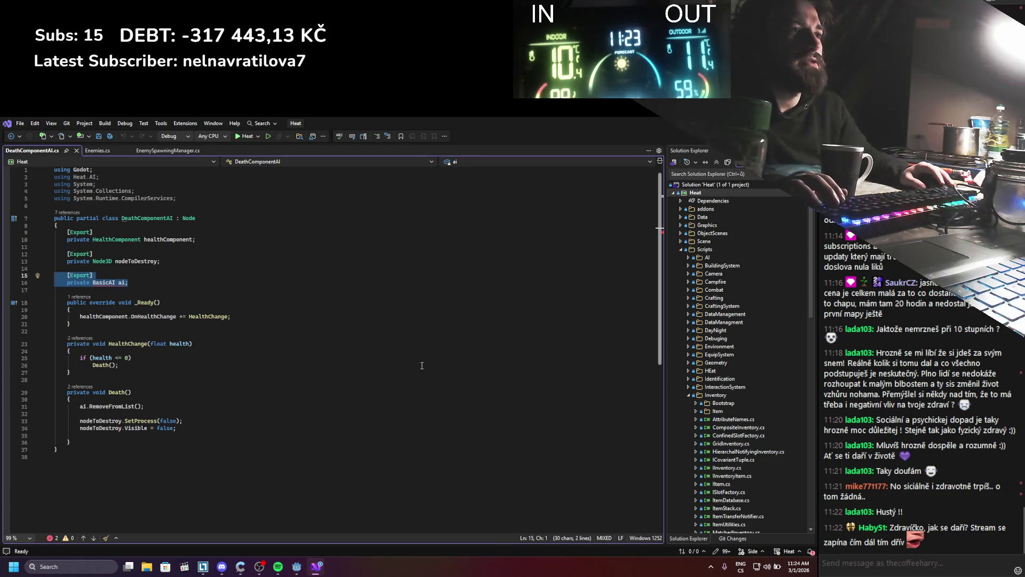
{"action": "key", "text": "BackSpace"}
{"action": "key", "text": "BackSpace"}
{"action": "key", "text": "ctrl+s"}
{"action": "left_click_drag", "start_coordinate": [174, 393], "coordinate": [54, 391]}
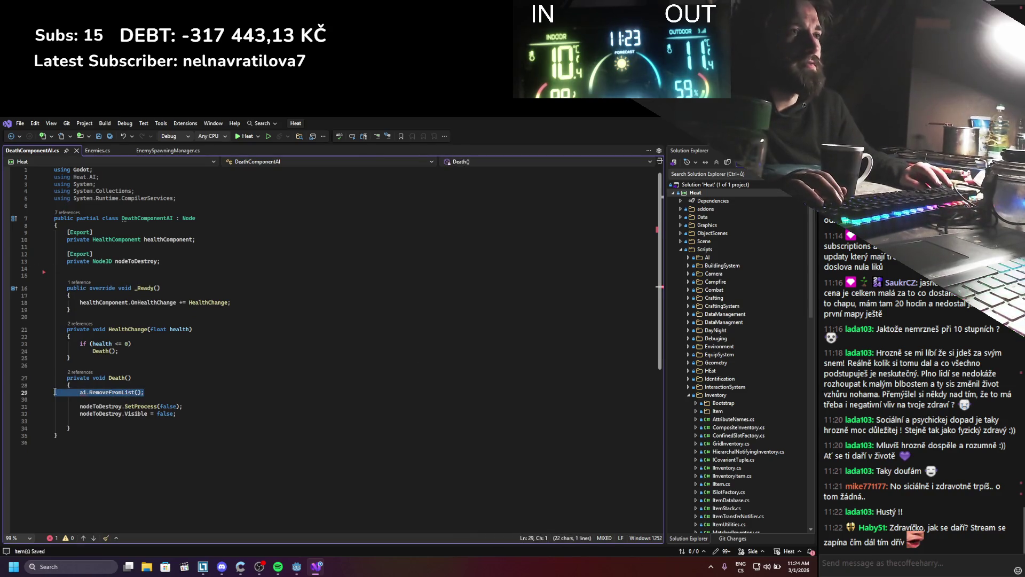
{"action": "key", "text": "BackSpace"}
{"action": "key", "text": "BackSpace"}
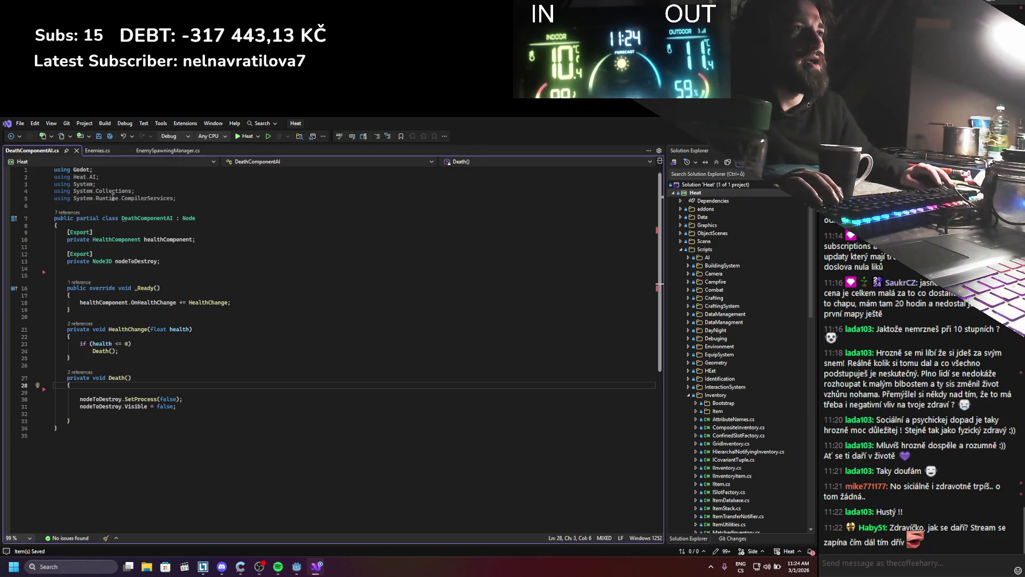
{"action": "left_click", "coordinate": [106, 268]}
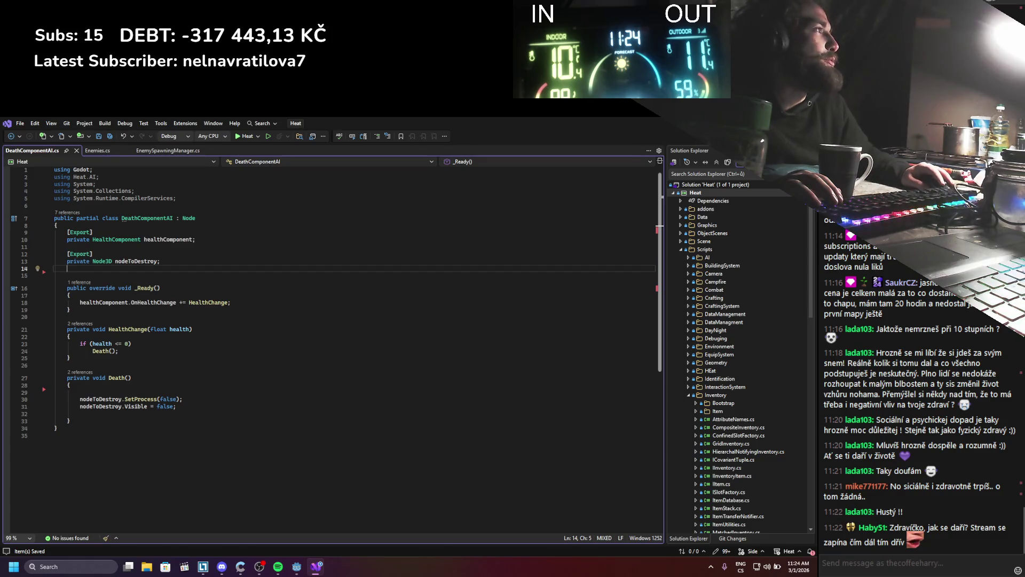
{"action": "key", "text": "alt+Tab"}
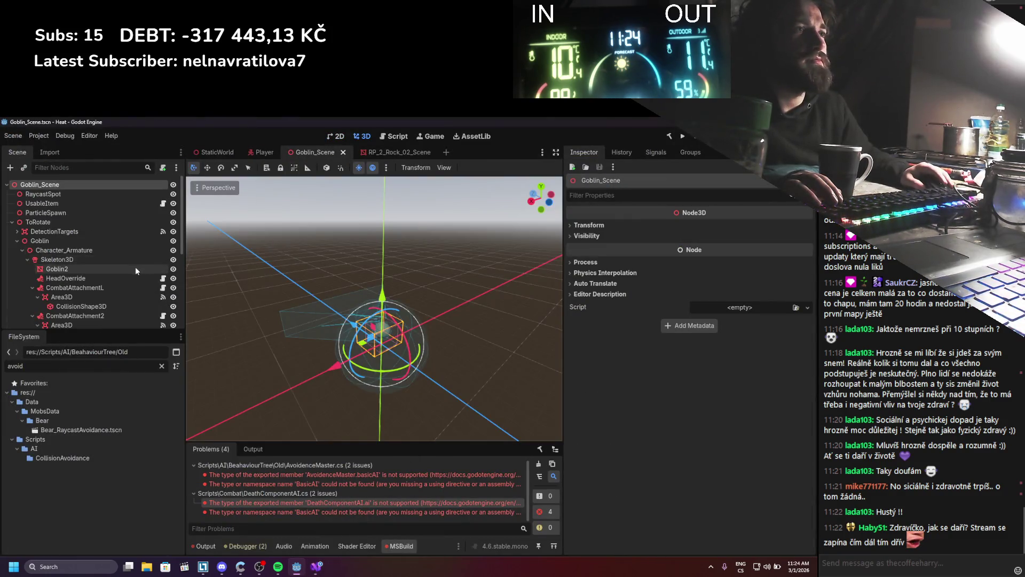
Step: Expand the goblin's Components and inspect the DeathComponent node and its DeathComponent.cs script
{"action": "scroll", "coordinate": [131, 268], "scroll_direction": "down", "scroll_amount": 4}
{"action": "scroll", "coordinate": [131, 268], "scroll_direction": "down", "scroll_amount": 2}
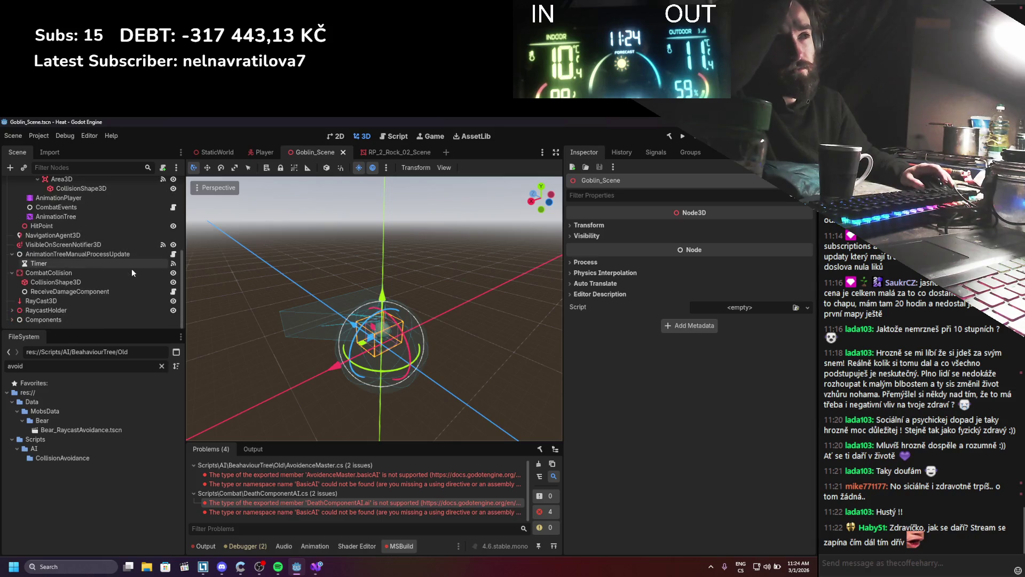
{"action": "left_click", "coordinate": [11, 319]}
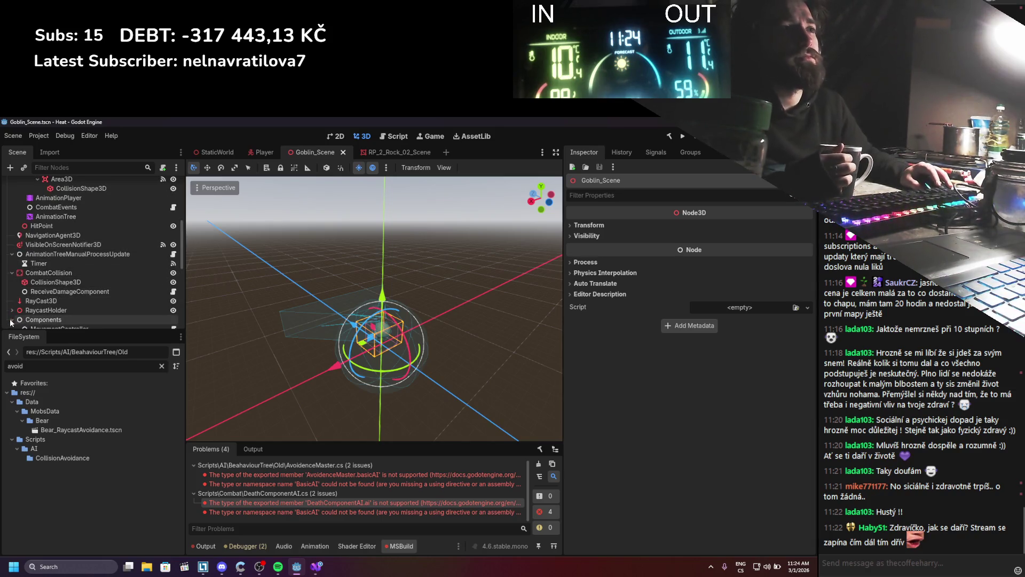
{"action": "scroll", "coordinate": [64, 267], "scroll_direction": "down", "scroll_amount": 3}
{"action": "scroll", "coordinate": [71, 257], "scroll_direction": "down", "scroll_amount": 1}
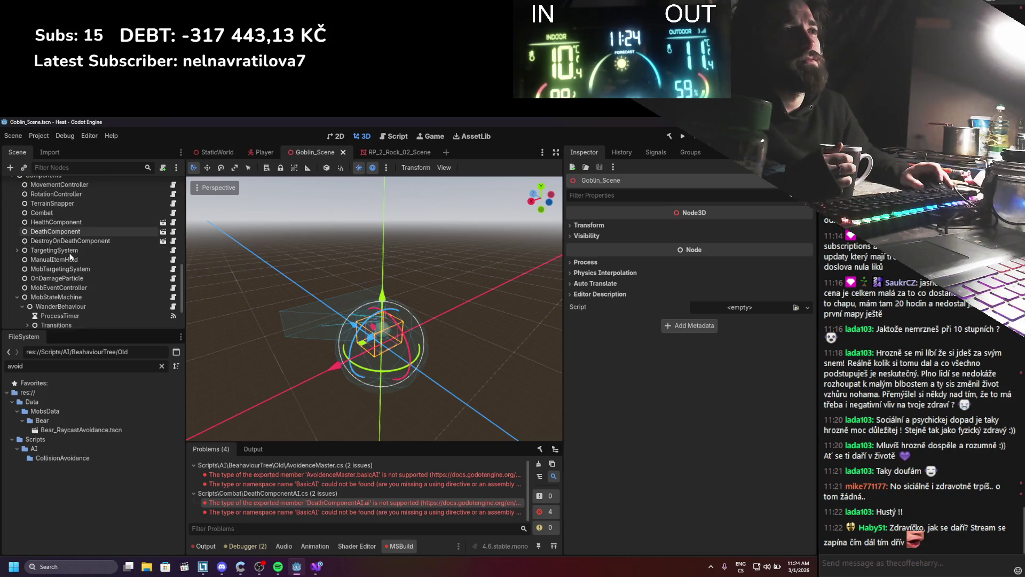
{"action": "scroll", "coordinate": [24, 304], "scroll_direction": "down", "scroll_amount": 1}
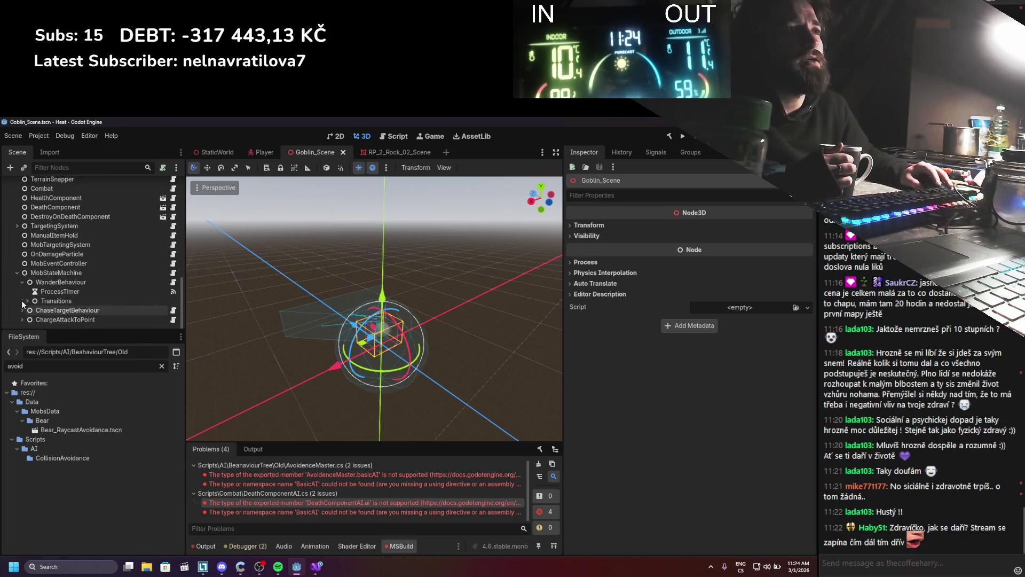
{"action": "left_click", "coordinate": [22, 282]}
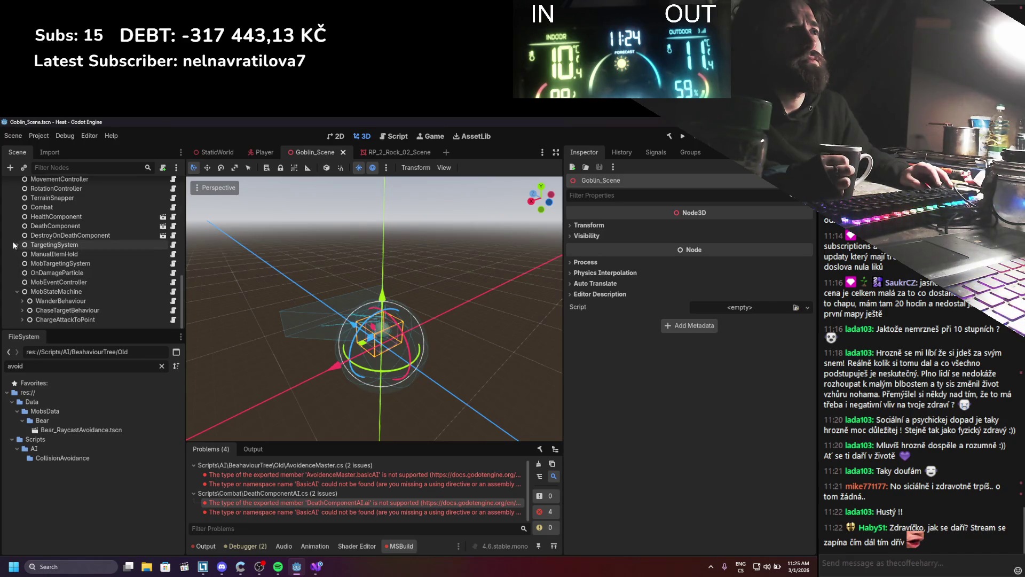
{"action": "scroll", "coordinate": [45, 248], "scroll_direction": "up", "scroll_amount": 3}
{"action": "left_click", "coordinate": [51, 261]}
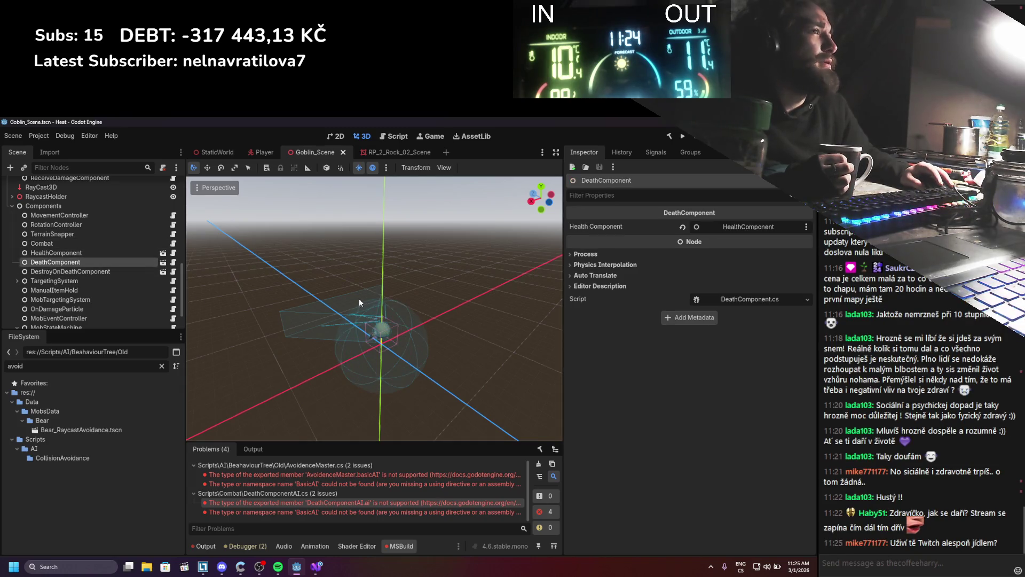
{"action": "scroll", "coordinate": [111, 275], "scroll_direction": "up", "scroll_amount": 3}
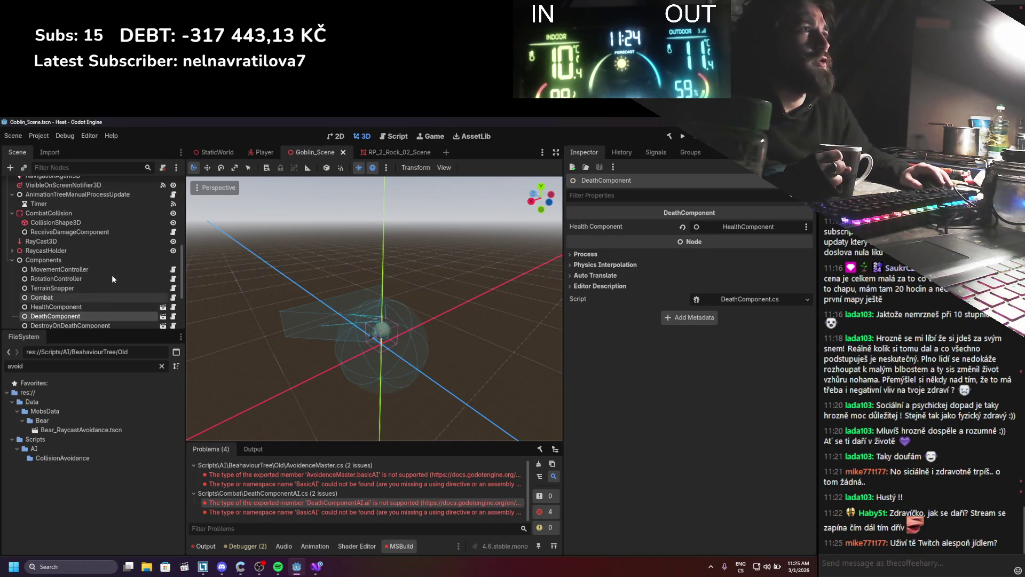
{"action": "left_click", "coordinate": [753, 298]}
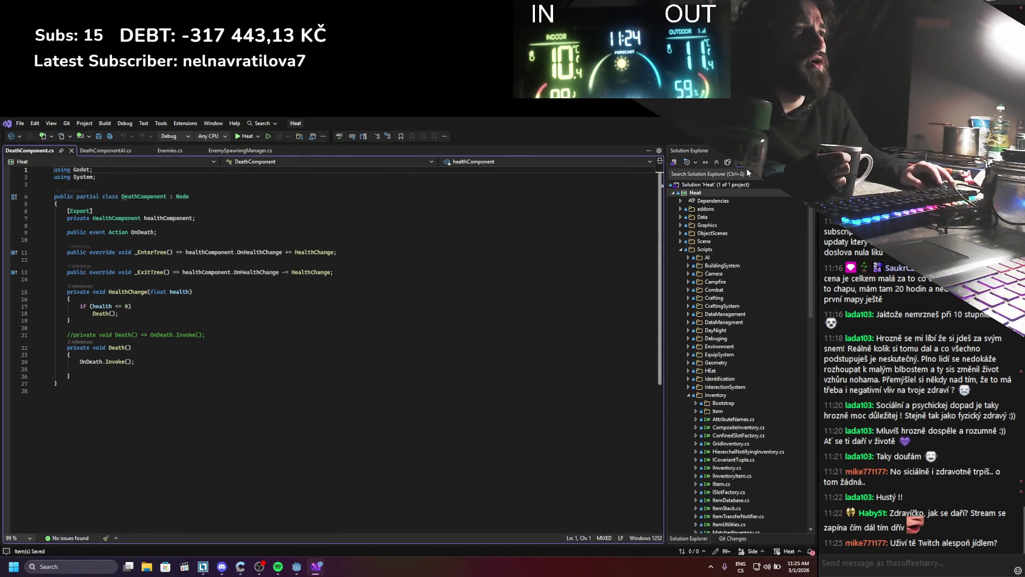
{"action": "key", "text": "alt+Tab"}
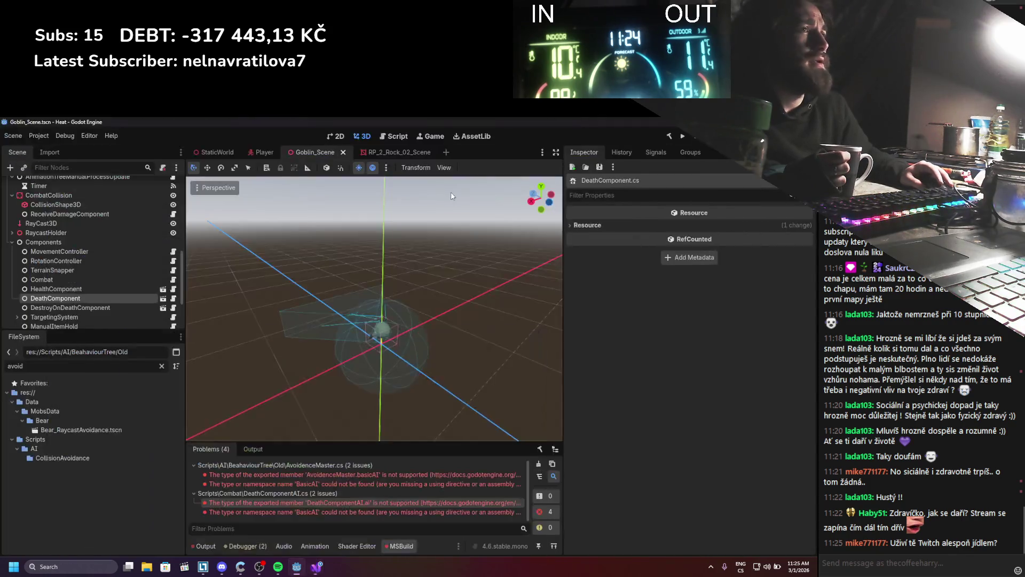
Step: Delete the DeathComponent node from Goblin_Scene's Components
{"action": "right_click", "coordinate": [74, 299]}
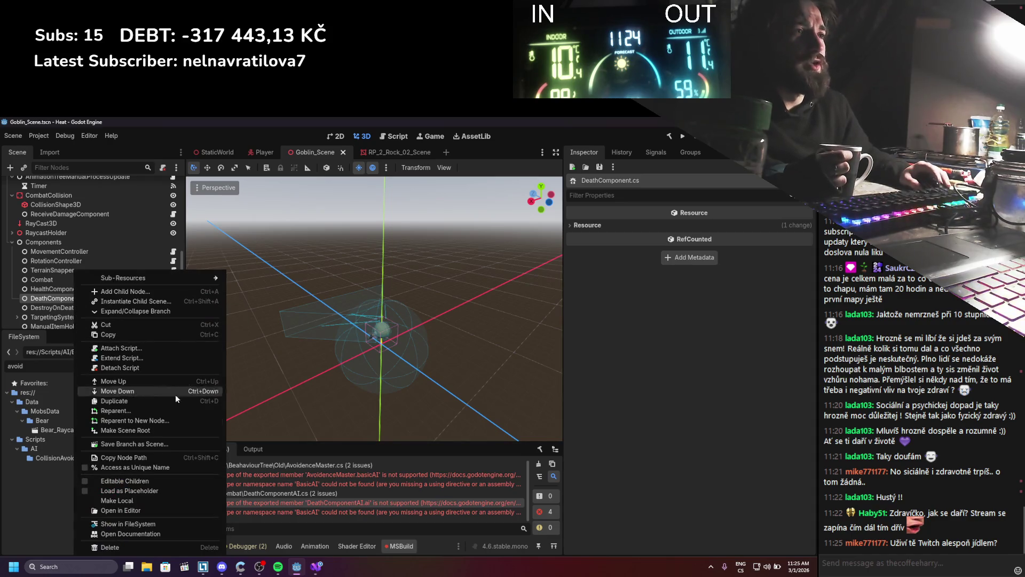
{"action": "left_click", "coordinate": [122, 530]}
{"action": "left_click", "coordinate": [400, 353]}
{"action": "scroll", "coordinate": [69, 288], "scroll_direction": "down", "scroll_amount": 3}
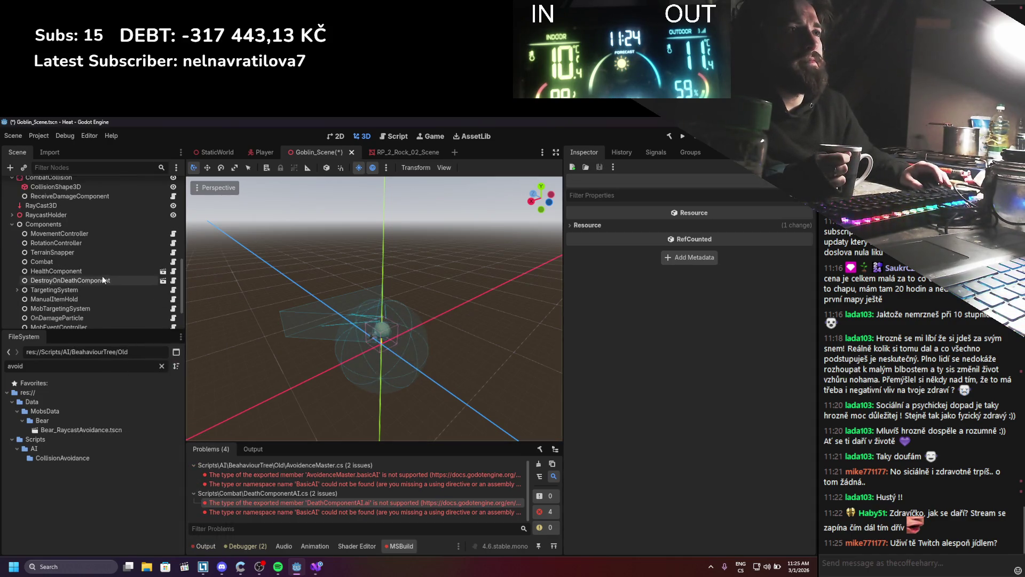
{"action": "scroll", "coordinate": [58, 273], "scroll_direction": "up", "scroll_amount": 1}
{"action": "right_click", "coordinate": [33, 197]}
{"action": "left_click", "coordinate": [59, 206]}
Step: Add a plain Node under Components and name it AIDeathComponent
{"action": "left_click", "coordinate": [312, 251]}
{"action": "key", "text": "Return"}
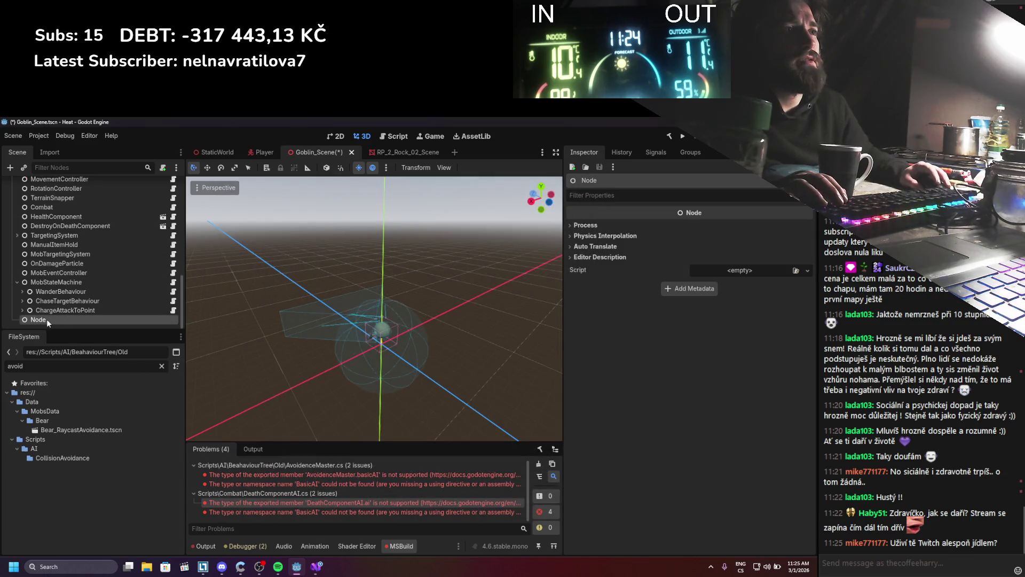
{"action": "double_click", "coordinate": [48, 319]}
{"action": "type", "text": "AIDeathComponent"}
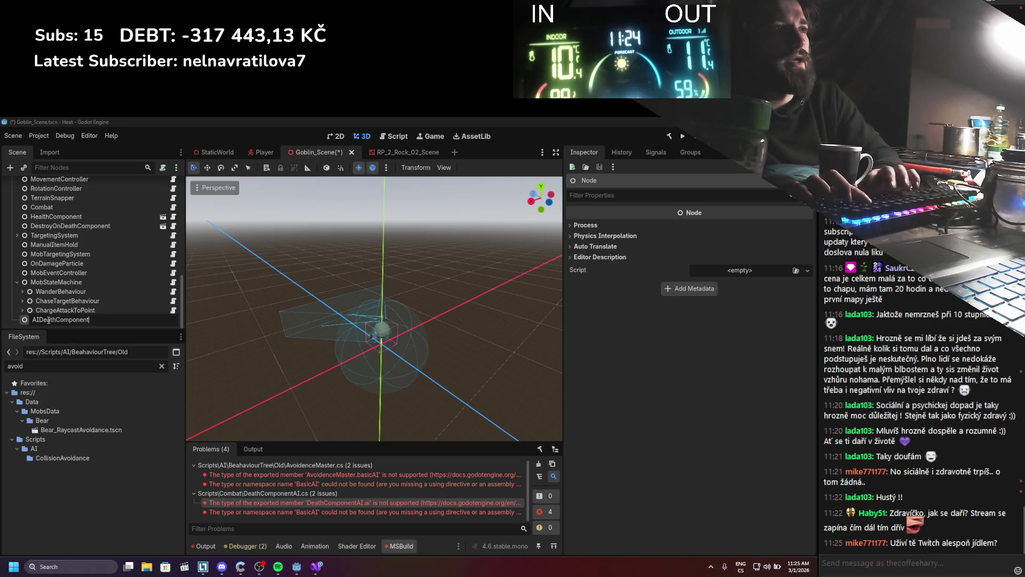
{"action": "key", "text": "Return"}
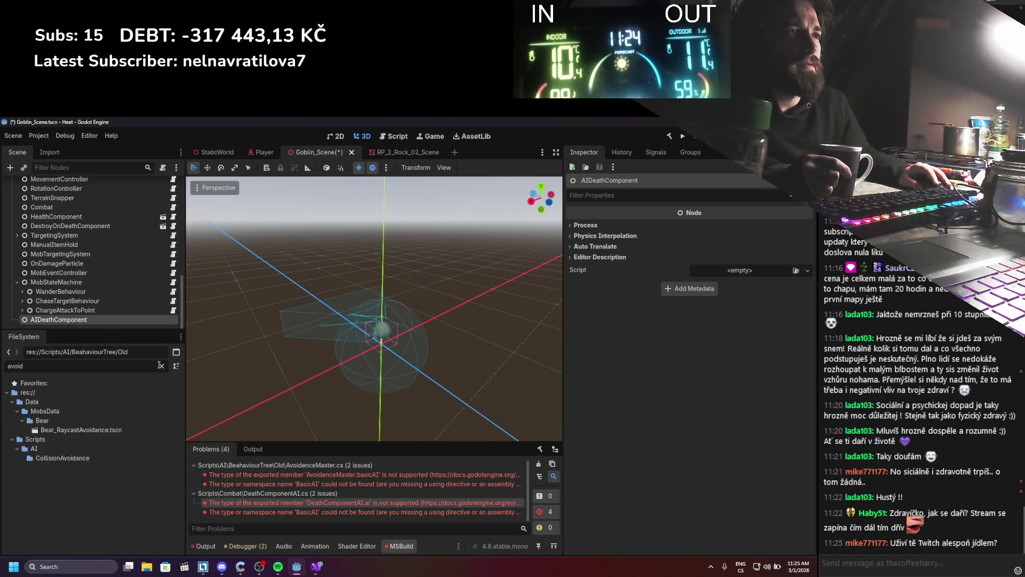
Step: Find DeathComponentAI.cs in FileSystem and attach it as AIDeathComponent's script
{"action": "left_click", "coordinate": [162, 366]}
{"action": "type", "text": "deatc"}
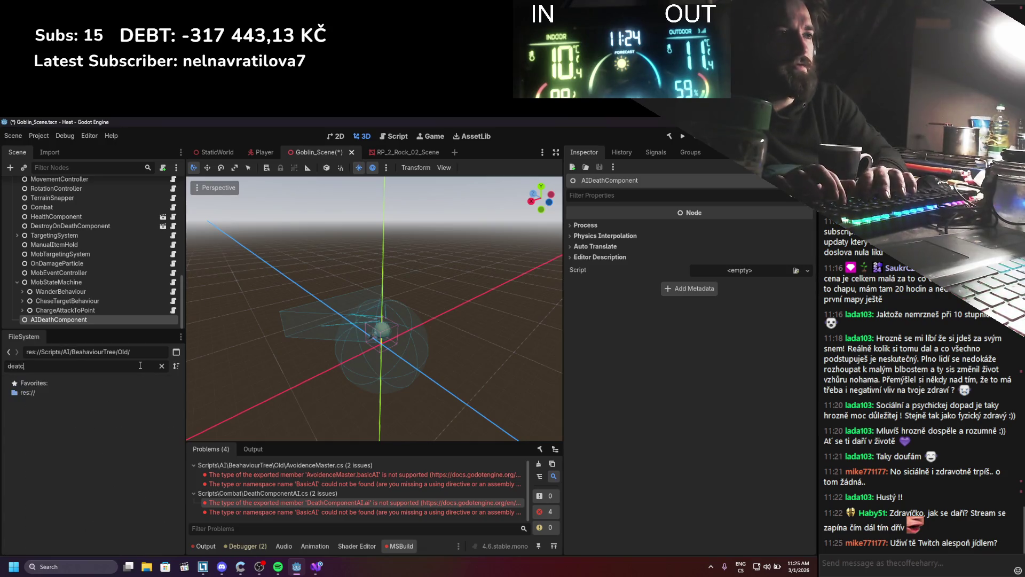
{"action": "key", "text": "BackSpace"}
{"action": "key", "text": "BackSpace"}
{"action": "key", "text": "BackSpace"}
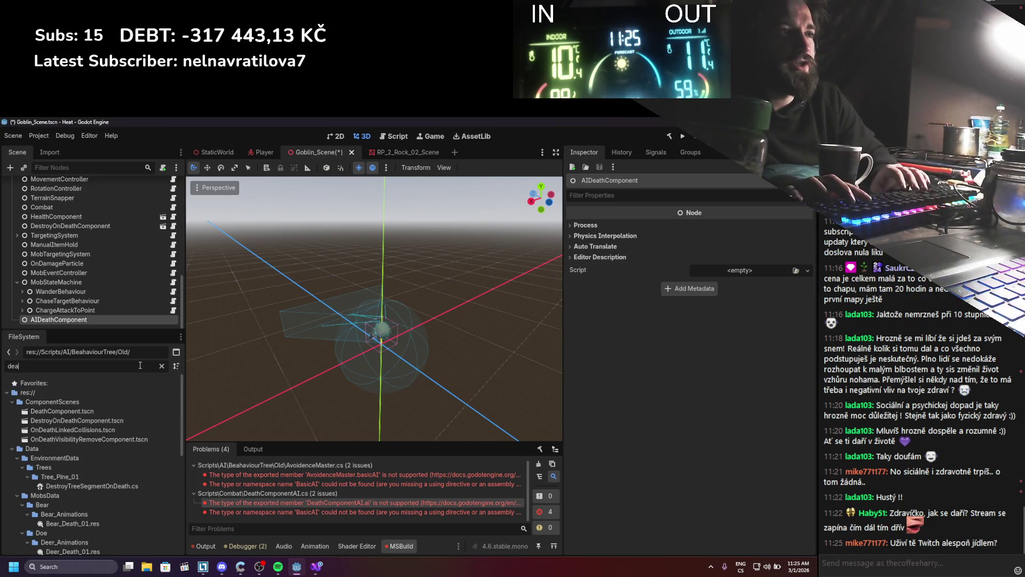
{"action": "type", "text": "thcom"}
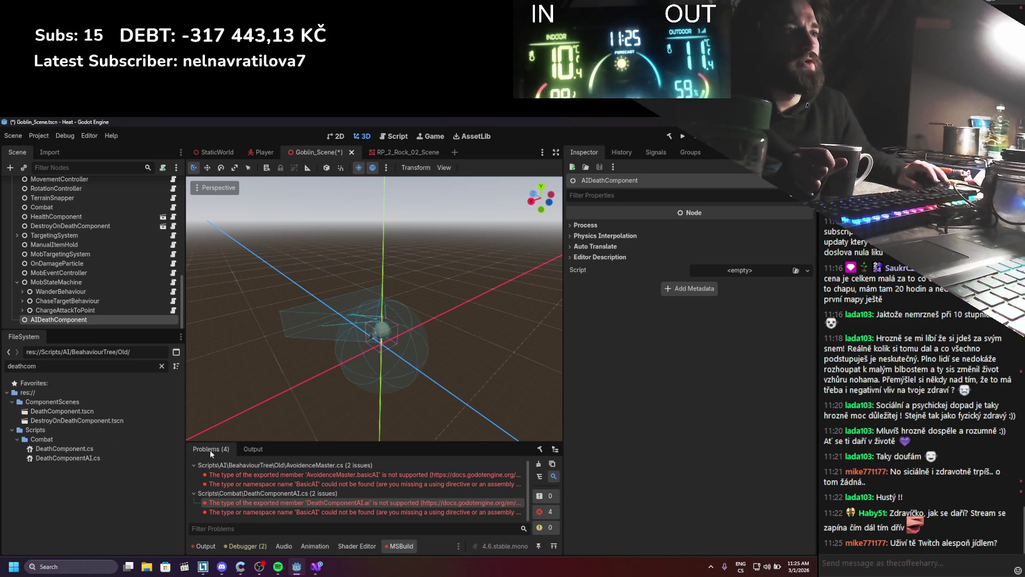
{"action": "left_click_drag", "start_coordinate": [64, 458], "coordinate": [742, 270]}
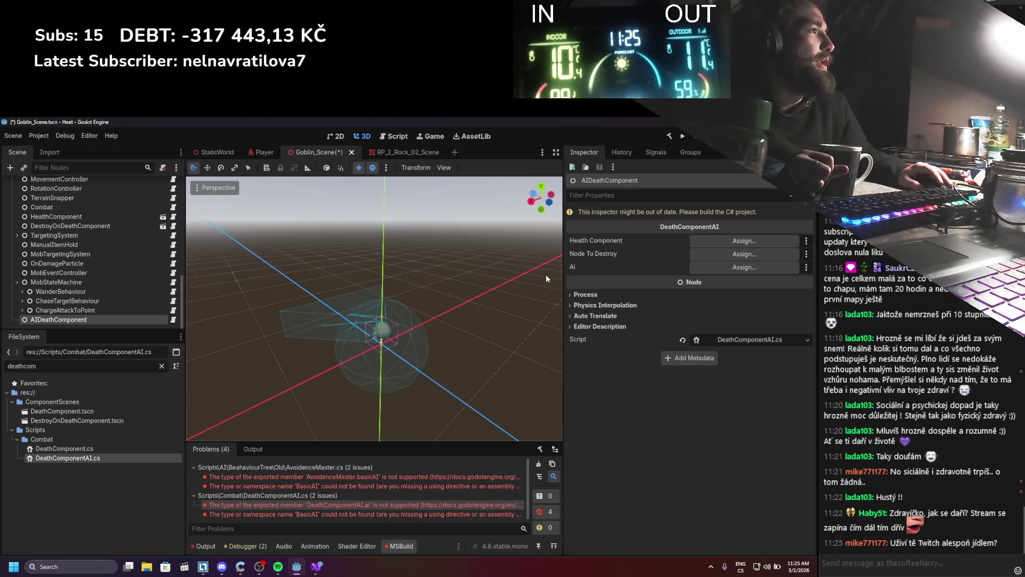
Step: Rebuild the C# project and review DeathComponent.cs
{"action": "left_click", "coordinate": [669, 139]}
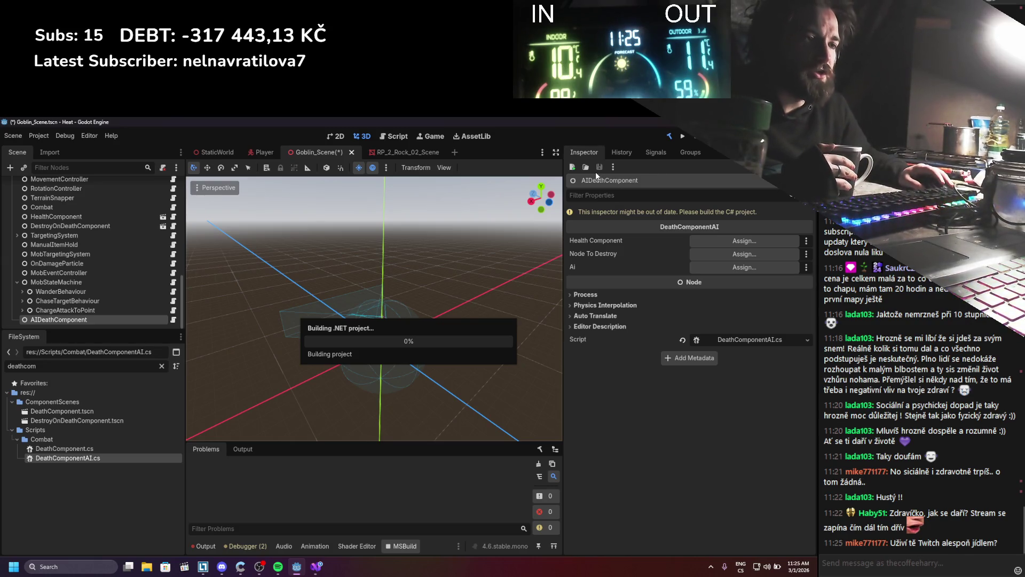
{"action": "left_click", "coordinate": [321, 569]}
{"action": "left_click", "coordinate": [319, 569]}
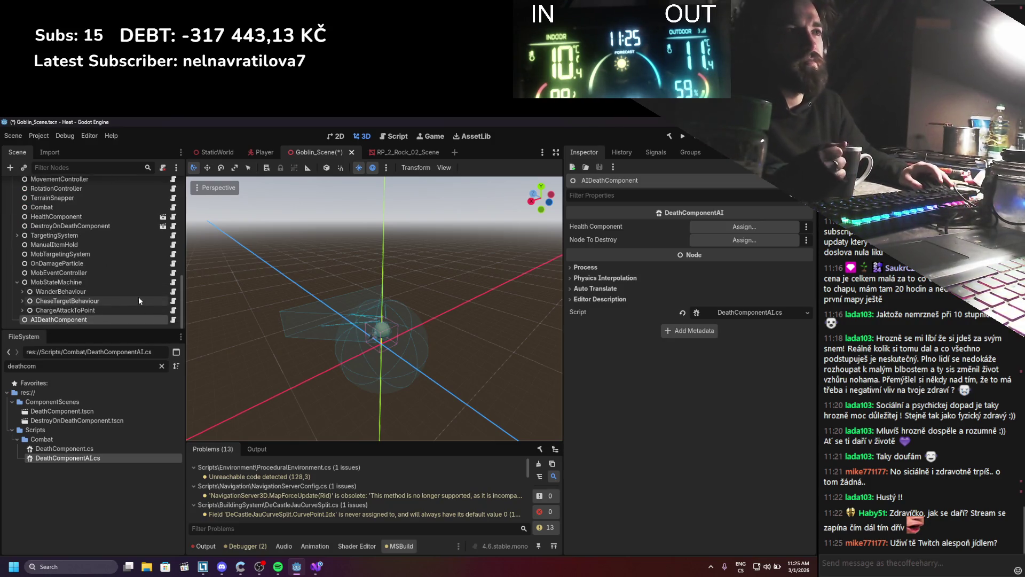
{"action": "scroll", "coordinate": [138, 296], "scroll_direction": "up", "scroll_amount": 10}
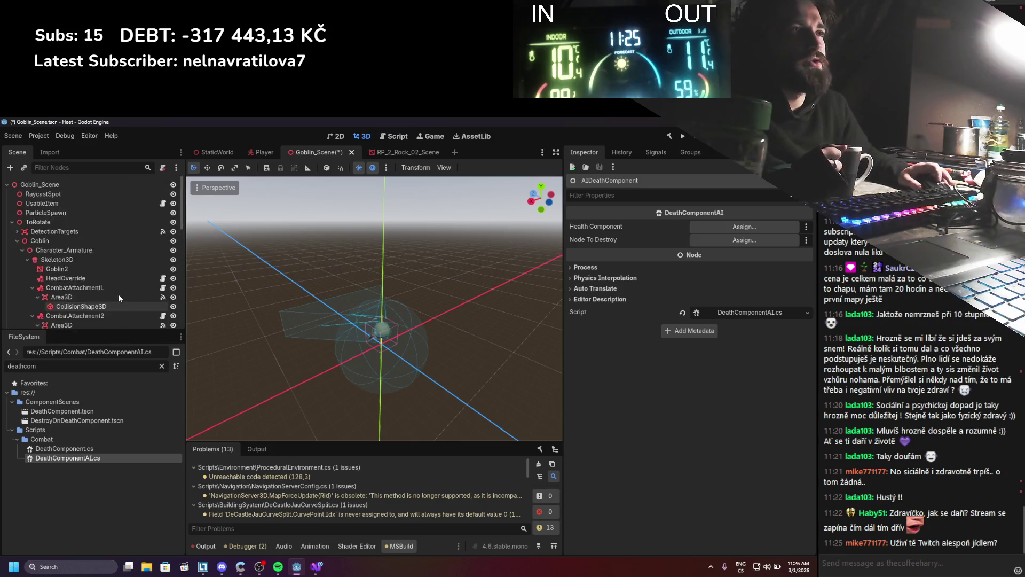
{"action": "scroll", "coordinate": [119, 297], "scroll_direction": "down", "scroll_amount": 5}
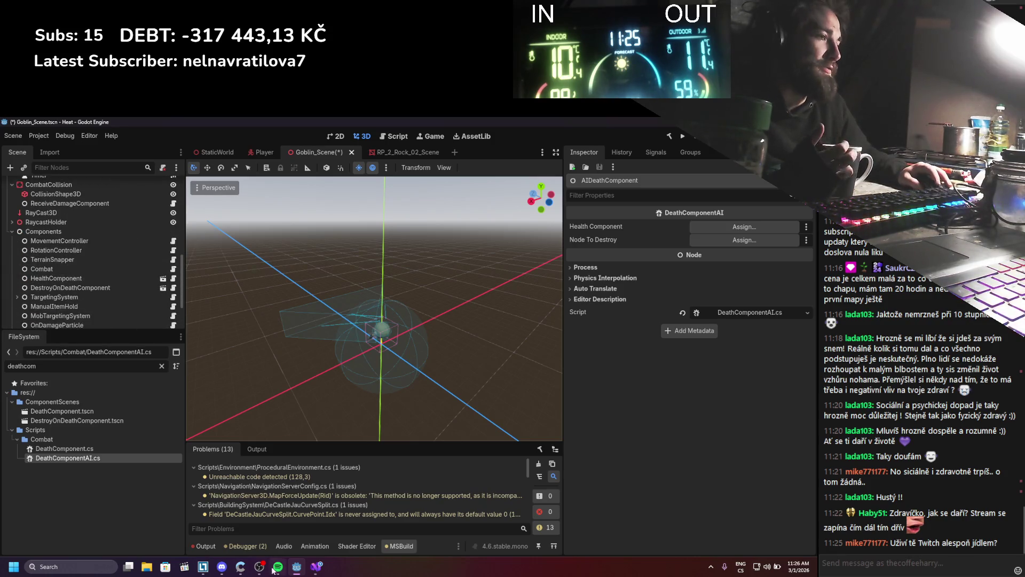
{"action": "left_click", "coordinate": [75, 563]}
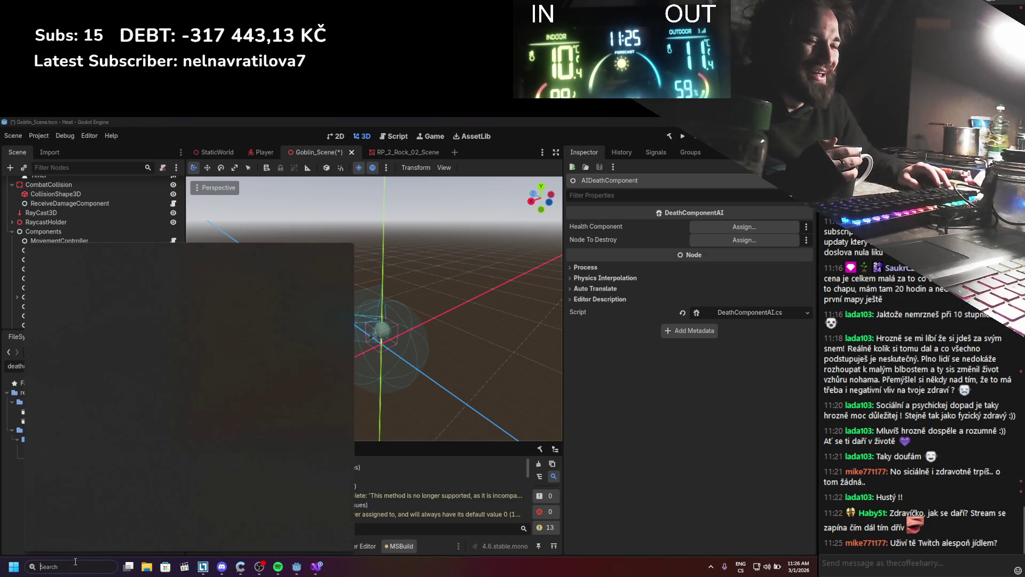
{"action": "left_click", "coordinate": [225, 116]}
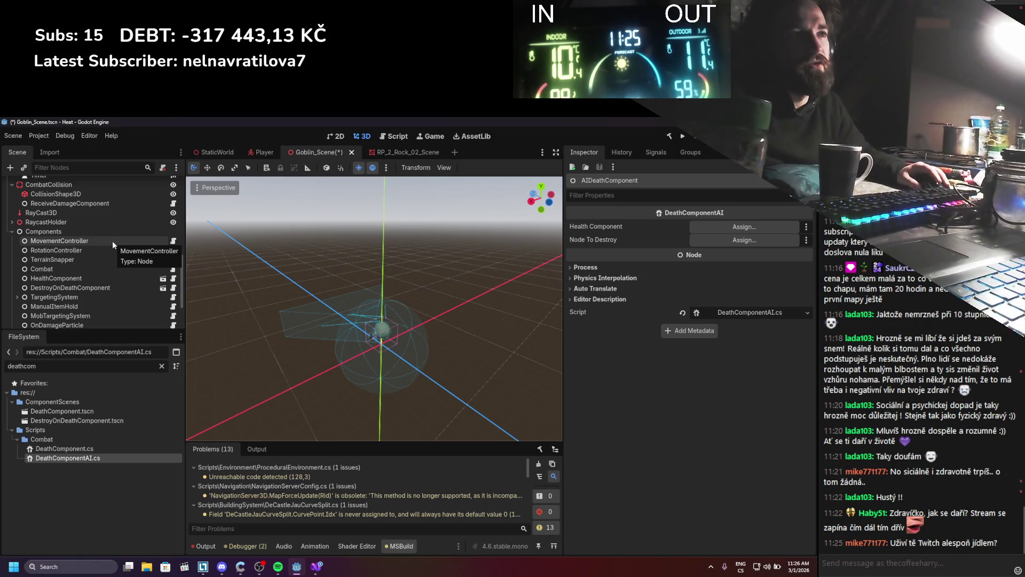
{"action": "scroll", "coordinate": [111, 265], "scroll_direction": "down", "scroll_amount": 3}
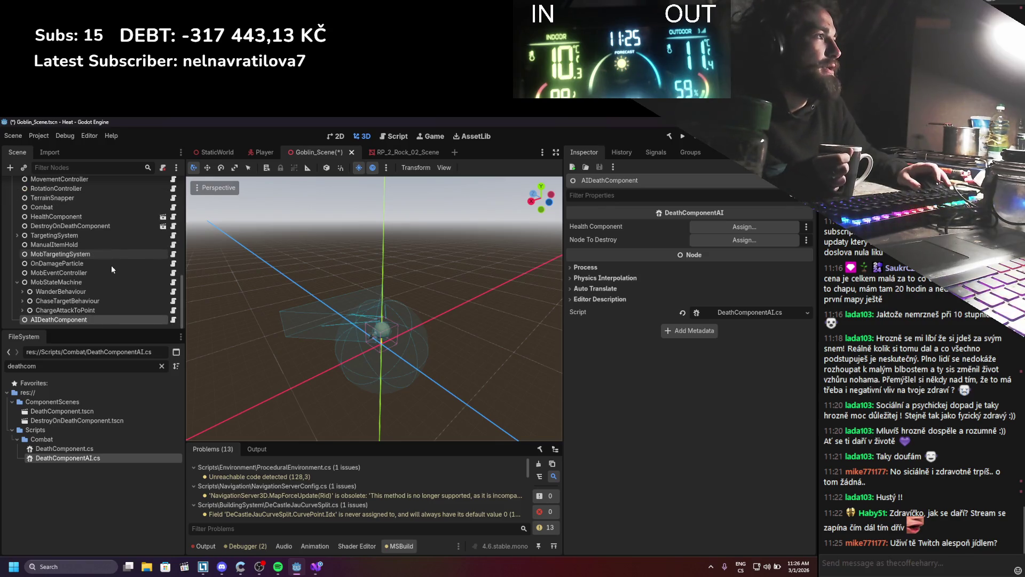
{"action": "scroll", "coordinate": [111, 265], "scroll_direction": "up", "scroll_amount": 3}
Step: Set HealthComponent as Health Component and Goblin_Scene as Node To Destroy, saving the scene
{"action": "left_click_drag", "start_coordinate": [54, 271], "coordinate": [743, 227]}
{"action": "key", "text": "ctrl+s"}
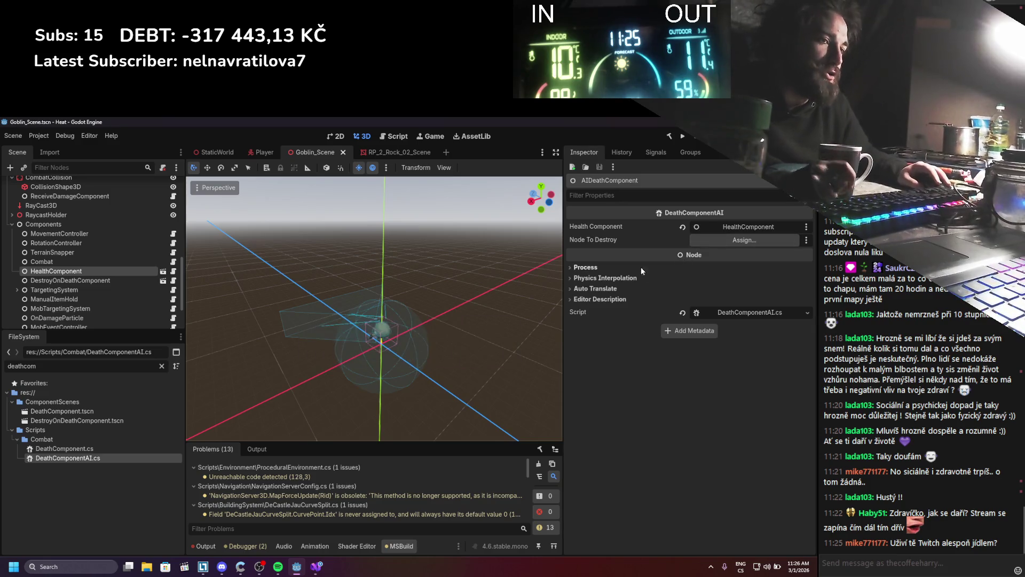
{"action": "scroll", "coordinate": [56, 262], "scroll_direction": "down", "scroll_amount": 3}
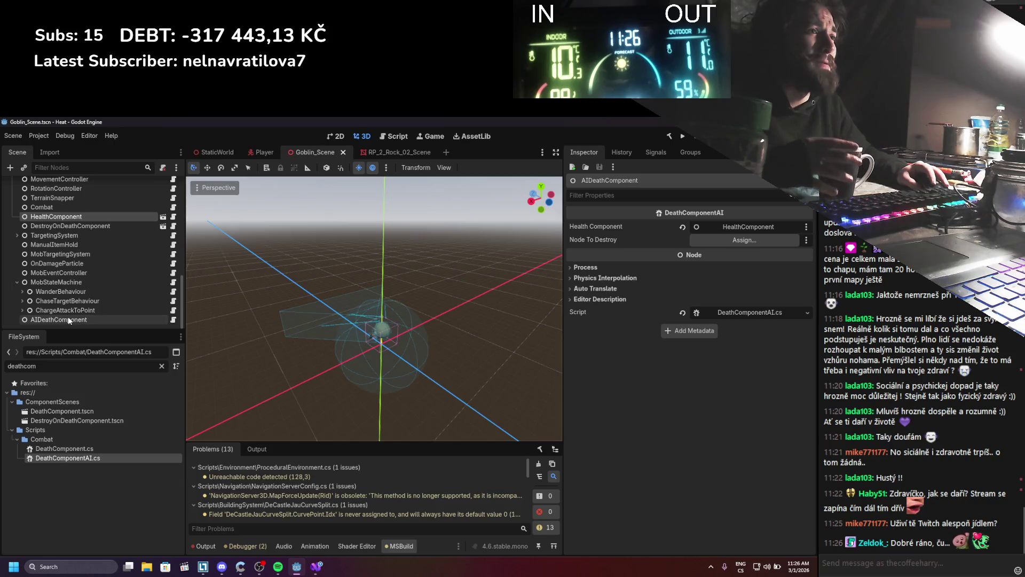
{"action": "scroll", "coordinate": [70, 284], "scroll_direction": "up", "scroll_amount": 10}
{"action": "scroll", "coordinate": [65, 235], "scroll_direction": "up", "scroll_amount": 2}
{"action": "mouse_move", "coordinate": [40, 184]}
{"action": "left_mouse_down"}
{"action": "mouse_move", "coordinate": [373, 224]}
{"action": "mouse_move", "coordinate": [742, 240]}
{"action": "left_mouse_up"}
{"action": "key", "text": "ctrl+s"}
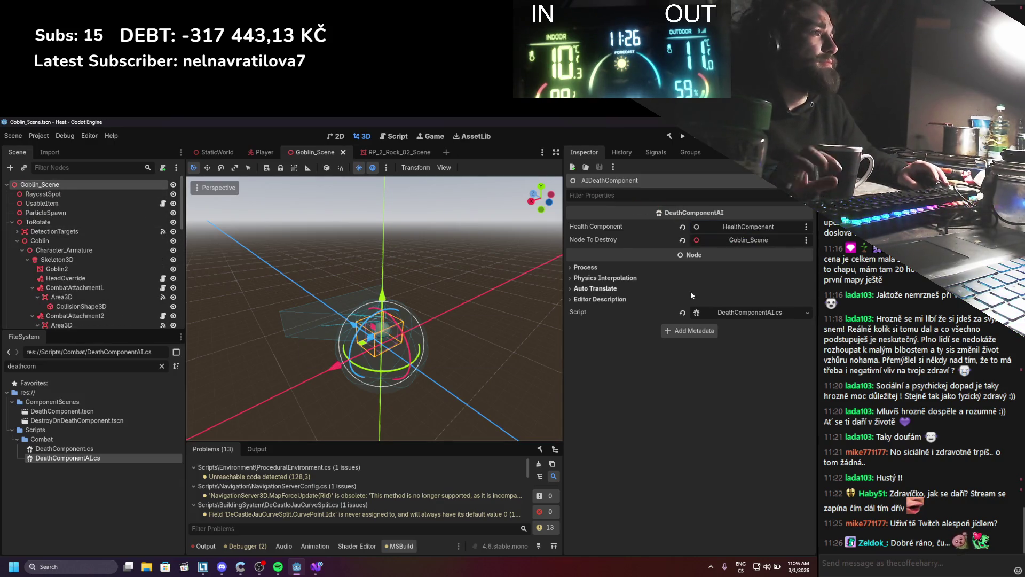
Step: Recheck AIDeathComponent's settings, clear the file search, and switch to the StaticWorld scene
{"action": "scroll", "coordinate": [95, 249], "scroll_direction": "down", "scroll_amount": 10}
{"action": "scroll", "coordinate": [117, 234], "scroll_direction": "down", "scroll_amount": 5}
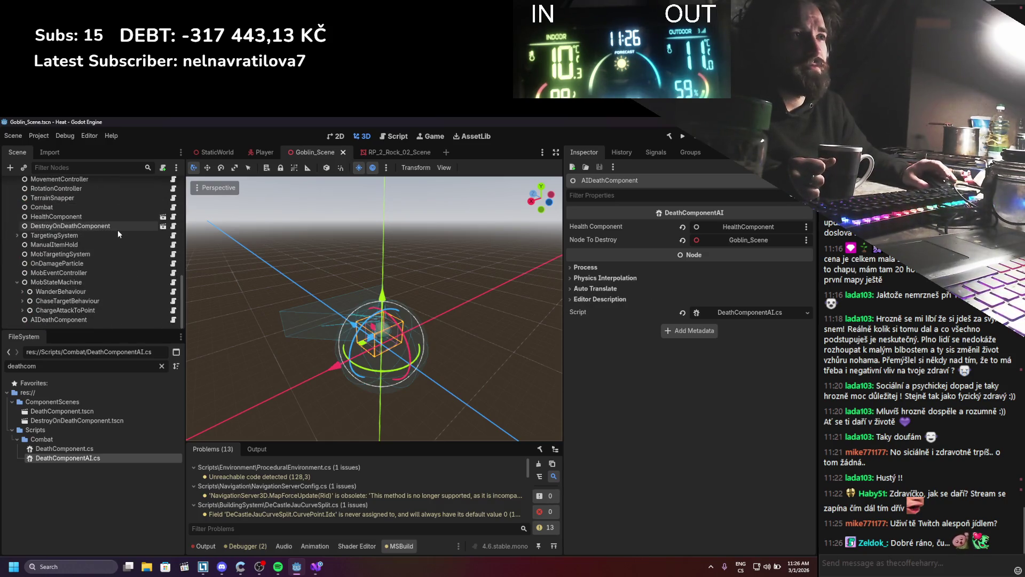
{"action": "left_click", "coordinate": [56, 319]}
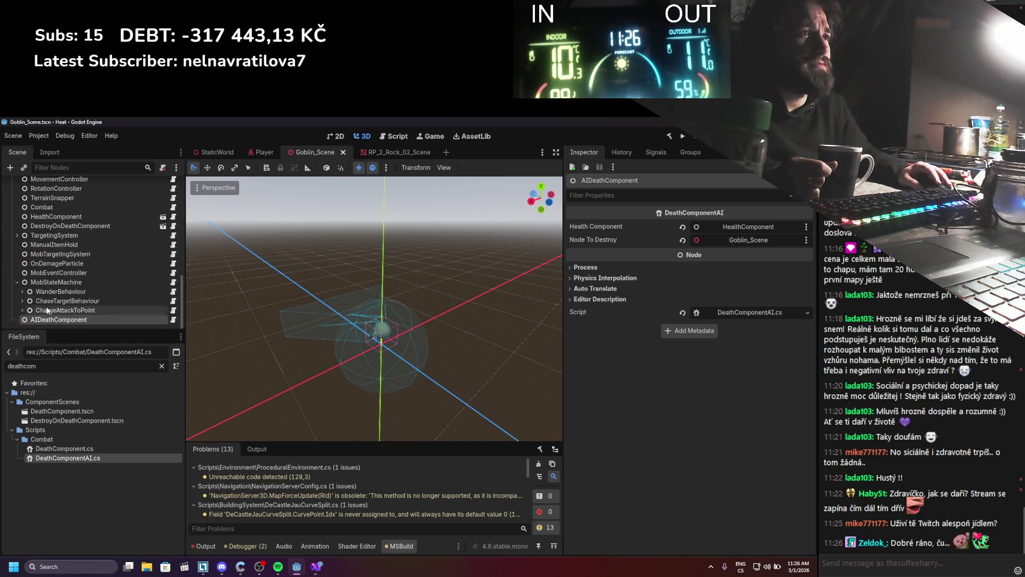
{"action": "scroll", "coordinate": [70, 272], "scroll_direction": "up", "scroll_amount": 1}
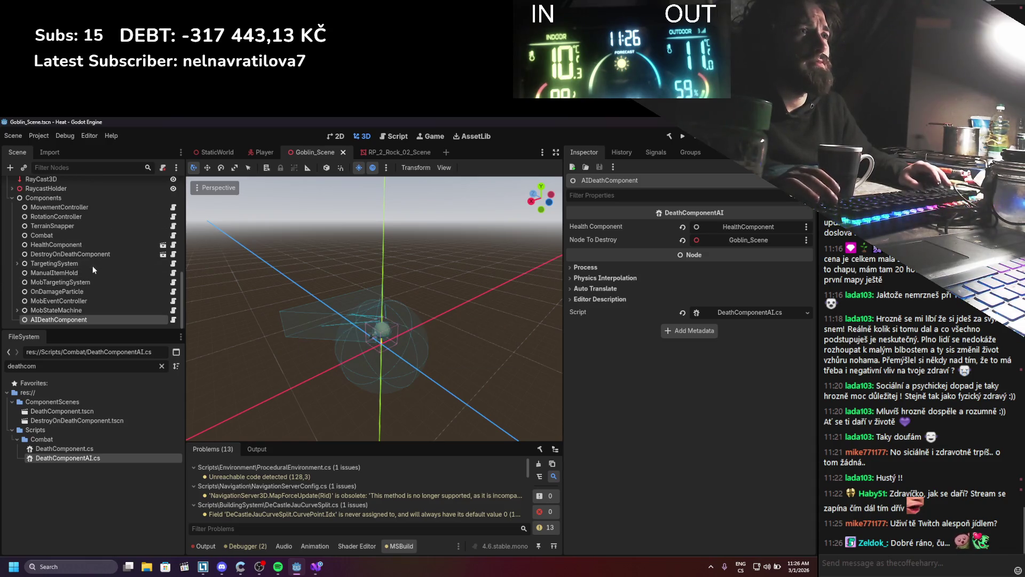
{"action": "left_click", "coordinate": [162, 365]}
{"action": "scroll", "coordinate": [229, 358], "scroll_direction": "down", "scroll_amount": 3}
{"action": "scroll", "coordinate": [233, 356], "scroll_direction": "up", "scroll_amount": 2}
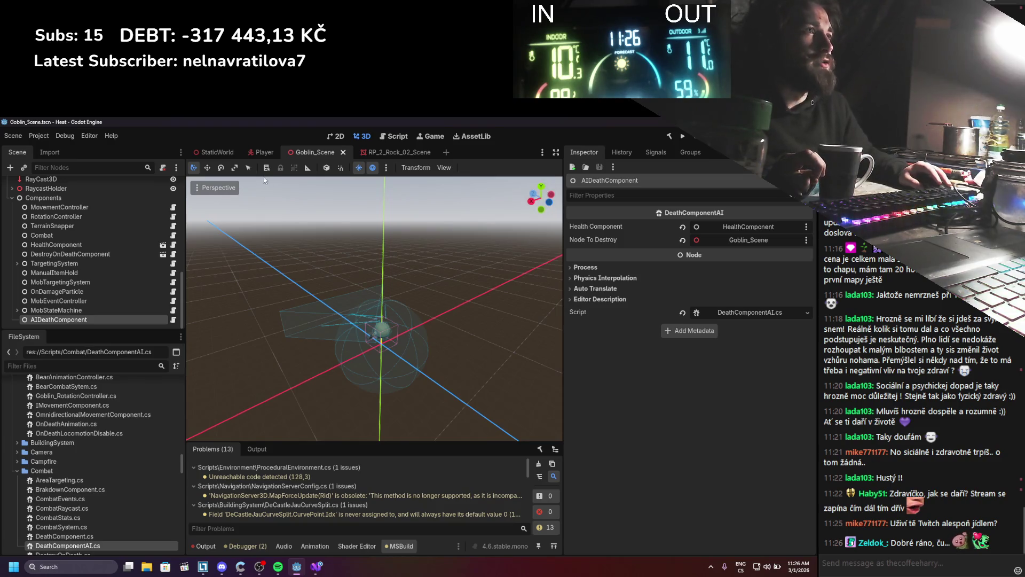
{"action": "mouse_move", "coordinate": [232, 155]}
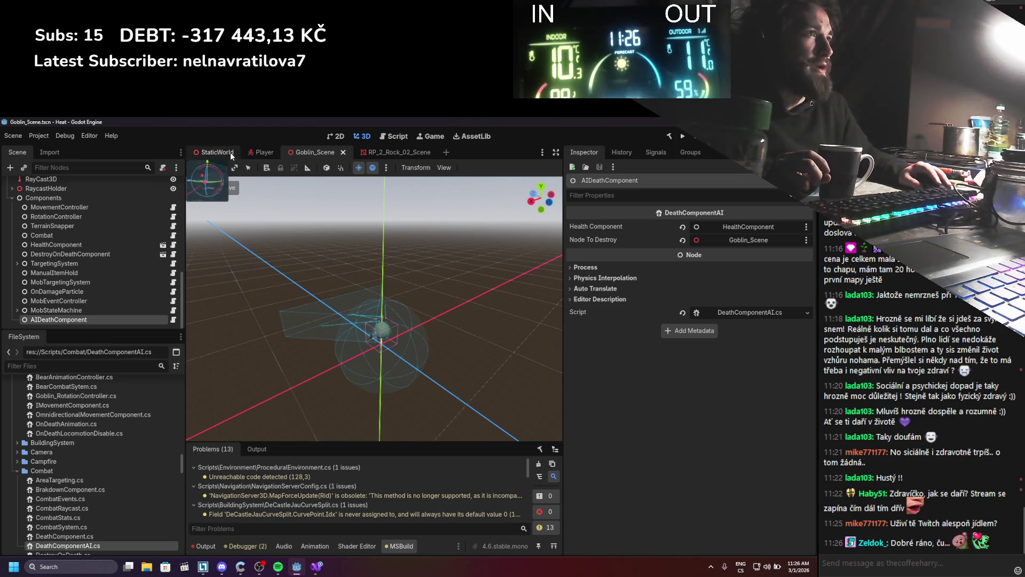
{"action": "left_click", "coordinate": [224, 155]}
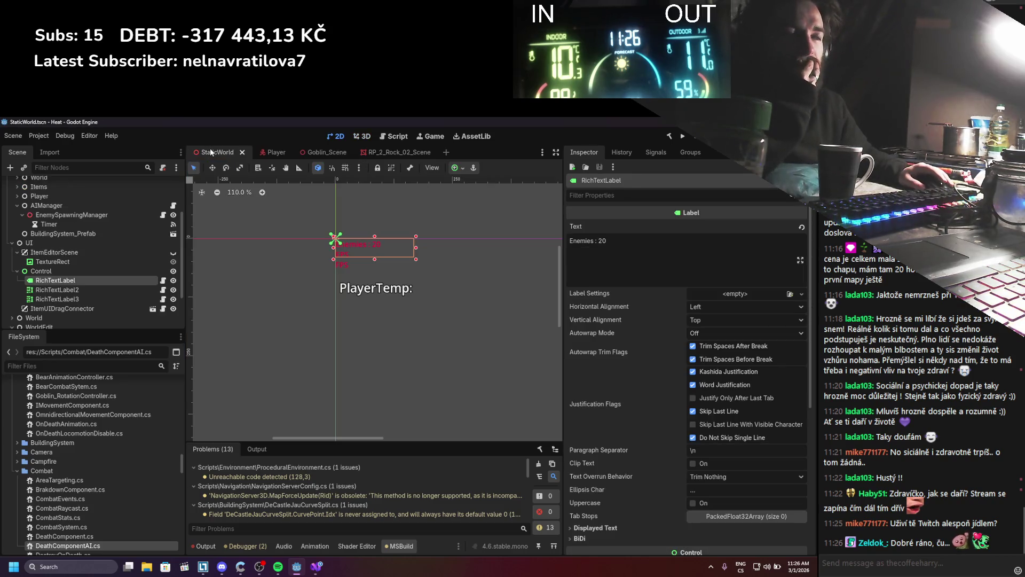
Step: Assign RichTextLabel to the AIManager's Label field and run the game with F5
{"action": "scroll", "coordinate": [86, 288], "scroll_direction": "up", "scroll_amount": 2}
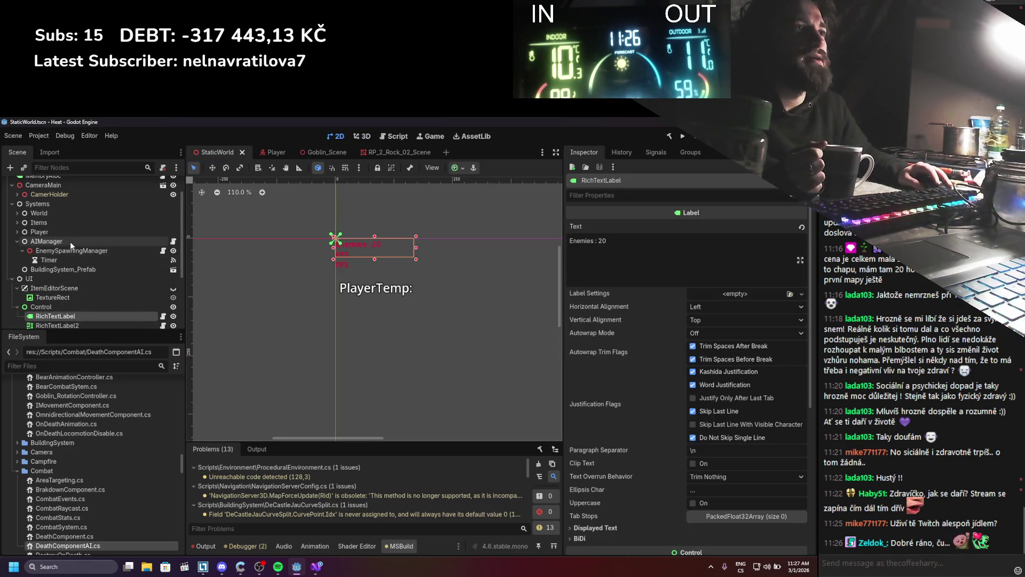
{"action": "left_click", "coordinate": [71, 243]}
{"action": "mouse_move", "coordinate": [56, 316]}
{"action": "left_mouse_down"}
{"action": "mouse_move", "coordinate": [747, 249]}
{"action": "mouse_move", "coordinate": [757, 223]}
{"action": "left_mouse_up"}
{"action": "key", "text": "F5"}
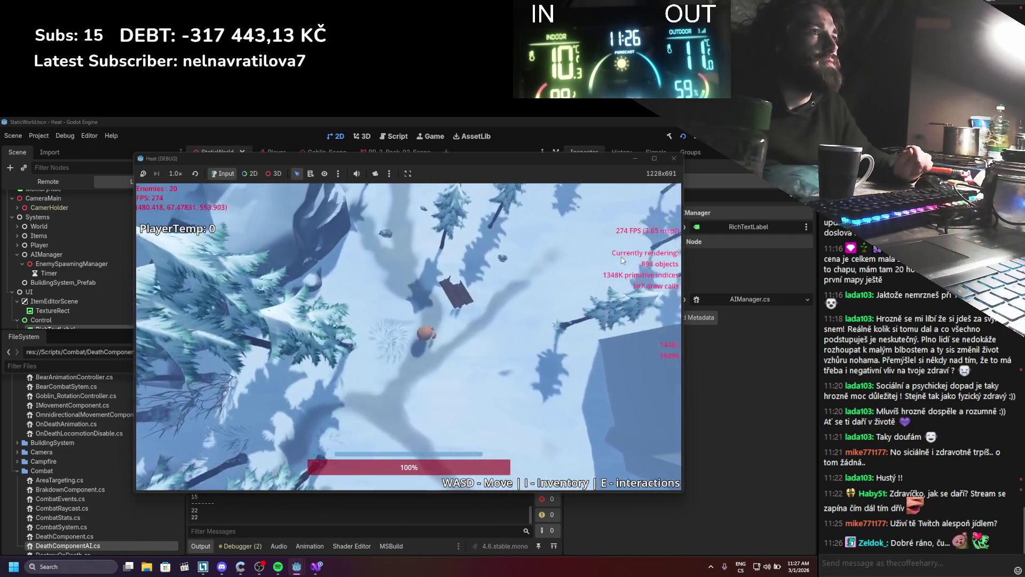
Step: Walk the player with WASD into the goblin pack and then away from it
{"action": "key", "text": "s"}
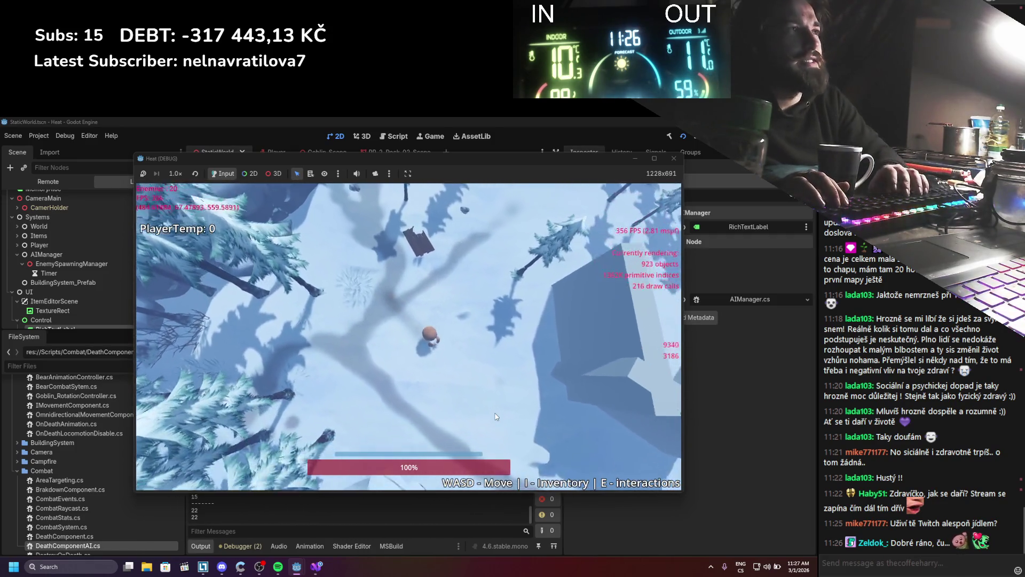
{"action": "key", "text": "w"}
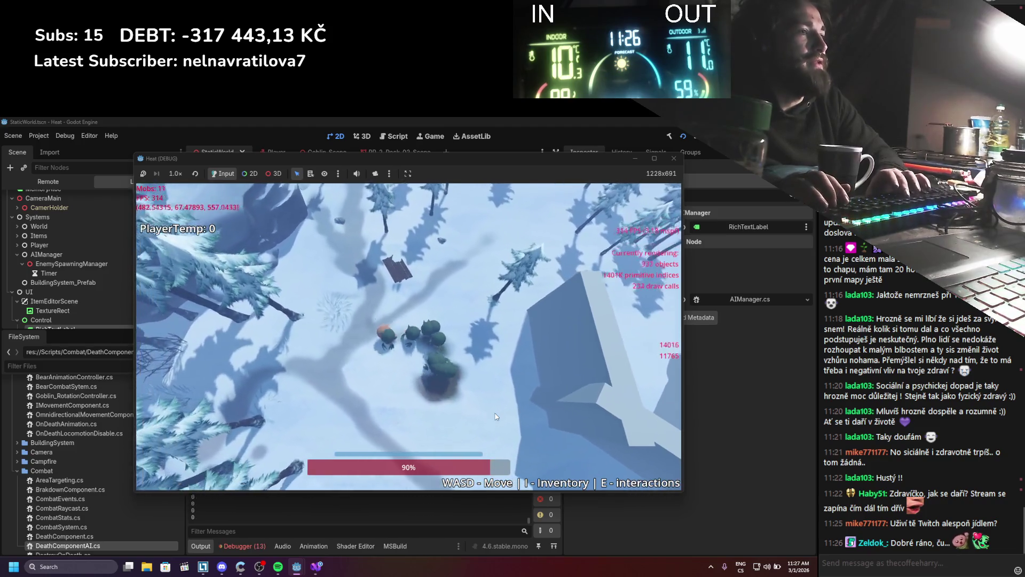
{"action": "key", "text": "d"}
{"action": "key", "text": "s"}
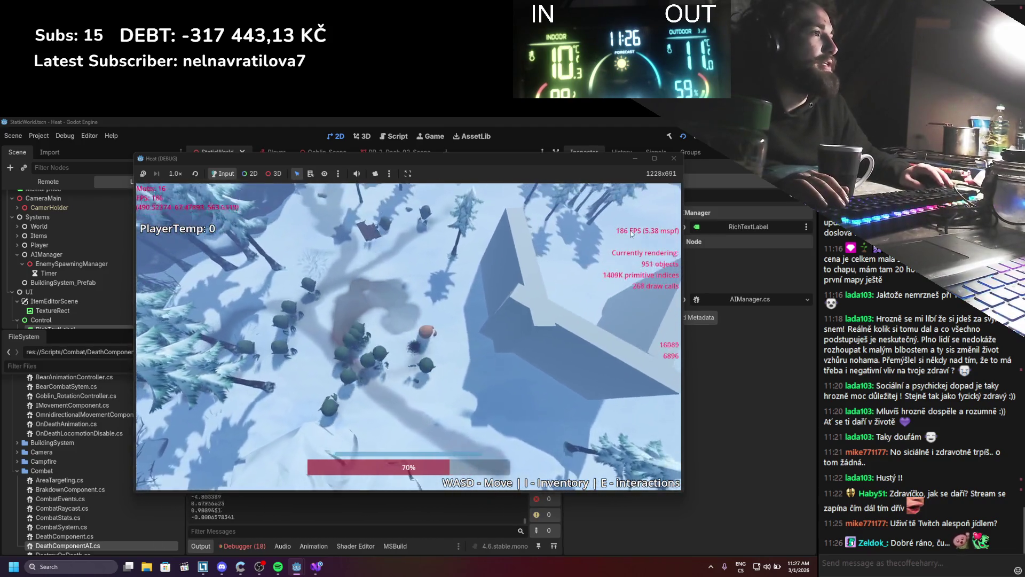
{"action": "key", "text": "w"}
{"action": "key", "text": "a"}
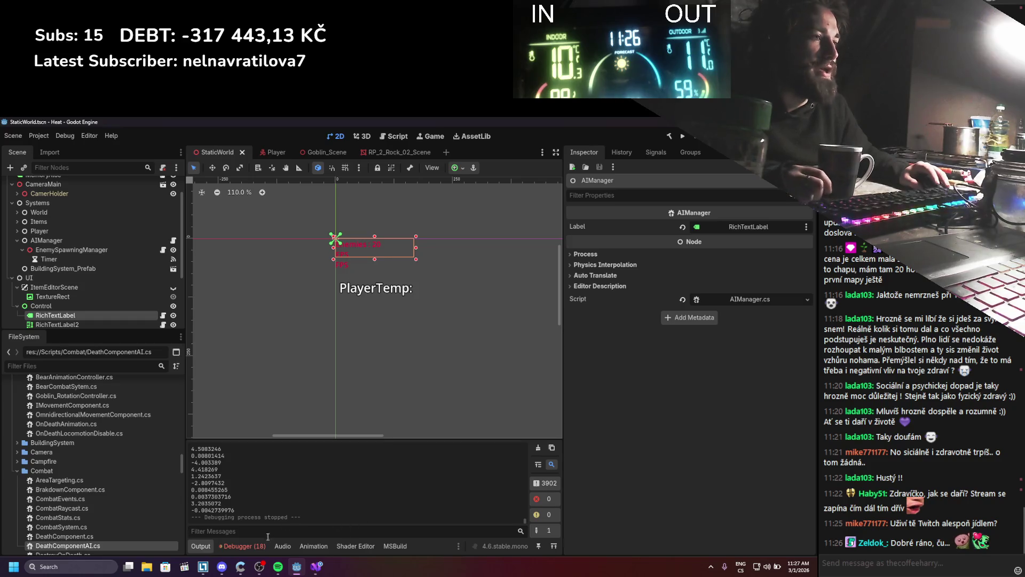
Step: Trace the DestroyOnDeath error to Goblin_Scene's DestroyOnDeathComponent, checking AIDeathComponent's script too
{"action": "left_click", "coordinate": [243, 546]}
{"action": "double_click", "coordinate": [366, 498]}
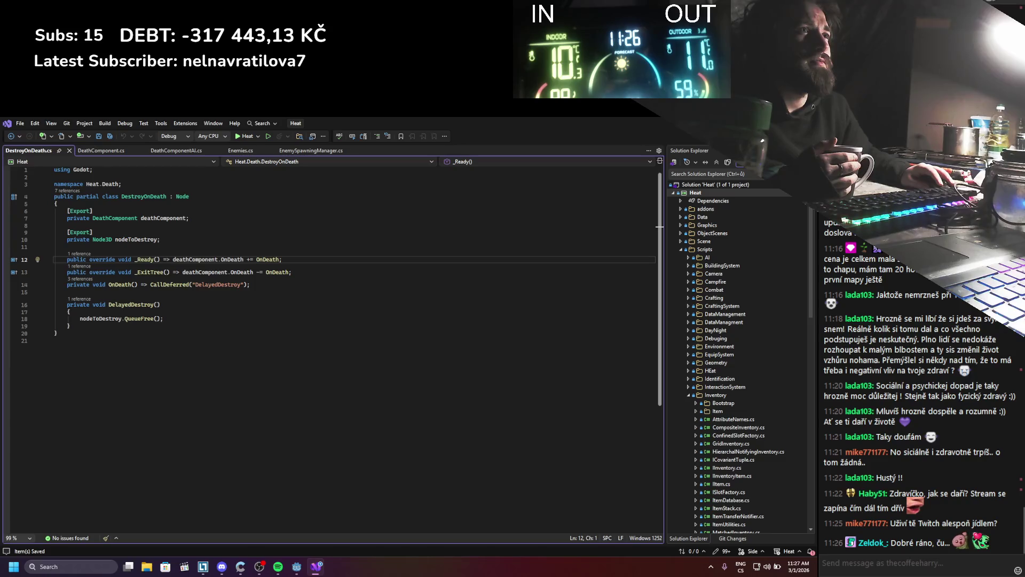
{"action": "key", "text": "alt+Tab"}
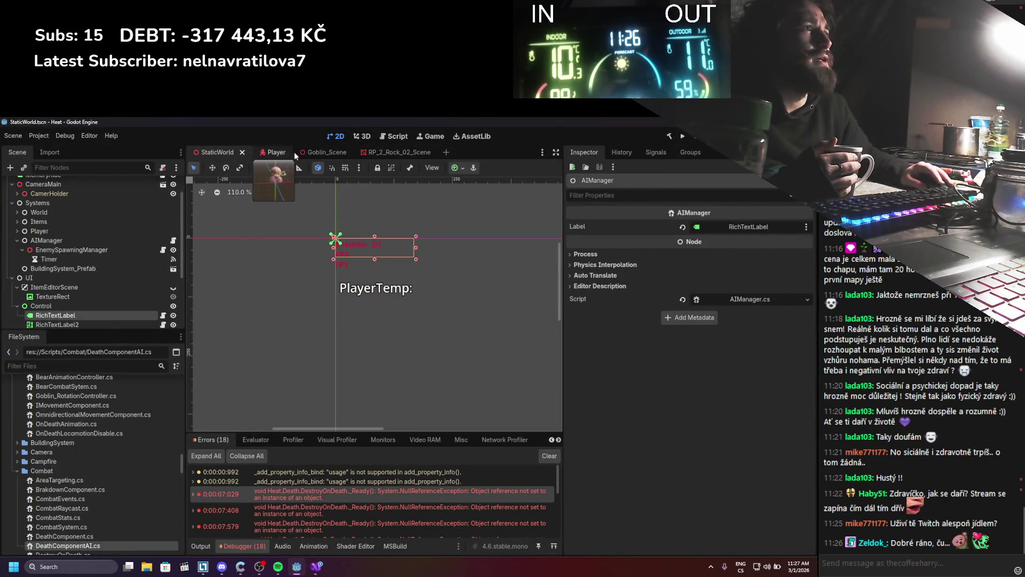
{"action": "left_click", "coordinate": [305, 153]}
{"action": "left_click", "coordinate": [90, 254]}
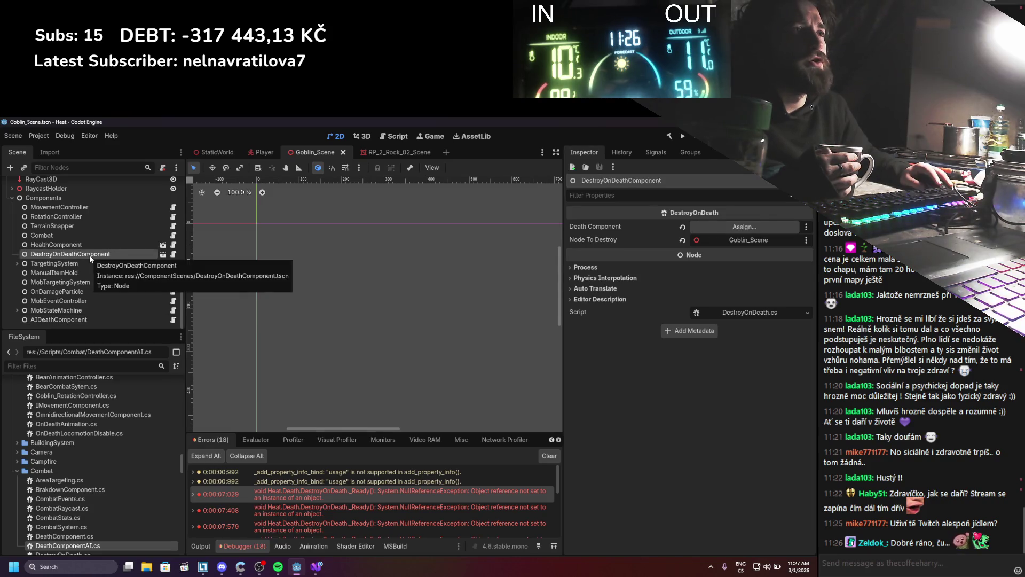
{"action": "left_click", "coordinate": [72, 320]}
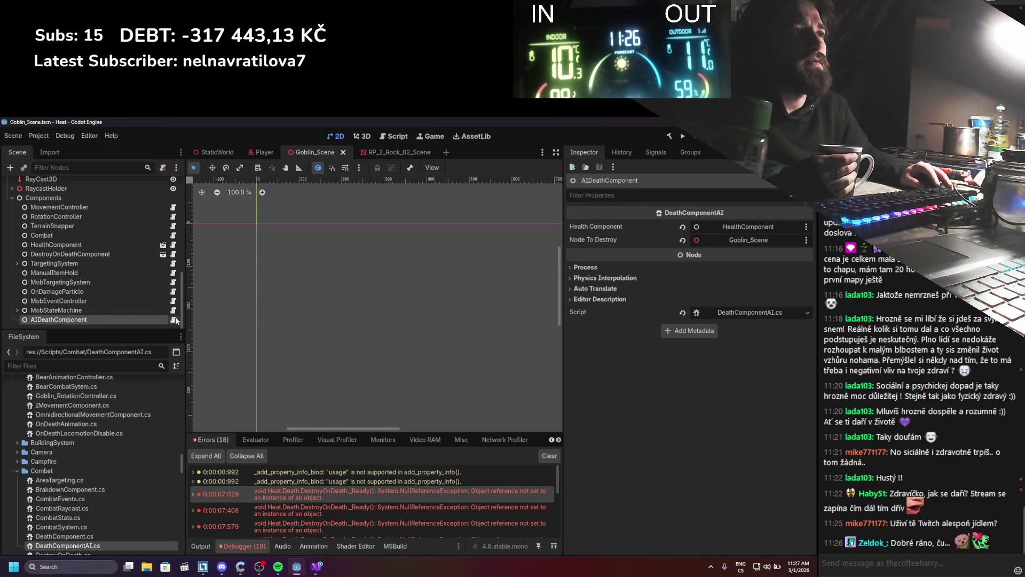
{"action": "left_click", "coordinate": [173, 320]}
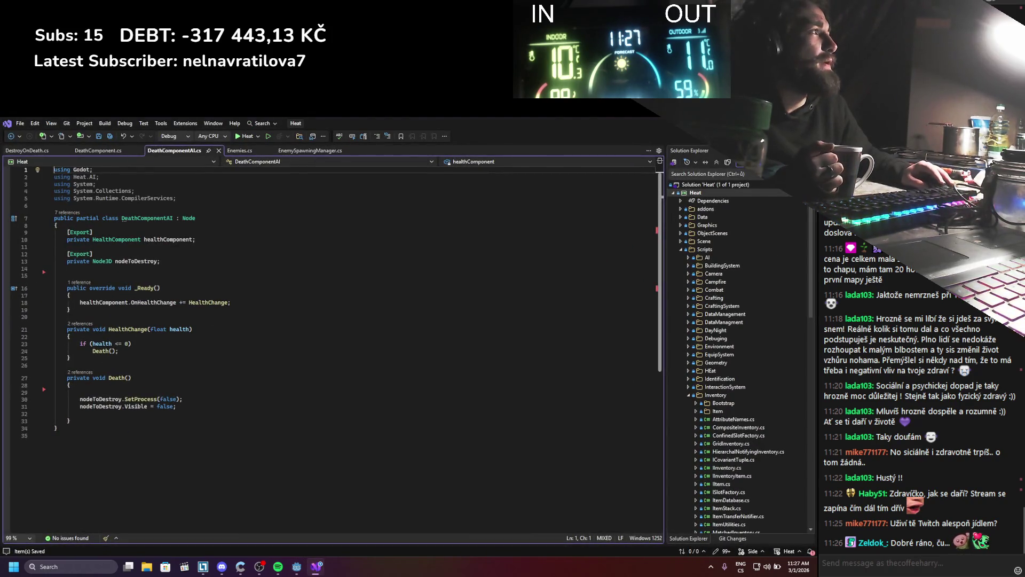
{"action": "key", "text": "alt+Tab"}
{"action": "left_click", "coordinate": [66, 255]}
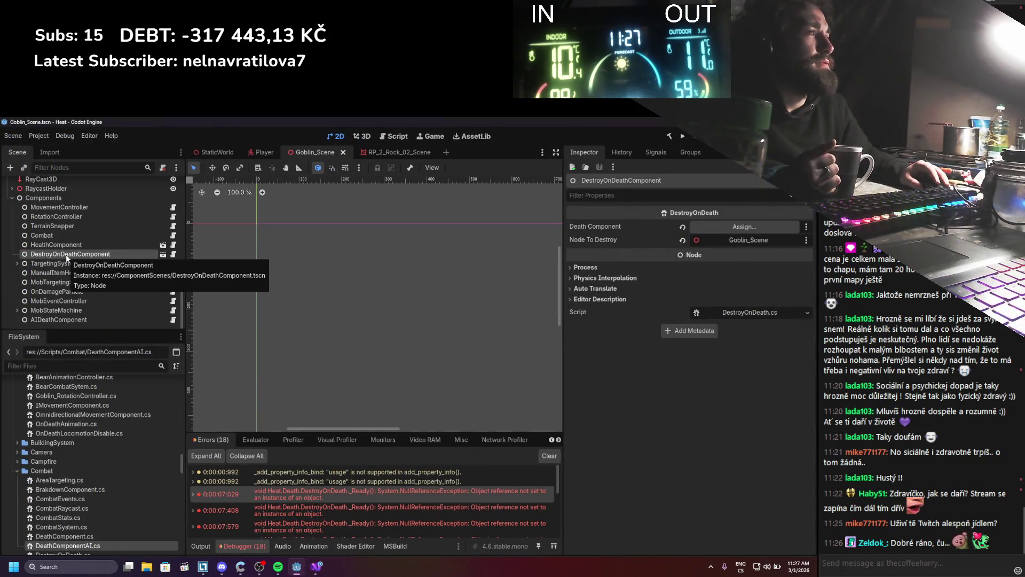
{"action": "right_click", "coordinate": [66, 254]}
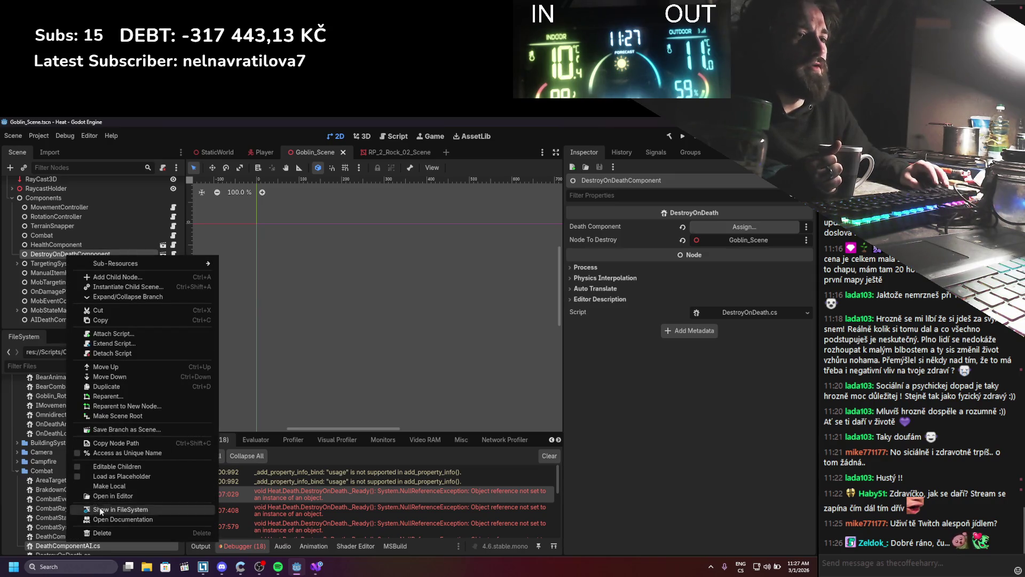
{"action": "left_click", "coordinate": [112, 531]}
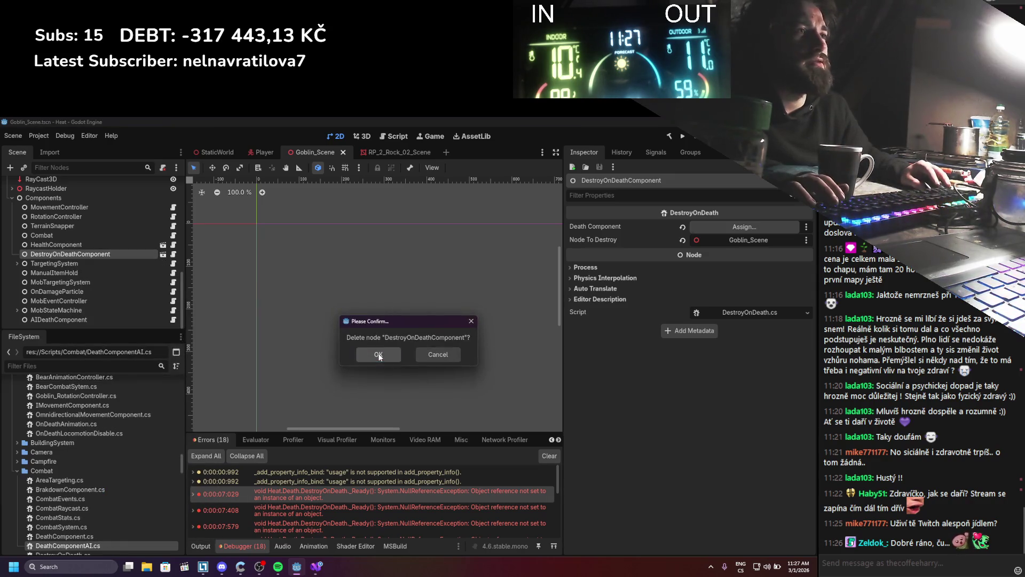
{"action": "left_click", "coordinate": [379, 355]}
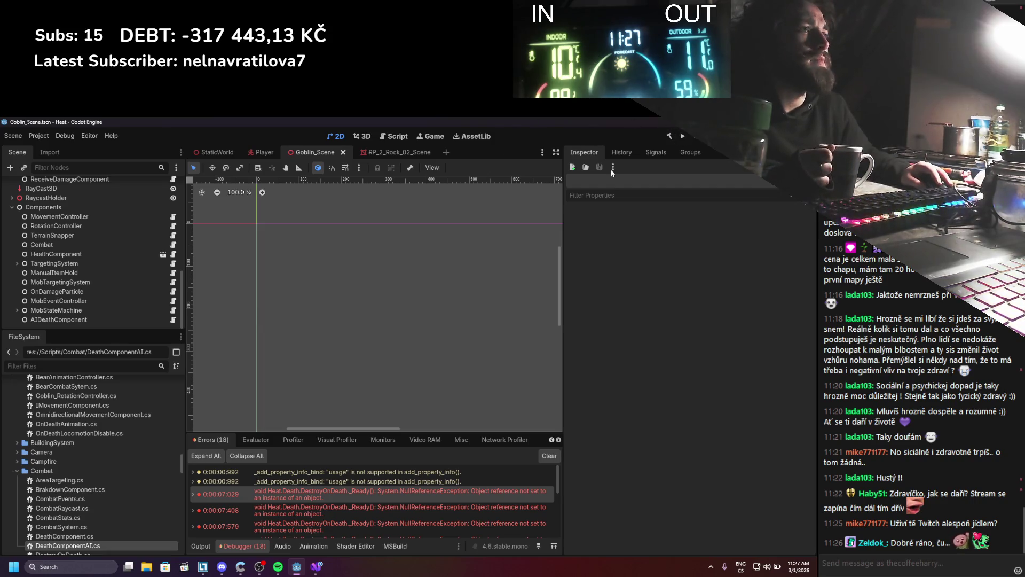
{"action": "left_click", "coordinate": [81, 319]}
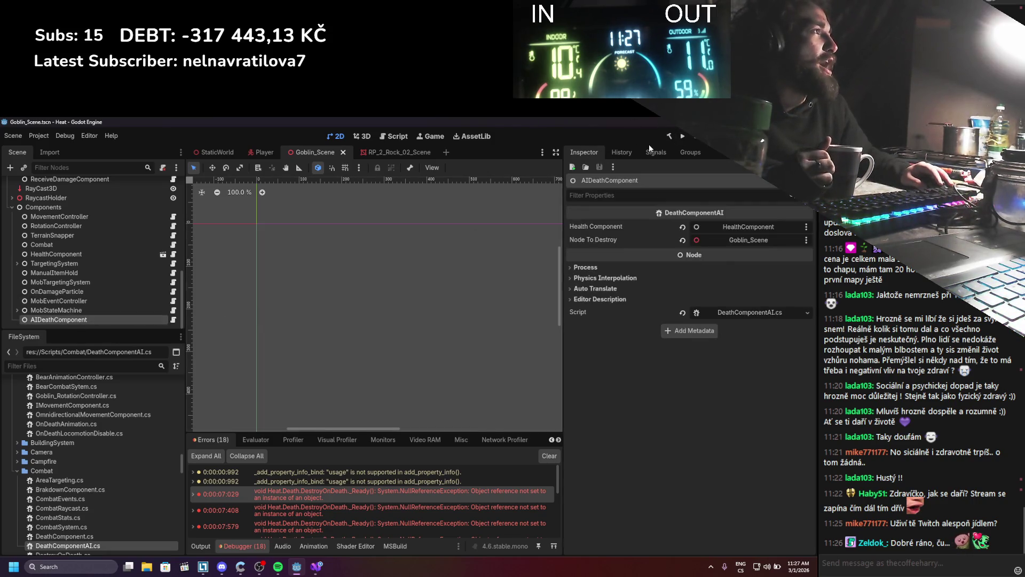
{"action": "left_click", "coordinate": [682, 137]}
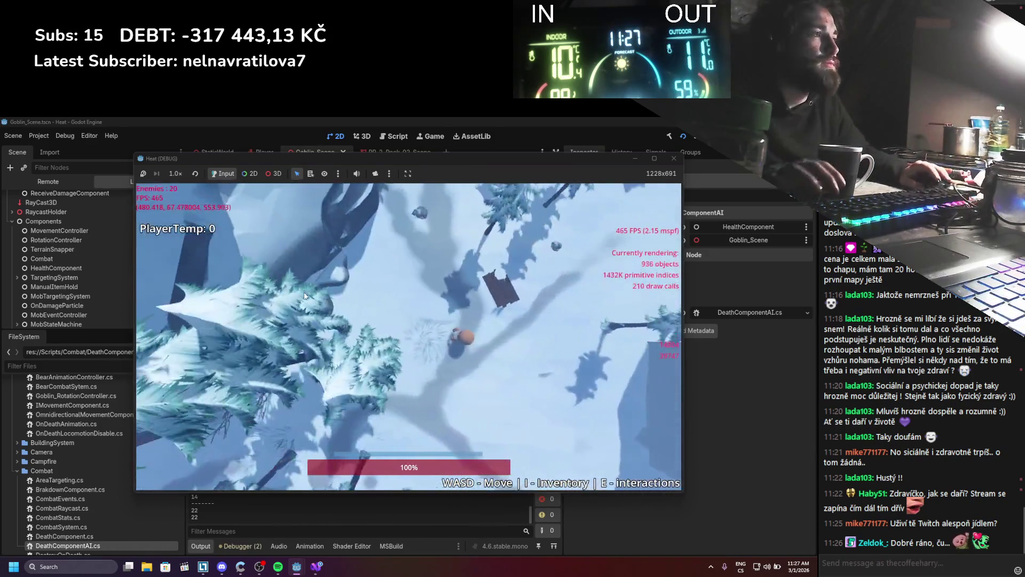
Step: Move the player with WASD among the swarming goblins, then stop the game with F8
{"action": "key", "text": "d"}
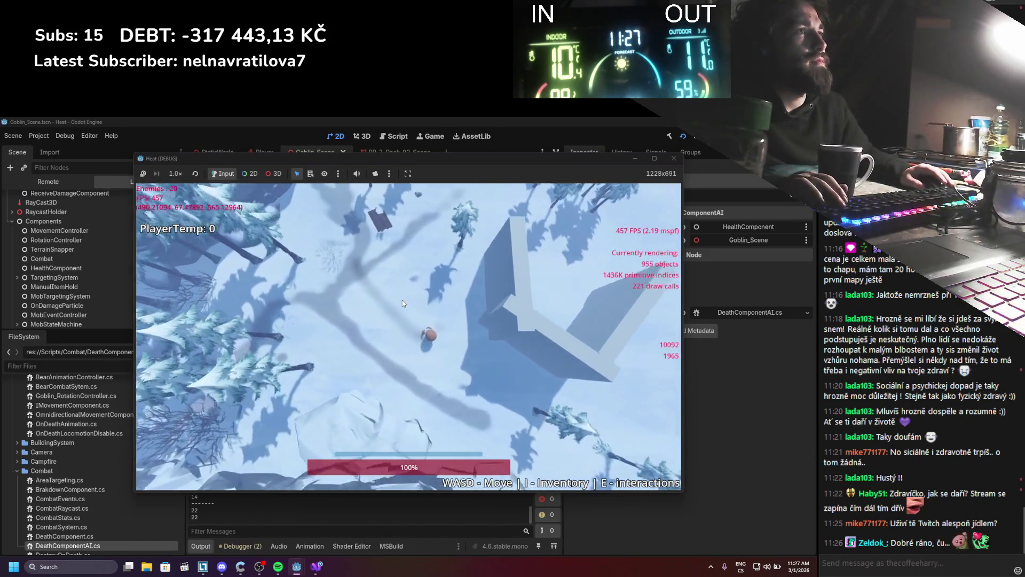
{"action": "key", "text": "w"}
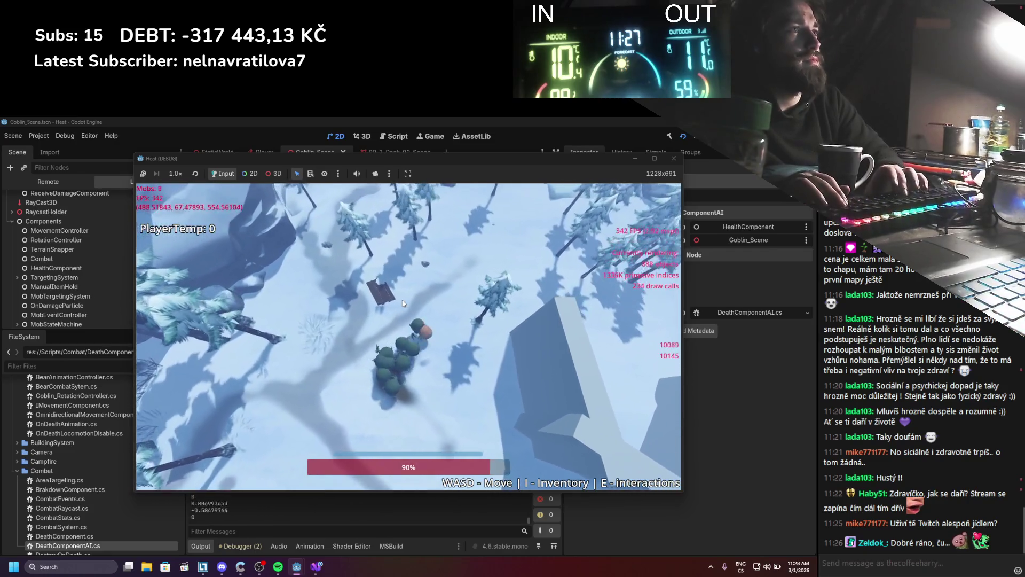
{"action": "key", "text": "w"}
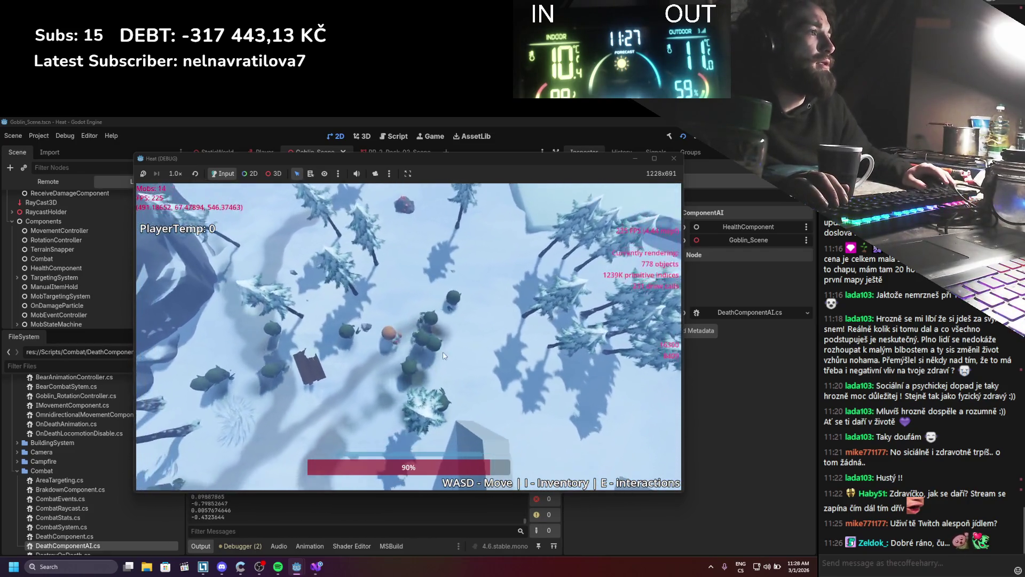
{"action": "key", "text": "d"}
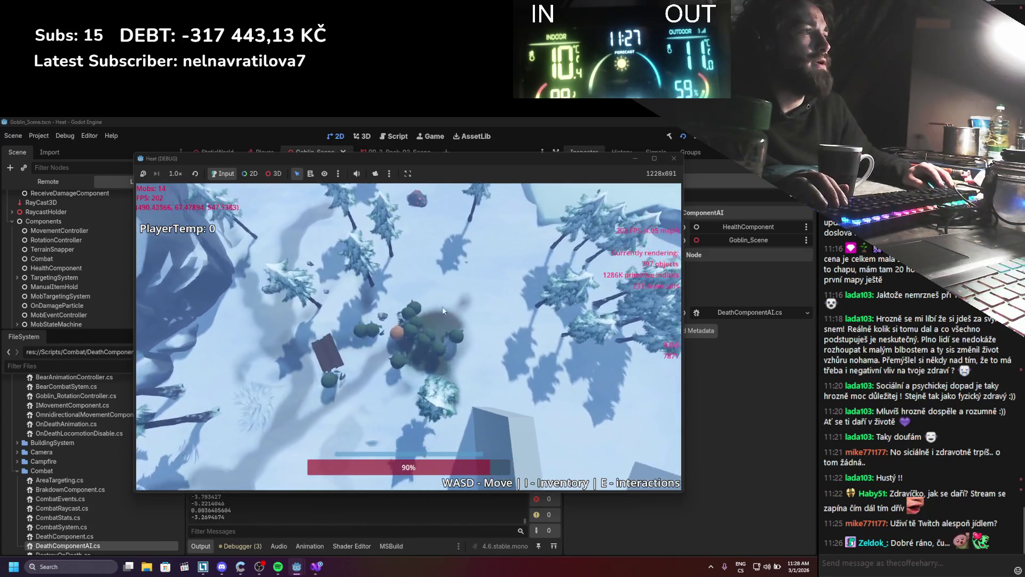
{"action": "key", "text": "w"}
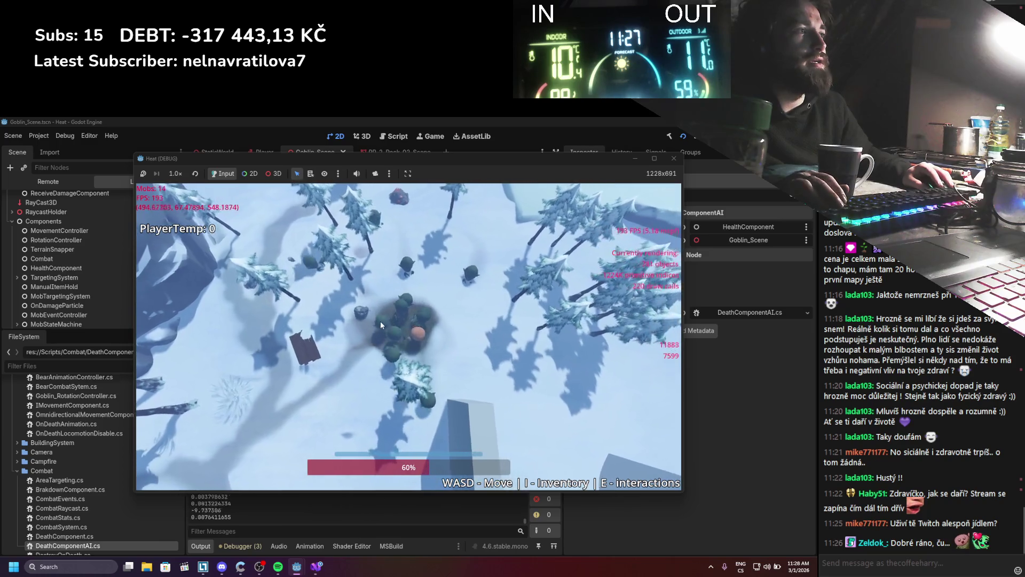
{"action": "key", "text": "s"}
{"action": "key", "text": "a"}
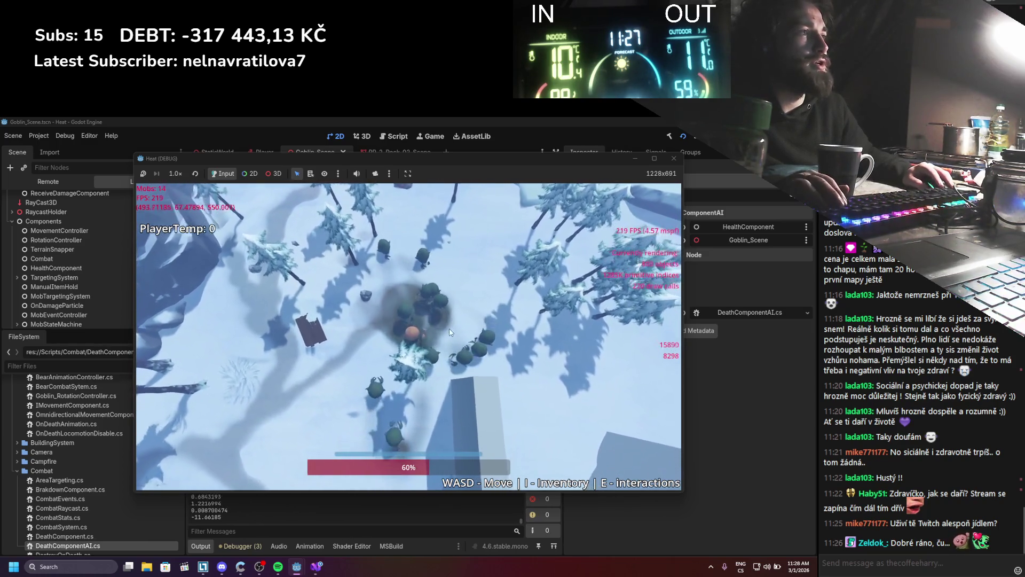
{"action": "key", "text": "F8"}
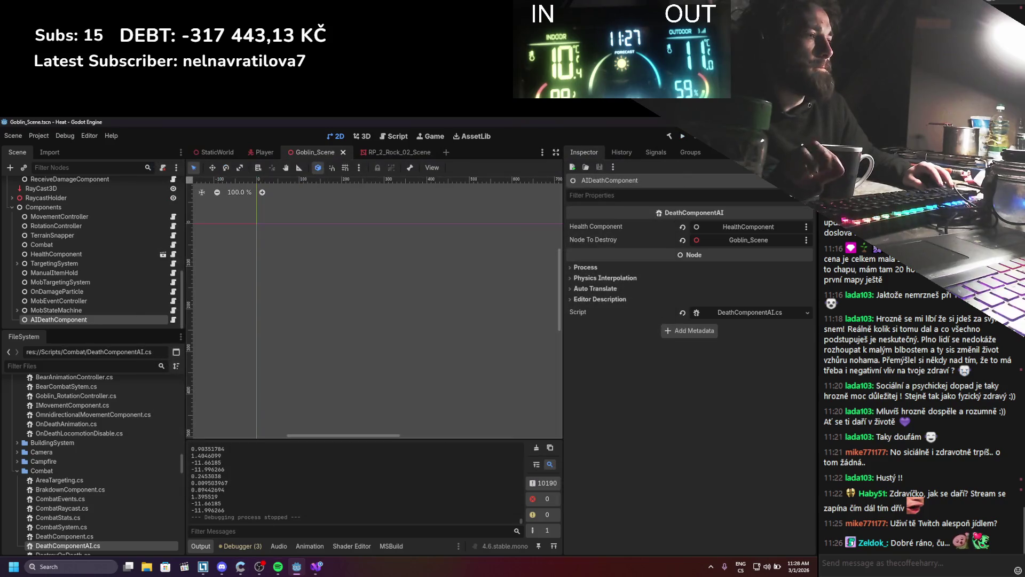
{"action": "left_click", "coordinate": [321, 568]}
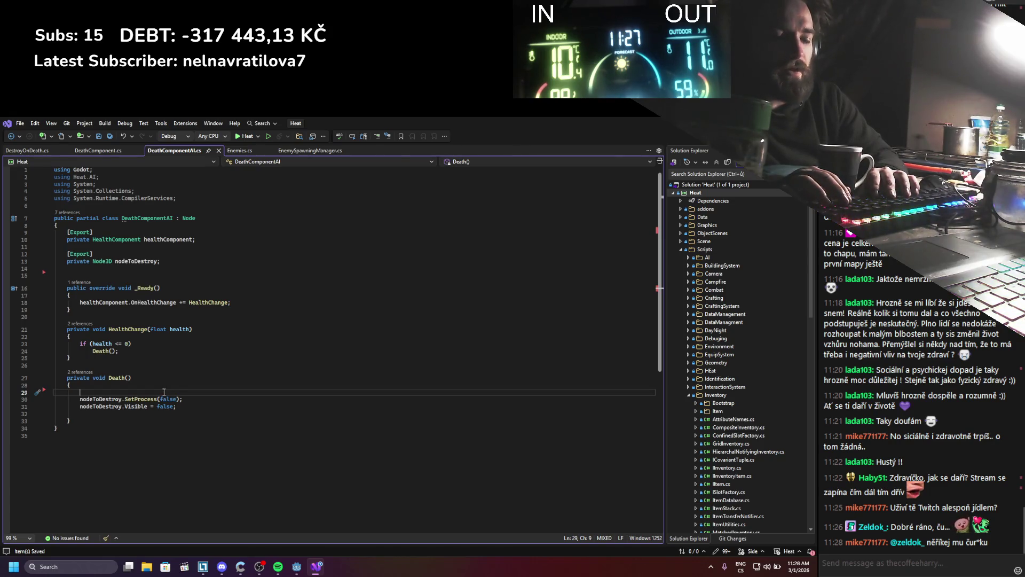
Step: Add AIManager.Instance.RemoveAI(nodeToDestroy); at the top of Death() and save the script
{"action": "type", "text": "aImana"}
{"action": "key", "text": "Tab"}
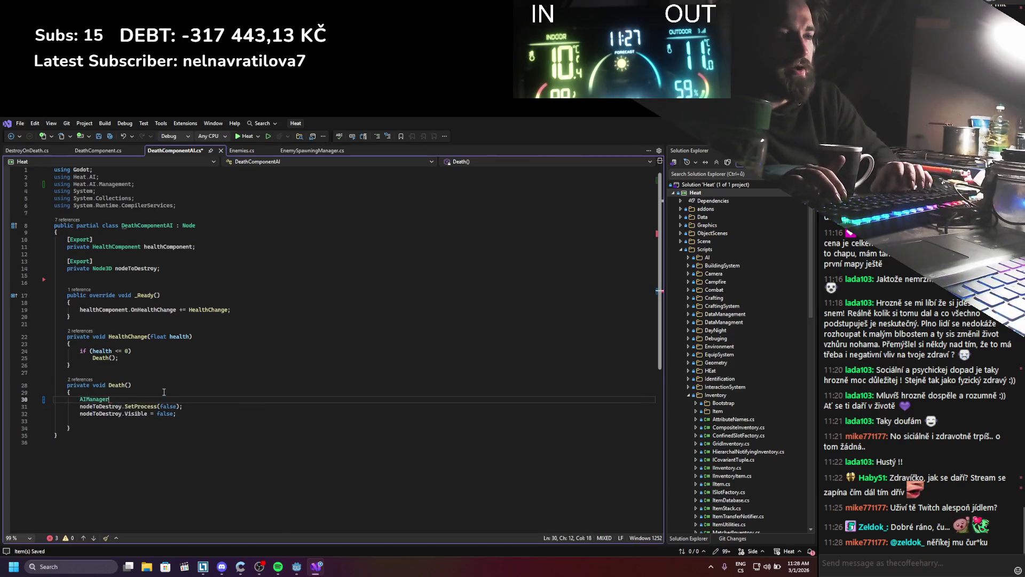
{"action": "type", "text": "In"}
{"action": "key", "text": "Tab"}
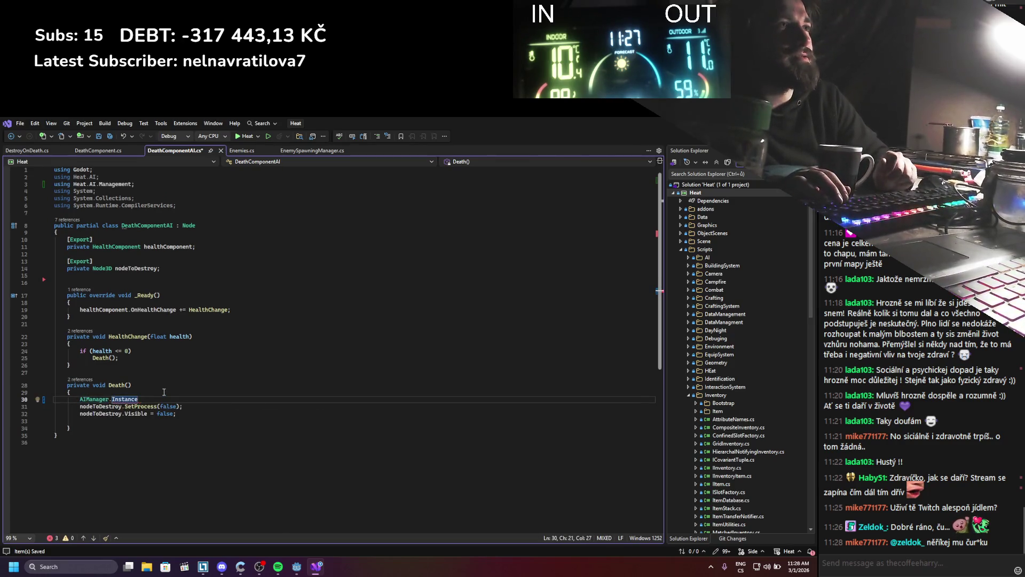
{"action": "type", "text": "."}
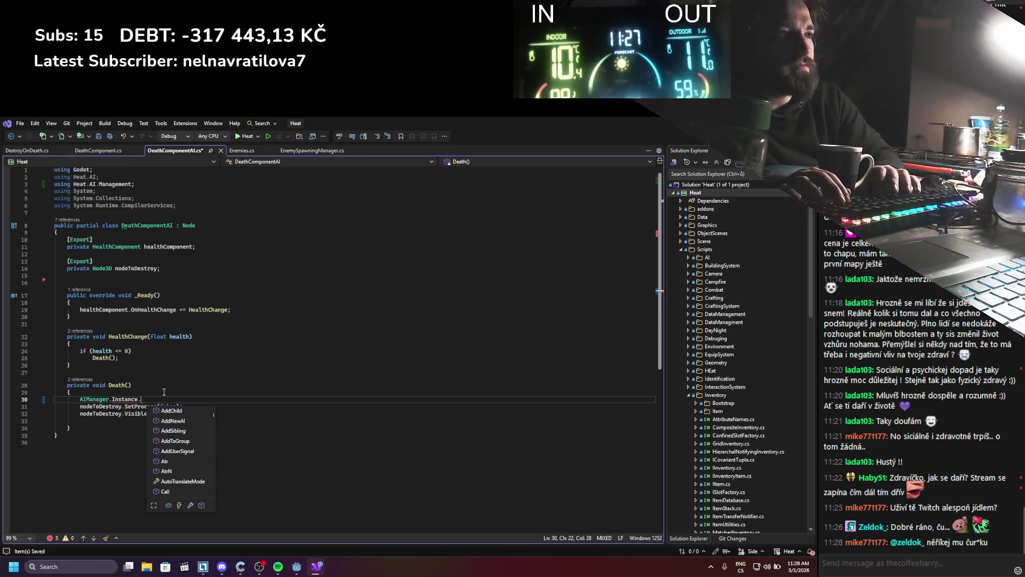
{"action": "type", "text": "Rem"}
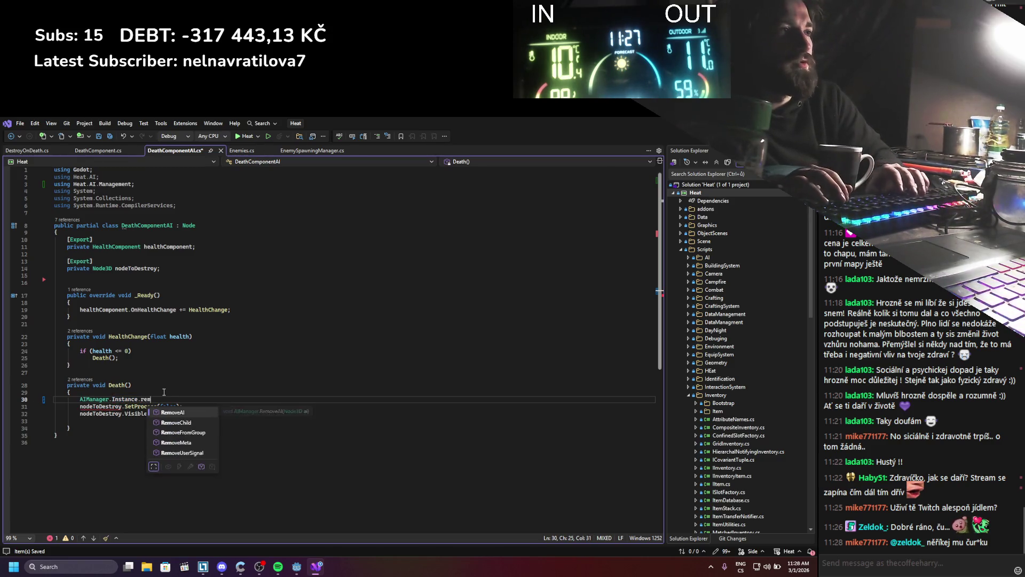
{"action": "key", "text": "Tab"}
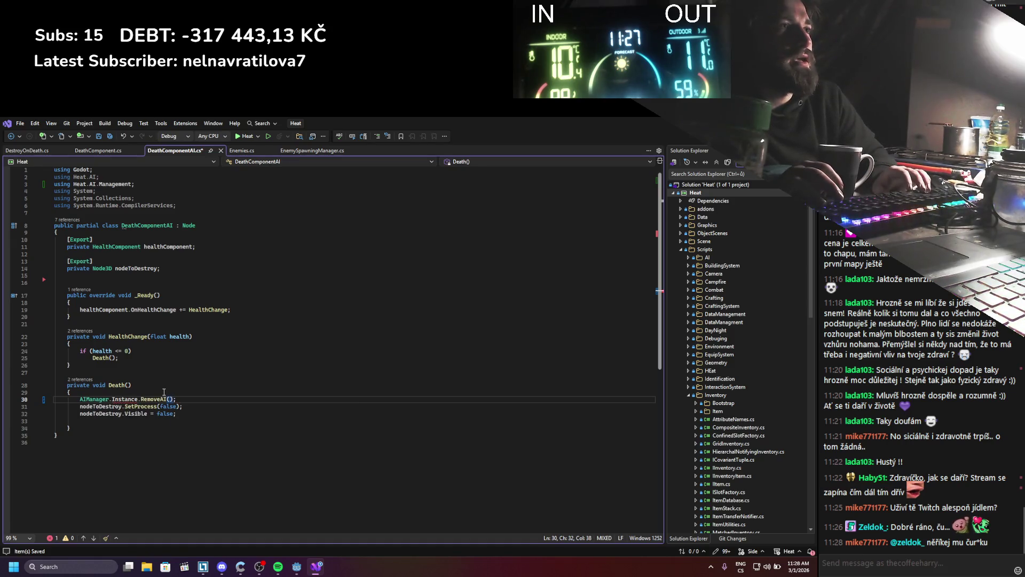
{"action": "type", "text": "node"}
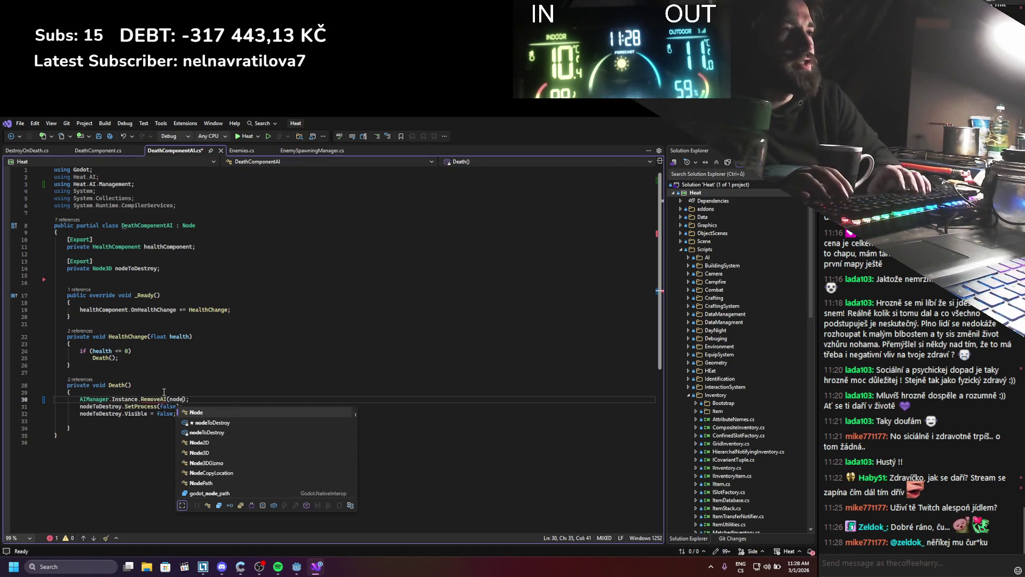
{"action": "key", "text": "Down"}
{"action": "key", "text": "Tab"}
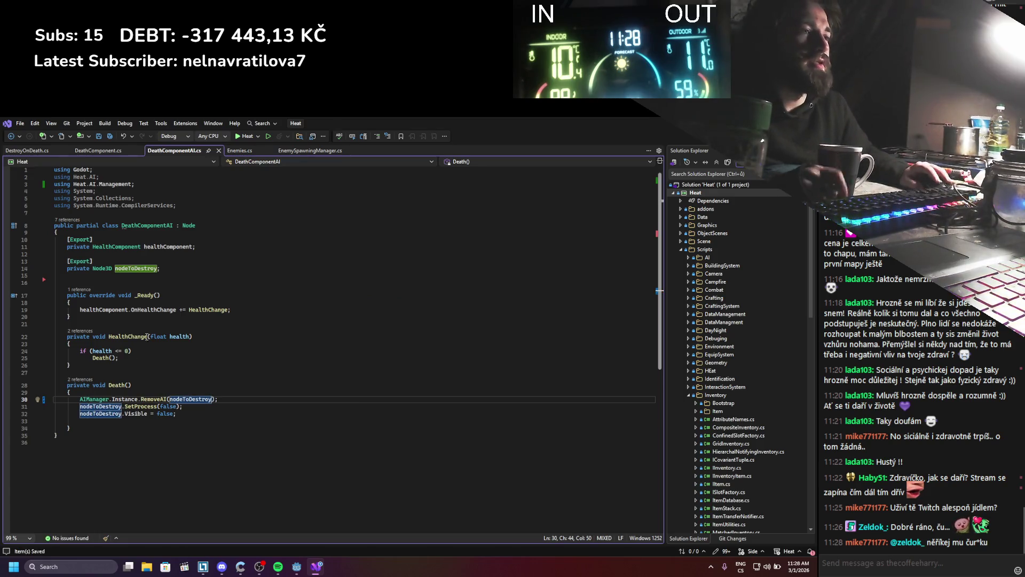
{"action": "key", "text": "alt+Tab"}
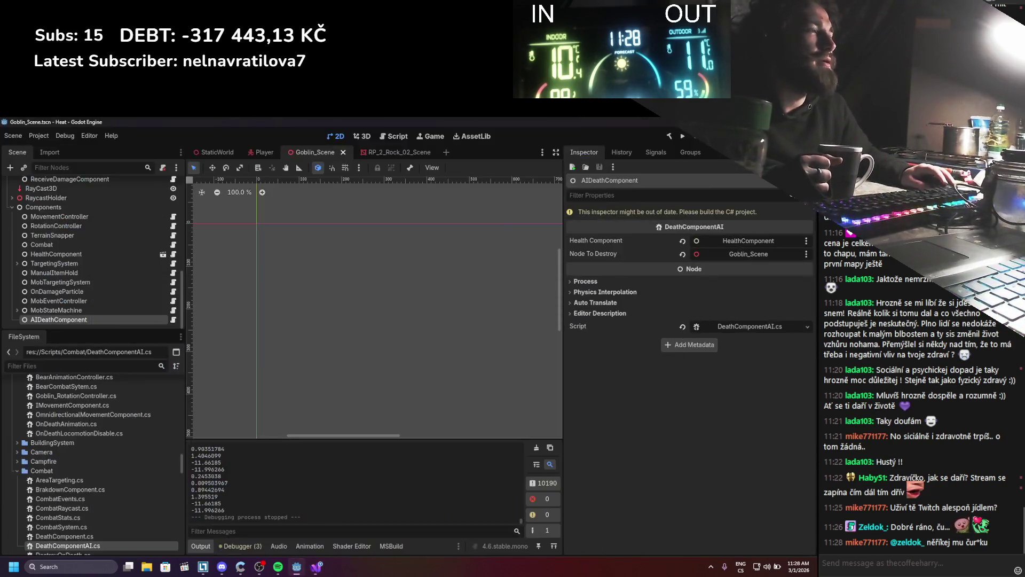
Step: Rerun the game and fight the goblins with WASD, watching them die
{"action": "left_click", "coordinate": [681, 137]}
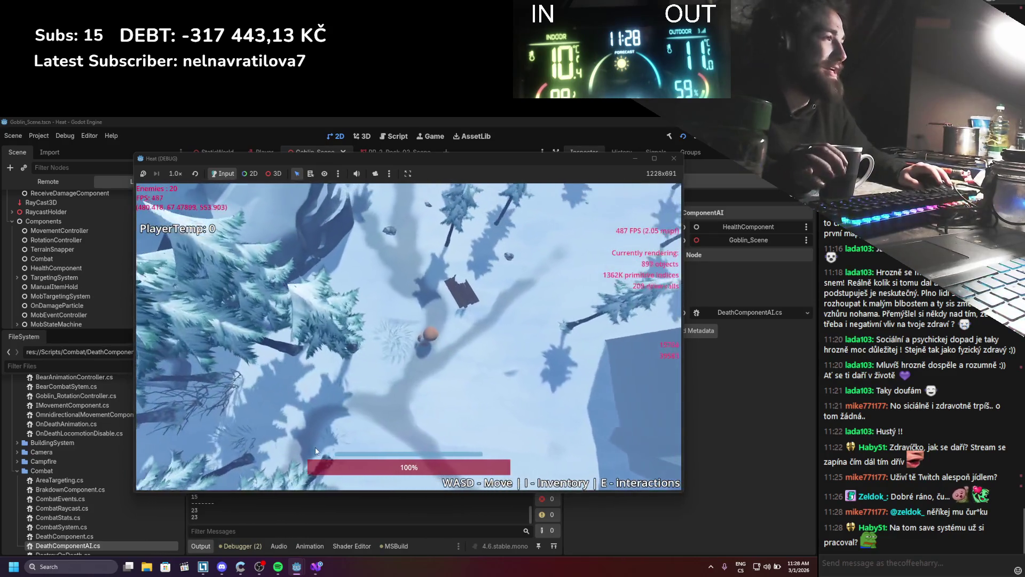
{"action": "key", "text": "d"}
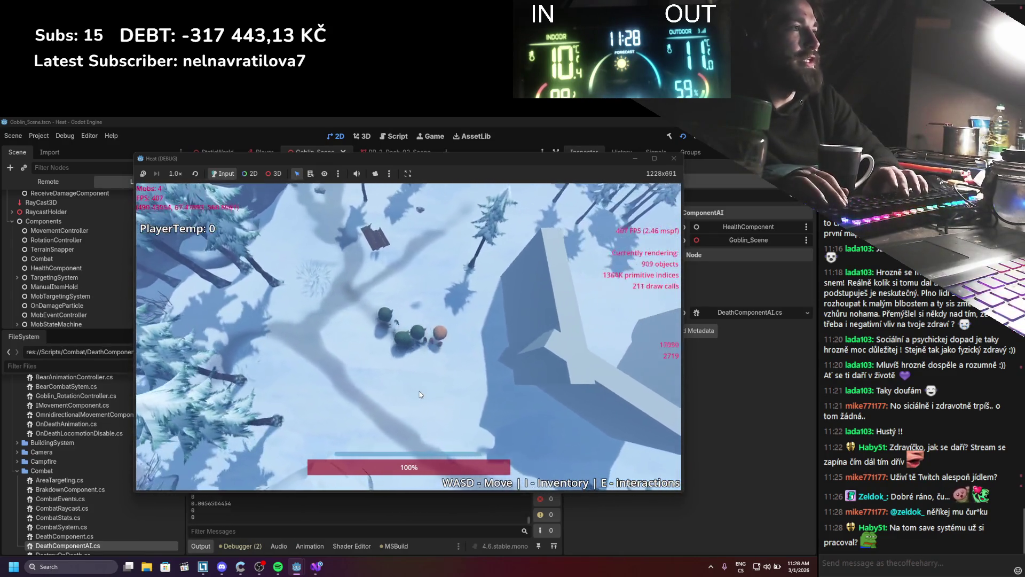
{"action": "key", "text": "w"}
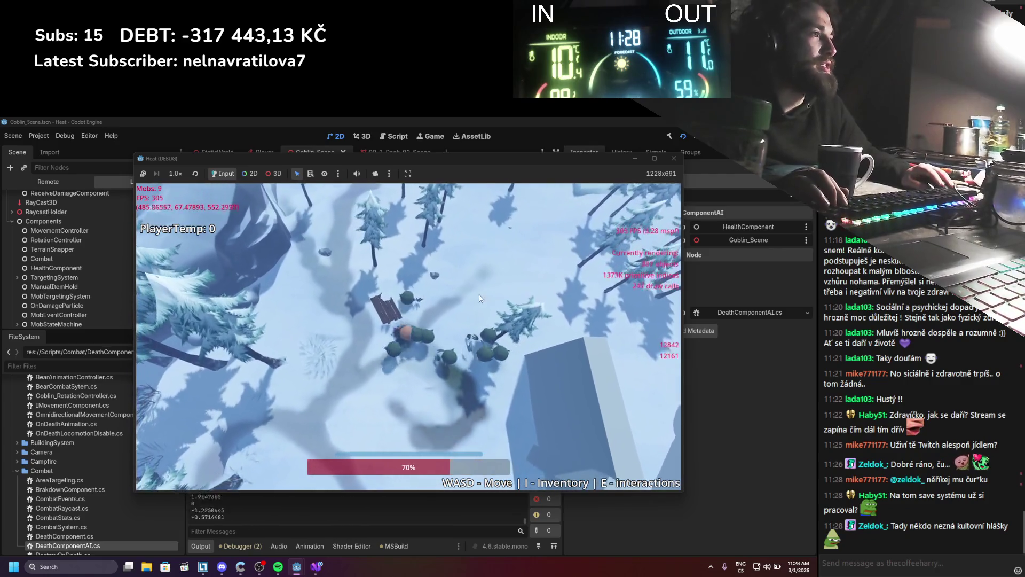
{"action": "key", "text": "s"}
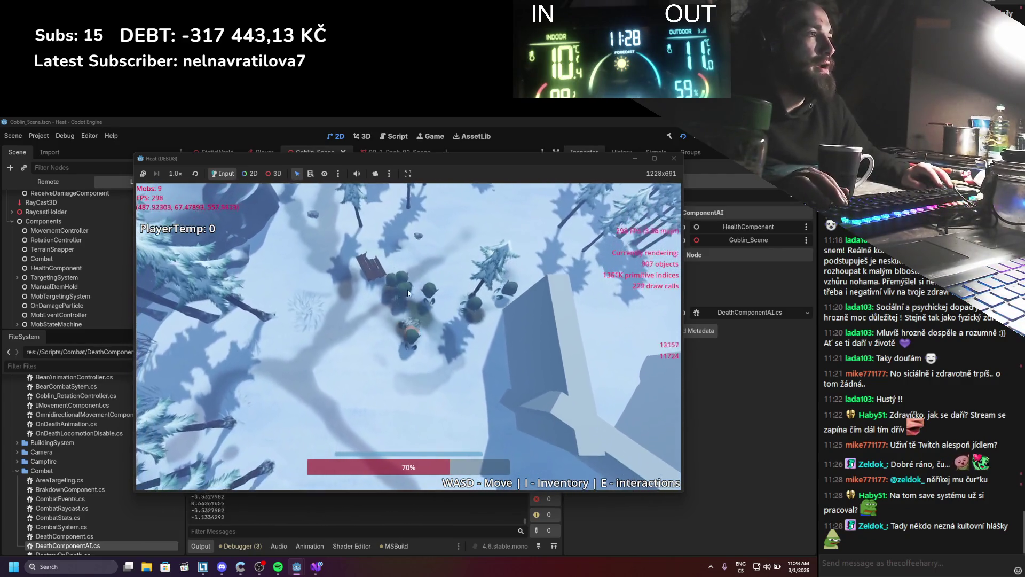
{"action": "key", "text": "a"}
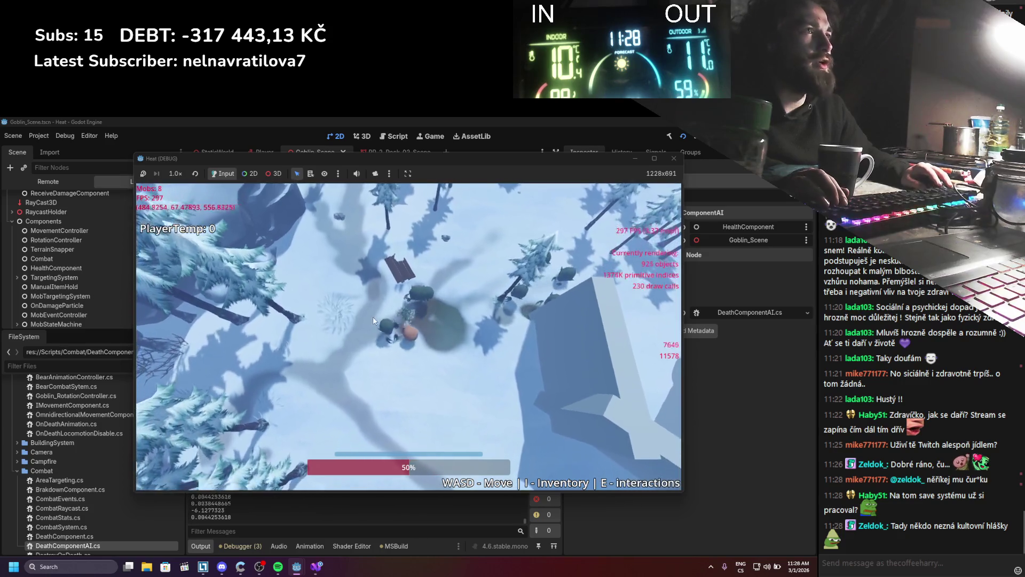
{"action": "key", "text": "a"}
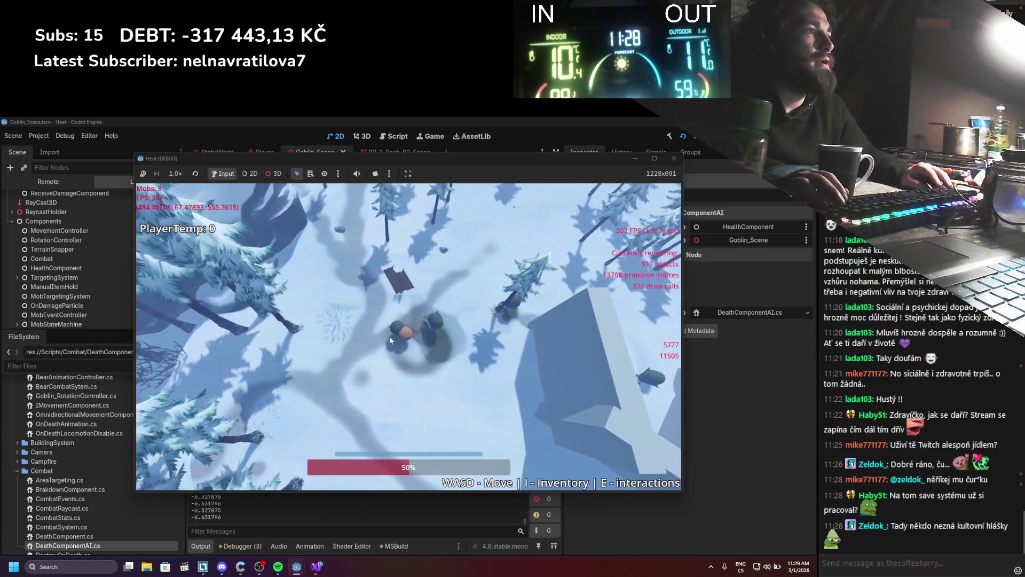
{"action": "key", "text": "d"}
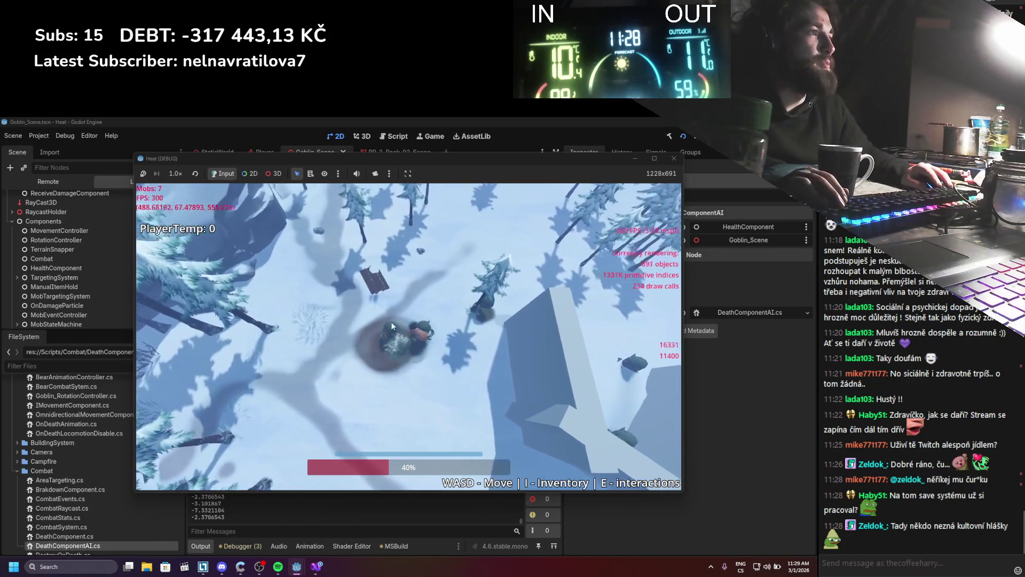
{"action": "key", "text": "a"}
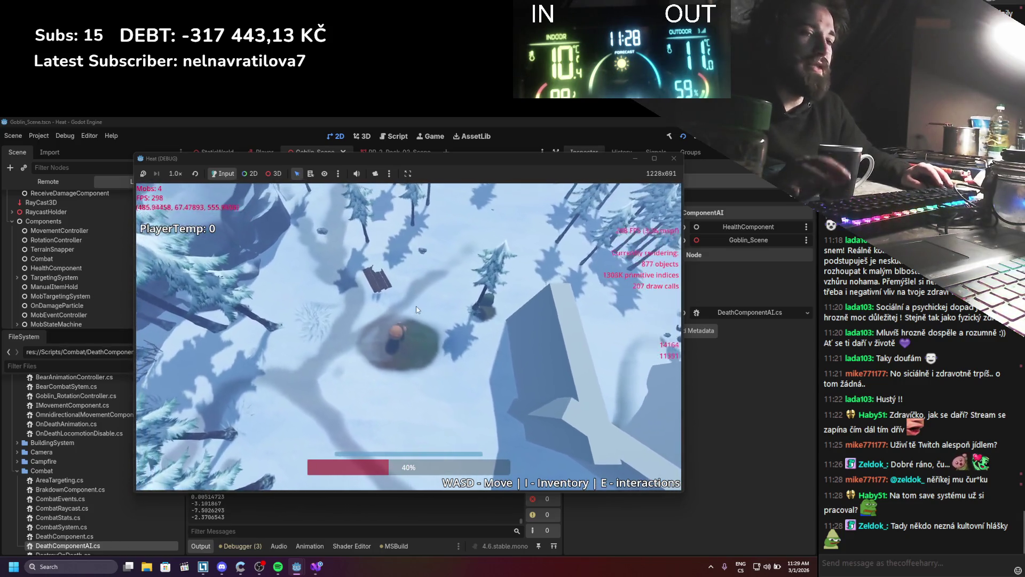
{"action": "key", "text": "d"}
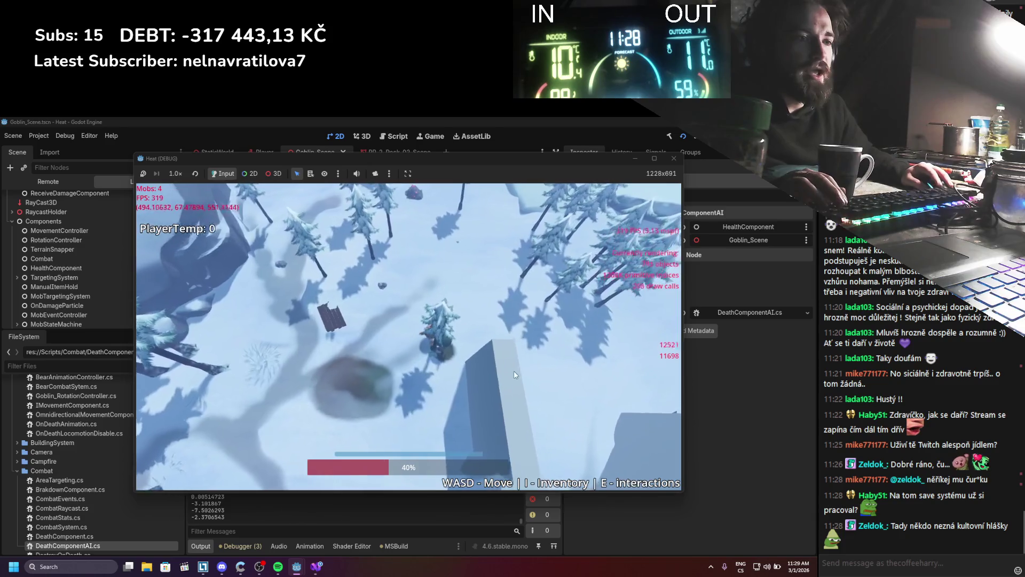
{"action": "key", "text": "a"}
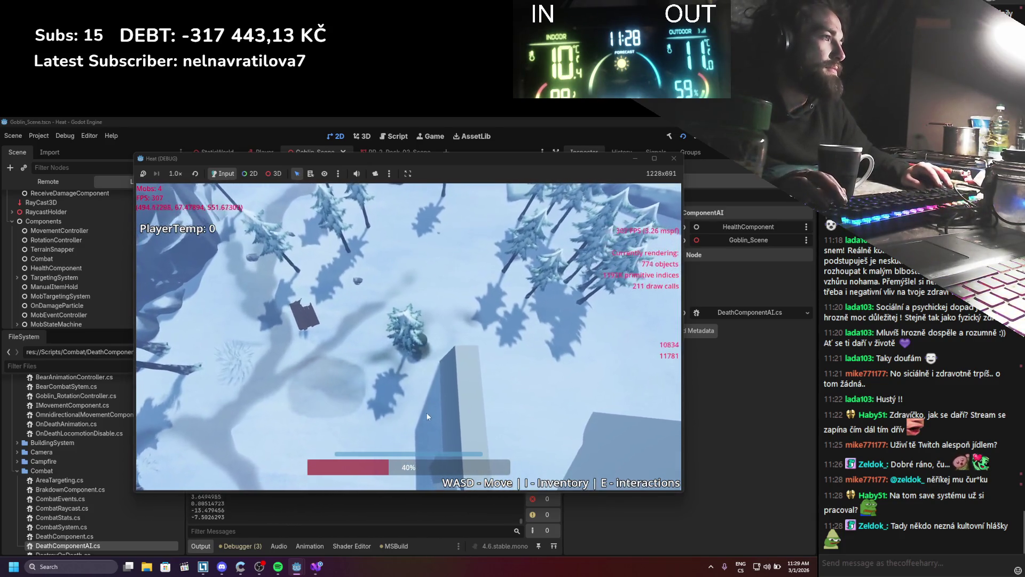
{"action": "key", "text": "s"}
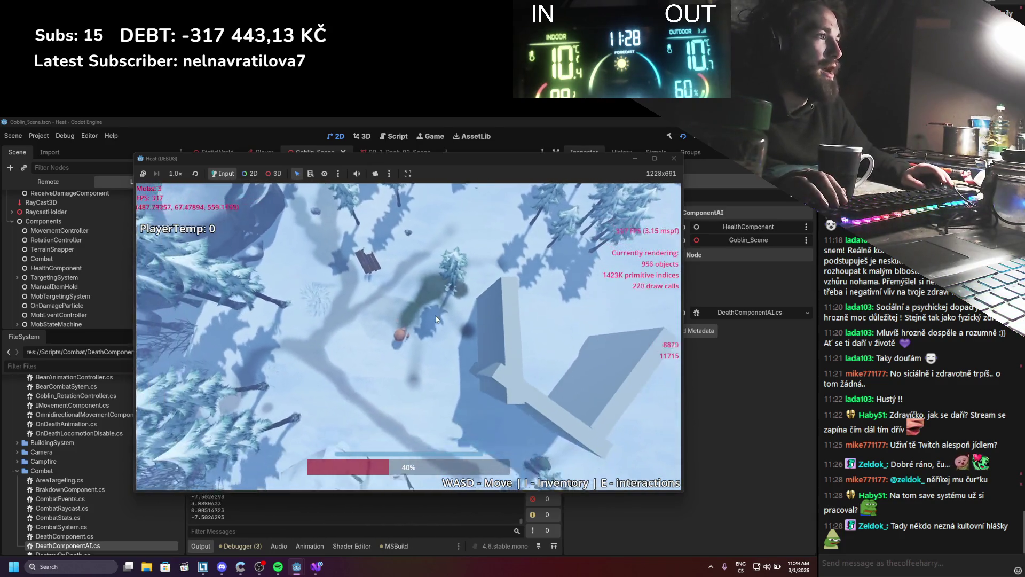
{"action": "key", "text": "s"}
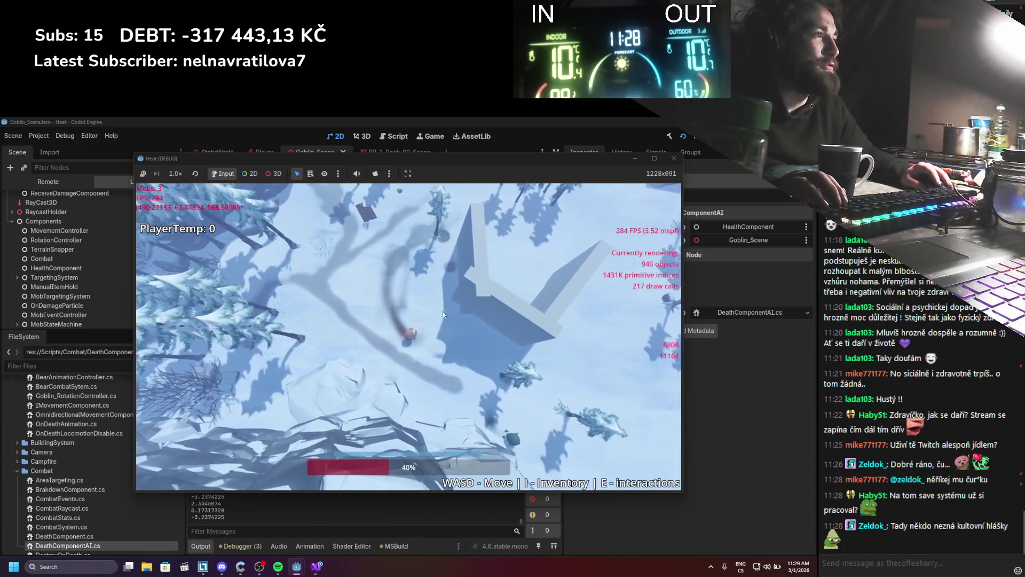
Step: Keep walking the player around the map, then stop the game with F8
{"action": "key", "text": "w"}
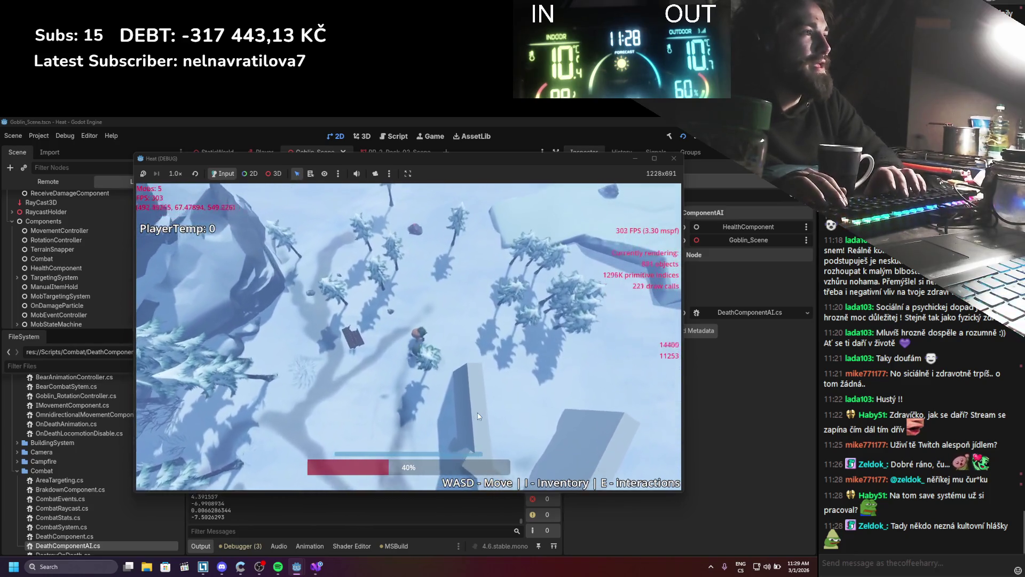
{"action": "key", "text": "d"}
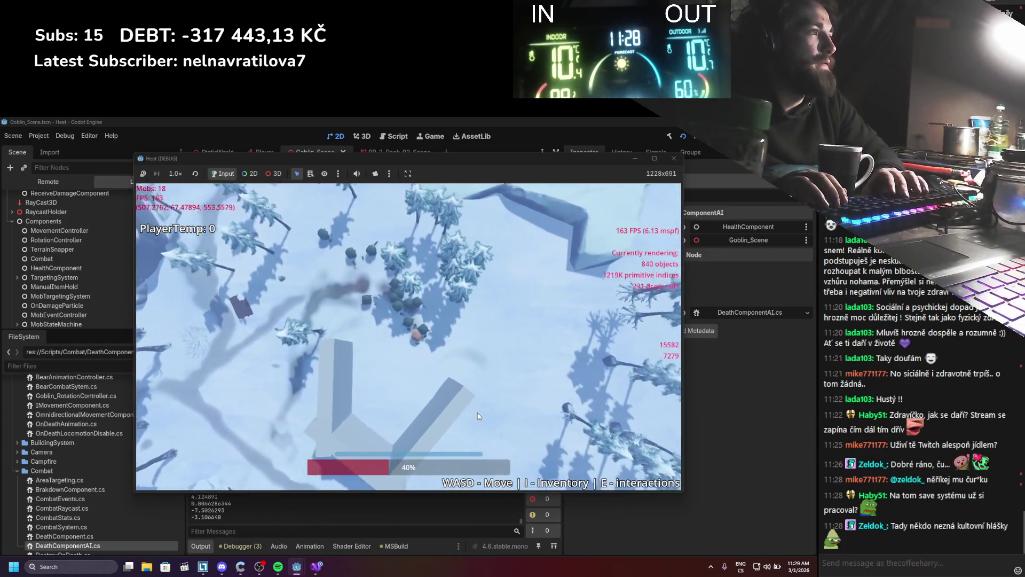
{"action": "key", "text": "s"}
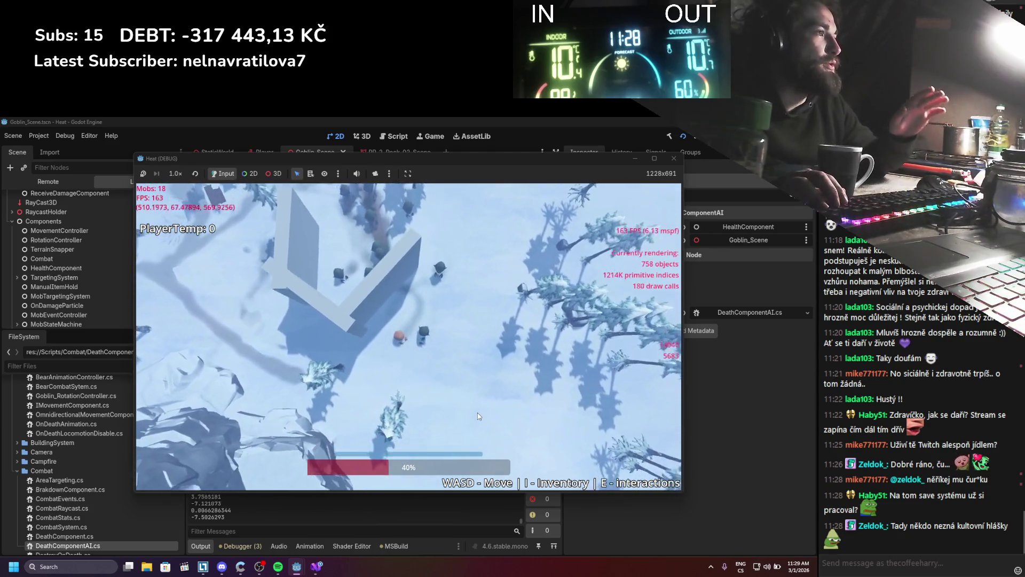
{"action": "key", "text": "a"}
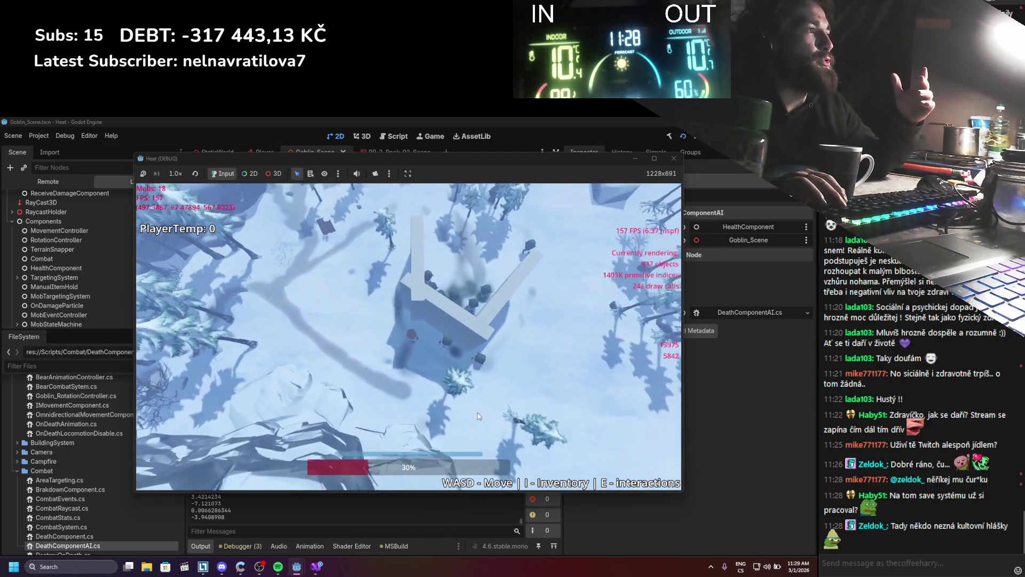
{"action": "key", "text": "w"}
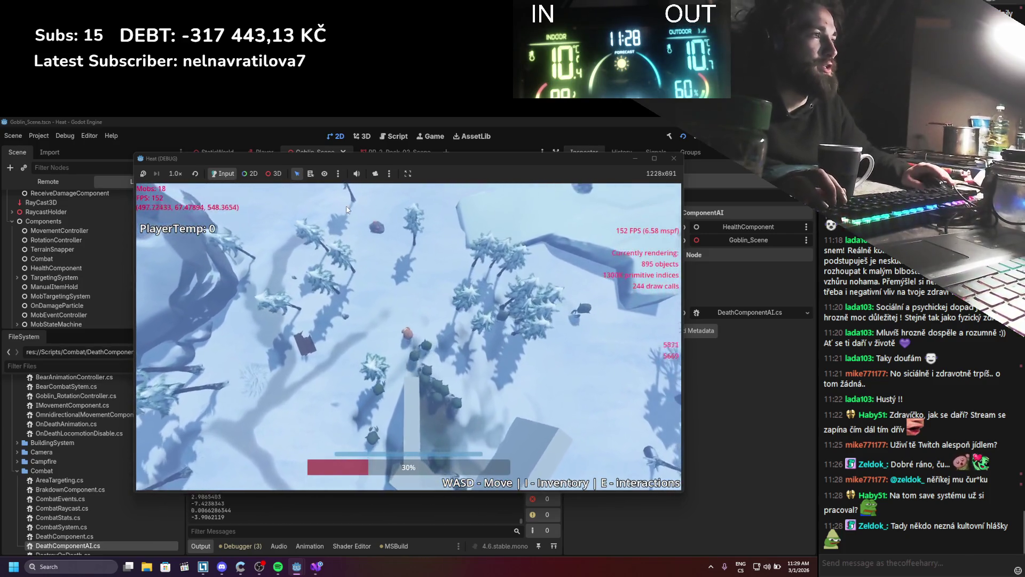
{"action": "key", "text": "s"}
{"action": "key", "text": "d"}
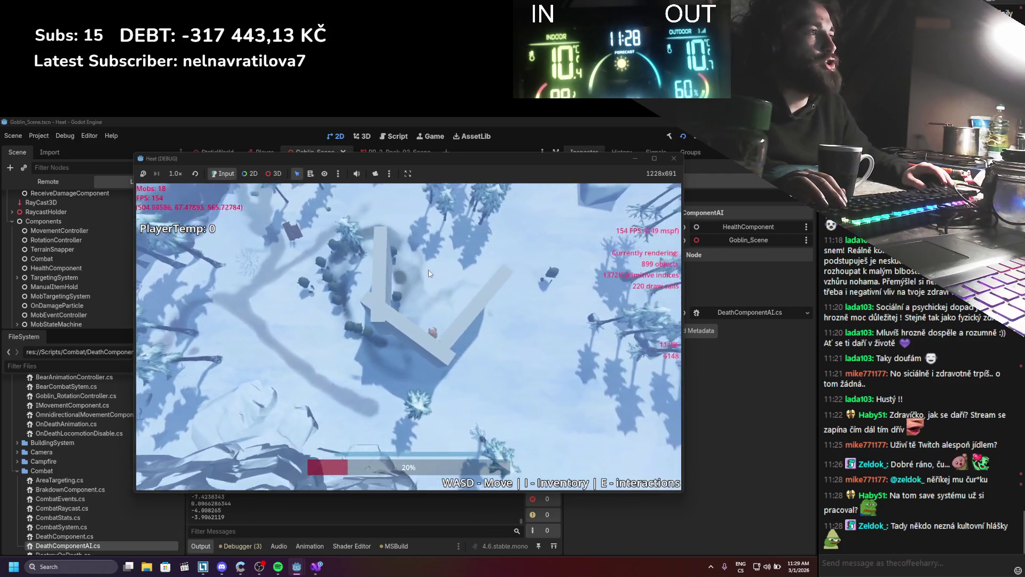
{"action": "key", "text": "w"}
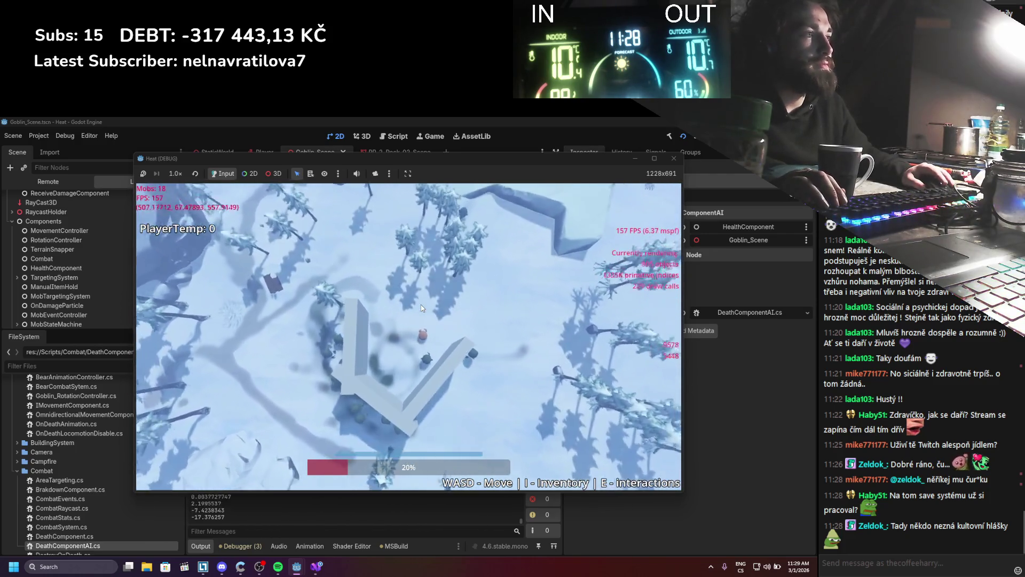
{"action": "key", "text": "a"}
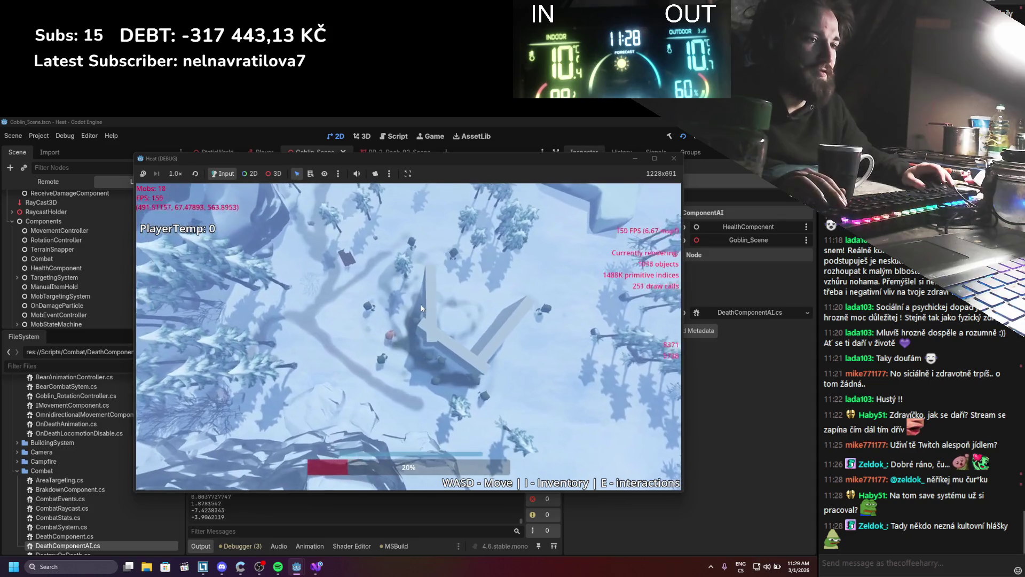
{"action": "key", "text": "w"}
{"action": "key", "text": "d"}
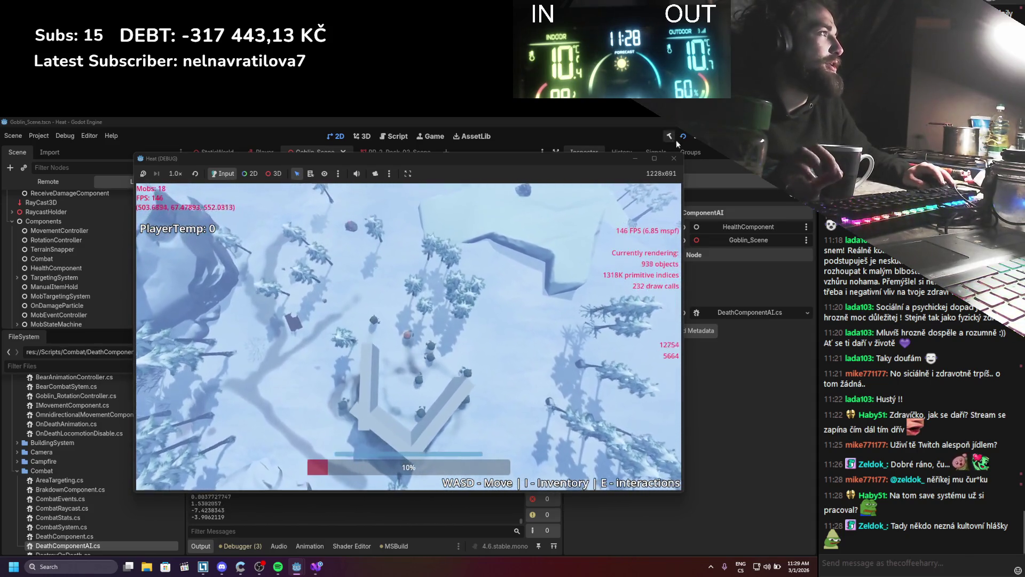
{"action": "key", "text": "F8"}
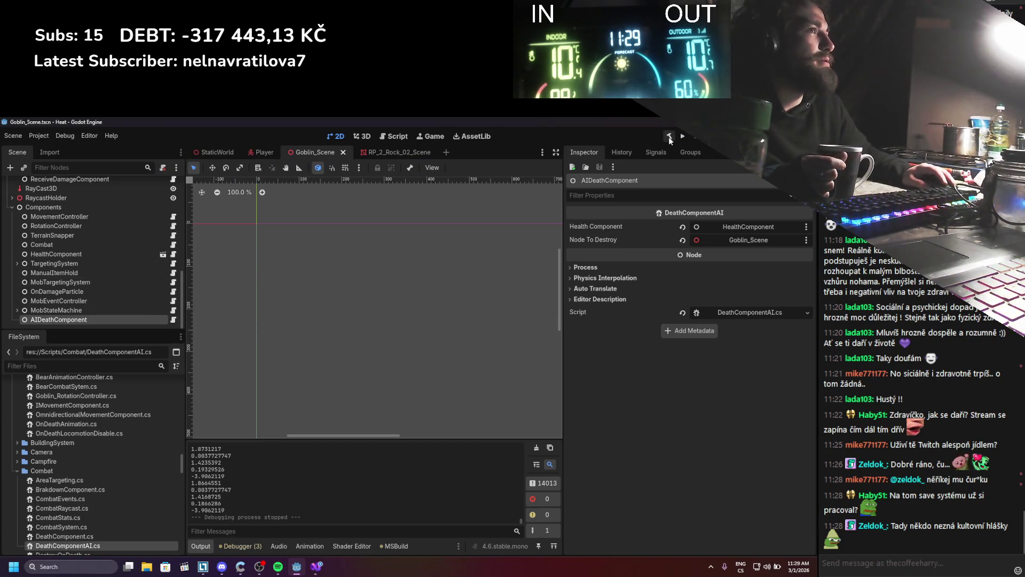
Step: Open the MovementController's OmnidirectionalMovementComponent.cs script in Visual Studio
{"action": "left_click", "coordinate": [137, 218]}
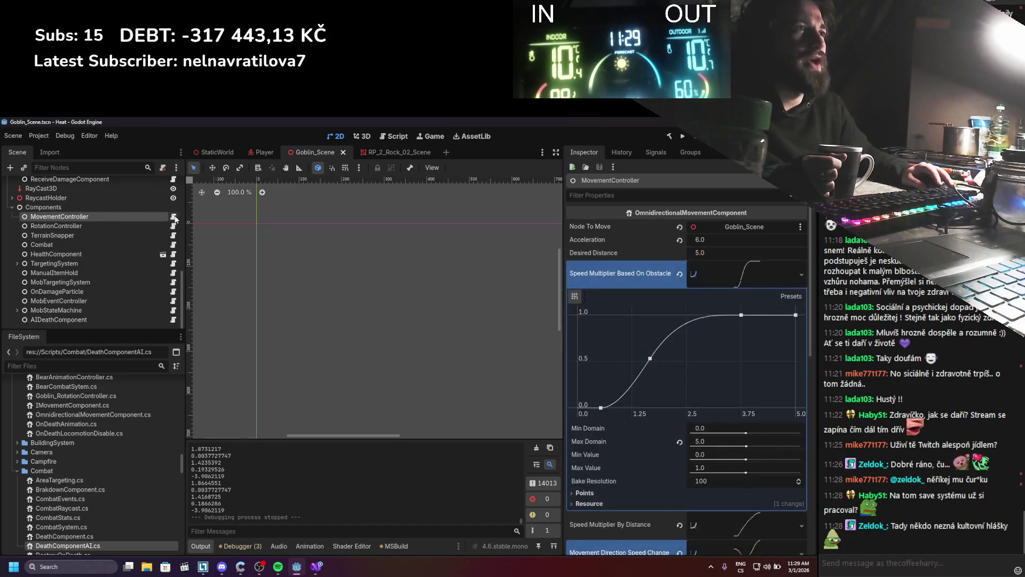
{"action": "left_click", "coordinate": [173, 217]}
{"action": "scroll", "coordinate": [178, 218], "scroll_direction": "down", "scroll_amount": 15}
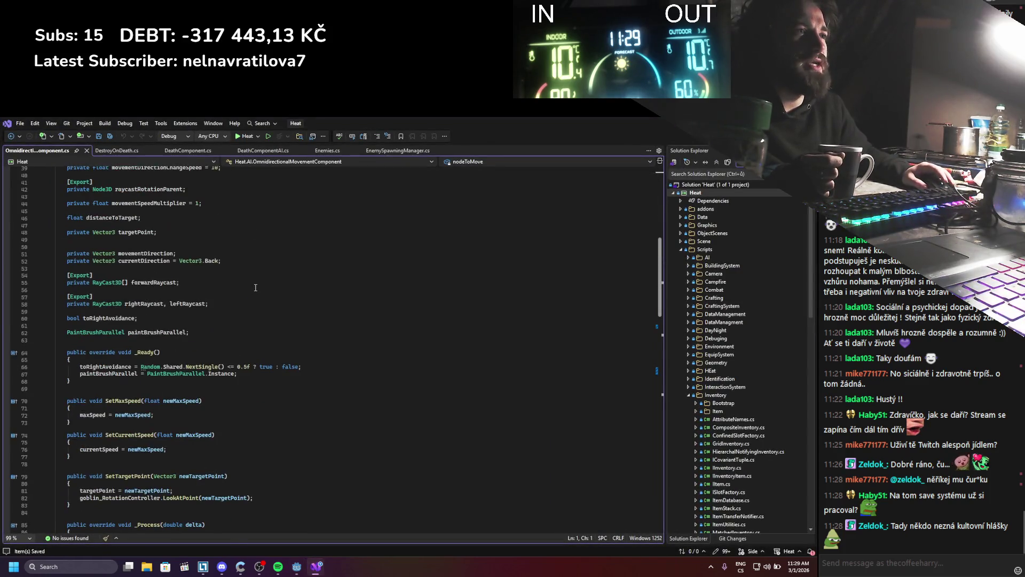
Step: Read through OmnidirectionalMovementComponent.cs in Visual Studio, then return to the Godot editor
{"action": "scroll", "coordinate": [255, 287], "scroll_direction": "down", "scroll_amount": 9}
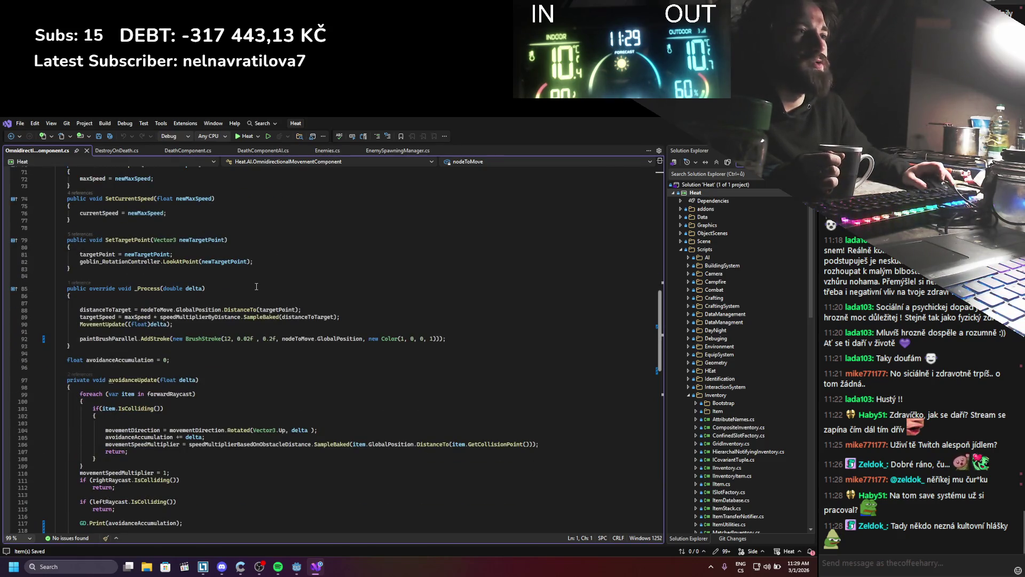
{"action": "scroll", "coordinate": [257, 287], "scroll_direction": "down", "scroll_amount": 7}
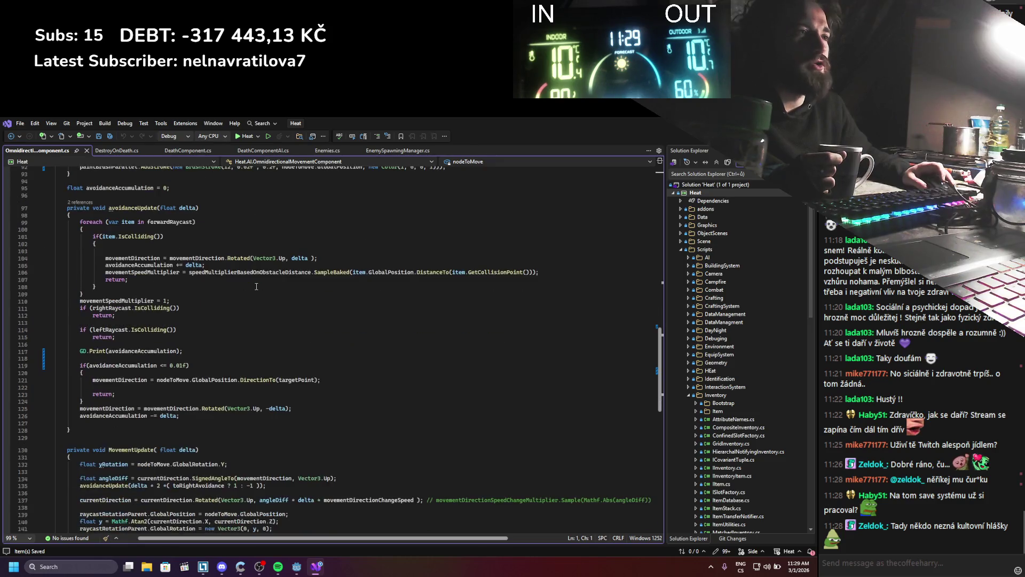
{"action": "scroll", "coordinate": [256, 287], "scroll_direction": "down", "scroll_amount": 9}
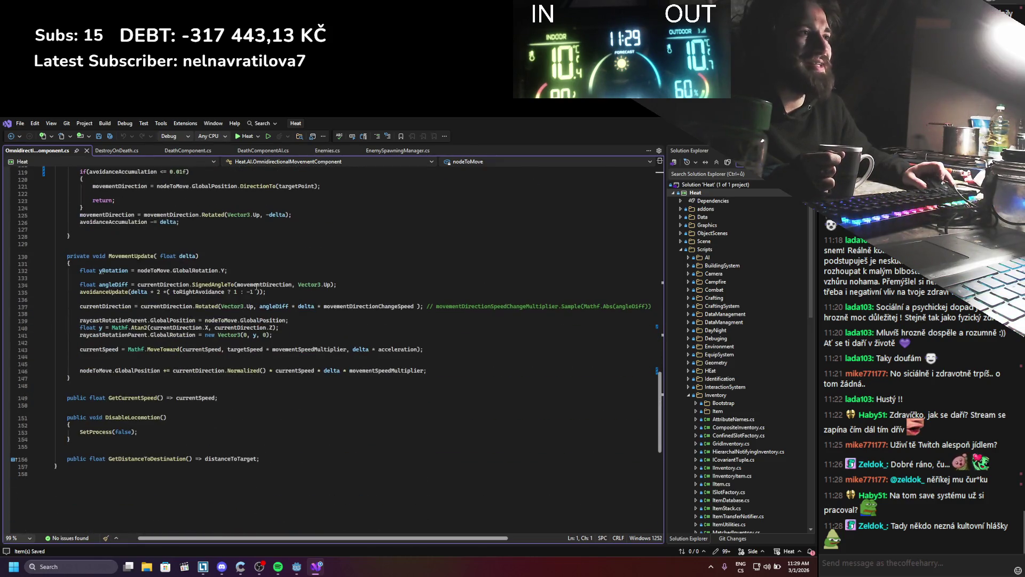
{"action": "scroll", "coordinate": [257, 287], "scroll_direction": "up", "scroll_amount": 20}
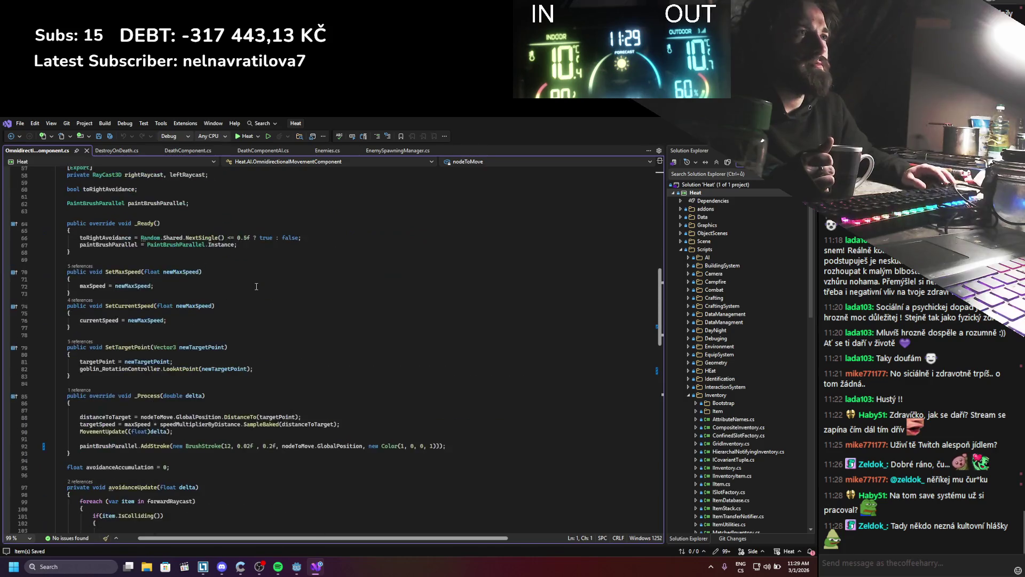
{"action": "scroll", "coordinate": [257, 287], "scroll_direction": "up", "scroll_amount": 5}
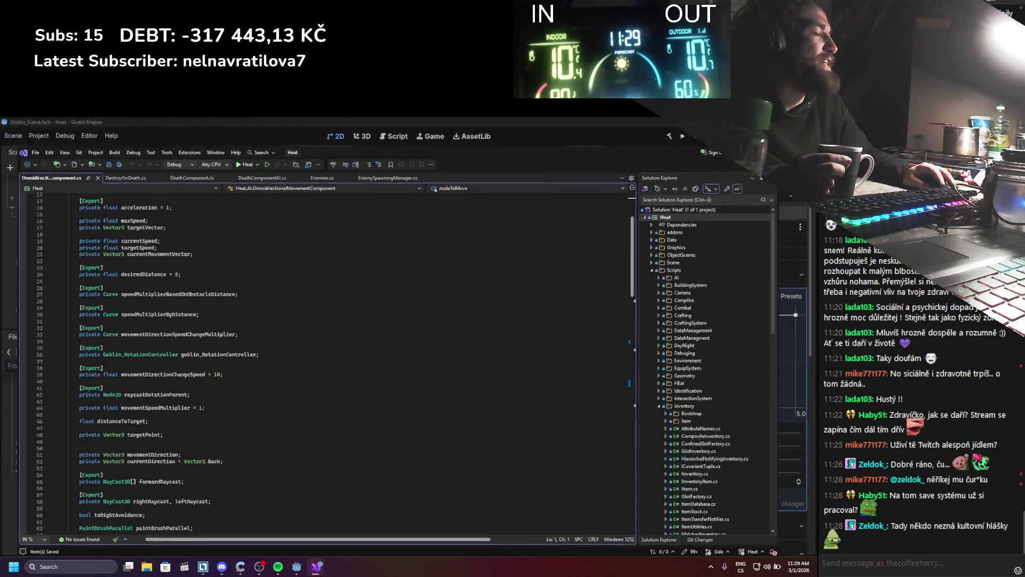
{"action": "key", "text": "alt+Tab"}
{"action": "left_click", "coordinate": [63, 320]}
{"action": "scroll", "coordinate": [64, 267], "scroll_direction": "up", "scroll_amount": 15}
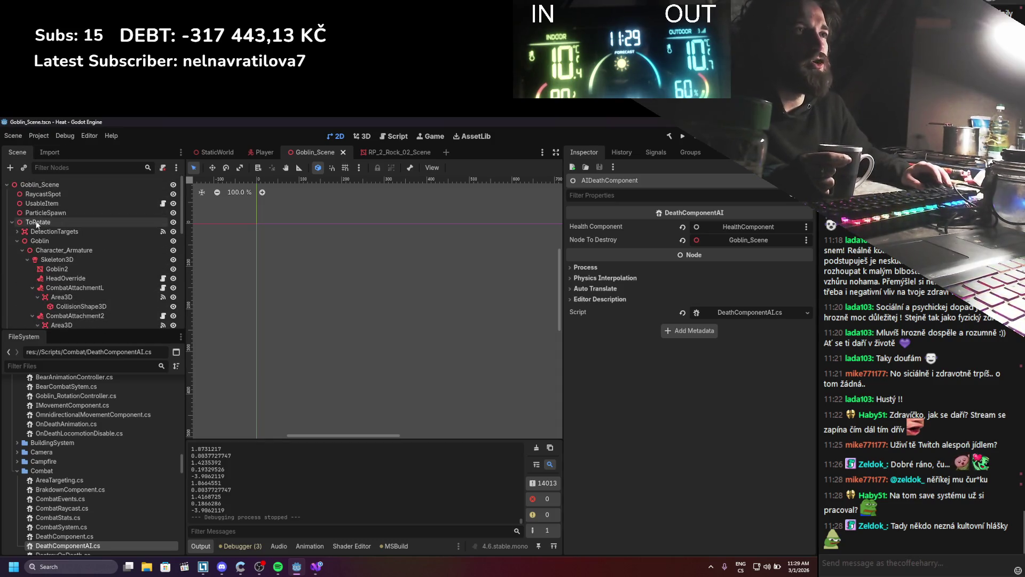
Step: Collapse the Goblin, ToRotate and AnimationTreeManualProcessUpdate branches, keeping Components expanded
{"action": "left_click", "coordinate": [17, 241]}
{"action": "left_click", "coordinate": [11, 222]}
{"action": "left_click", "coordinate": [11, 250]}
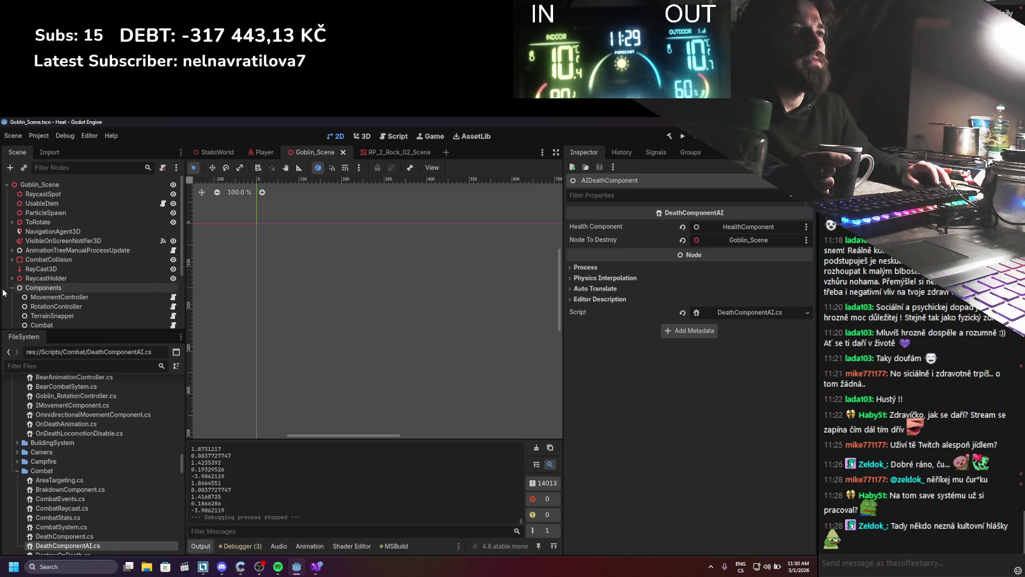
{"action": "left_click", "coordinate": [9, 289]}
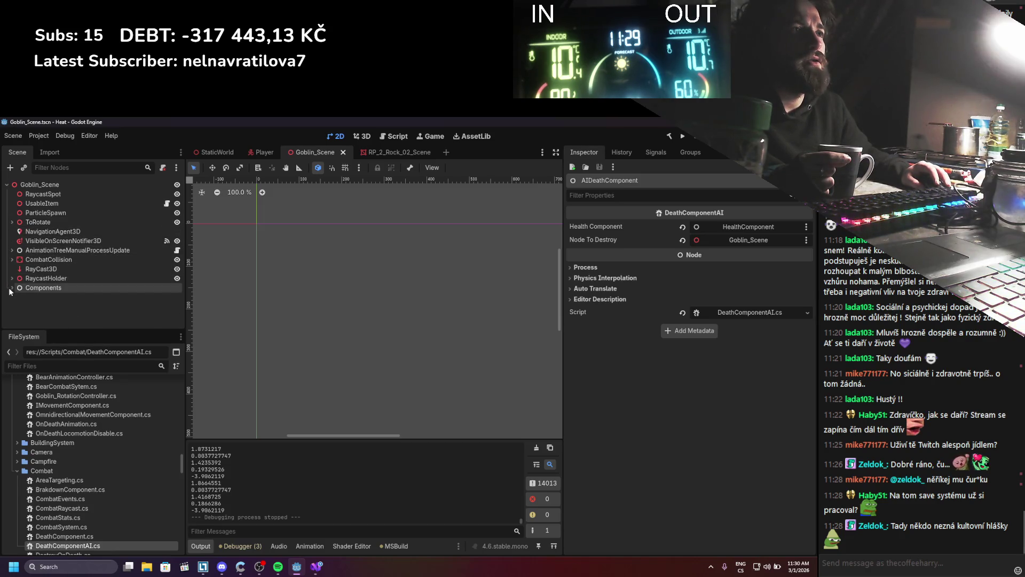
{"action": "left_click", "coordinate": [9, 292]}
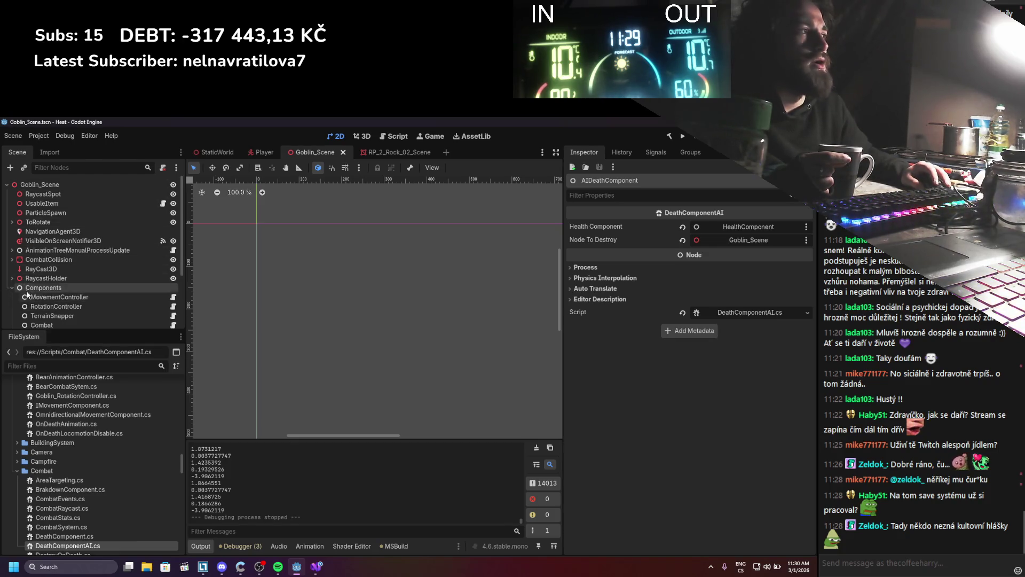
Step: Glance at AIDeathComponent's Process properties, then switch back to Visual Studio
{"action": "left_click", "coordinate": [595, 270]}
{"action": "left_click", "coordinate": [594, 270]}
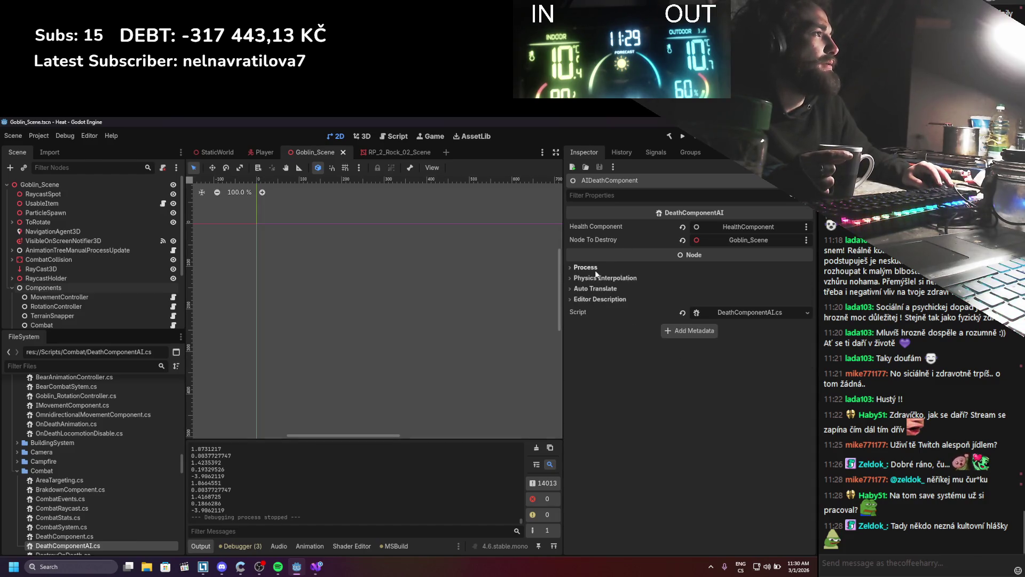
{"action": "left_click", "coordinate": [311, 573]}
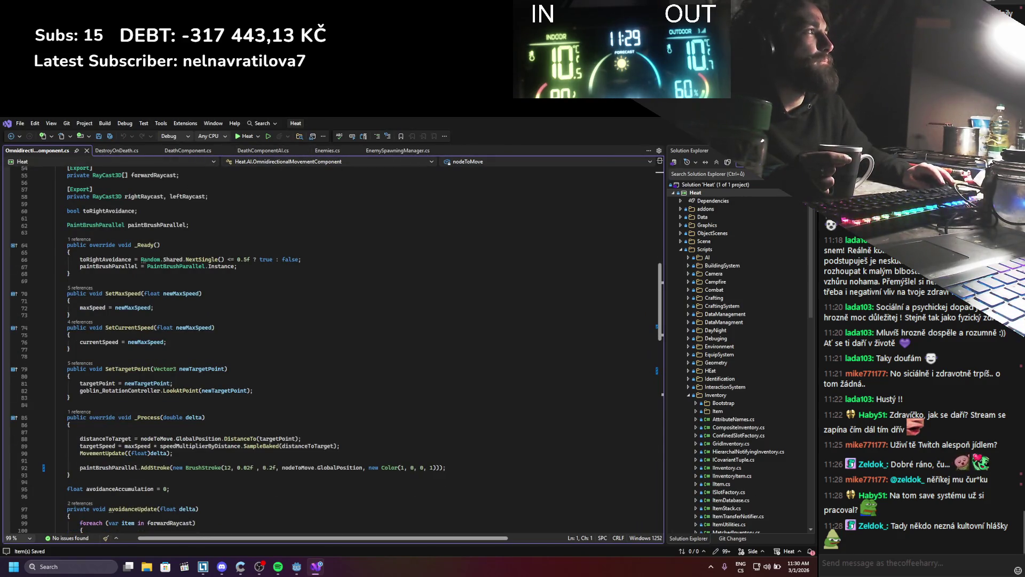
Step: Build and run the game from Godot, then stop the run with F8
{"action": "key", "text": "alt+Tab"}
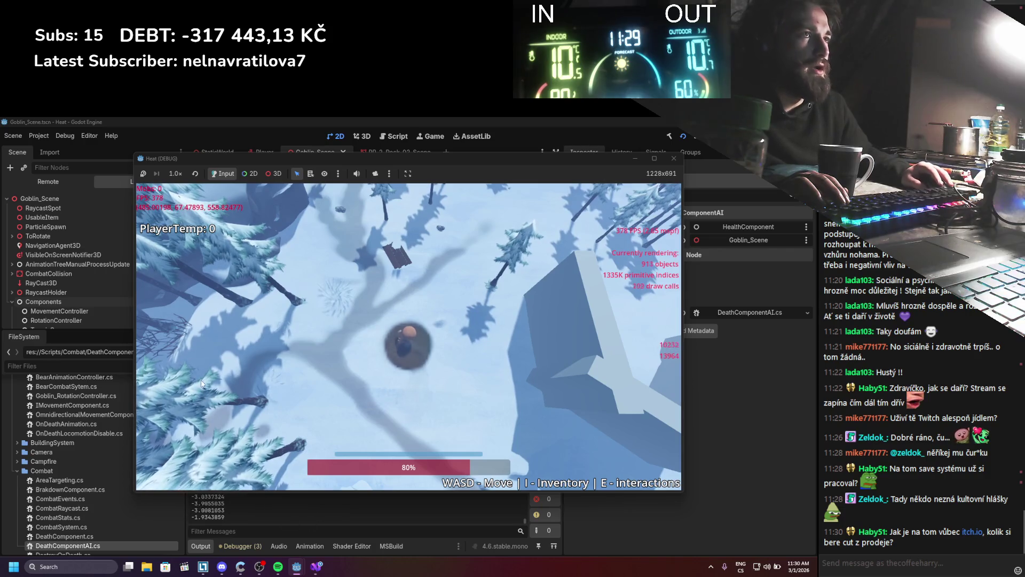
{"action": "key", "text": "F8"}
Step: Expand Main in the Remote scene tree, then launch Firefox from the Windows Start panel
{"action": "left_click", "coordinate": [12, 218]}
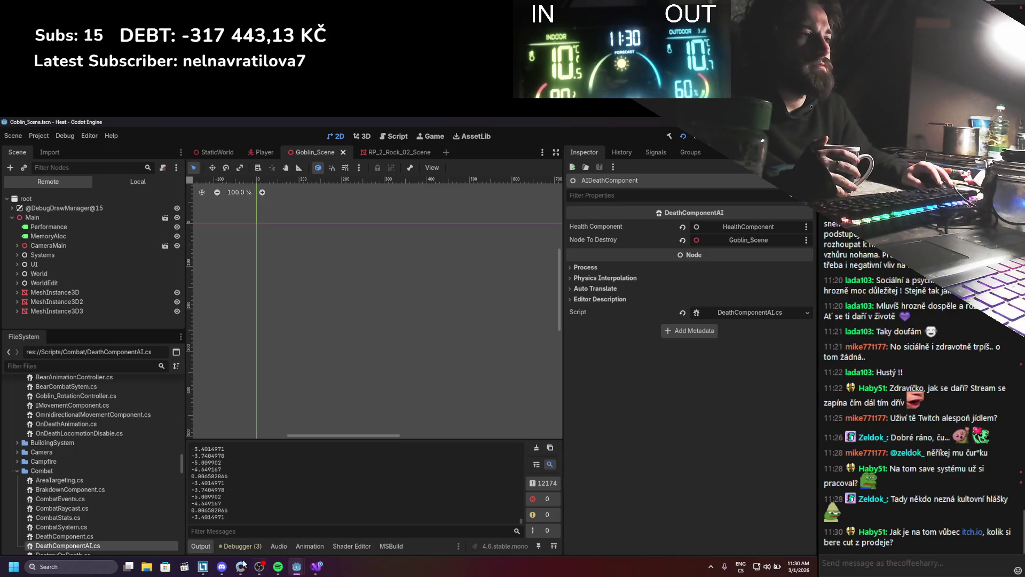
{"action": "left_click", "coordinate": [97, 569]}
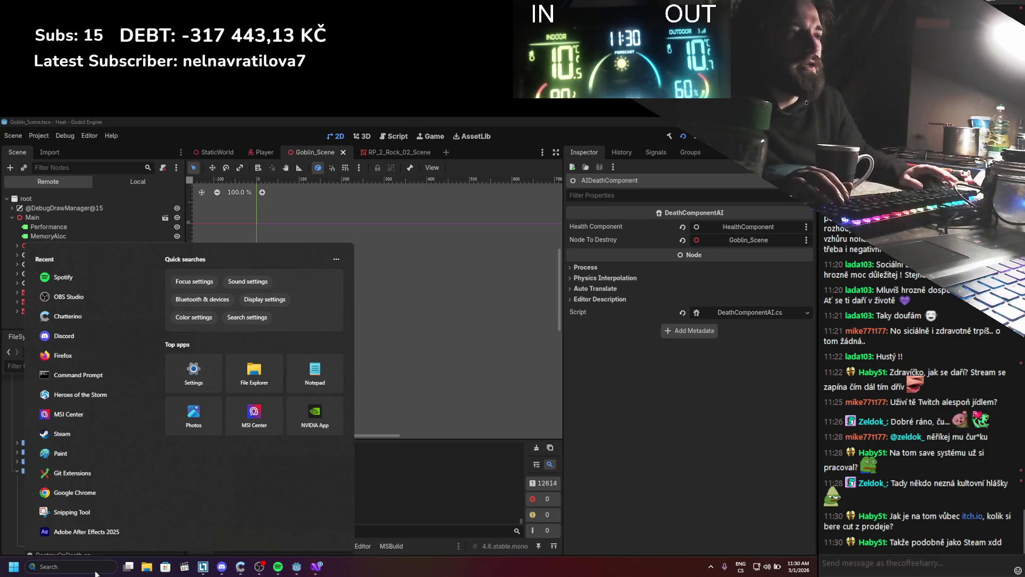
{"action": "left_click", "coordinate": [59, 355]}
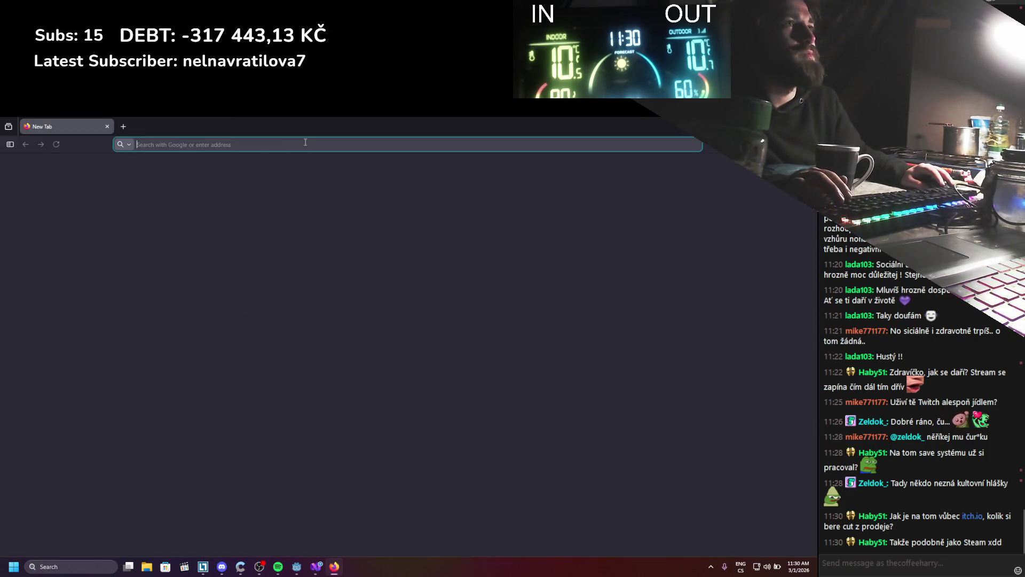
Step: Go to itch.io and open the creator dashboard's Payouts page
{"action": "type", "text": "itch.io/"}
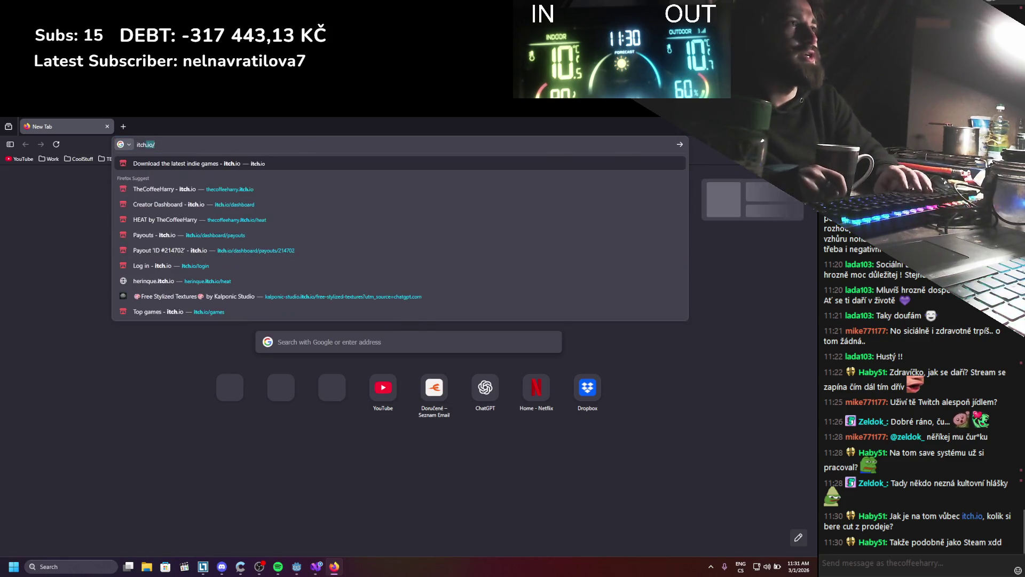
{"action": "key", "text": "Return"}
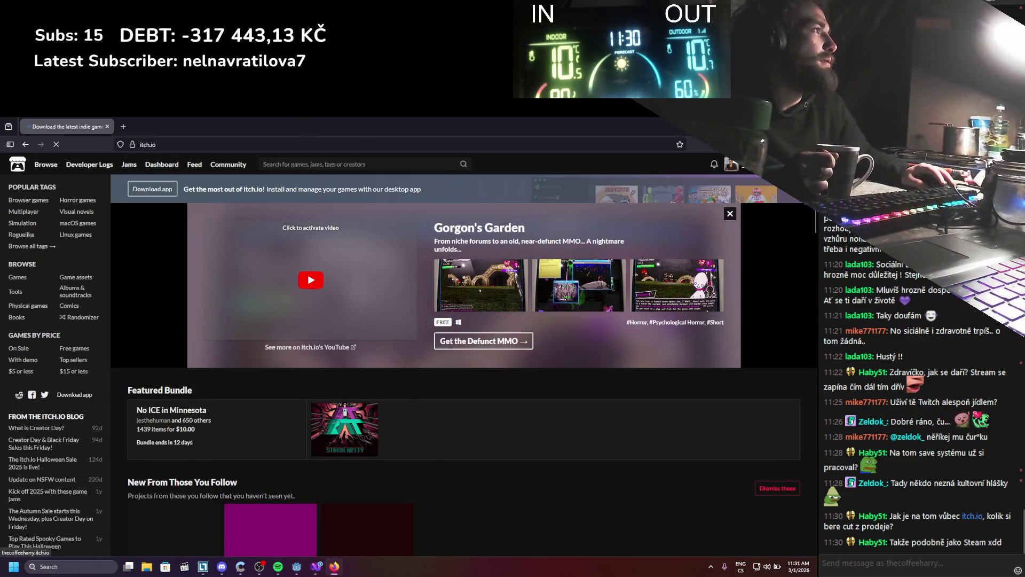
{"action": "left_click", "coordinate": [731, 164]}
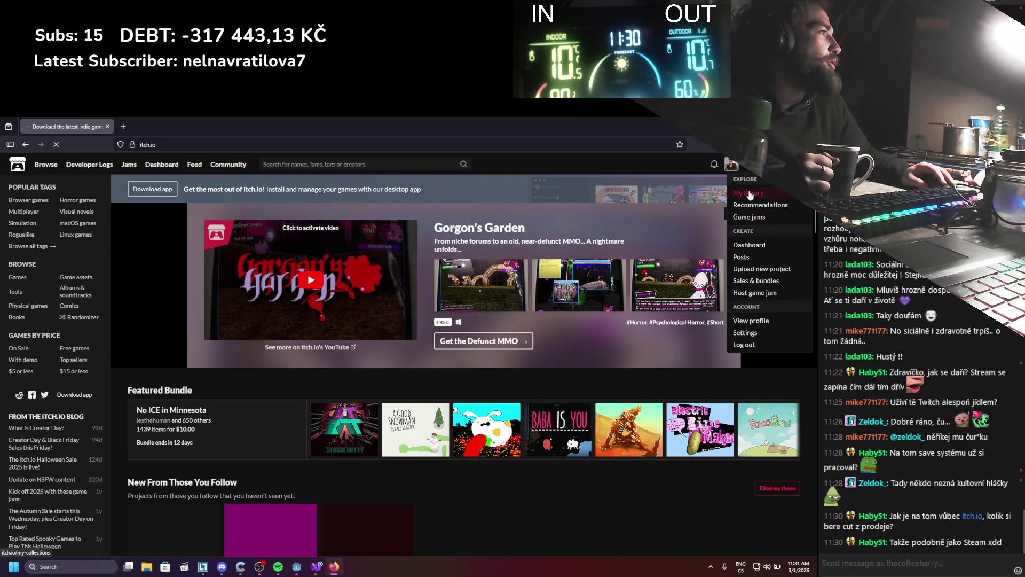
{"action": "left_click", "coordinate": [749, 245]}
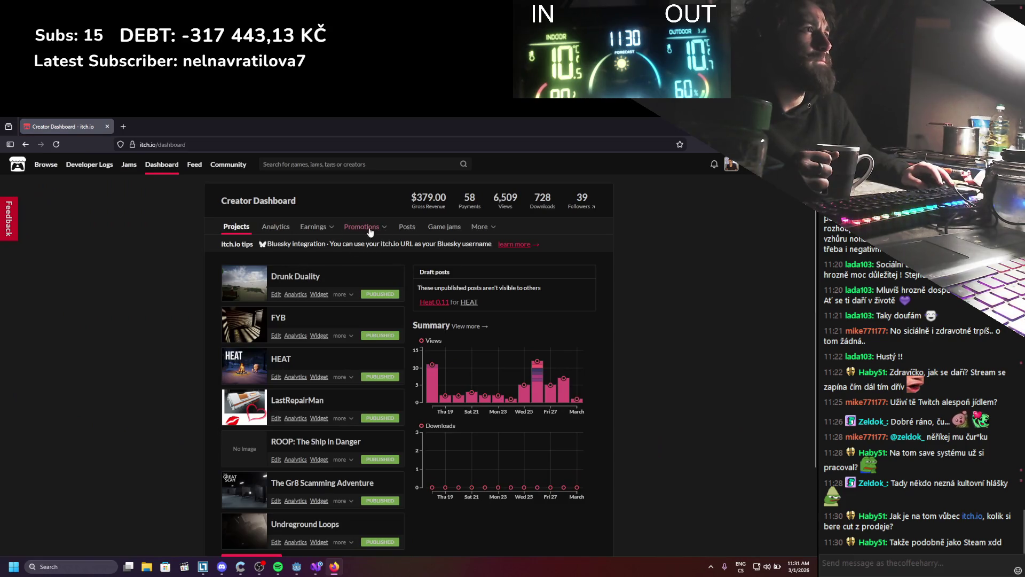
{"action": "mouse_move", "coordinate": [315, 229]}
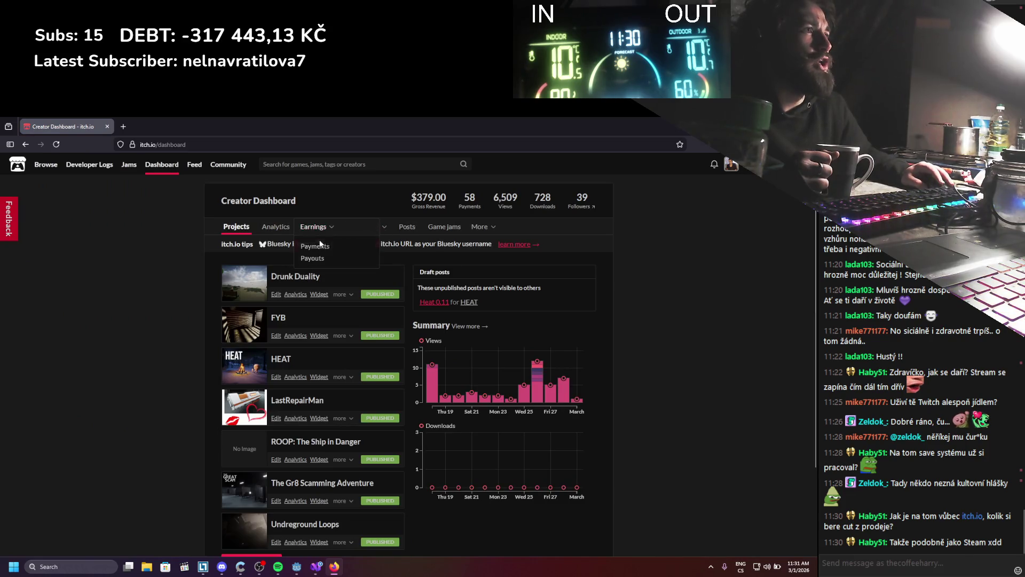
{"action": "left_click", "coordinate": [314, 258]}
Step: Open the in-review payout's details and mark its withheld tax, itch.io share and gross revenue
{"action": "scroll", "coordinate": [308, 341], "scroll_direction": "down", "scroll_amount": 1}
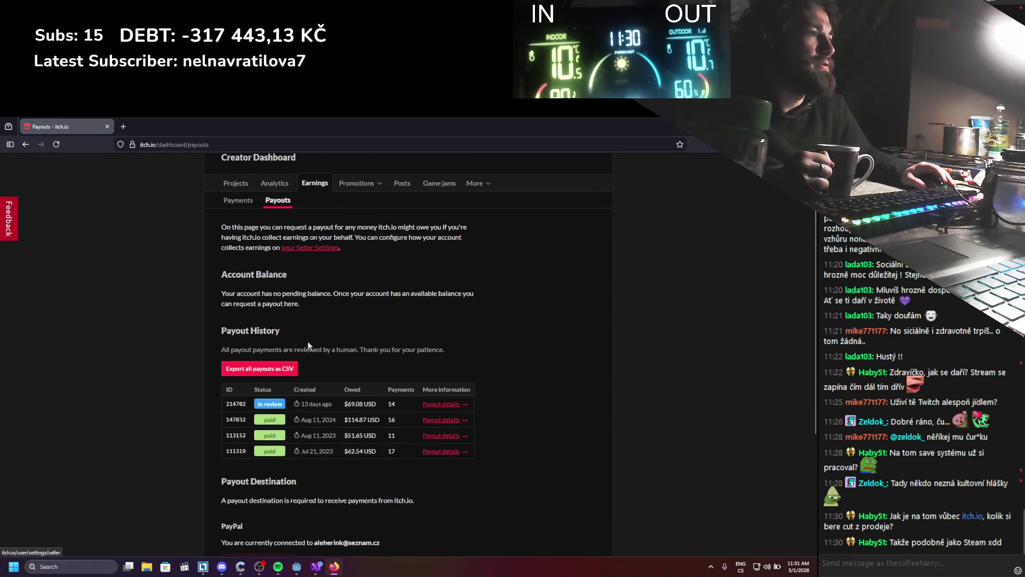
{"action": "left_click", "coordinate": [432, 406]}
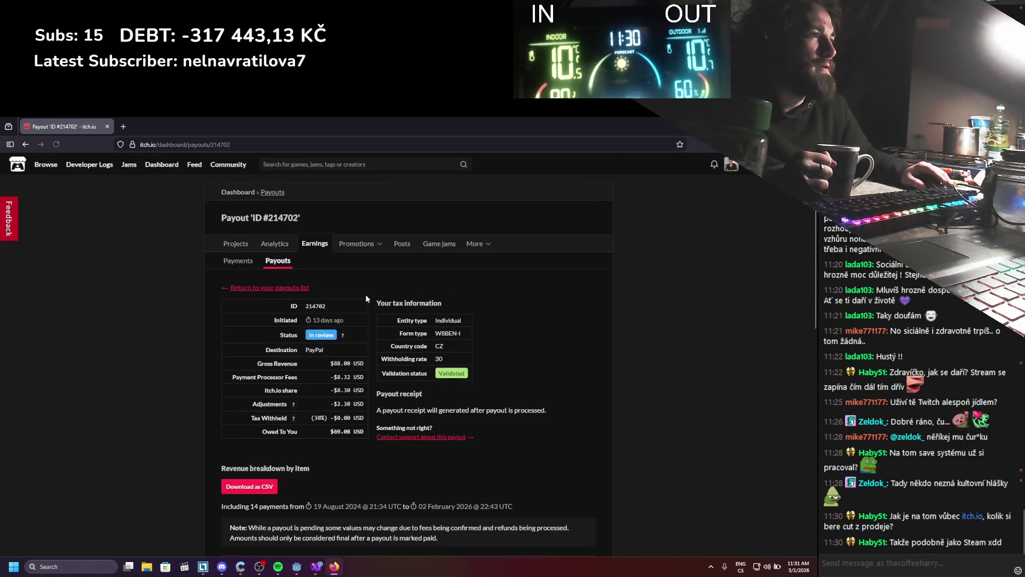
{"action": "scroll", "coordinate": [366, 297], "scroll_direction": "down", "scroll_amount": 1}
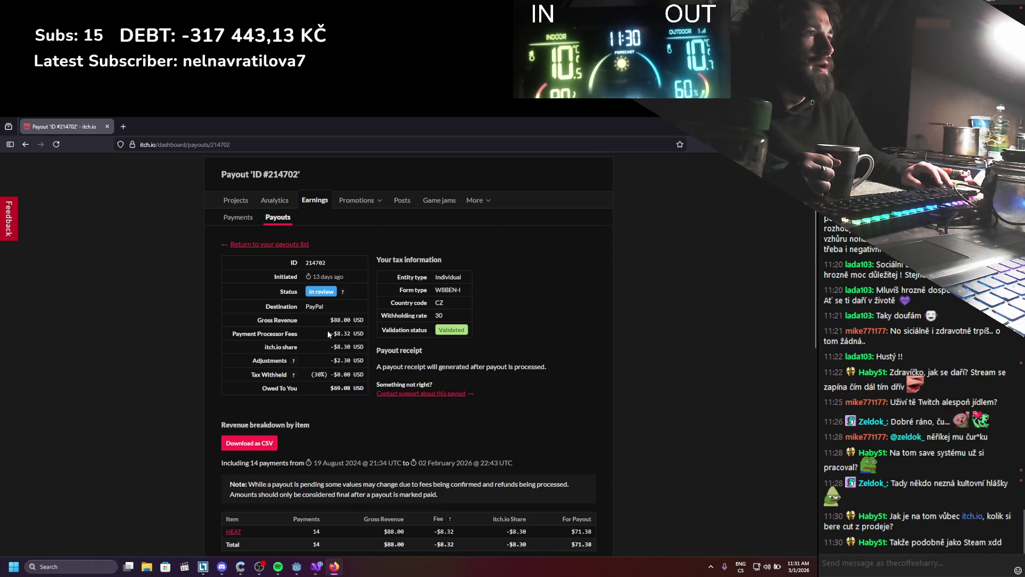
{"action": "left_click", "coordinate": [346, 342]}
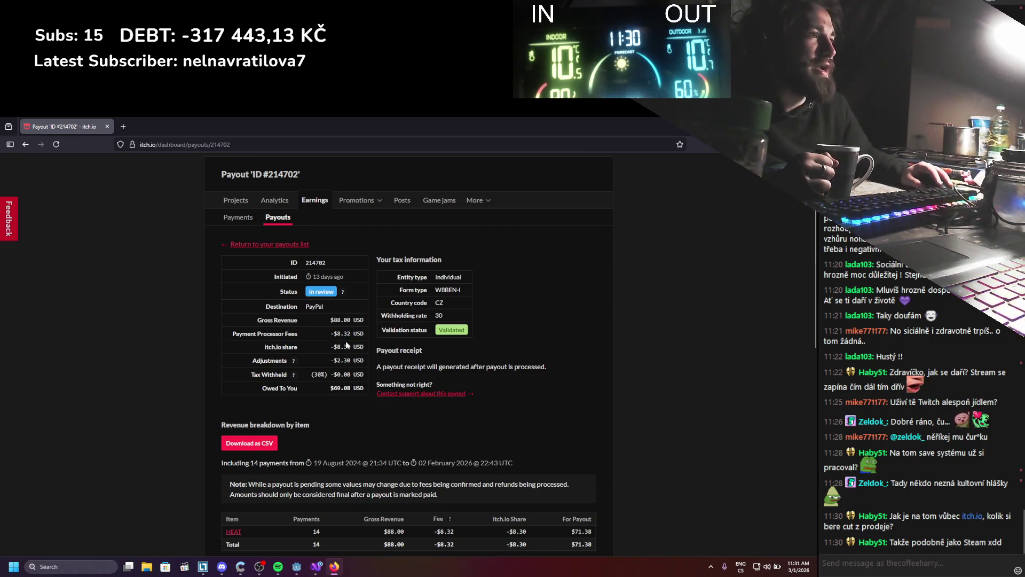
{"action": "left_click_drag", "start_coordinate": [319, 373], "coordinate": [368, 381]}
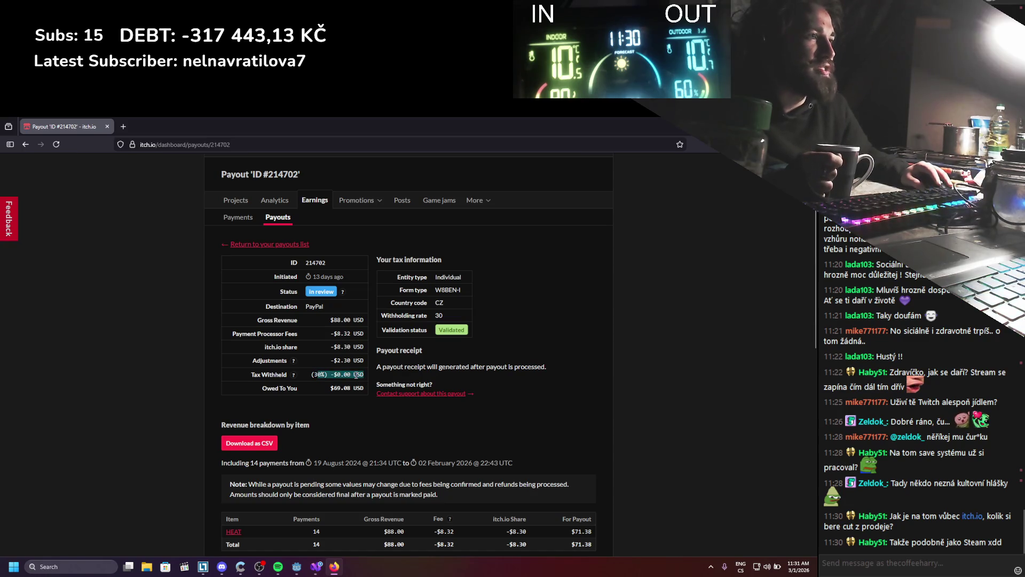
{"action": "left_click", "coordinate": [358, 333]}
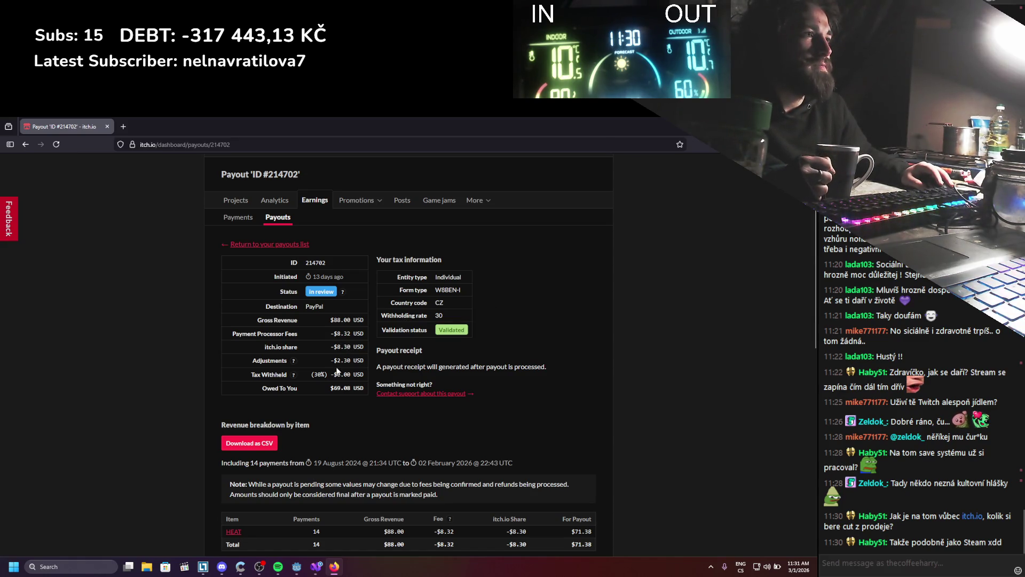
{"action": "left_click_drag", "start_coordinate": [329, 347], "coordinate": [368, 350]}
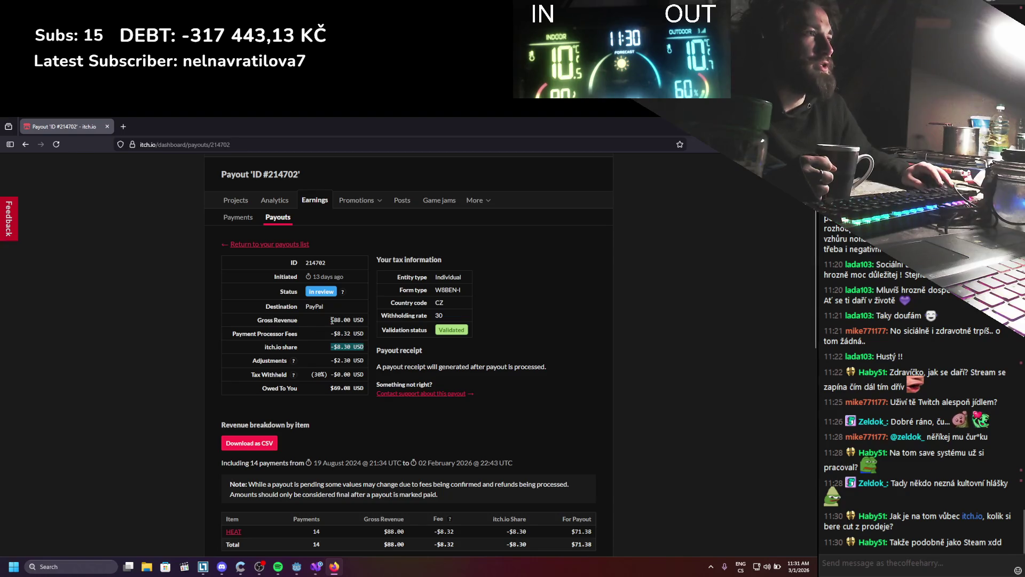
{"action": "left_click_drag", "start_coordinate": [331, 320], "coordinate": [365, 326]}
Step: Check the payment processor fee and -$2.30 adjustment, then return to Godot
{"action": "scroll", "coordinate": [341, 359], "scroll_direction": "down", "scroll_amount": 3}
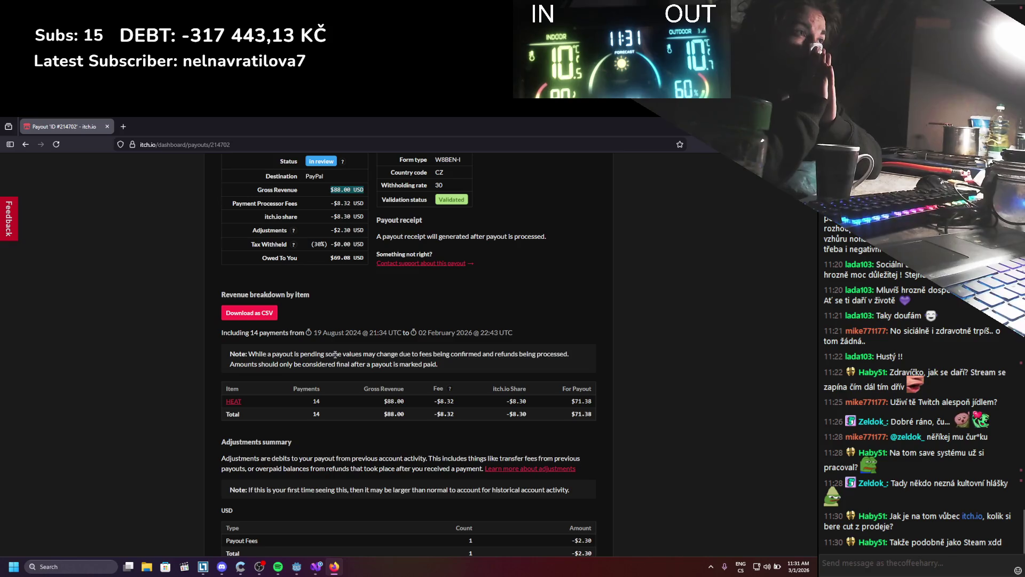
{"action": "left_click_drag", "start_coordinate": [329, 203], "coordinate": [399, 219]}
{"action": "left_click_drag", "start_coordinate": [331, 230], "coordinate": [363, 231]}
{"action": "mouse_move", "coordinate": [293, 230]}
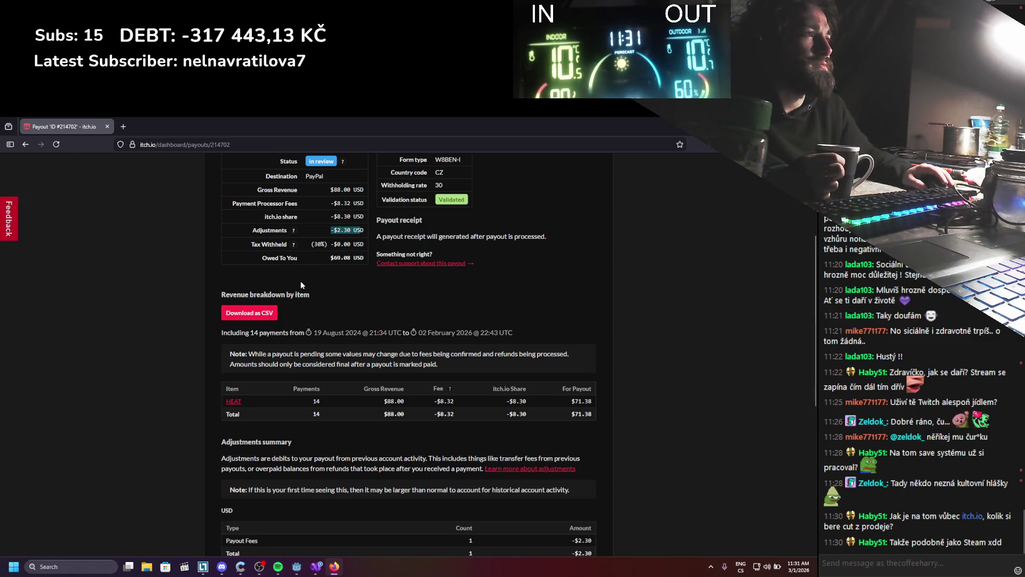
{"action": "scroll", "coordinate": [301, 286], "scroll_direction": "down", "scroll_amount": 4}
{"action": "scroll", "coordinate": [302, 285], "scroll_direction": "up", "scroll_amount": 2}
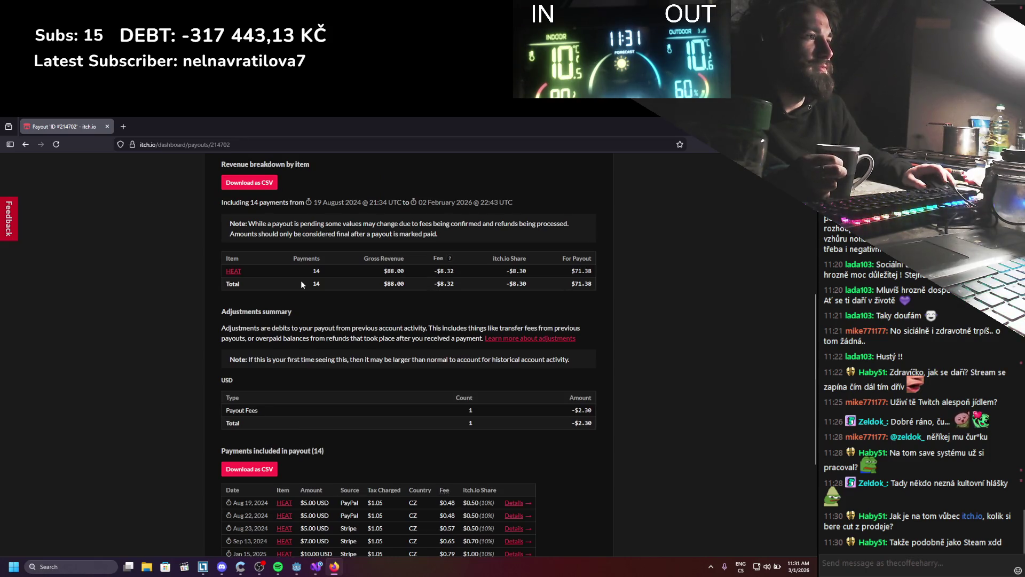
{"action": "scroll", "coordinate": [301, 283], "scroll_direction": "up", "scroll_amount": 1}
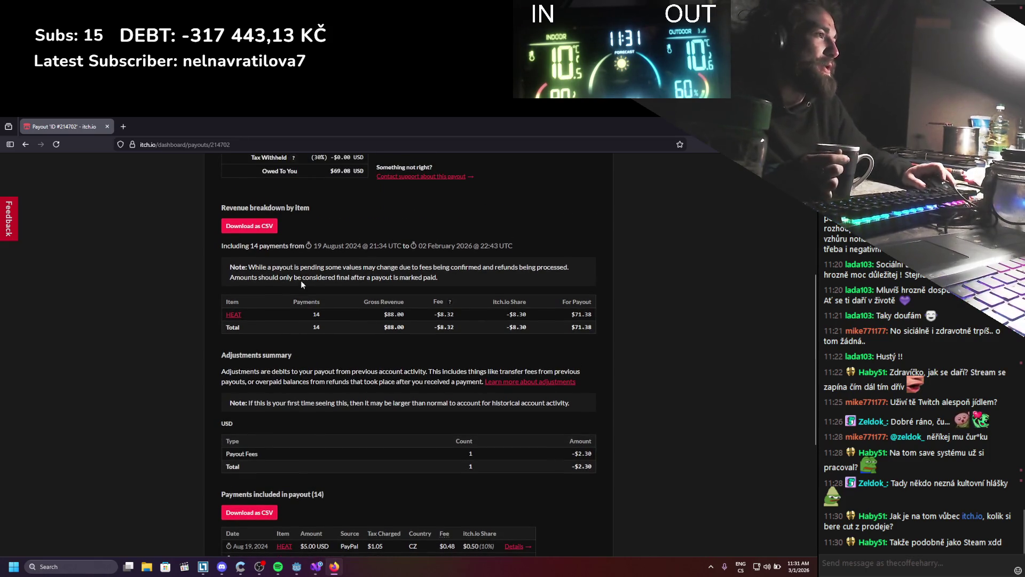
{"action": "scroll", "coordinate": [300, 281], "scroll_direction": "up", "scroll_amount": 4}
{"action": "scroll", "coordinate": [300, 280], "scroll_direction": "down", "scroll_amount": 3}
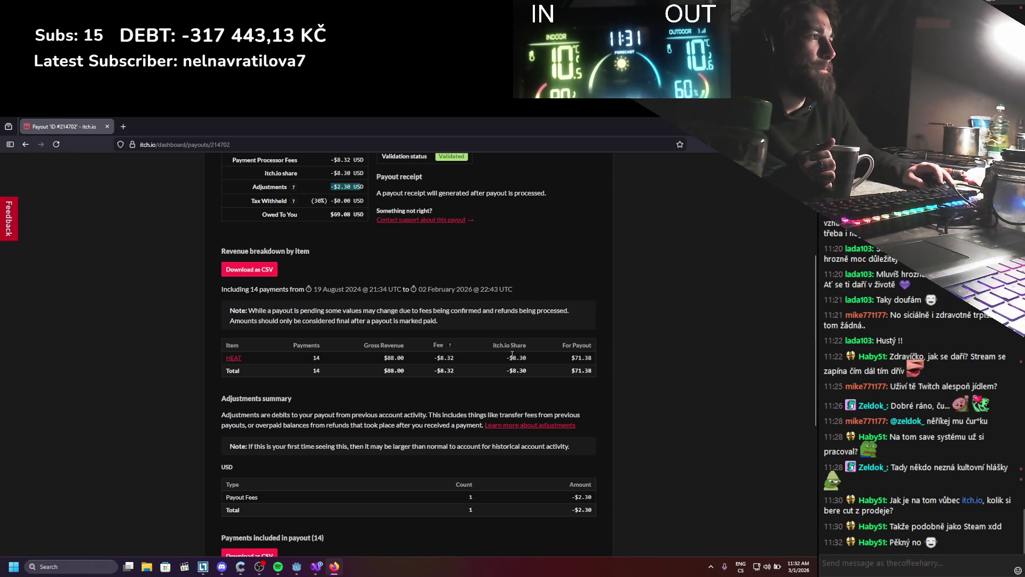
{"action": "scroll", "coordinate": [450, 372], "scroll_direction": "up", "scroll_amount": 5}
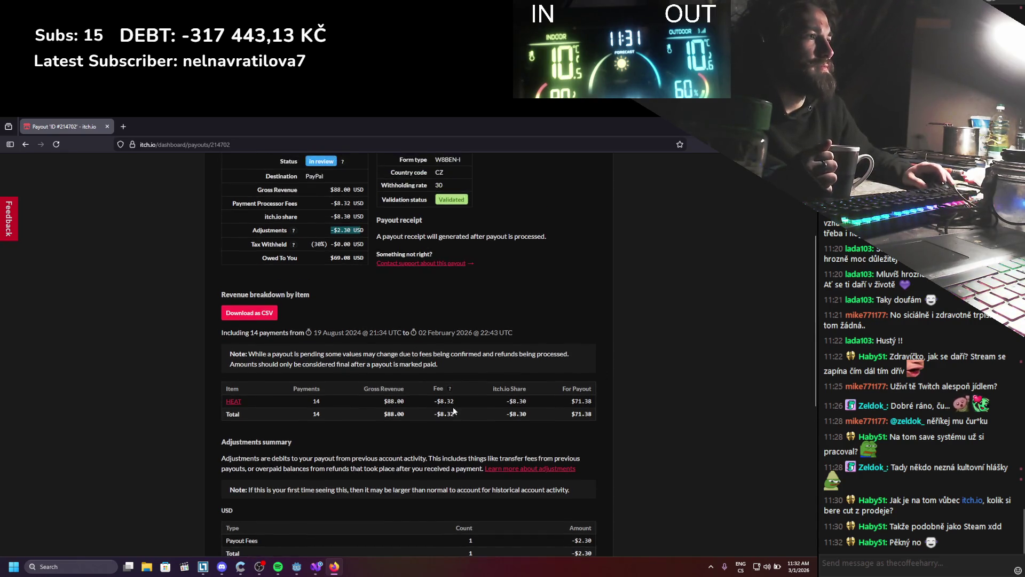
{"action": "scroll", "coordinate": [449, 406], "scroll_direction": "down", "scroll_amount": 2}
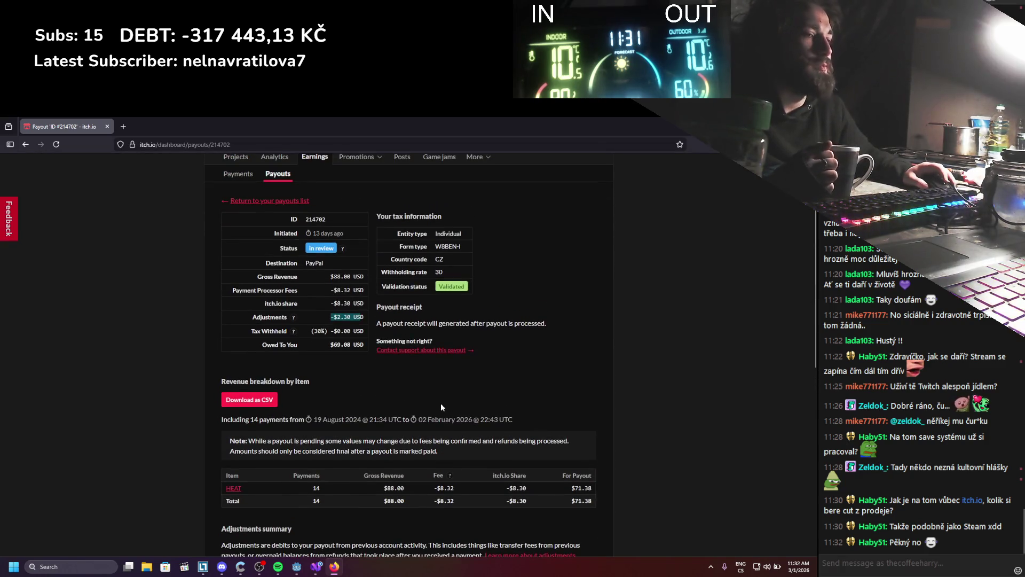
{"action": "scroll", "coordinate": [395, 392], "scroll_direction": "up", "scroll_amount": 2}
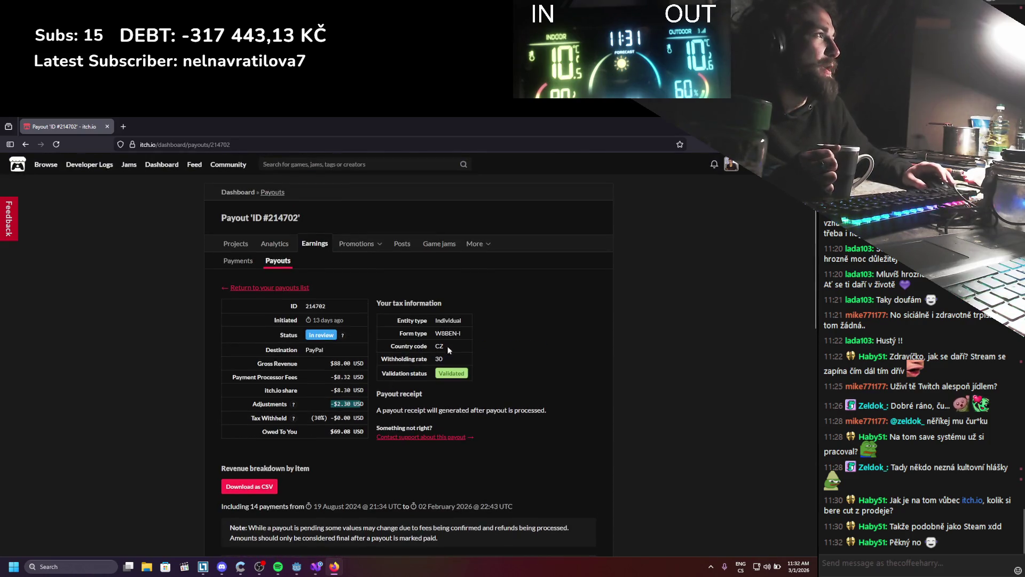
{"action": "scroll", "coordinate": [612, 272], "scroll_direction": "down", "scroll_amount": 2}
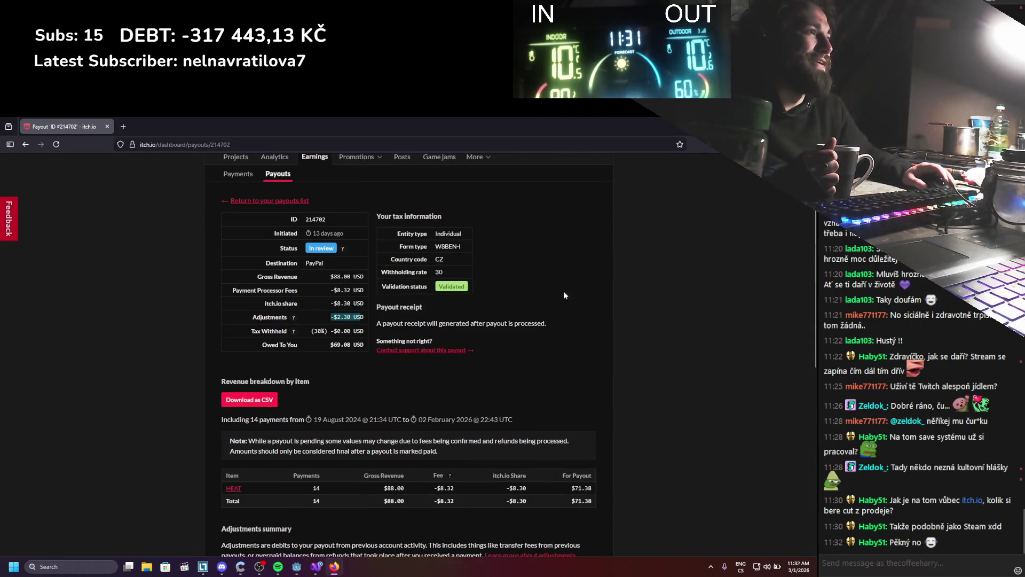
{"action": "key", "text": "alt+Tab"}
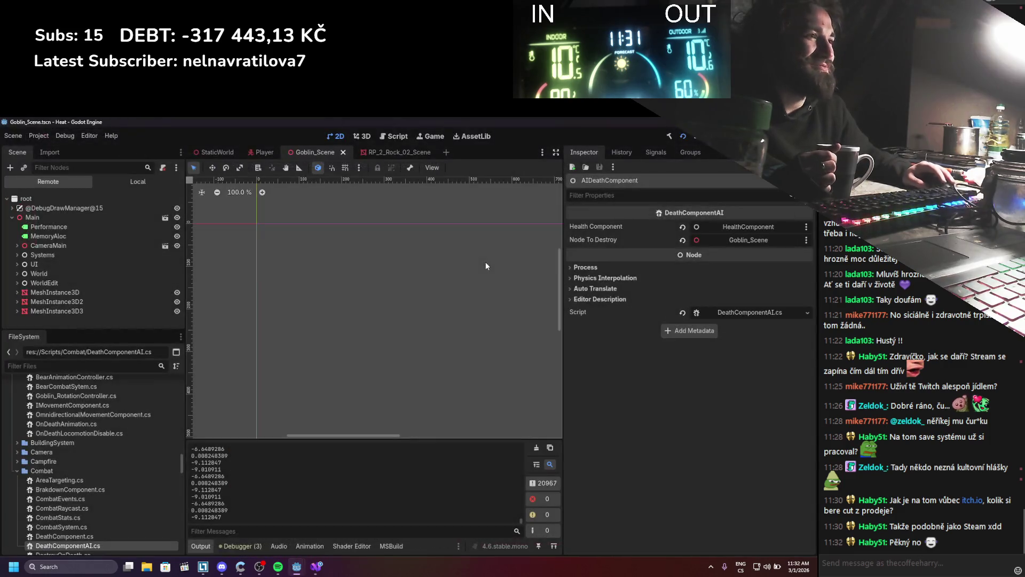
Step: Glance over the script in Visual Studio, then return to the Godot editor
{"action": "left_click", "coordinate": [316, 567]}
{"action": "scroll", "coordinate": [227, 319], "scroll_direction": "down", "scroll_amount": 5}
{"action": "scroll", "coordinate": [227, 319], "scroll_direction": "down", "scroll_amount": 7}
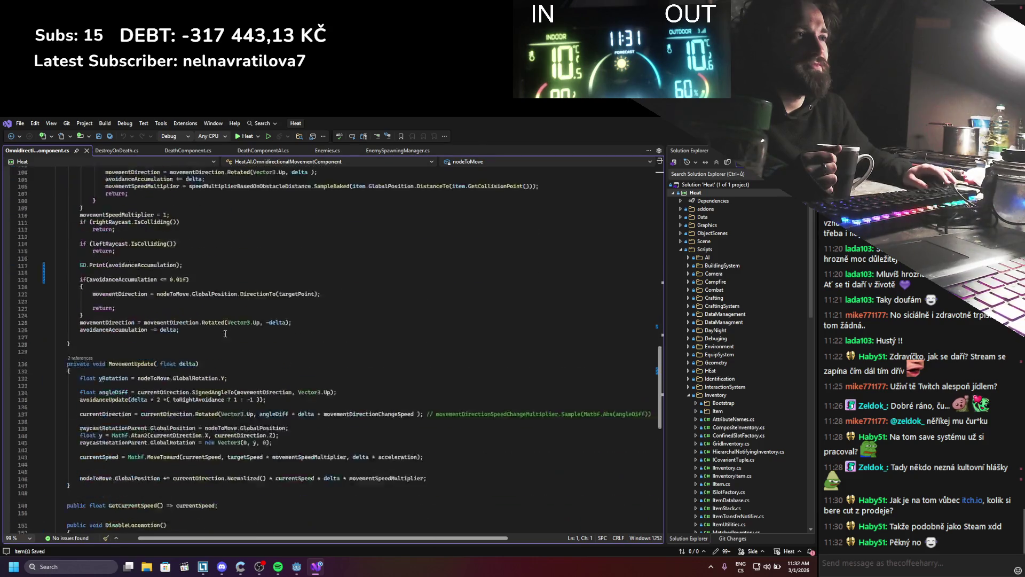
{"action": "scroll", "coordinate": [226, 334], "scroll_direction": "up", "scroll_amount": 2}
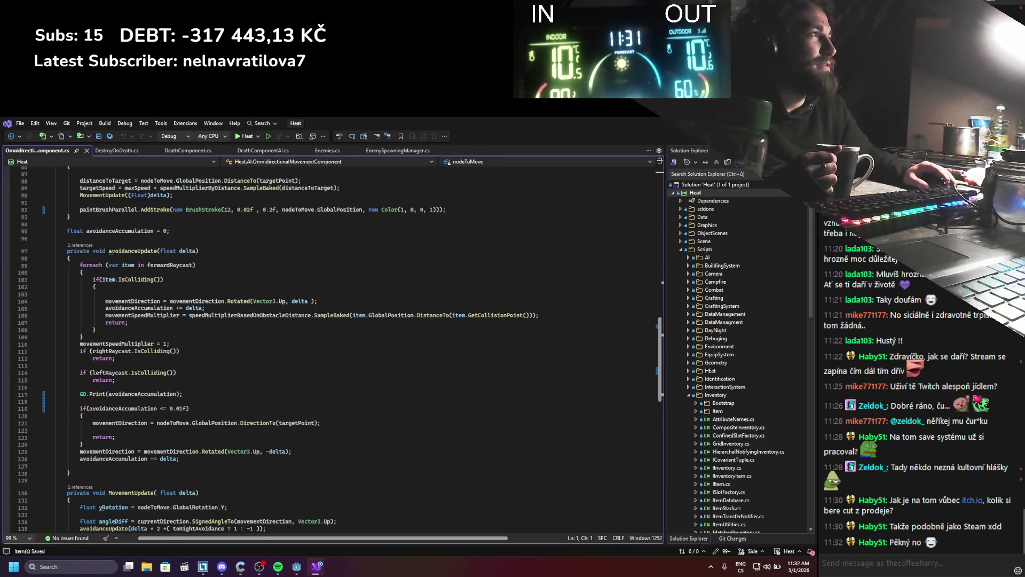
{"action": "key", "text": "alt+Tab"}
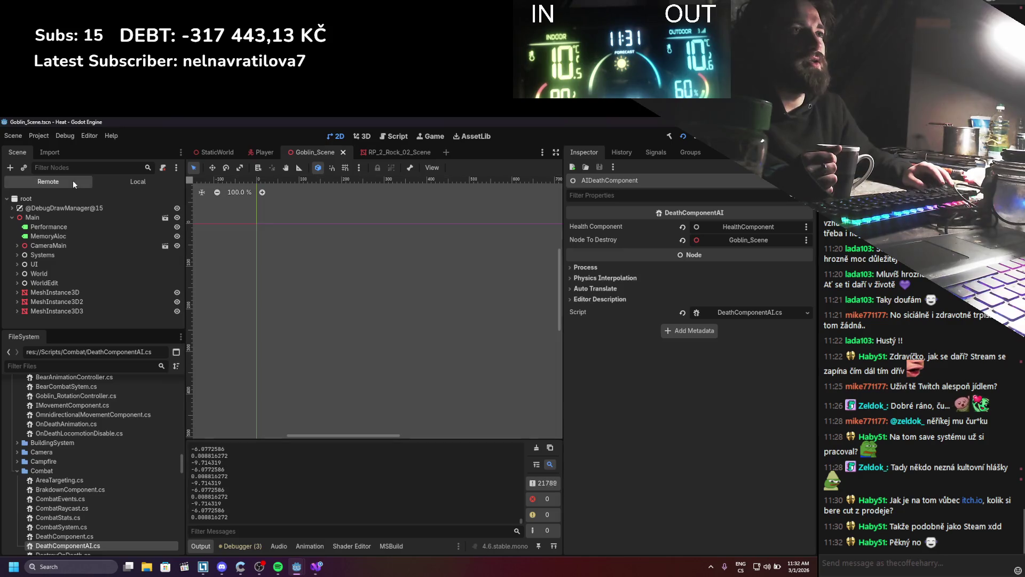
{"action": "left_click", "coordinate": [17, 257]}
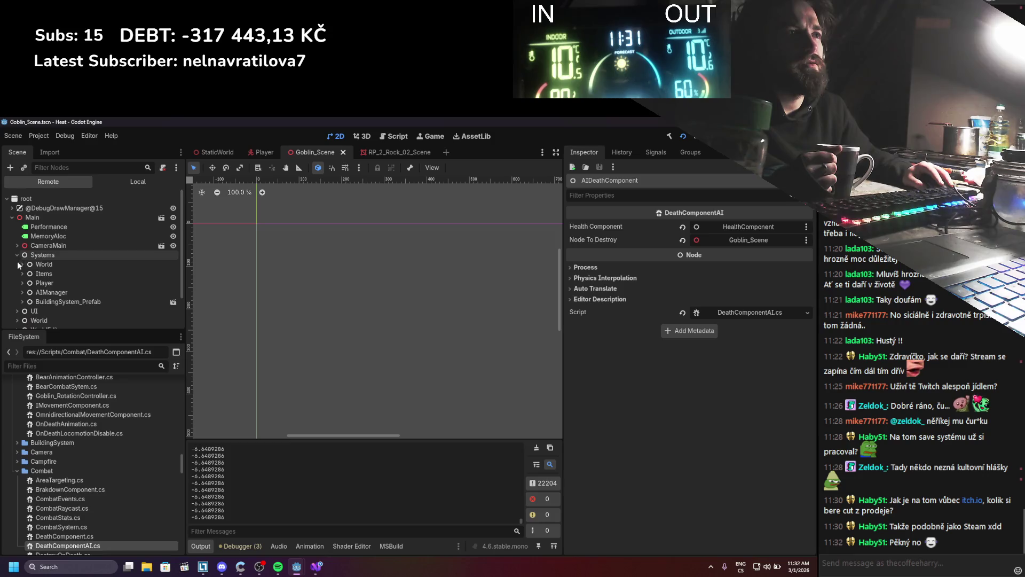
{"action": "left_click", "coordinate": [22, 292]}
{"action": "scroll", "coordinate": [25, 302], "scroll_direction": "down", "scroll_amount": 2}
{"action": "scroll", "coordinate": [25, 302], "scroll_direction": "down", "scroll_amount": 1}
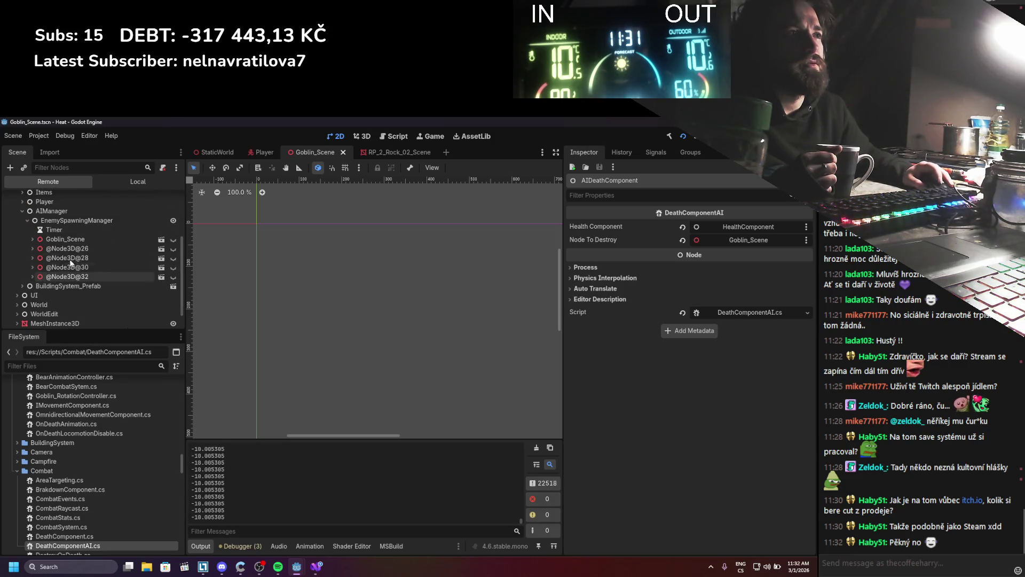
{"action": "left_click", "coordinate": [32, 249]}
{"action": "left_click", "coordinate": [30, 246]}
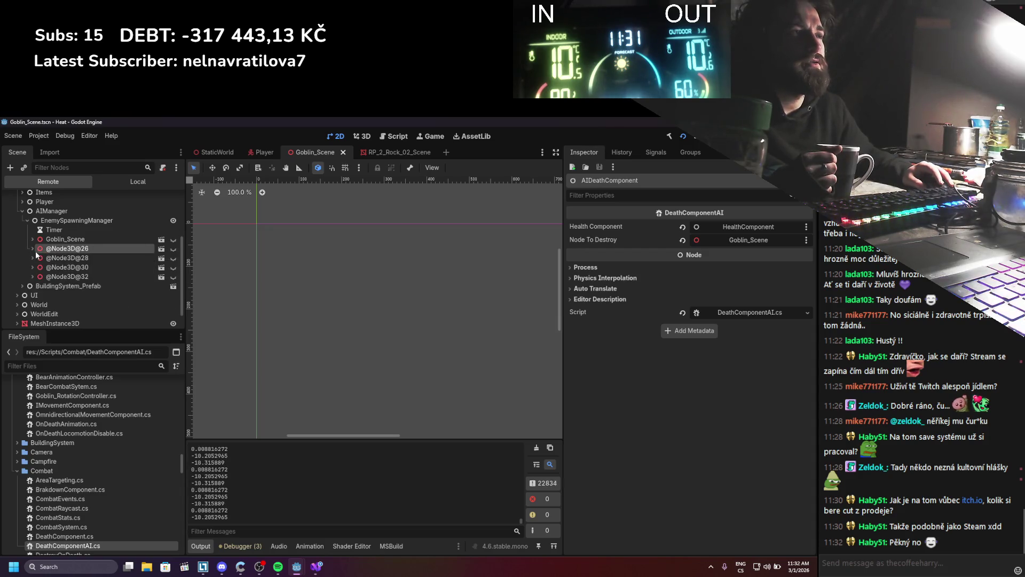
{"action": "left_click", "coordinate": [696, 136]}
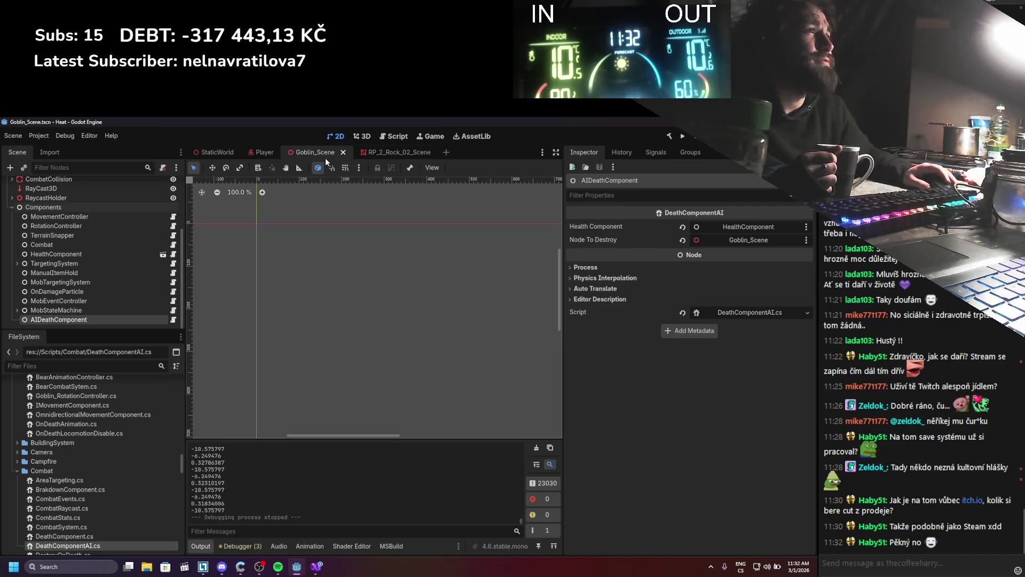
Step: In Goblin_Scene, drag AIDeathComponent above HealthComponent in the Components list
{"action": "left_click", "coordinate": [229, 154]}
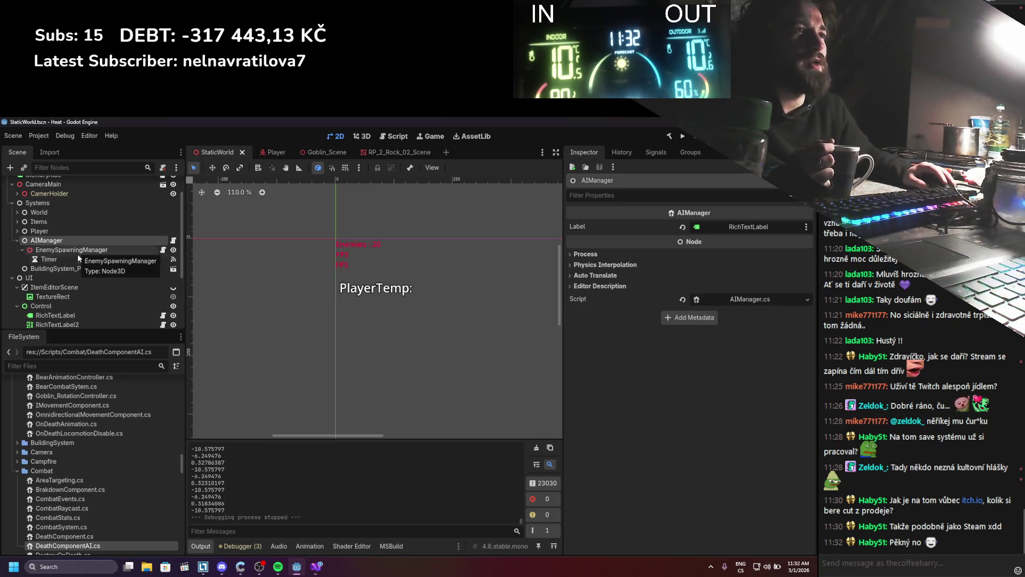
{"action": "left_click", "coordinate": [322, 153]}
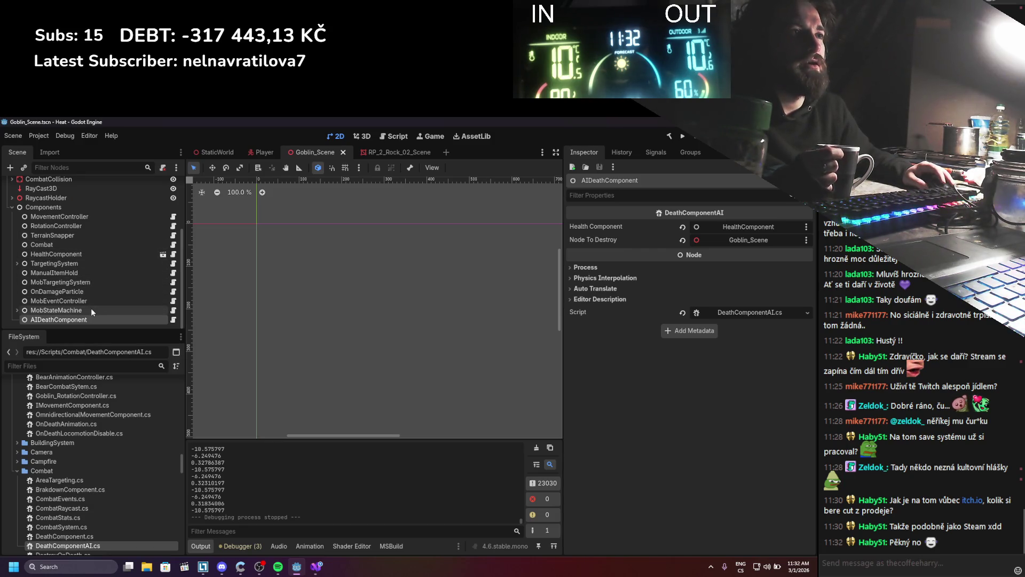
{"action": "left_click", "coordinate": [17, 311]}
{"action": "left_click", "coordinate": [17, 284]}
{"action": "mouse_move", "coordinate": [48, 321]}
{"action": "left_mouse_down"}
{"action": "mouse_move", "coordinate": [49, 208]}
{"action": "mouse_move", "coordinate": [52, 252]}
{"action": "left_mouse_up"}
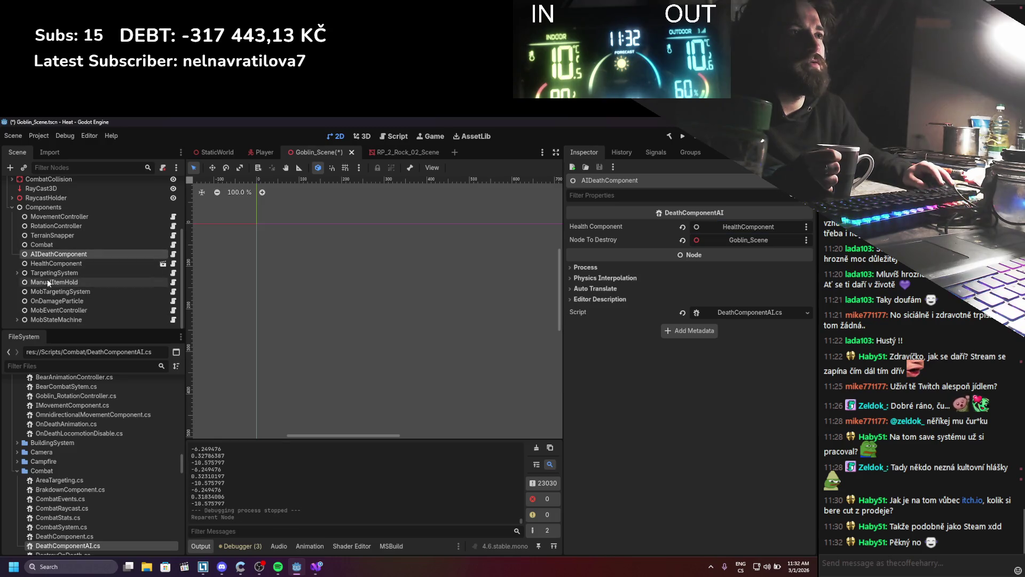
Step: Open the AIDeathComponent script and delete the line that hides the node
{"action": "left_click", "coordinate": [173, 254]}
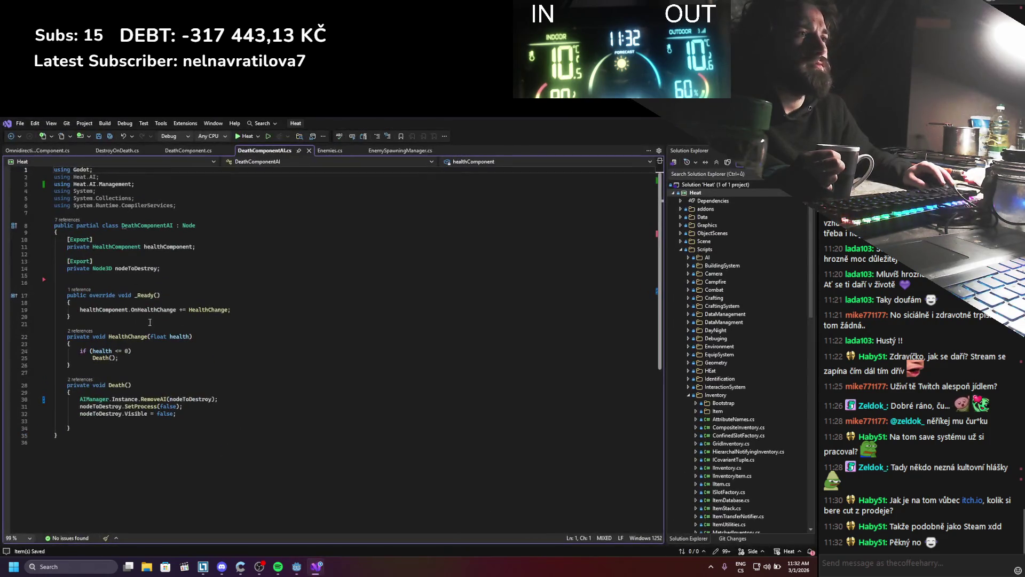
{"action": "mouse_move", "coordinate": [137, 413]}
{"action": "left_click_drag", "start_coordinate": [176, 414], "coordinate": [46, 409]}
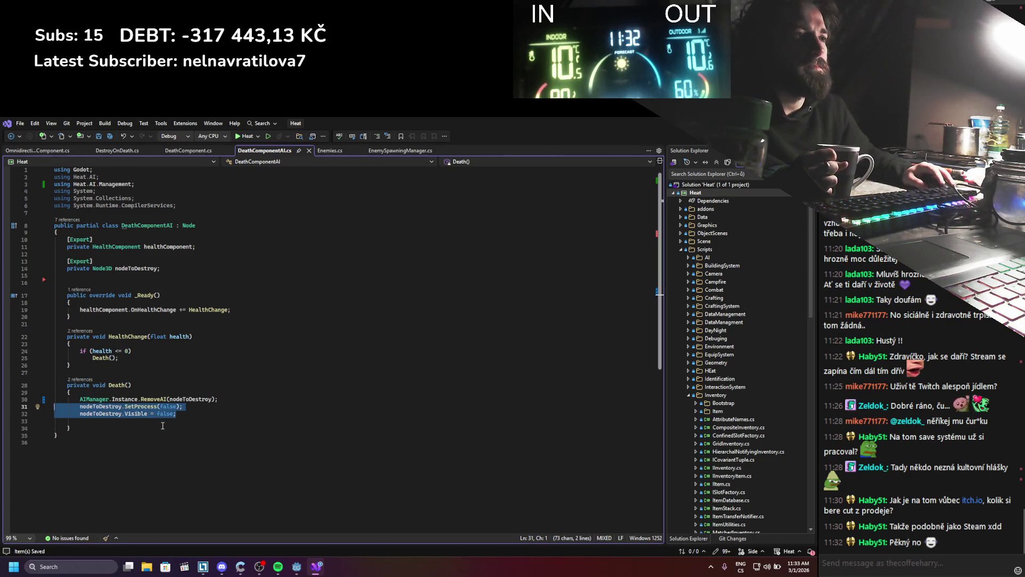
{"action": "left_click_drag", "start_coordinate": [178, 414], "coordinate": [21, 417]}
{"action": "key", "text": "BackSpace"}
{"action": "key", "text": "BackSpace"}
Step: Replace the SetProcess(false) call with nodeToDestroy.QueueFree(), then launch the game for testing
{"action": "left_click", "coordinate": [124, 400]}
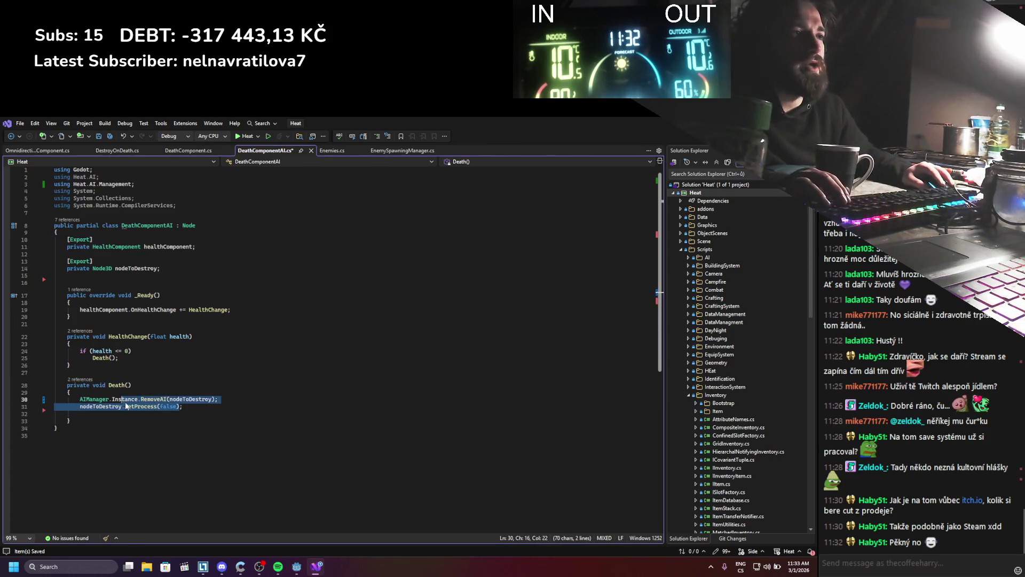
{"action": "left_click_drag", "start_coordinate": [125, 407], "coordinate": [176, 406]}
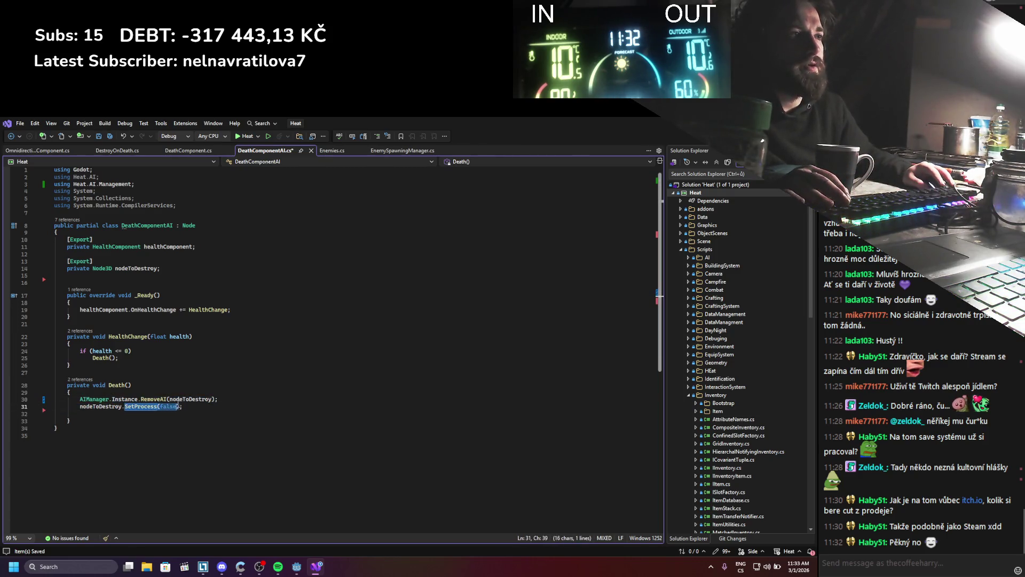
{"action": "key", "text": "BackSpace"}
{"action": "type", "text": "que"}
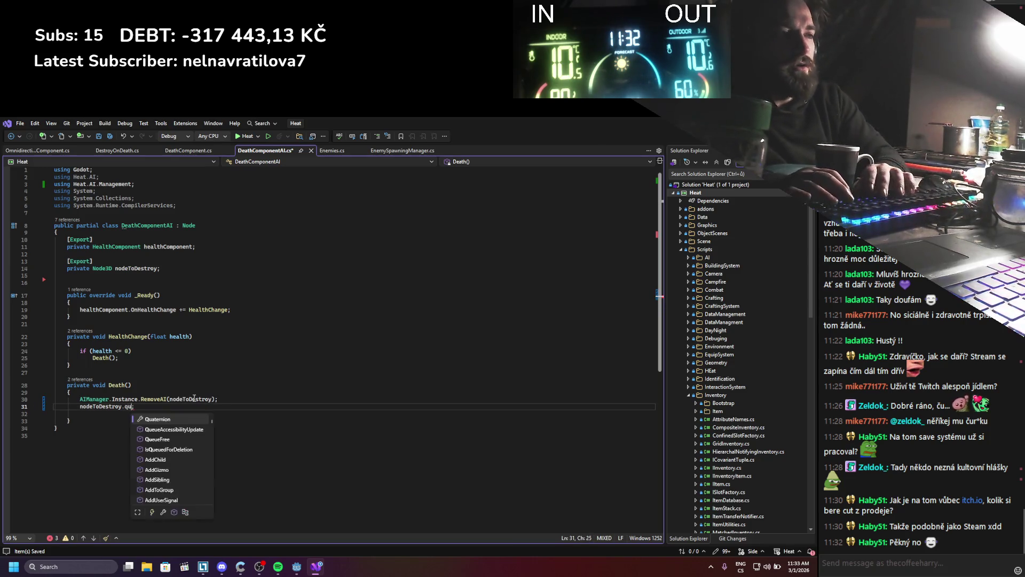
{"action": "key", "text": "Tab"}
{"action": "type", "text": "()"}
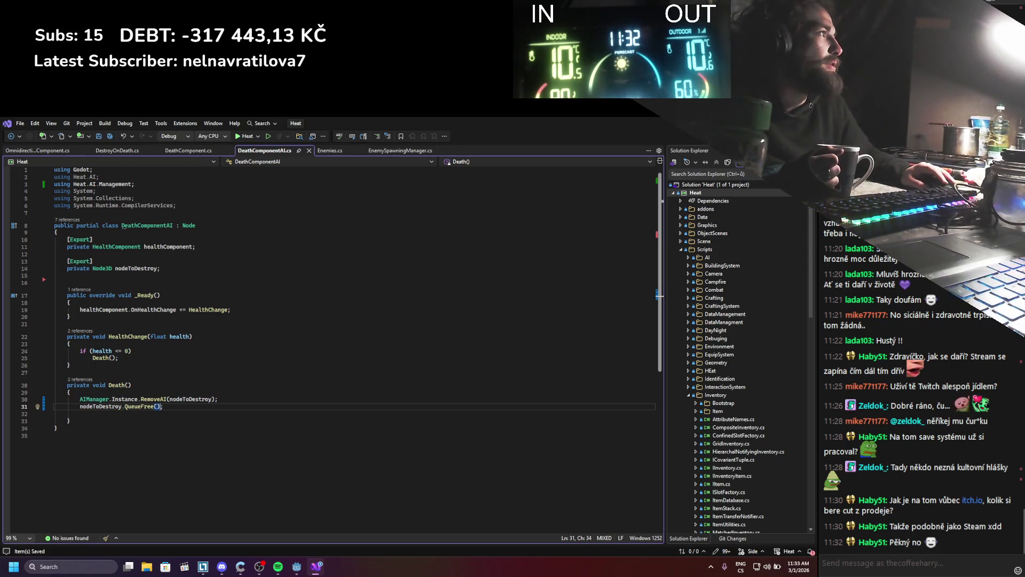
{"action": "key", "text": "alt+Tab"}
{"action": "left_click", "coordinate": [670, 136]}
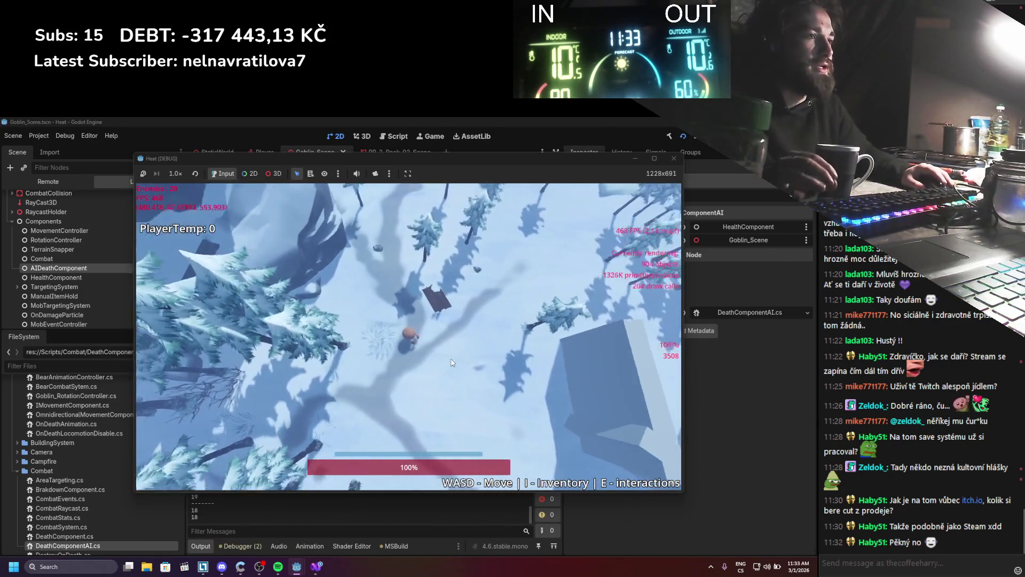
Step: Walk the player with WASD to kite and fight the goblin pack, zoom briefly, then stop with F8
{"action": "key", "text": "s"}
{"action": "key", "text": "d"}
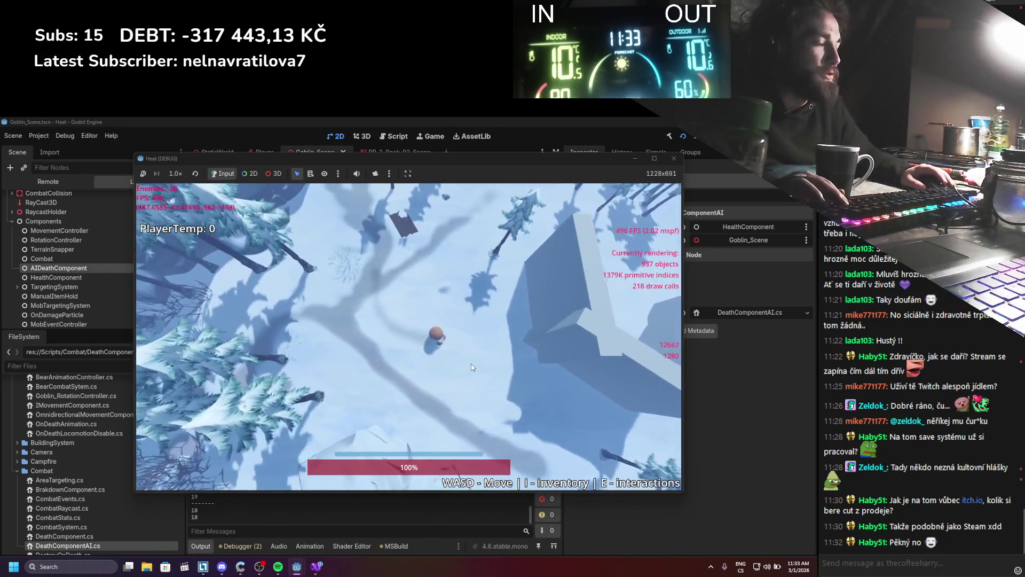
{"action": "key", "text": "a"}
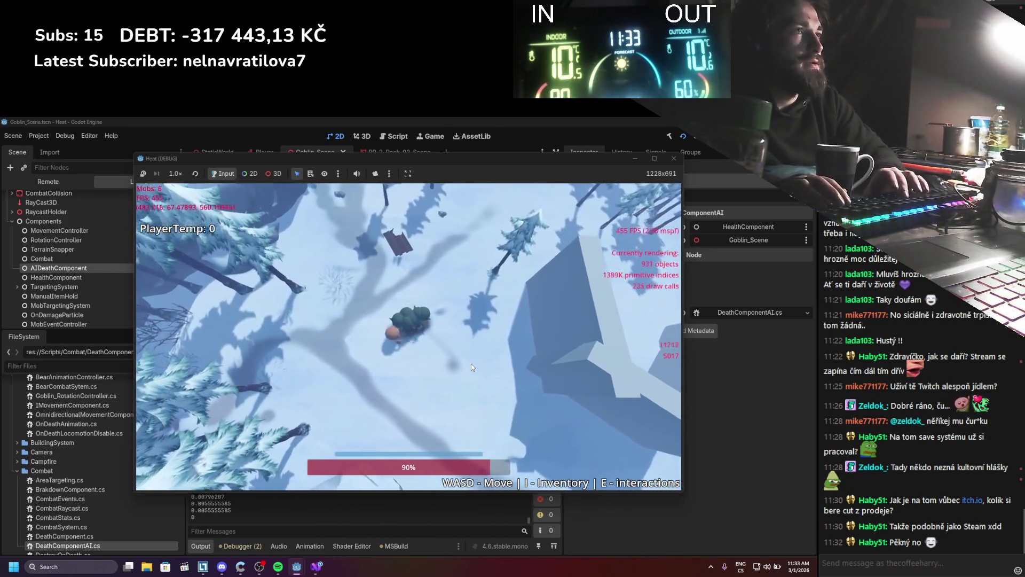
{"action": "key", "text": "w"}
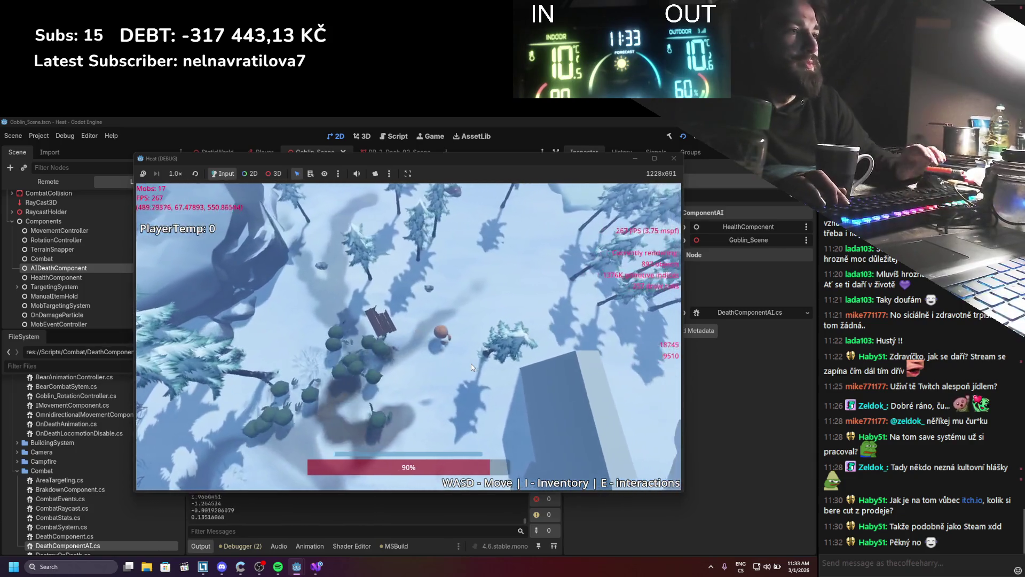
{"action": "key", "text": "s"}
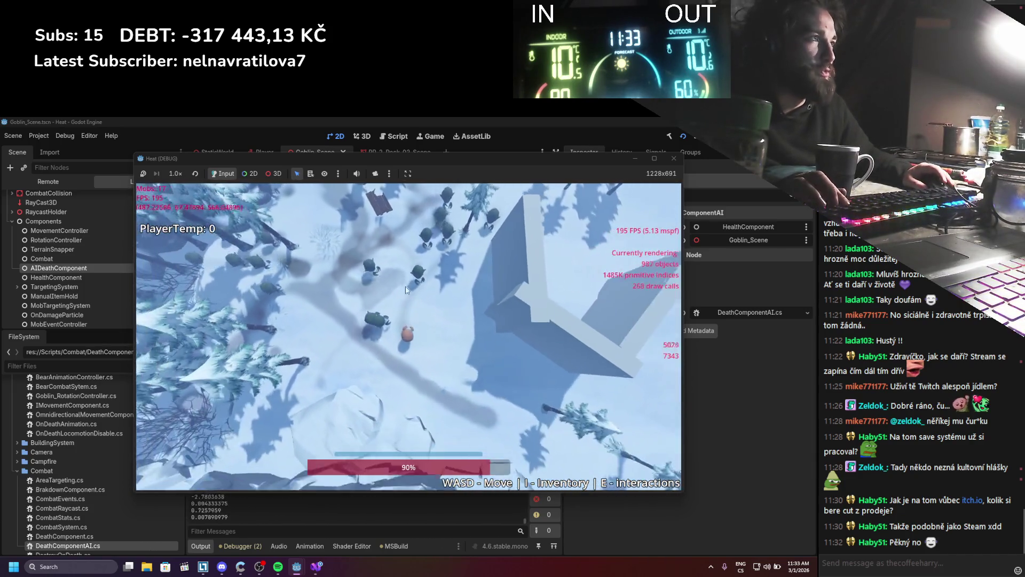
{"action": "key", "text": "w"}
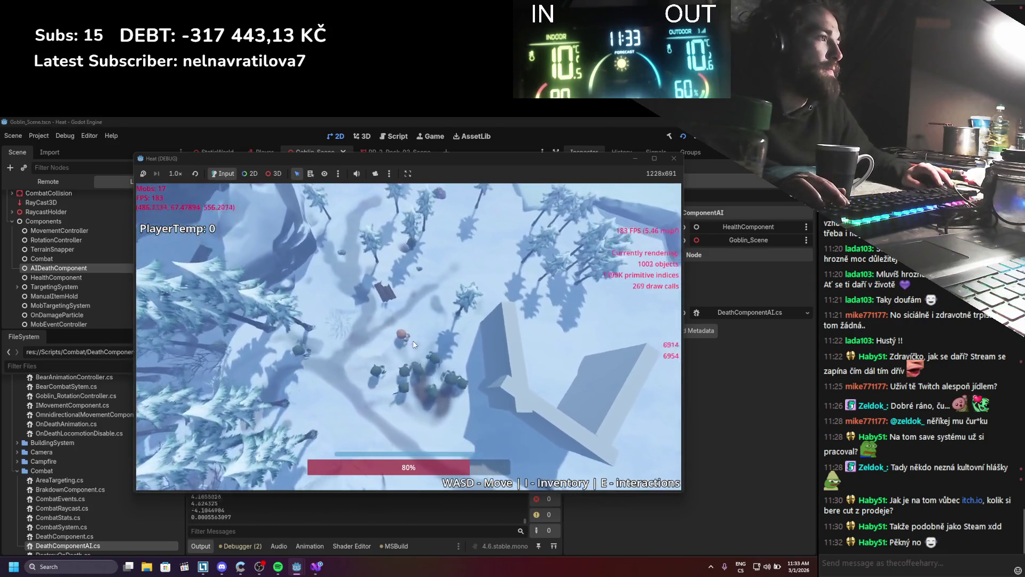
{"action": "key", "text": "s"}
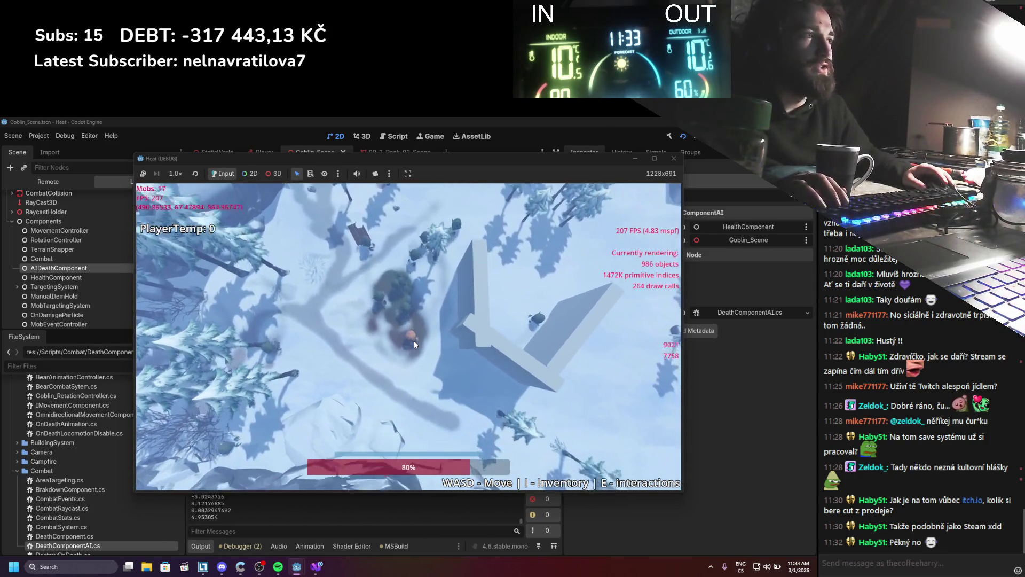
{"action": "key", "text": "w"}
{"action": "key", "text": "a"}
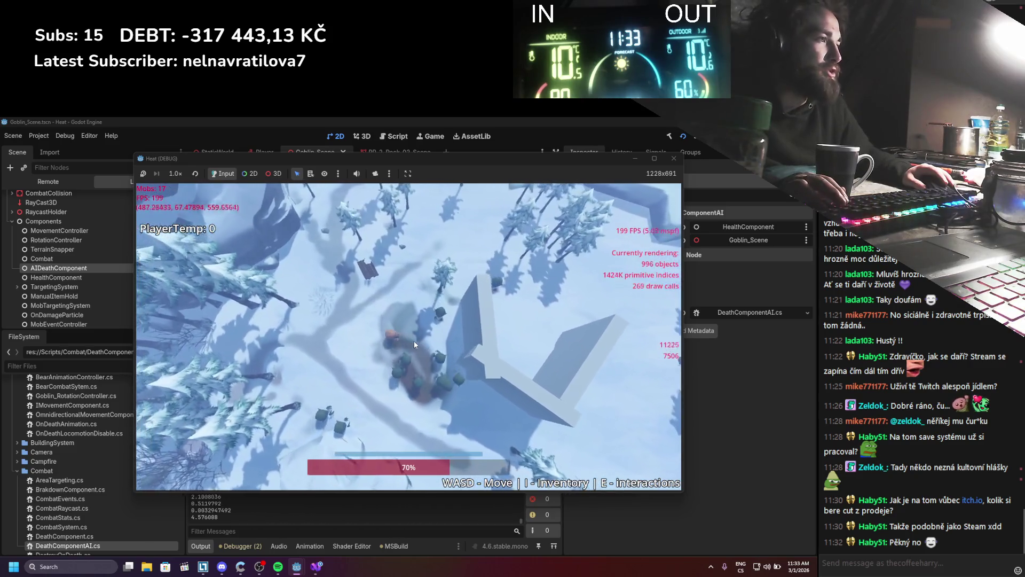
{"action": "key", "text": "d"}
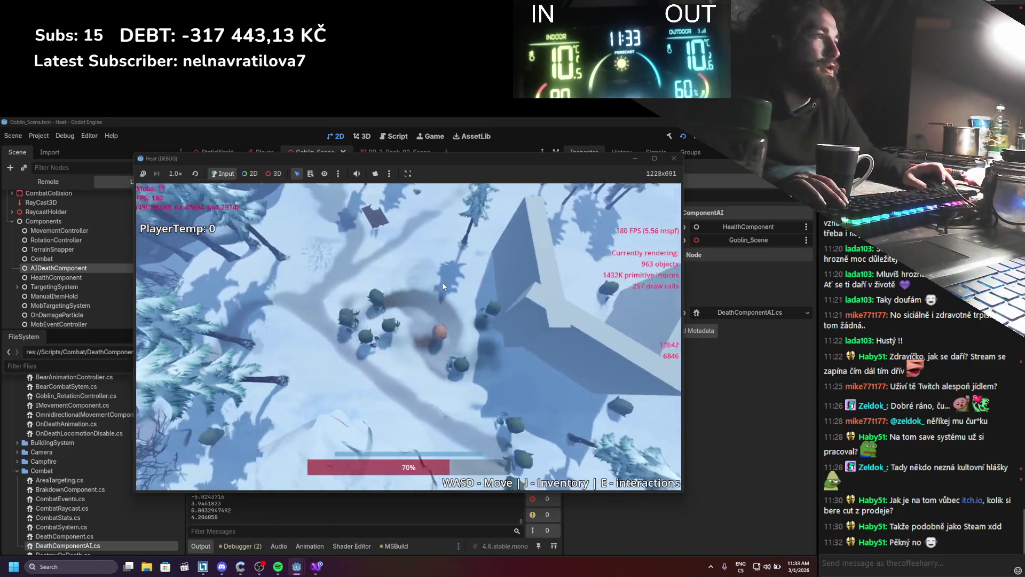
{"action": "key", "text": "w"}
{"action": "key", "text": "a"}
{"action": "key", "text": "s"}
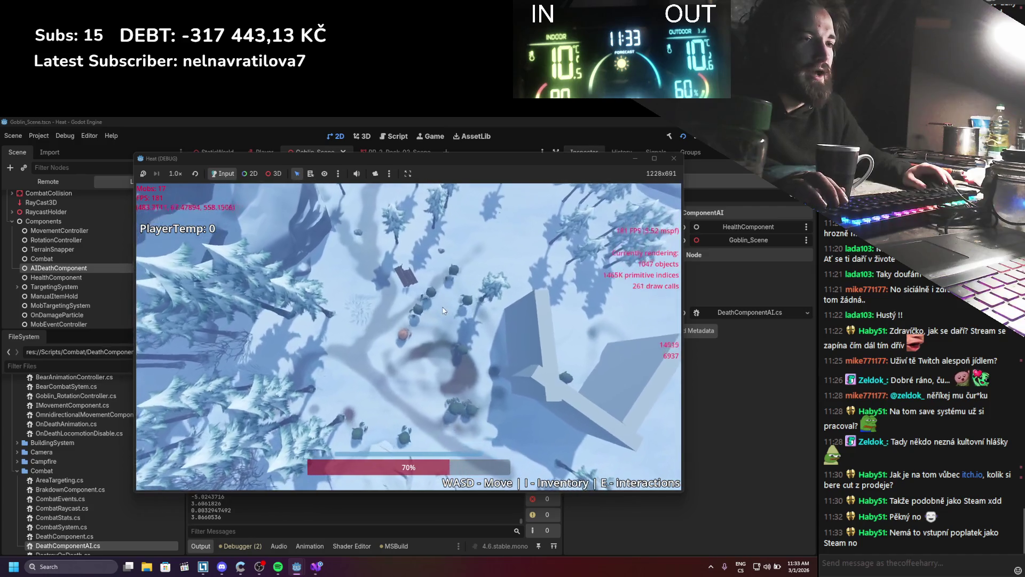
{"action": "key", "text": "w"}
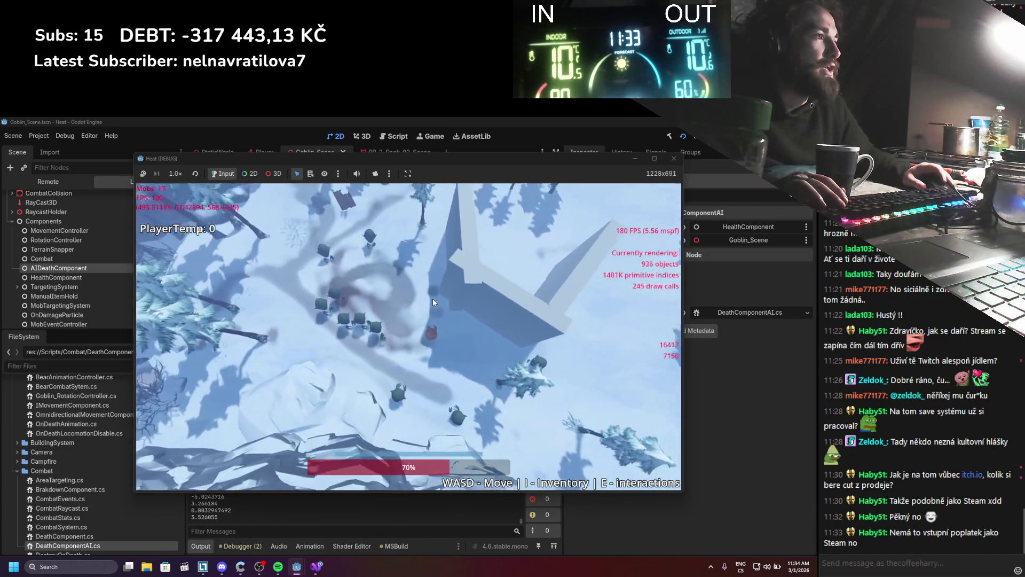
{"action": "key", "text": "s"}
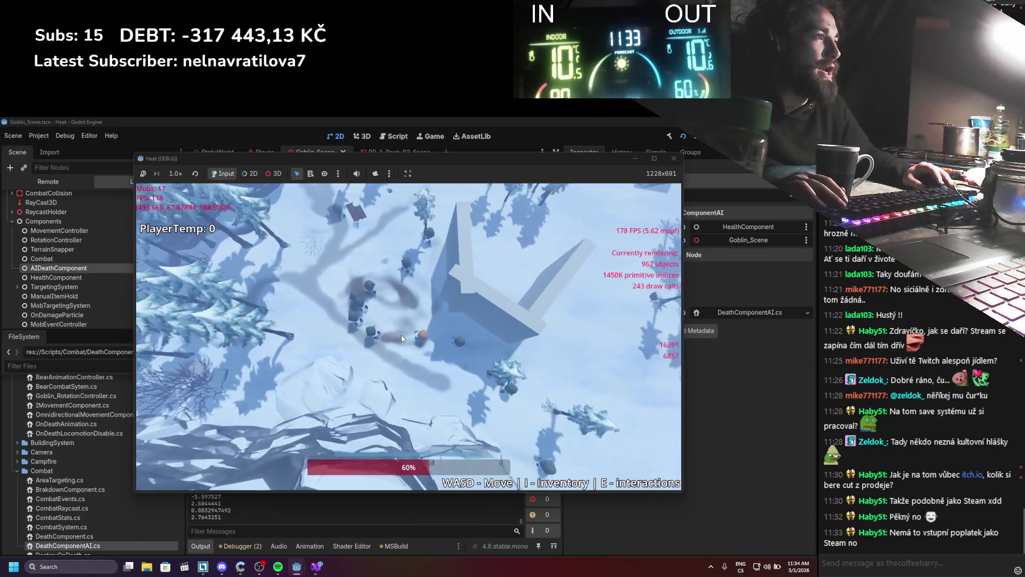
{"action": "key", "text": "w"}
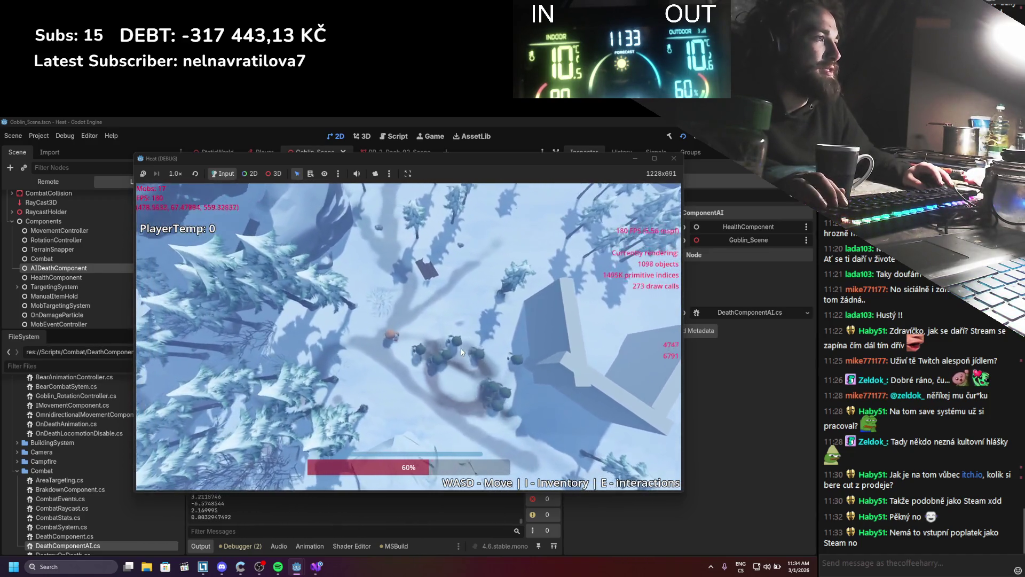
{"action": "key", "text": "s"}
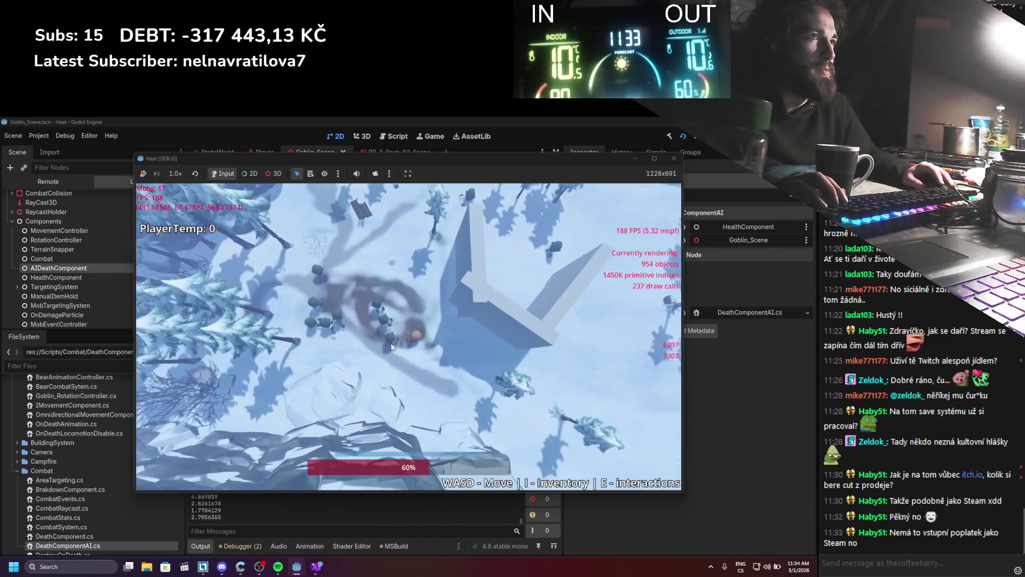
{"action": "key", "text": "w"}
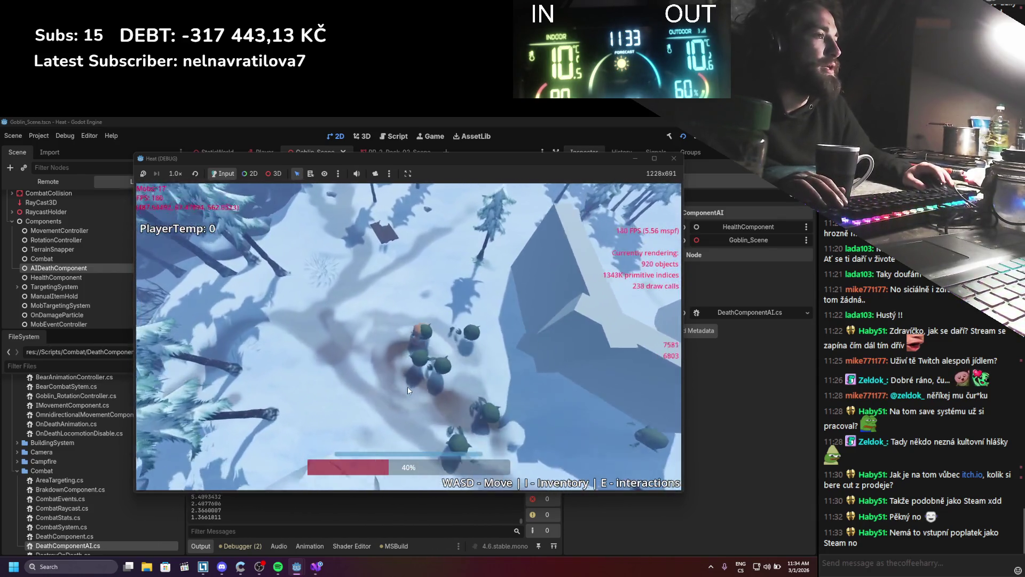
{"action": "key", "text": "s"}
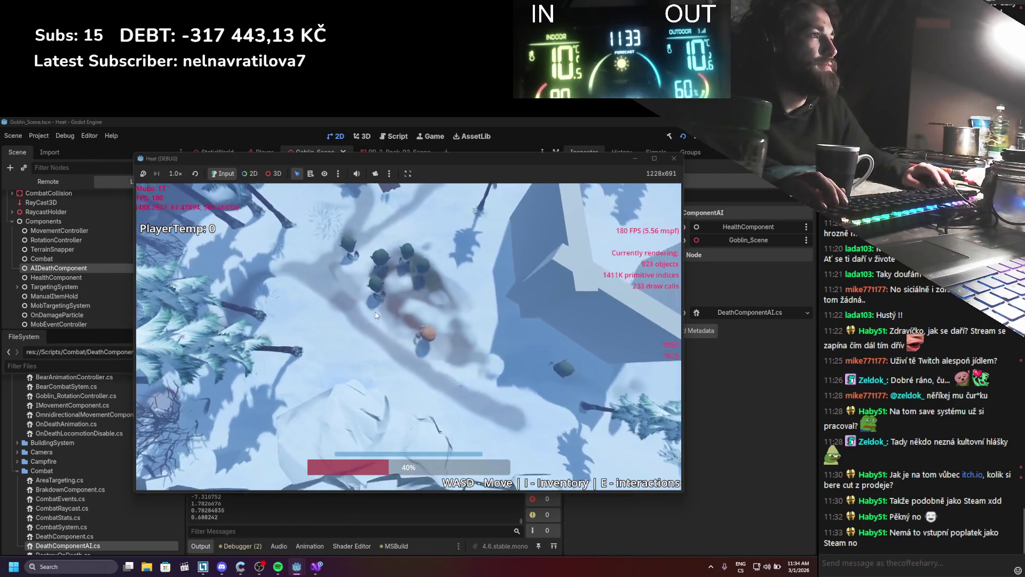
{"action": "key", "text": "w"}
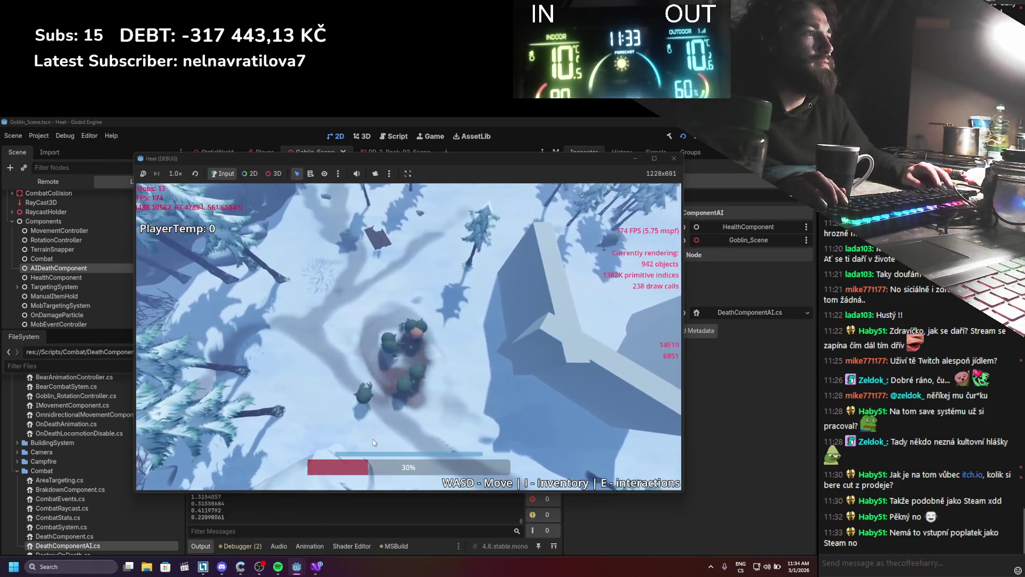
{"action": "key", "text": "s"}
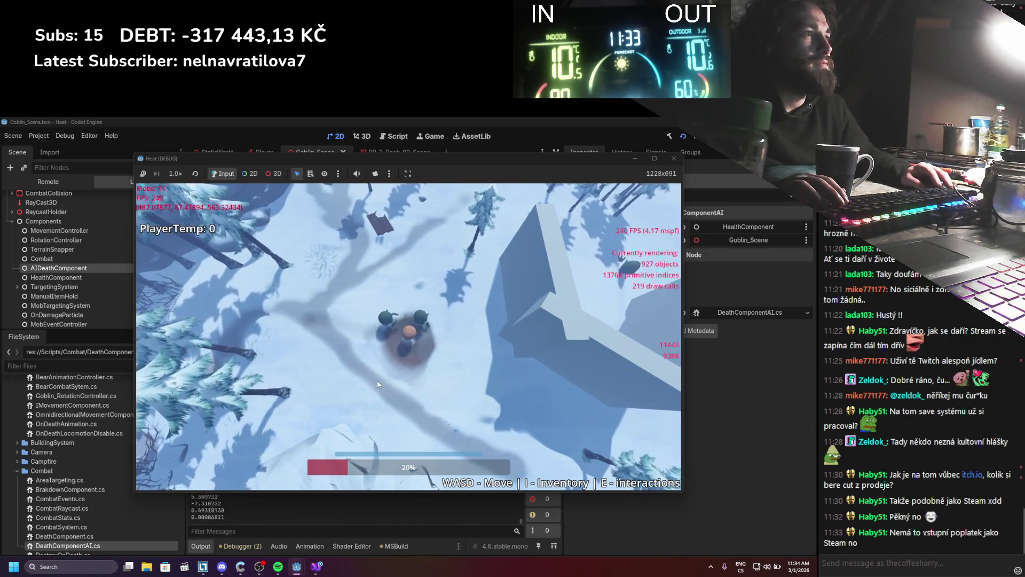
{"action": "key", "text": "w"}
{"action": "key", "text": "d"}
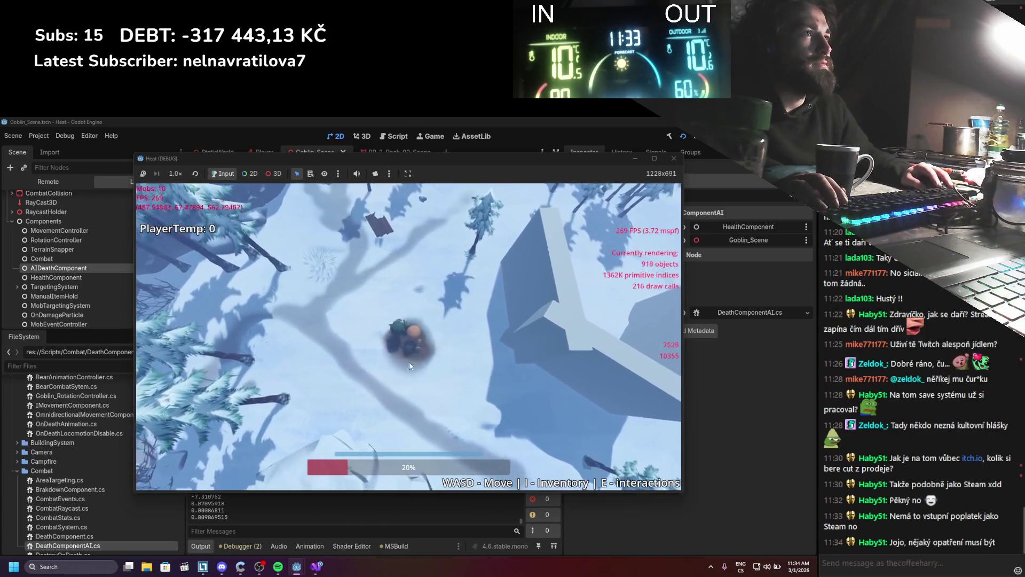
{"action": "key", "text": "w"}
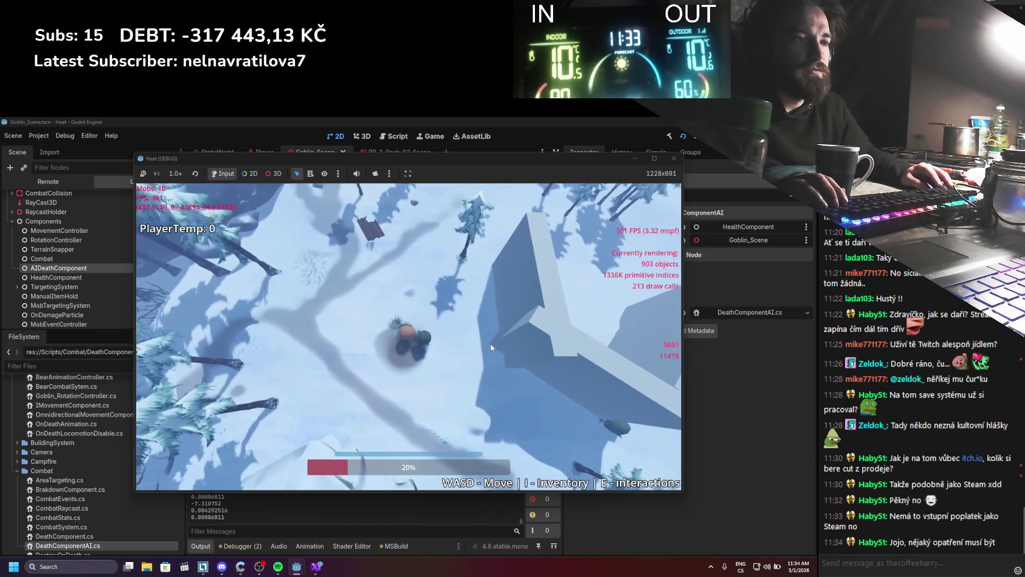
{"action": "key", "text": "s"}
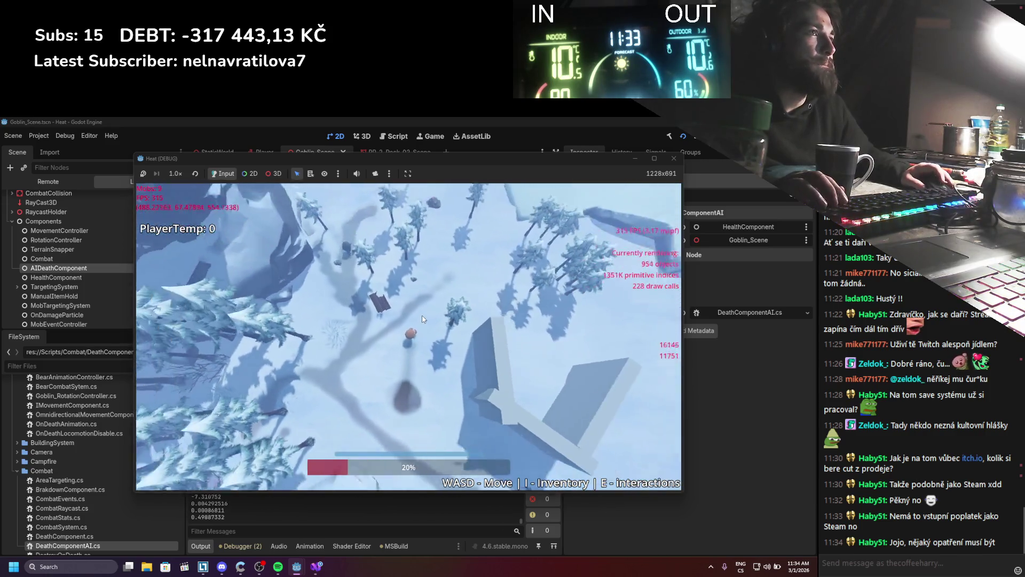
{"action": "key", "text": "a"}
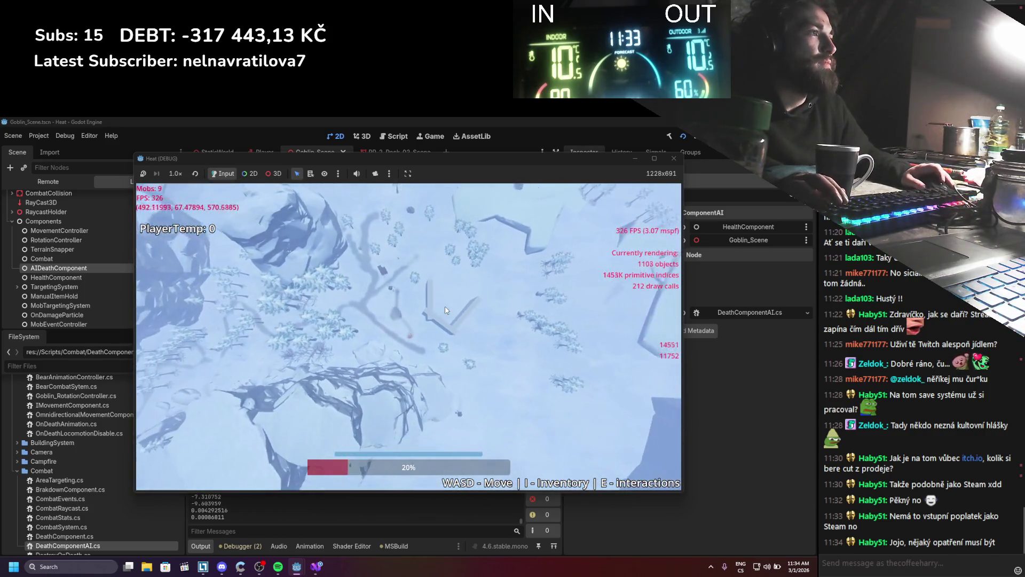
{"action": "key", "text": "a"}
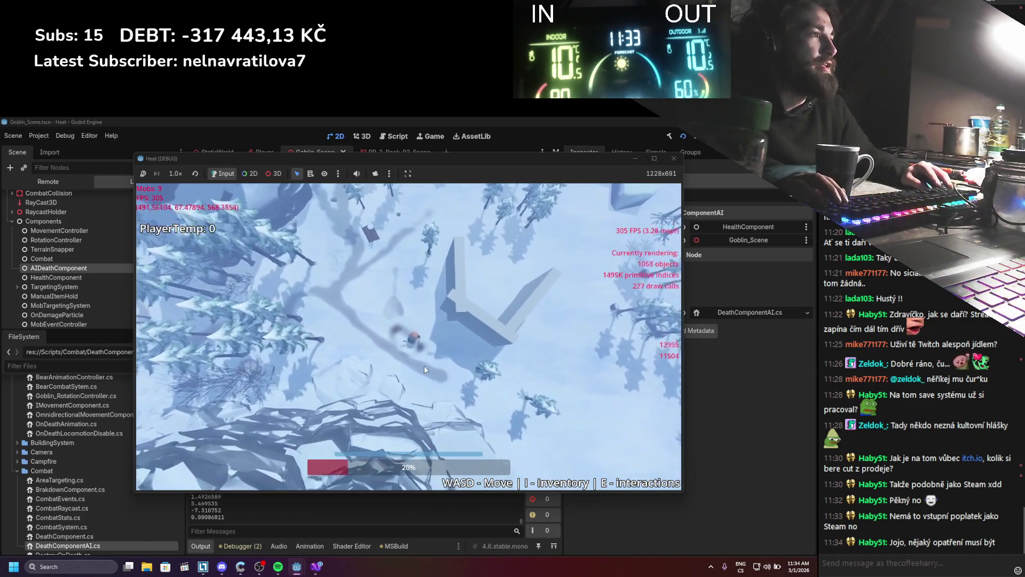
{"action": "key", "text": "w"}
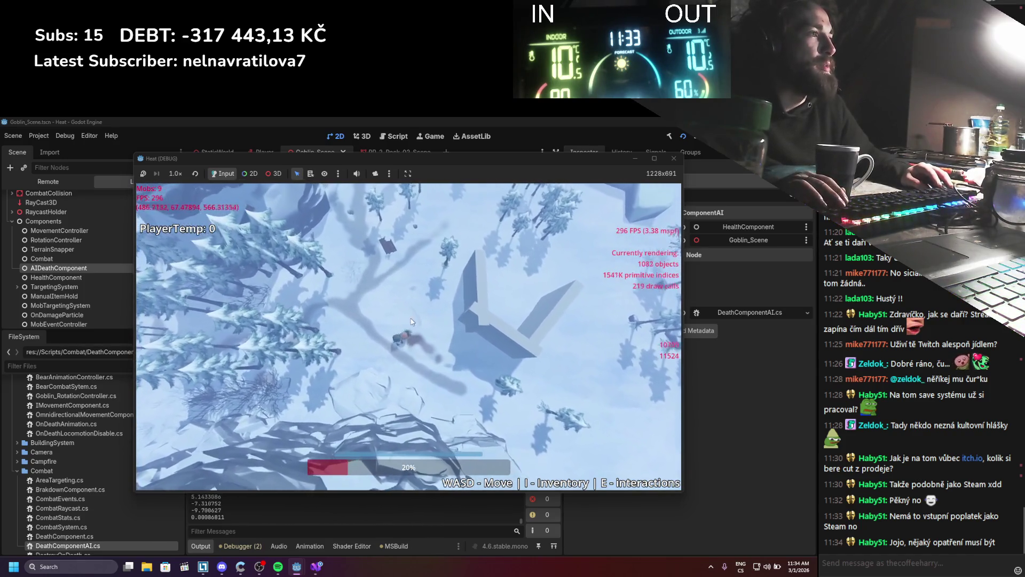
{"action": "key", "text": "w"}
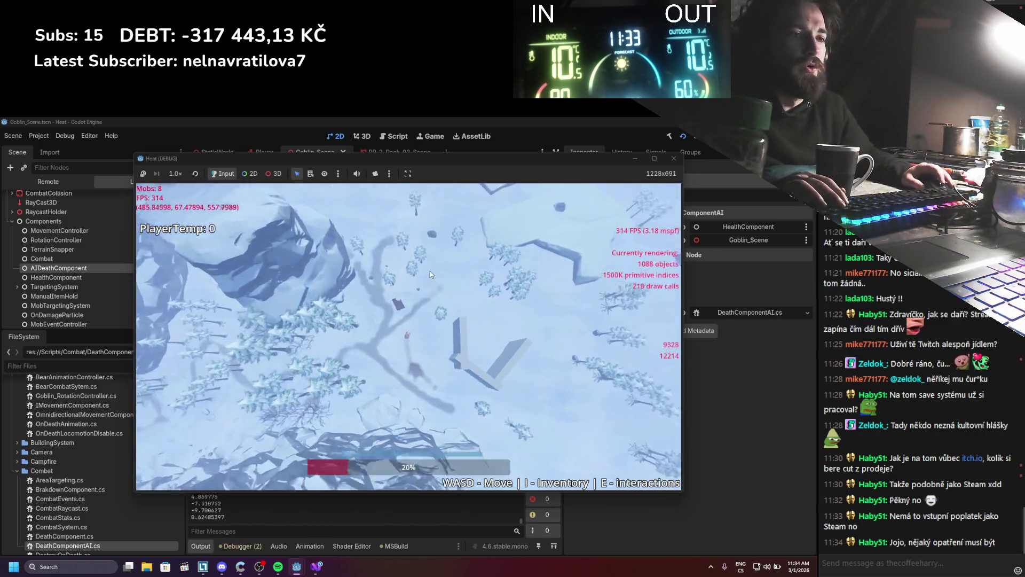
{"action": "scroll", "coordinate": [436, 273], "scroll_direction": "down", "scroll_amount": 5}
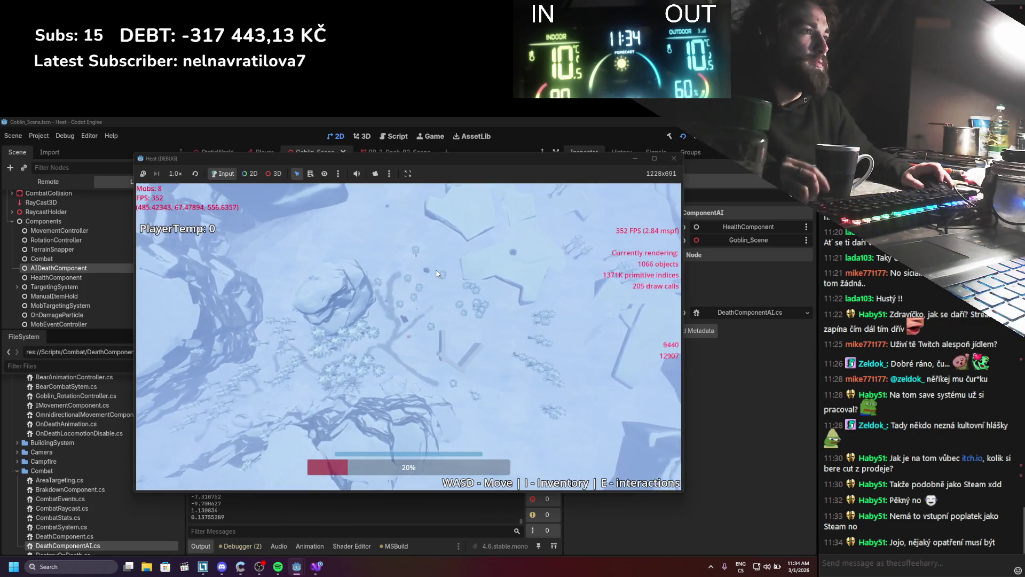
{"action": "scroll", "coordinate": [436, 273], "scroll_direction": "up", "scroll_amount": 5}
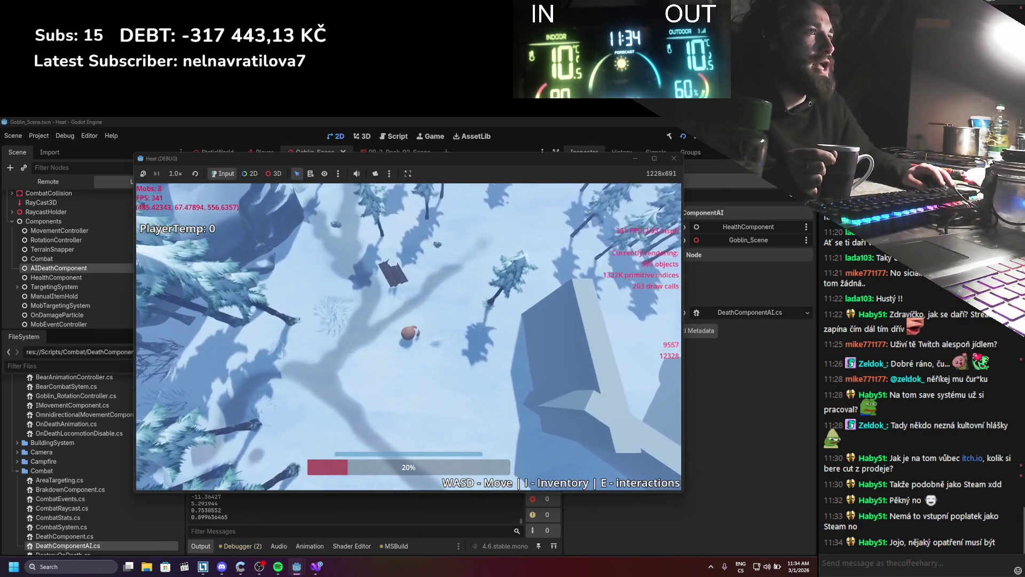
{"action": "key", "text": "F8"}
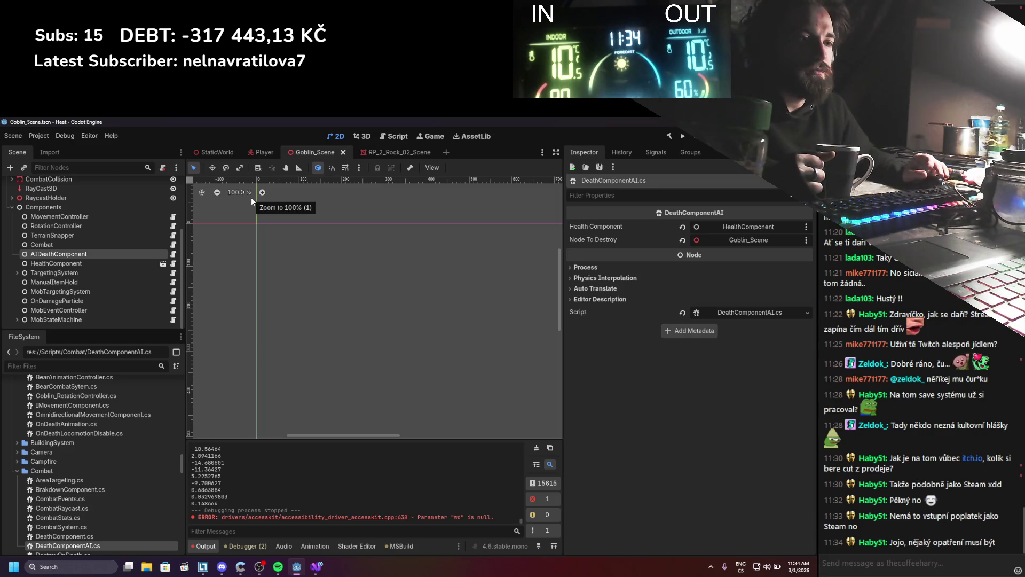
Step: Open the Player scene, filter the project files, then bring up DeathComponentAI.cs and start a search
{"action": "left_click", "coordinate": [260, 153]}
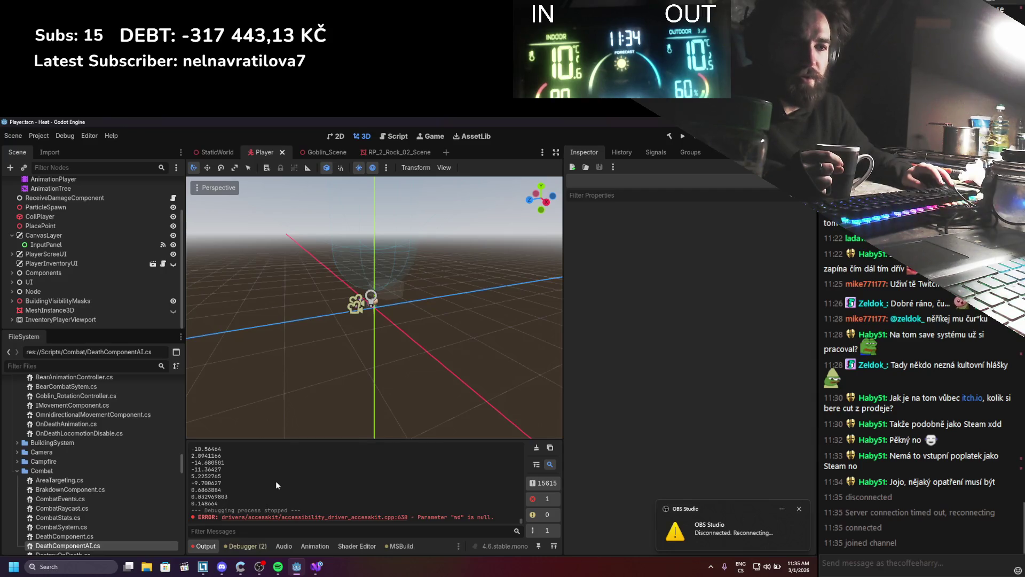
{"action": "left_click", "coordinate": [197, 572]}
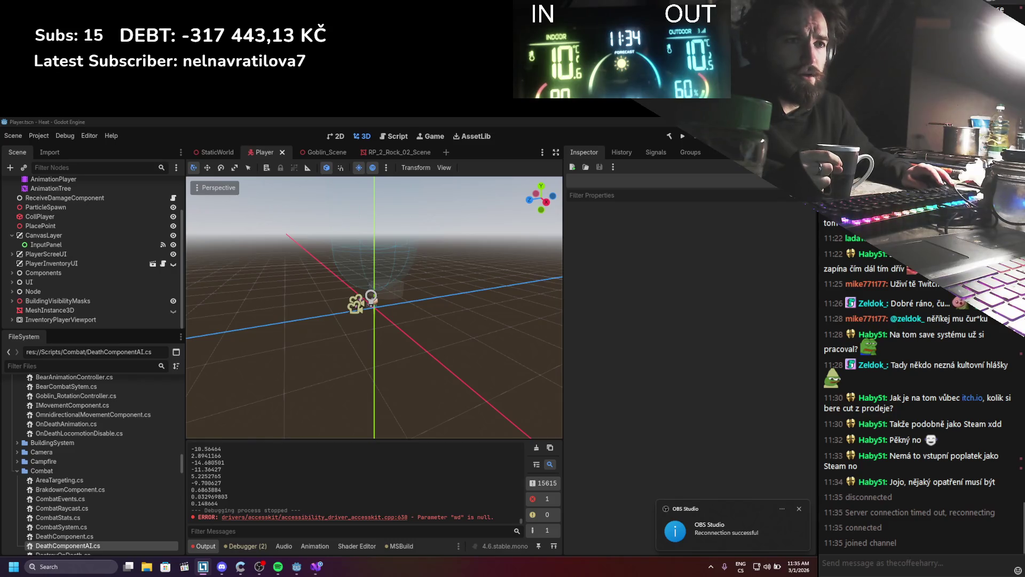
{"action": "key", "text": "alt+Tab"}
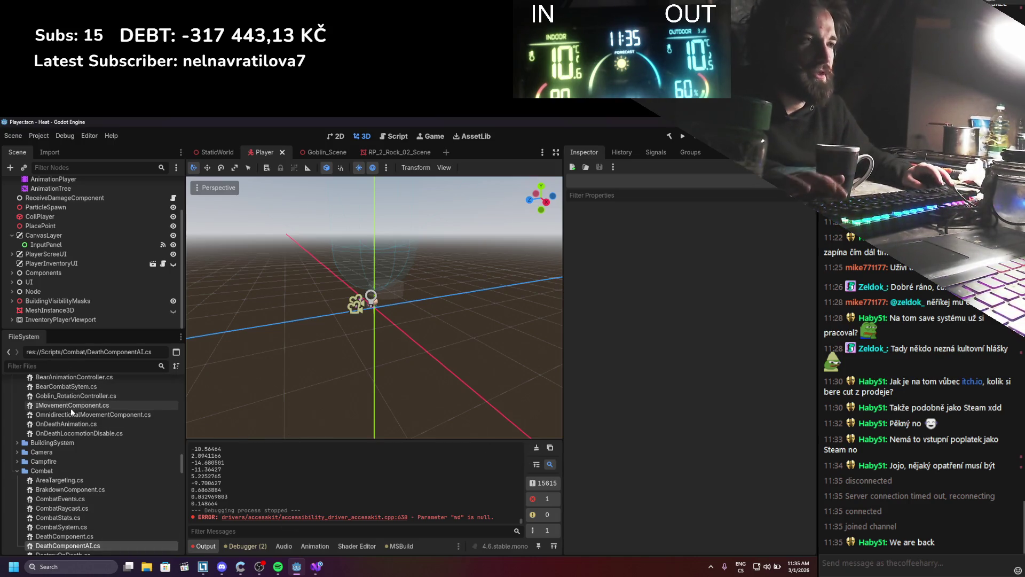
{"action": "left_click", "coordinate": [64, 367]}
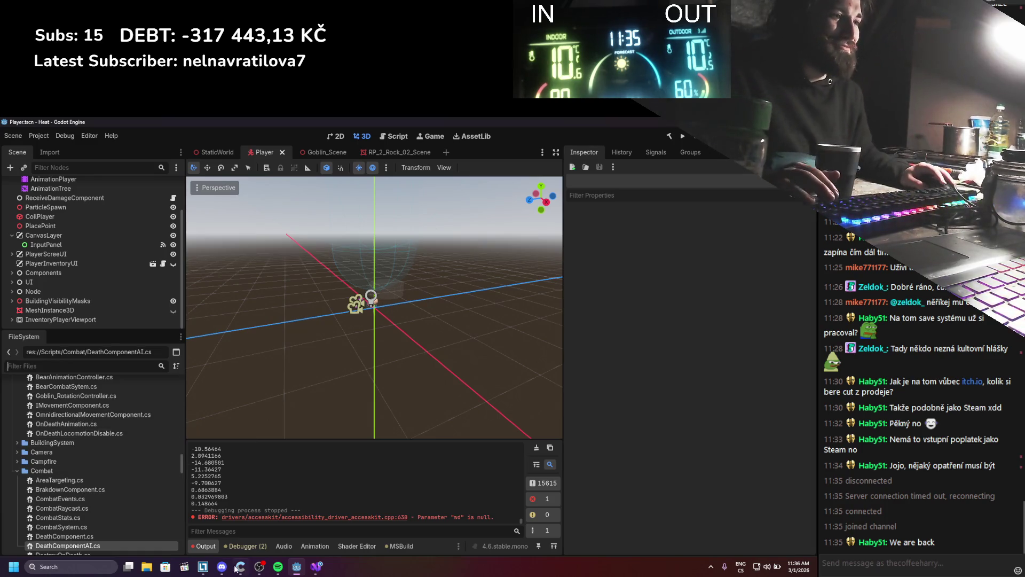
{"action": "left_click", "coordinate": [316, 566]}
{"action": "key", "text": "ctrl+f"}
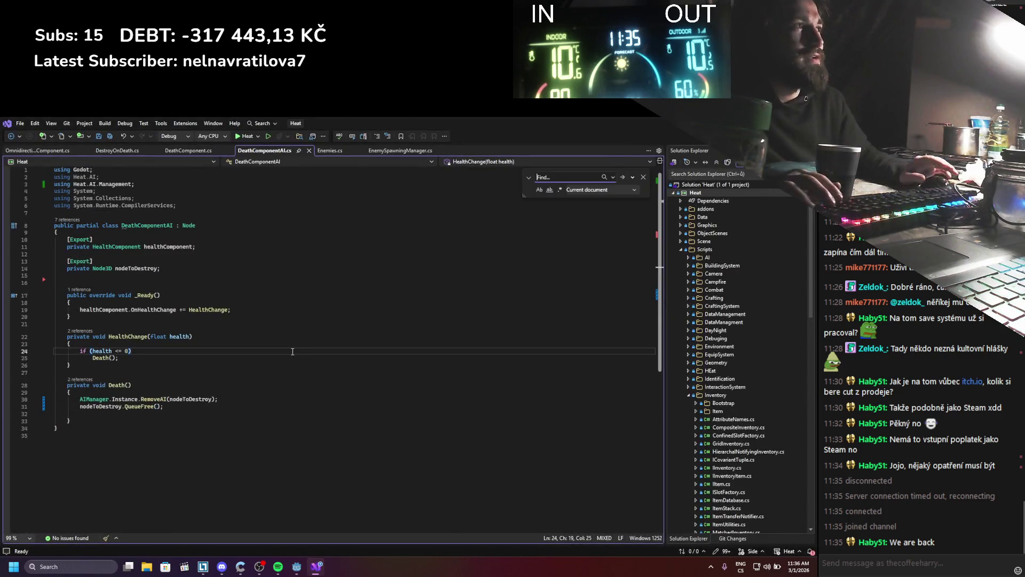
Step: Search the whole project for GD.Print and delete the avoidanceAccumulation print in the movement component
{"action": "type", "text": "GD.Print"}
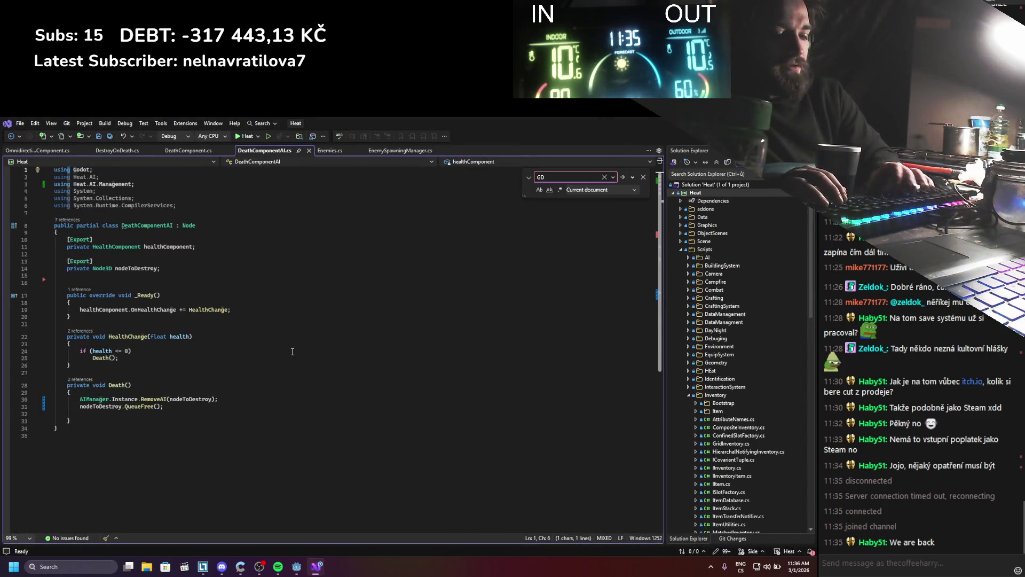
{"action": "left_click", "coordinate": [626, 192]}
{"action": "left_click", "coordinate": [598, 234]}
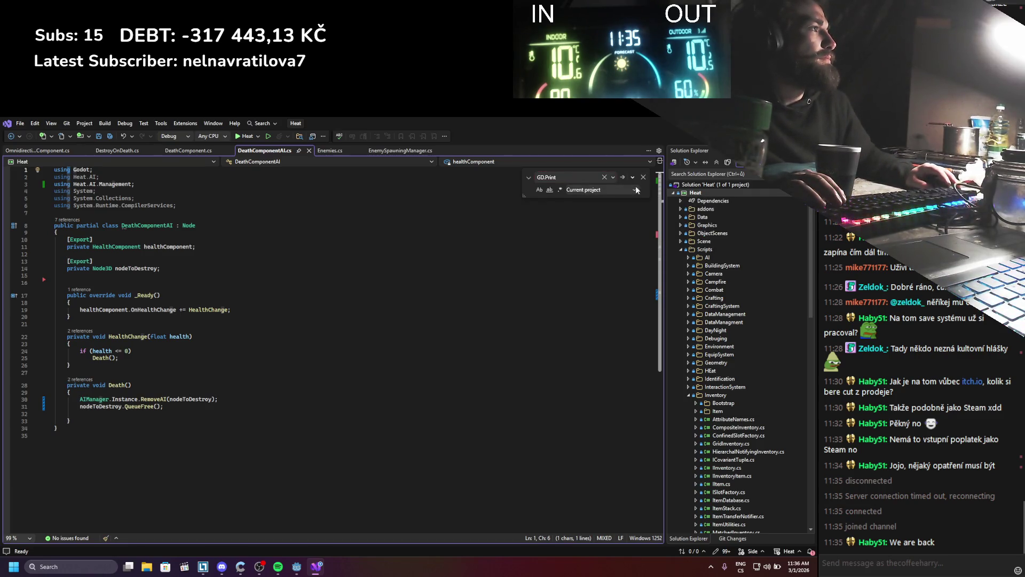
{"action": "left_click", "coordinate": [623, 179]}
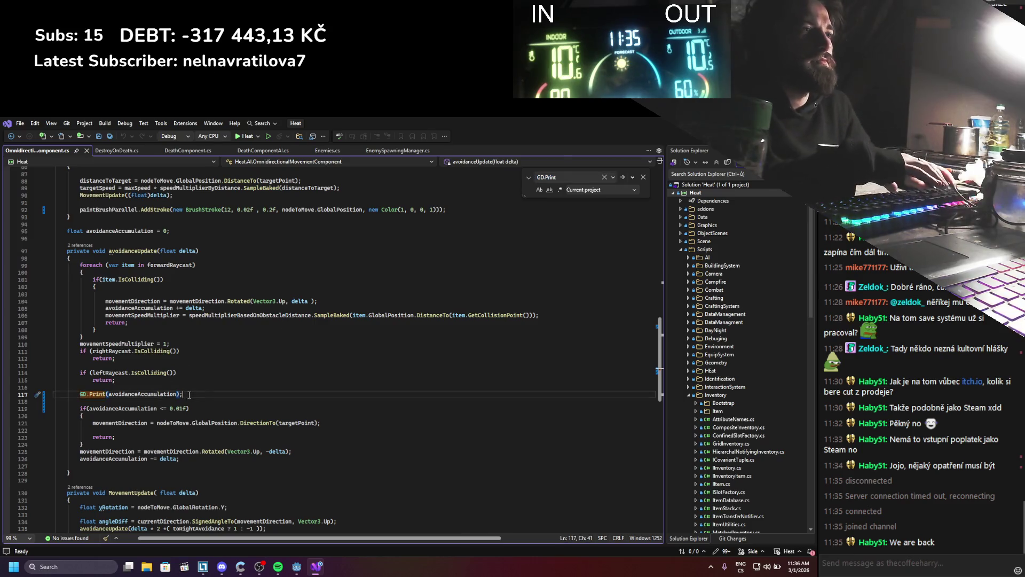
{"action": "key", "text": "BackSpace"}
{"action": "key", "text": "BackSpace"}
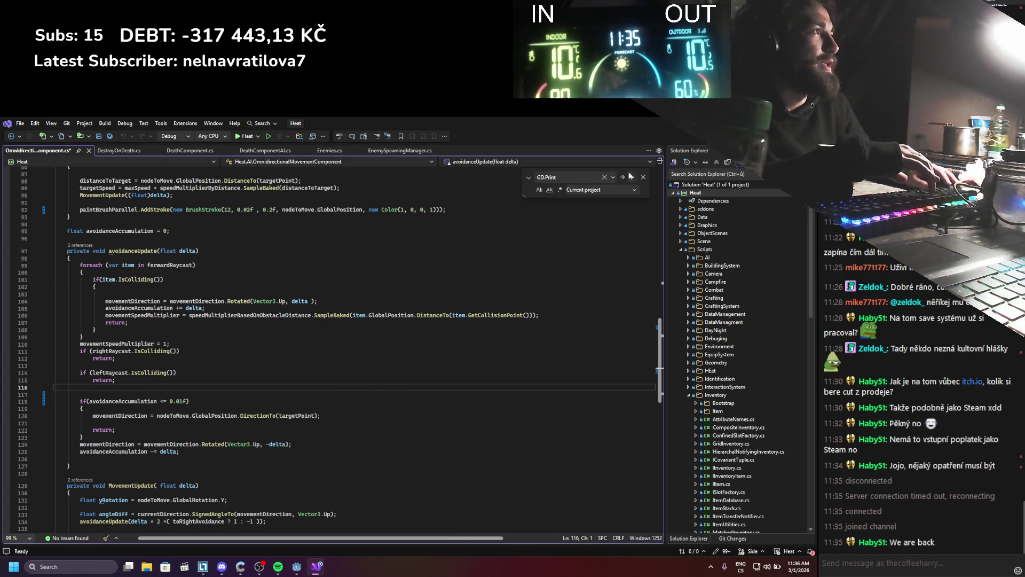
{"action": "key", "text": "ctrl+s"}
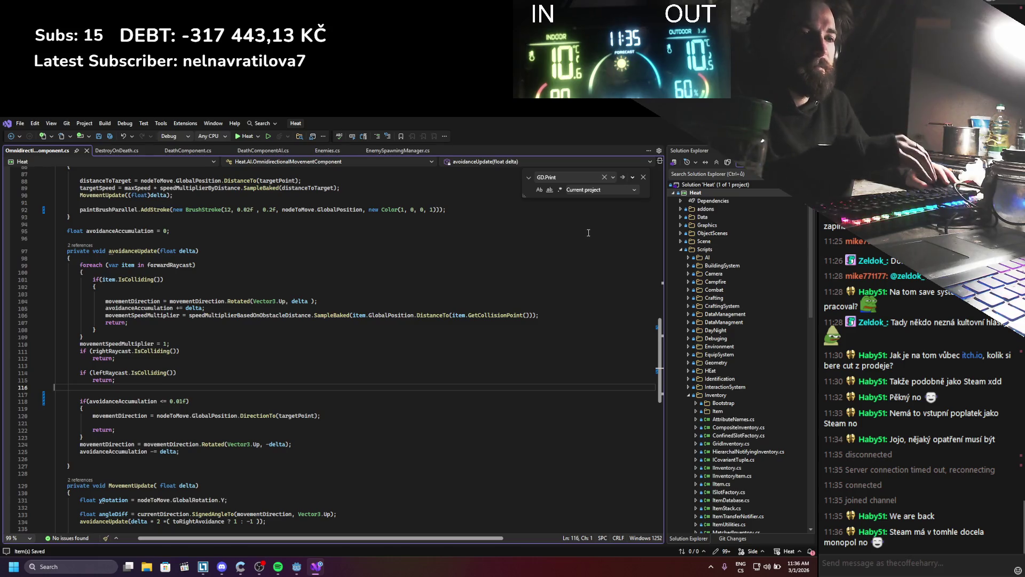
Step: Delete the GD.Print debug line in EquipSystem.cs and save it
{"action": "left_click", "coordinate": [620, 176]}
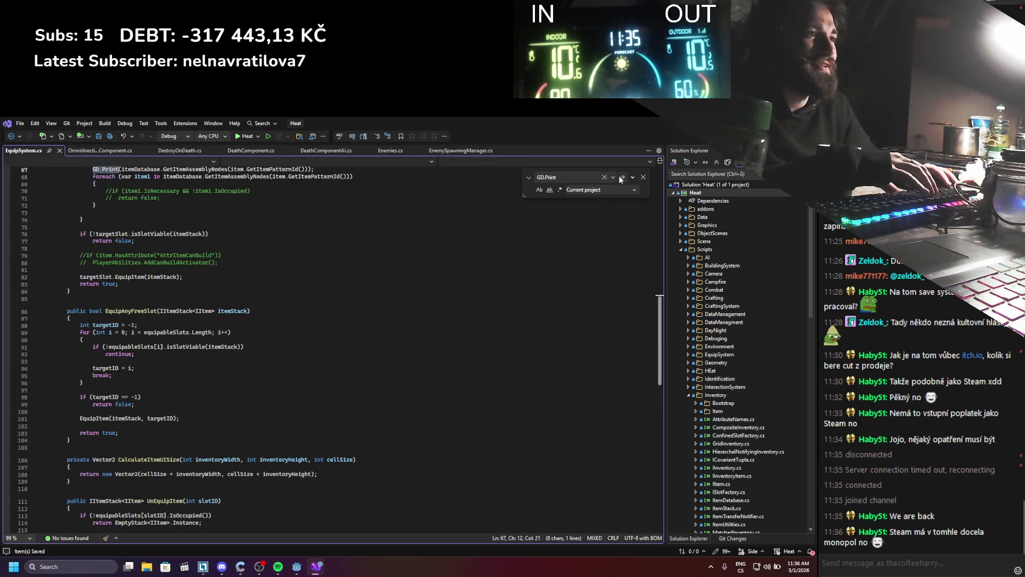
{"action": "scroll", "coordinate": [369, 268], "scroll_direction": "up", "scroll_amount": 5}
{"action": "left_click_drag", "start_coordinate": [352, 276], "coordinate": [33, 278]}
{"action": "key", "text": "Delete"}
{"action": "key", "text": "BackSpace"}
{"action": "key", "text": "ctrl+s"}
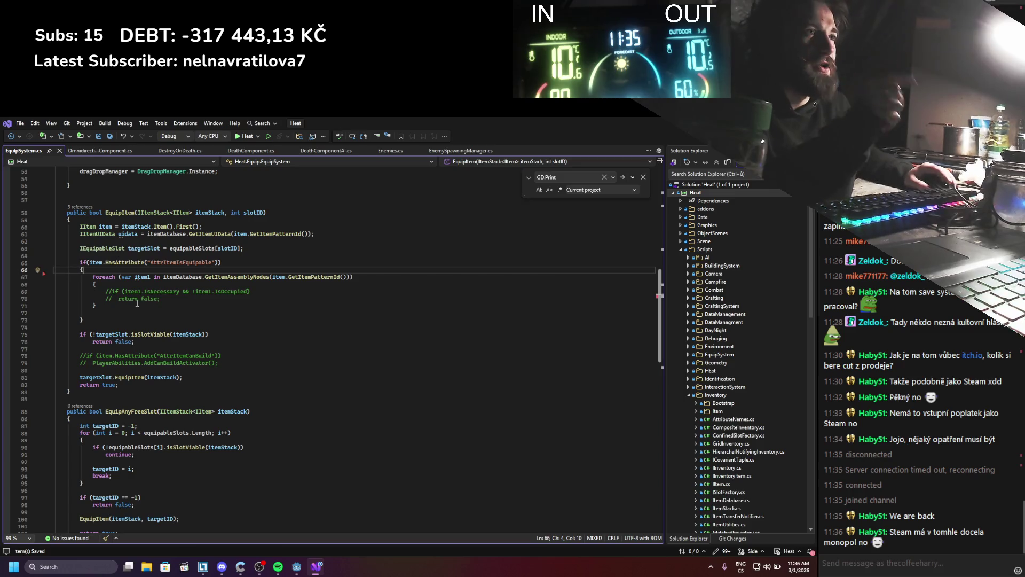
Step: Remove the HasAttribute check block and commented-out attribute lines from EquipSystem.cs, then save
{"action": "left_click_drag", "start_coordinate": [84, 321], "coordinate": [62, 262]}
{"action": "key", "text": "BackSpace"}
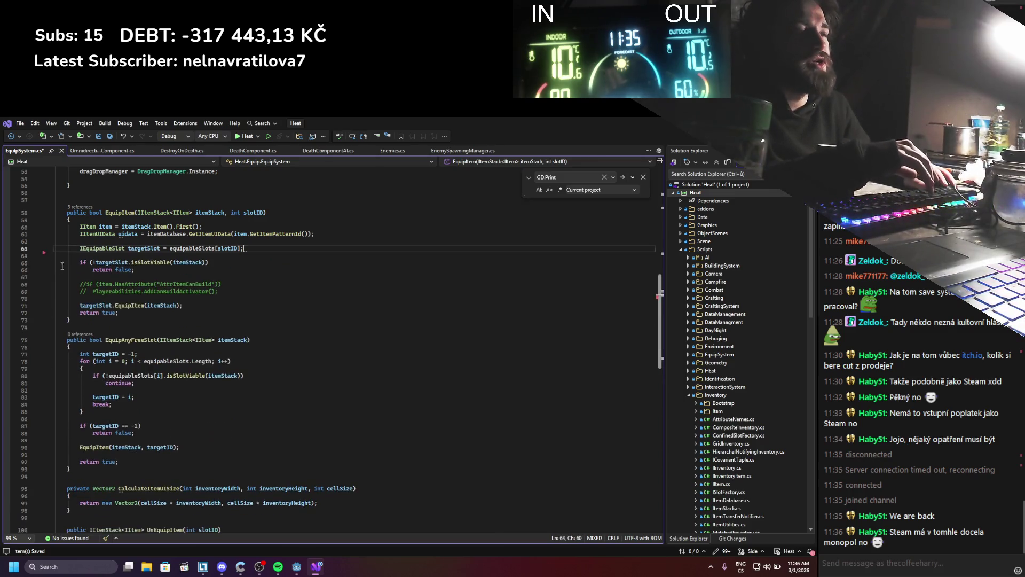
{"action": "left_click_drag", "start_coordinate": [219, 291], "coordinate": [145, 271]}
{"action": "key", "text": "BackSpace"}
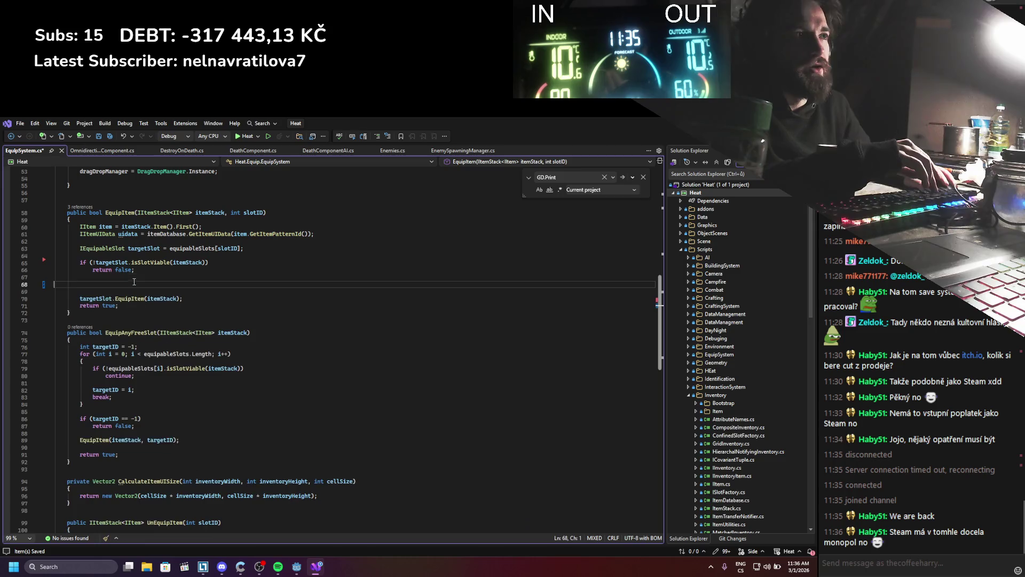
{"action": "key", "text": "ctrl+s"}
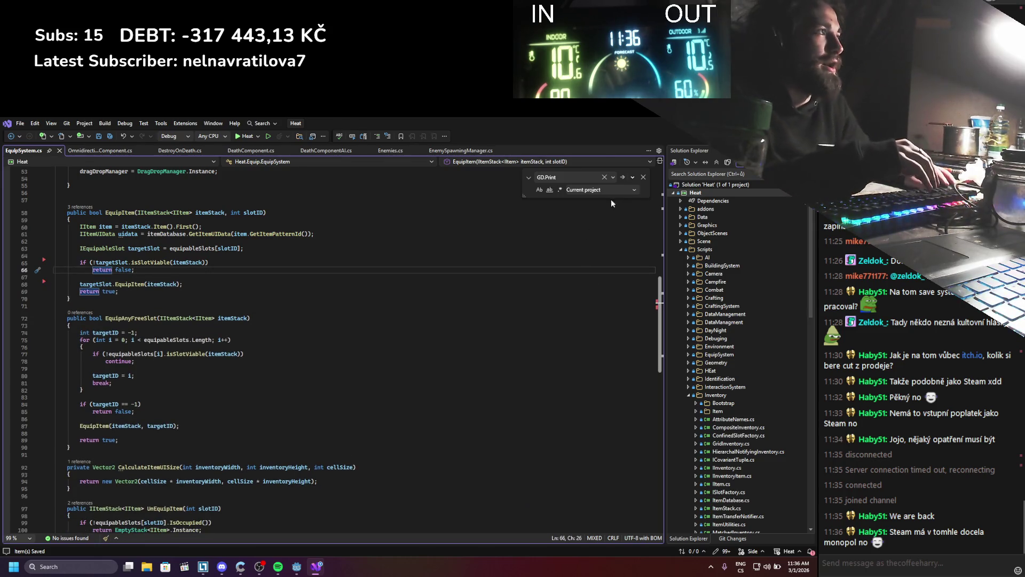
{"action": "left_click", "coordinate": [625, 177]}
{"action": "scroll", "coordinate": [316, 316], "scroll_direction": "up", "scroll_amount": 2}
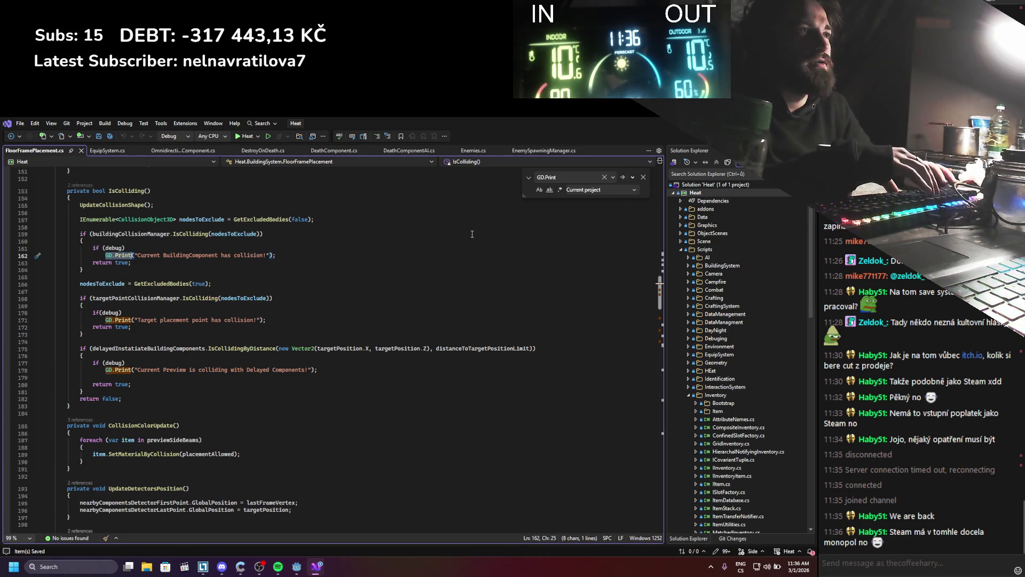
Step: Skip past the GD.Print matches in ItemAssembler.cs and ItemEditor.cs to reach ItemPatternDbRegistrator.cs
{"action": "left_click", "coordinate": [622, 177]}
{"action": "left_click", "coordinate": [622, 177]}
{"action": "left_click", "coordinate": [622, 178]}
{"action": "left_click", "coordinate": [622, 177]}
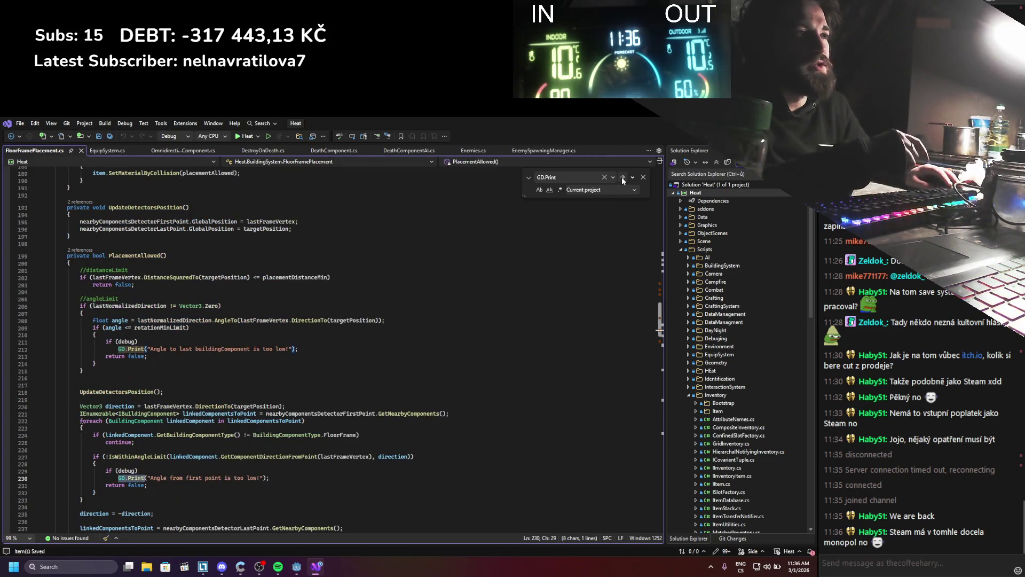
{"action": "left_click", "coordinate": [622, 178]}
{"action": "left_click", "coordinate": [622, 177]}
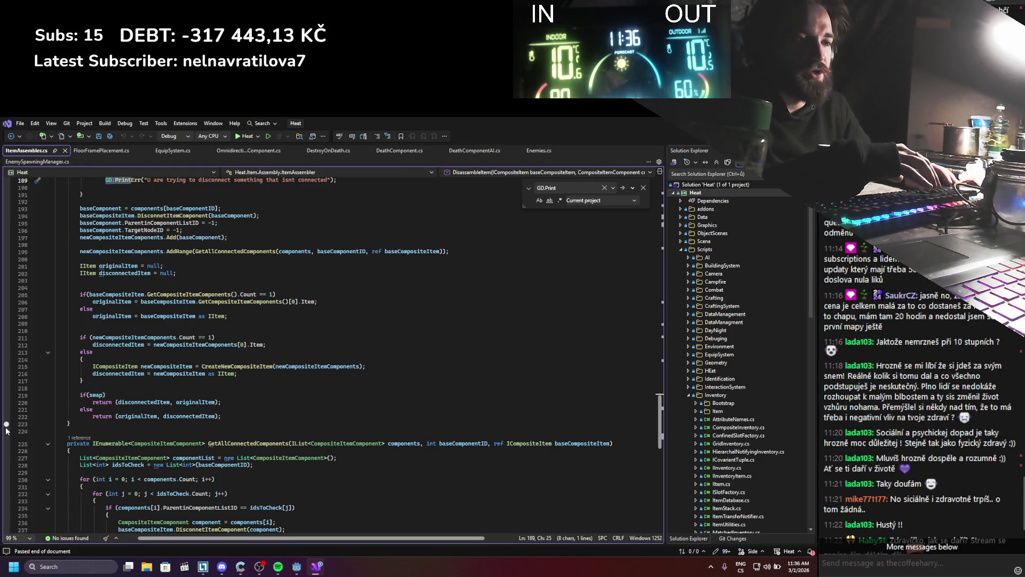
{"action": "scroll", "coordinate": [283, 363], "scroll_direction": "up", "scroll_amount": 3}
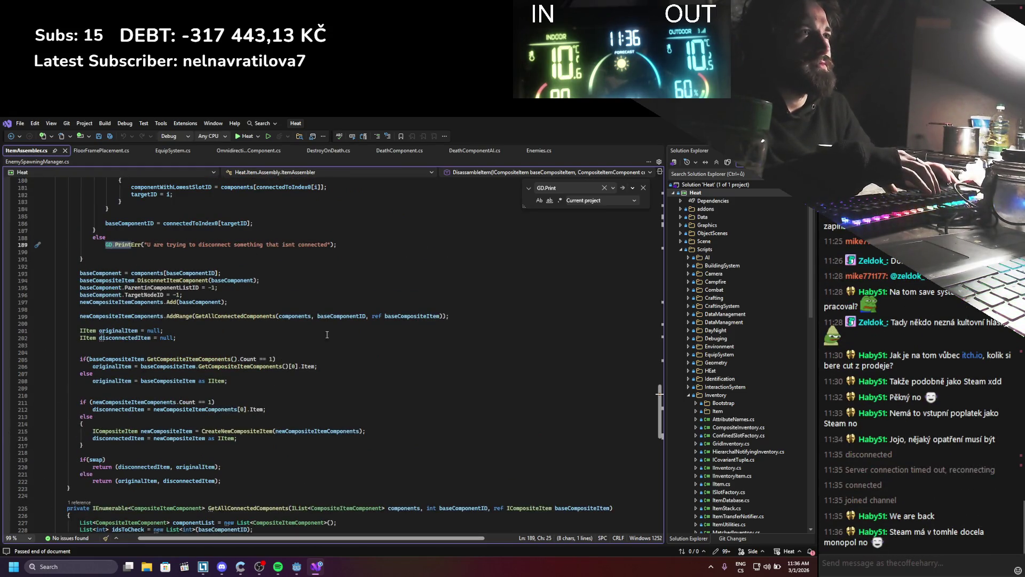
{"action": "left_click", "coordinate": [621, 189]}
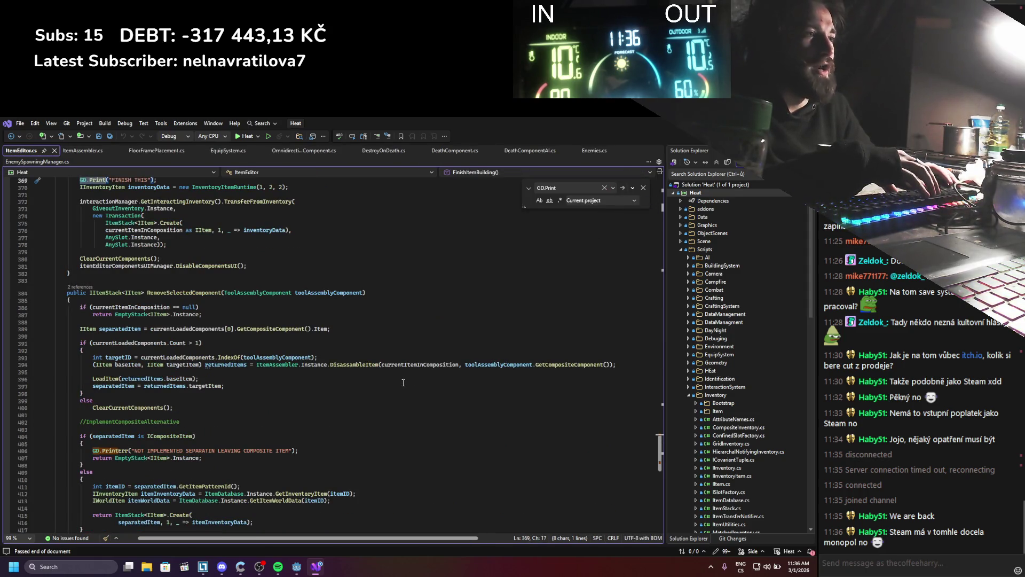
{"action": "left_click", "coordinate": [622, 188]}
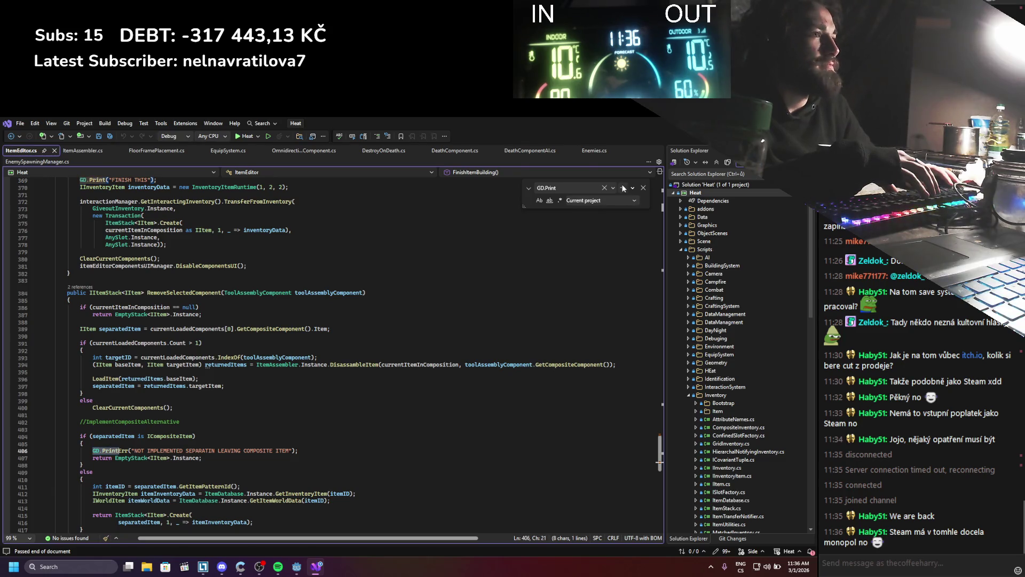
{"action": "left_click", "coordinate": [622, 188]}
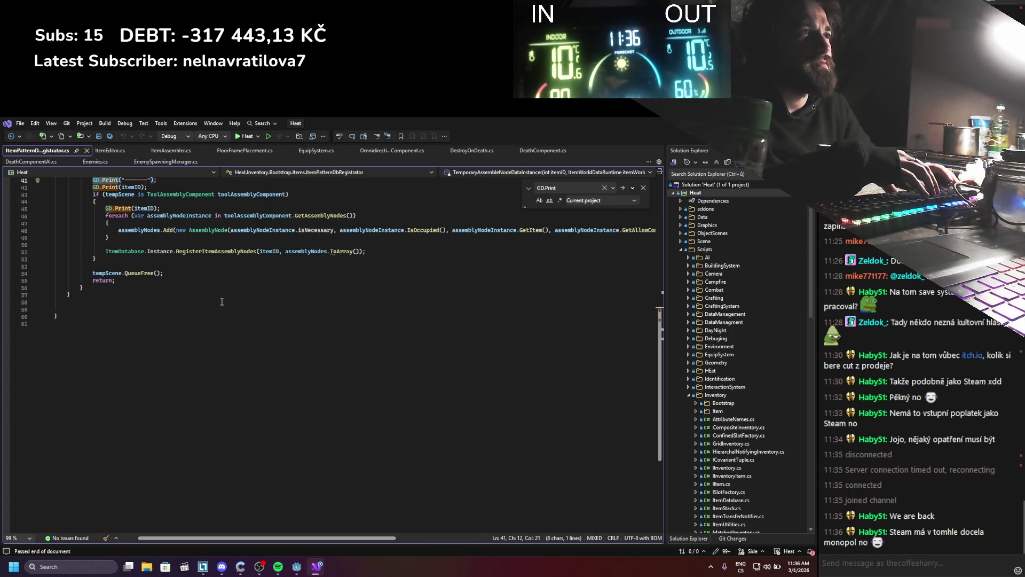
{"action": "scroll", "coordinate": [191, 259], "scroll_direction": "up", "scroll_amount": 2}
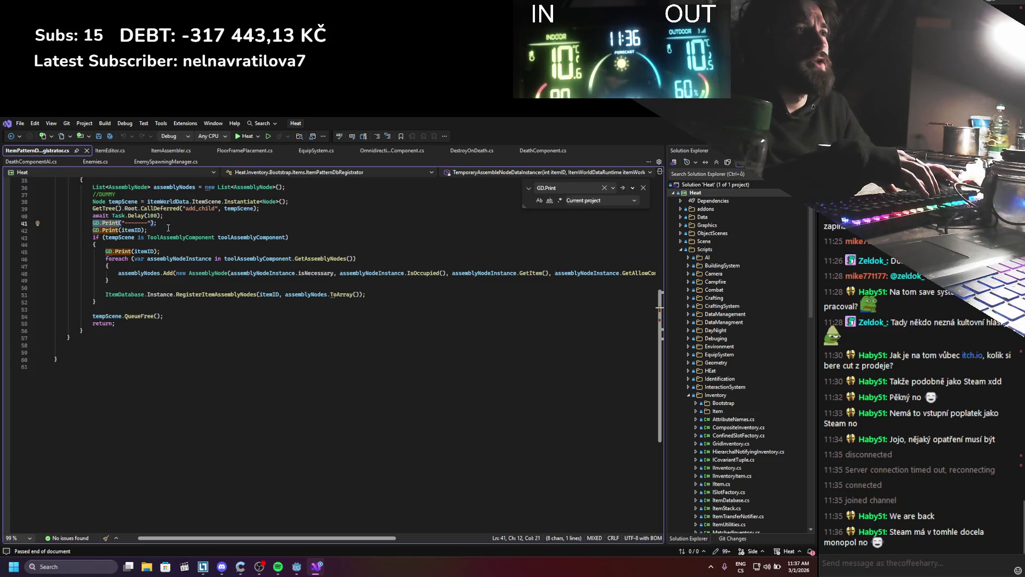
{"action": "scroll", "coordinate": [168, 228], "scroll_direction": "up", "scroll_amount": 2}
Step: Delete both debug prints, including GD.Print(itemID), from ItemPatternDbRegistrator.cs and save
{"action": "left_click_drag", "start_coordinate": [163, 294], "coordinate": [32, 295]}
{"action": "key", "text": "Delete"}
{"action": "left_click_drag", "start_coordinate": [161, 273], "coordinate": [32, 276]}
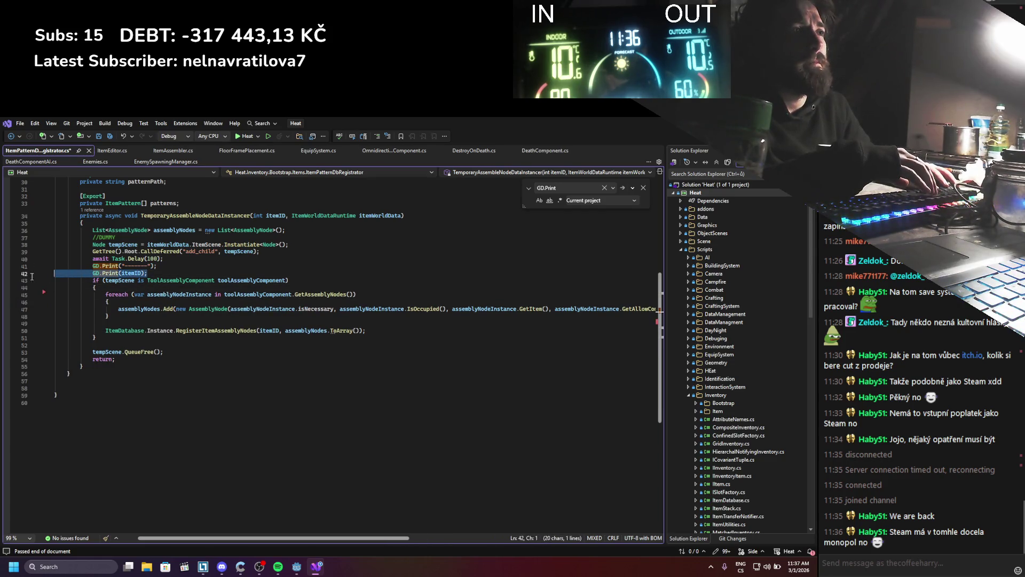
{"action": "key", "text": "Delete"}
{"action": "key", "text": "ctrl+s"}
Step: Normalise ItemStatsUIUpdater.cs line endings, save, close both files, and return to Godot
{"action": "left_click", "coordinate": [625, 187]}
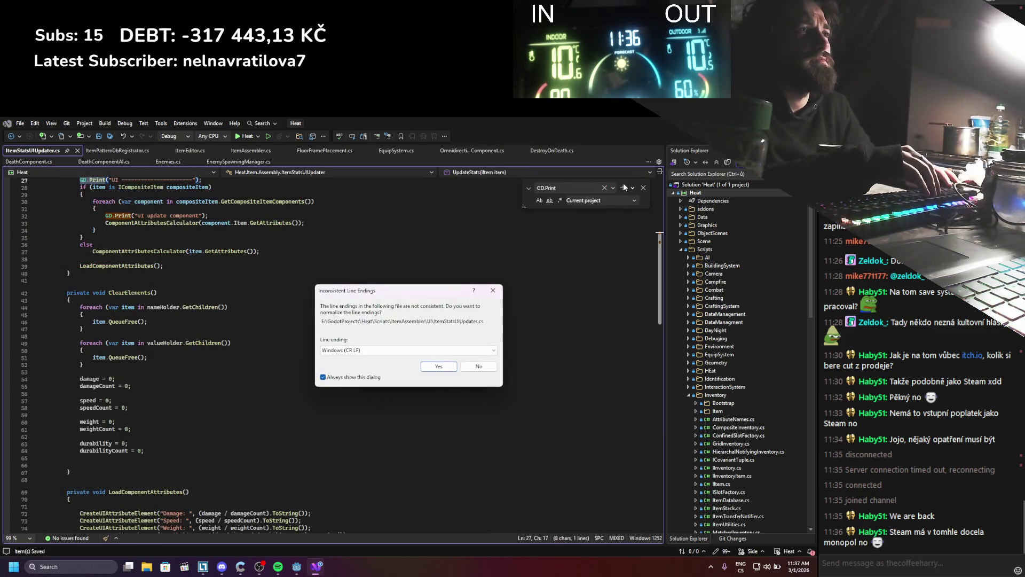
{"action": "left_click", "coordinate": [436, 366]}
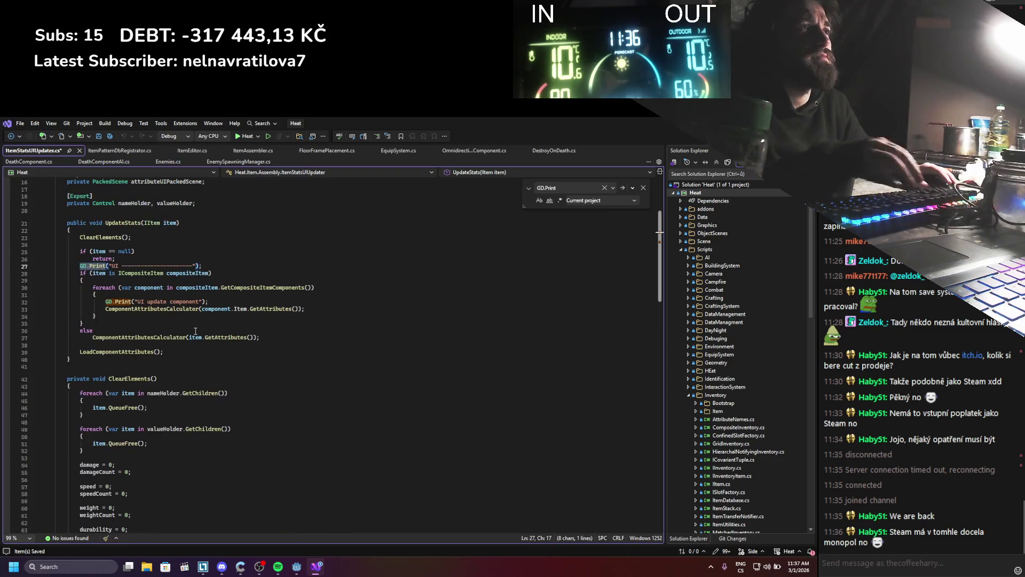
{"action": "key", "text": "ctrl+s"}
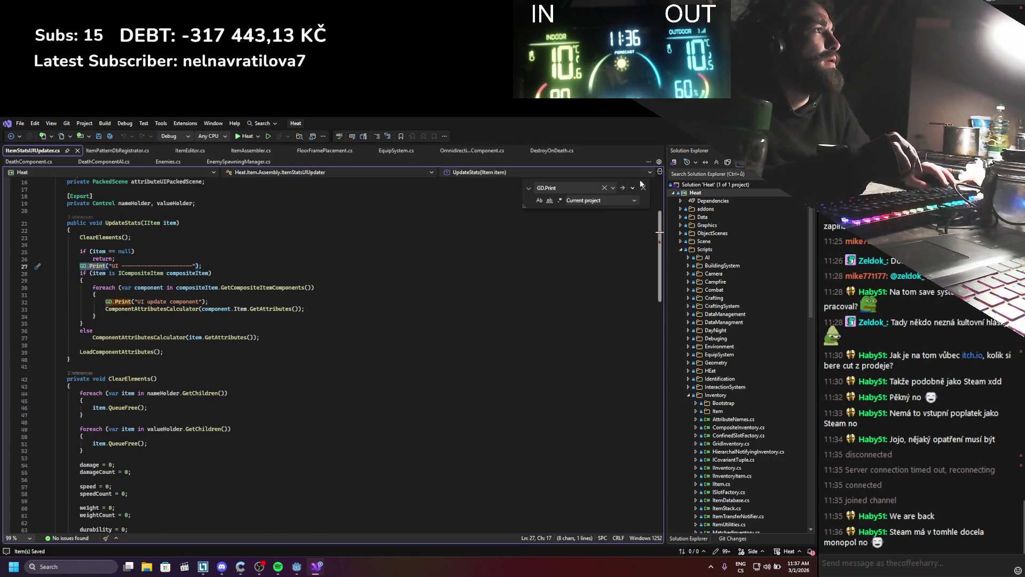
{"action": "key", "text": "Escape"}
{"action": "left_click", "coordinate": [78, 151]}
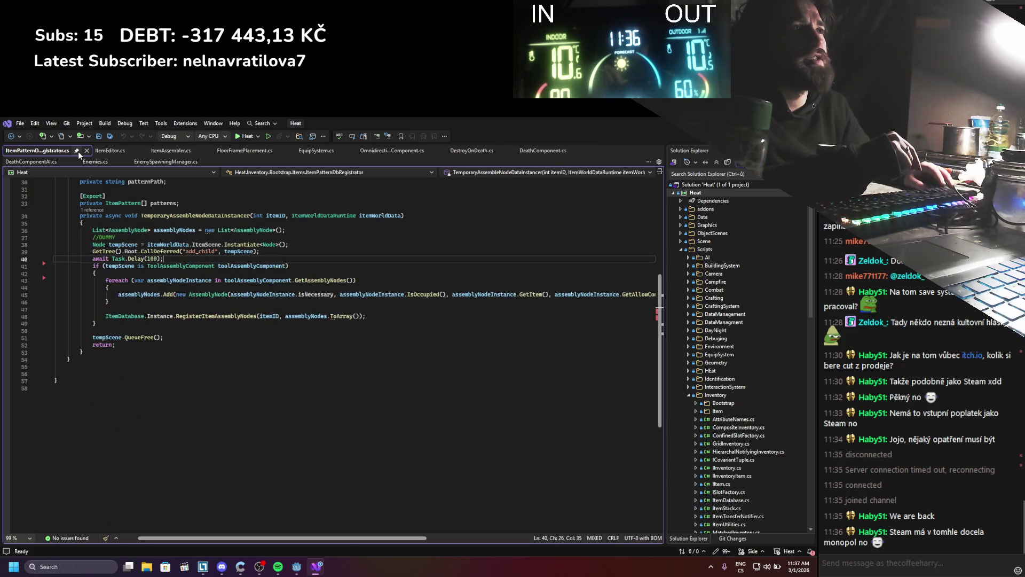
{"action": "left_click", "coordinate": [88, 151]}
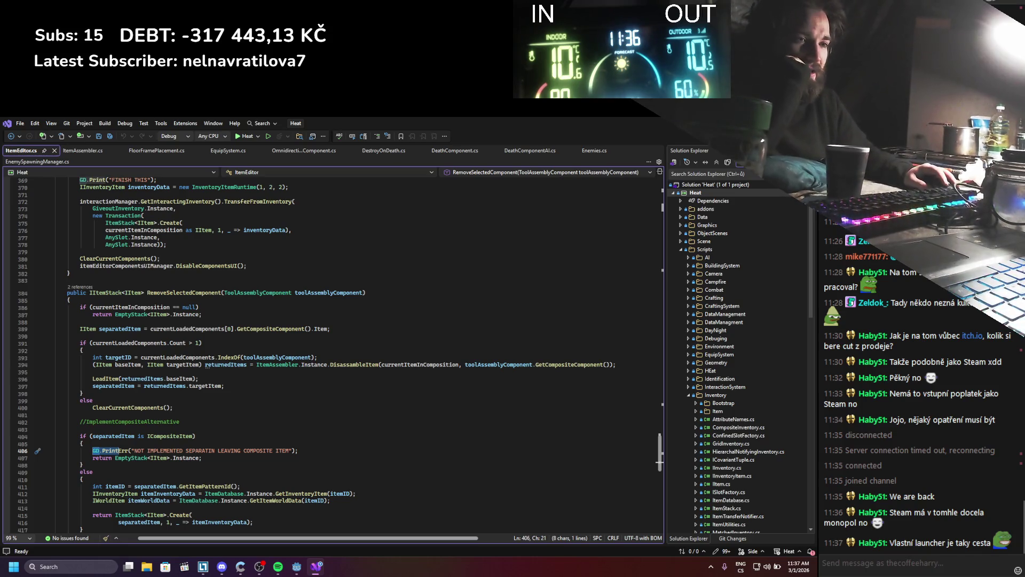
{"action": "key", "text": "alt+Tab"}
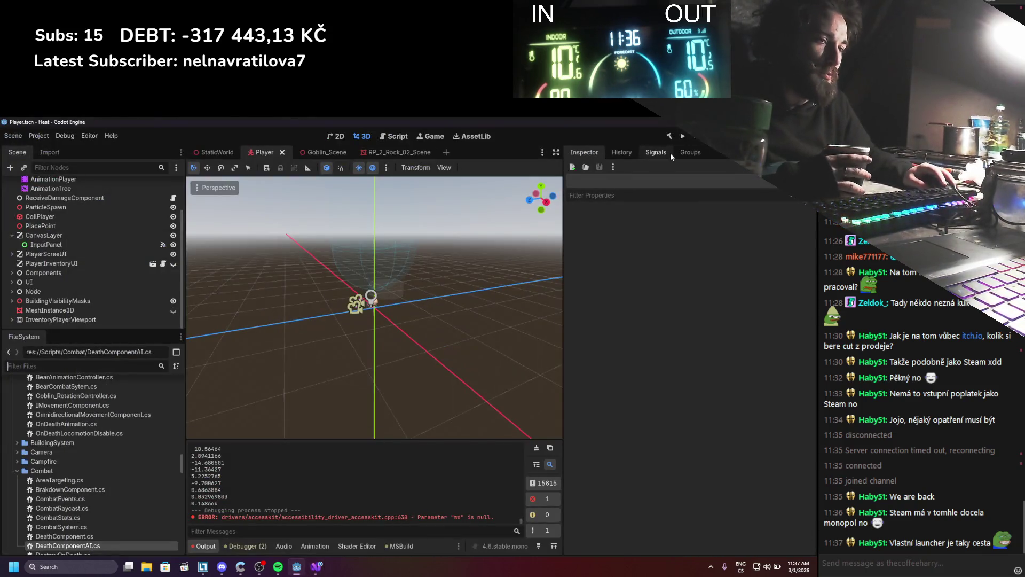
Step: Clear the Output log and run the project for a fresh play-test
{"action": "left_click", "coordinate": [536, 449]}
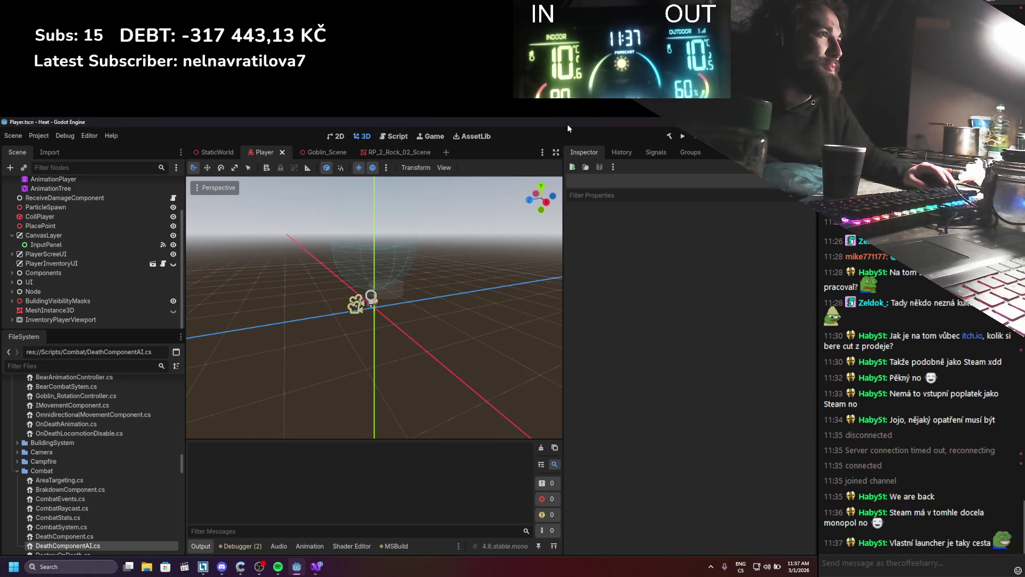
{"action": "left_click", "coordinate": [682, 136]}
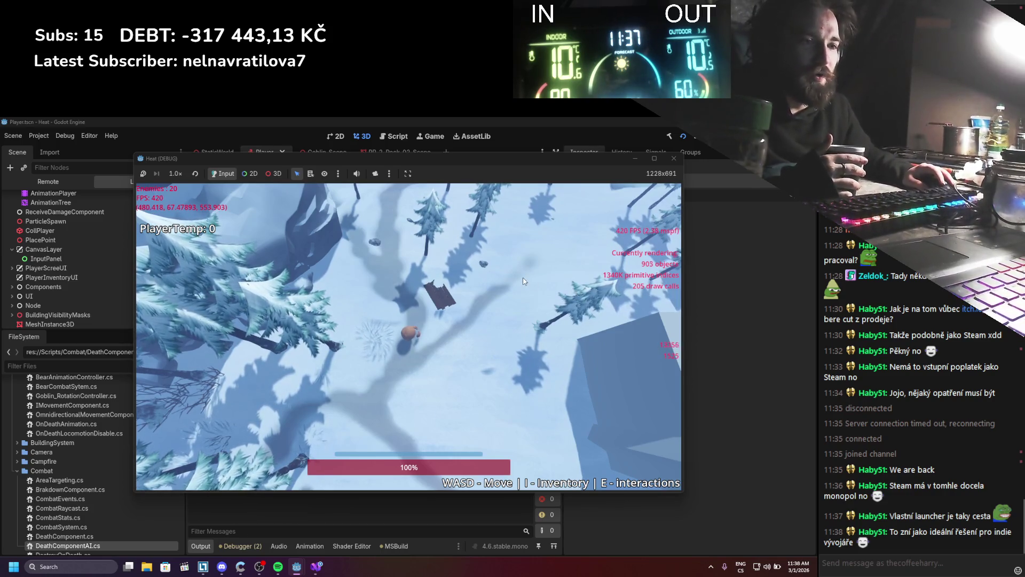
Step: Walk the player around the snow with WASD, moving among the goblins
{"action": "key", "text": "s"}
{"action": "key", "text": "d"}
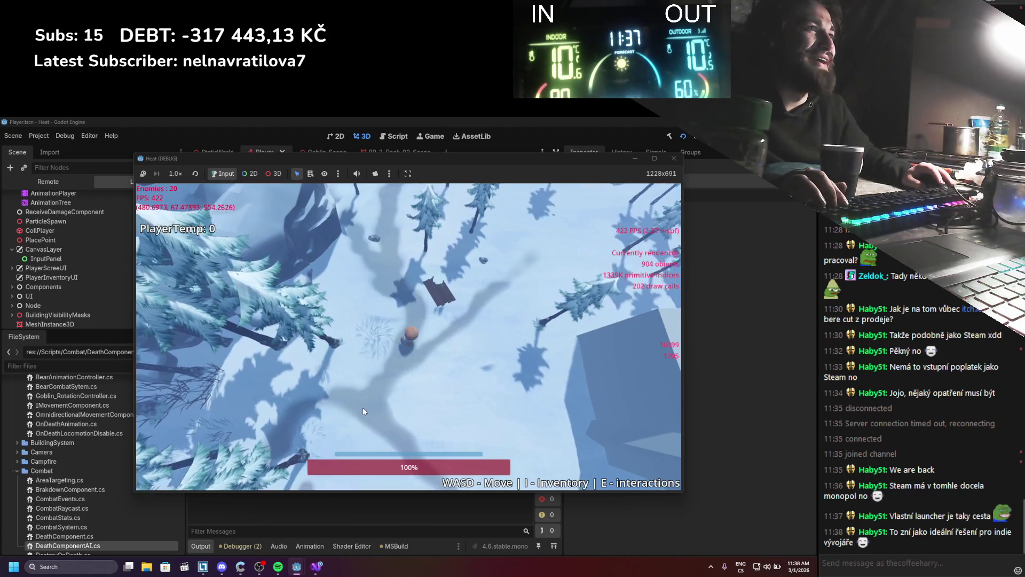
{"action": "key", "text": "w"}
{"action": "key", "text": "a"}
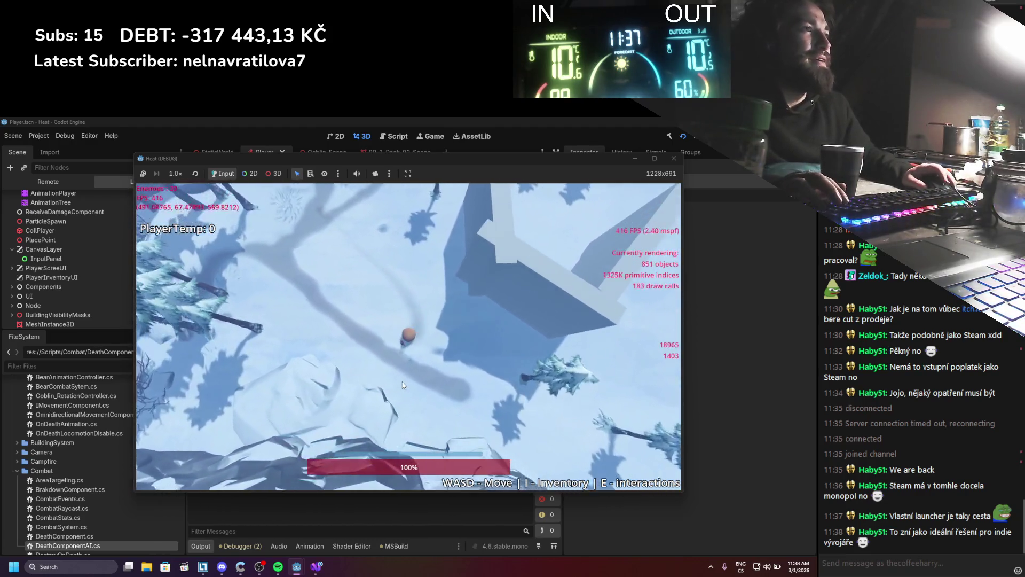
{"action": "key", "text": "s"}
{"action": "key", "text": "a"}
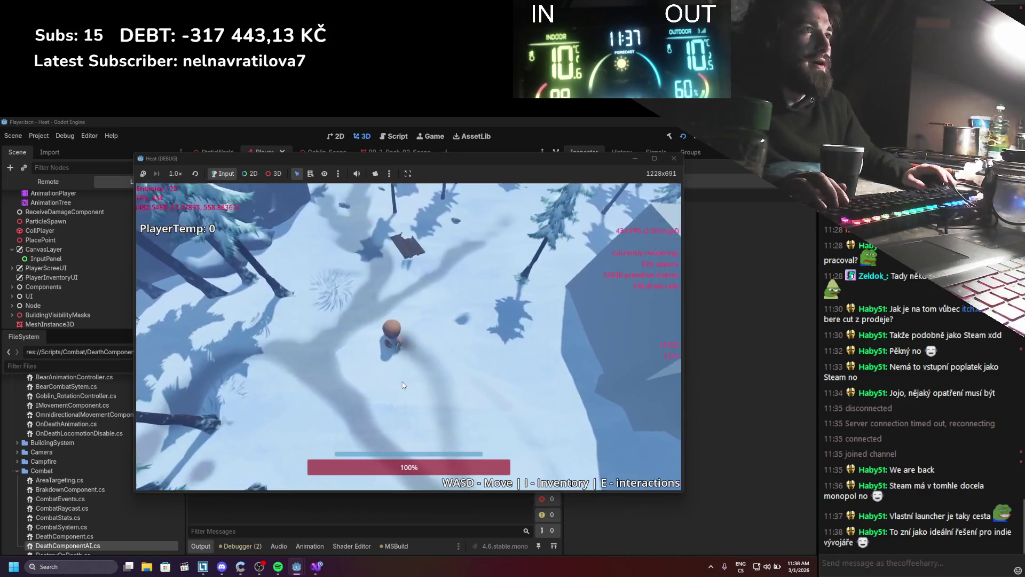
{"action": "scroll", "coordinate": [403, 385], "scroll_direction": "down", "scroll_amount": 5}
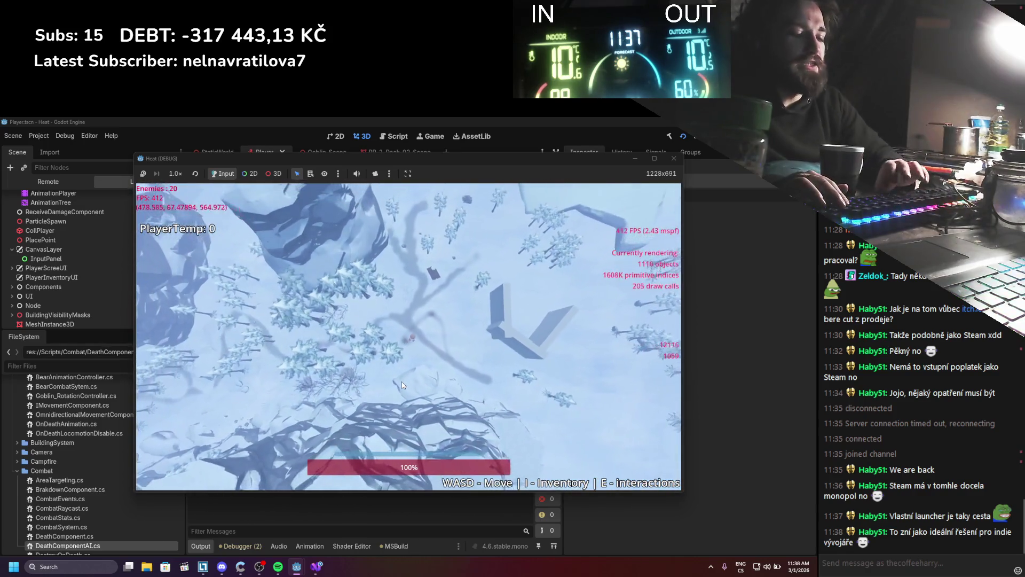
{"action": "key", "text": "w"}
{"action": "key", "text": "d"}
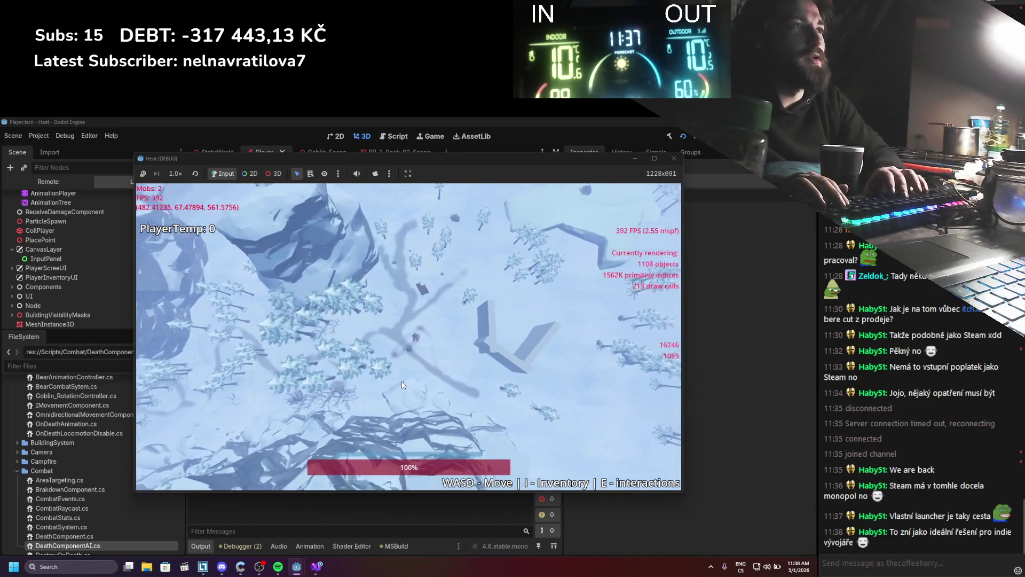
{"action": "key", "text": "w"}
{"action": "key", "text": "a"}
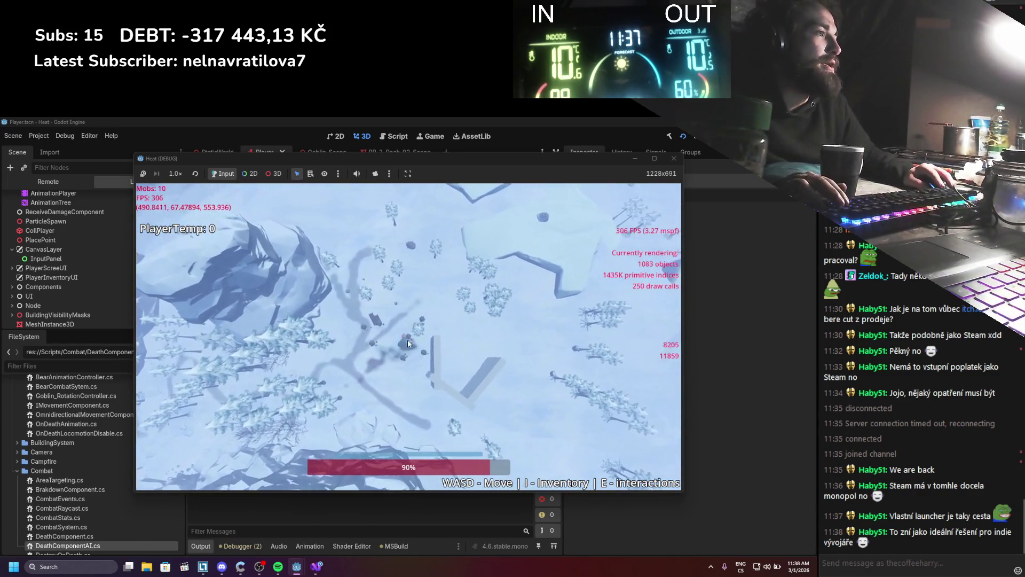
{"action": "key", "text": "w"}
{"action": "key", "text": "d"}
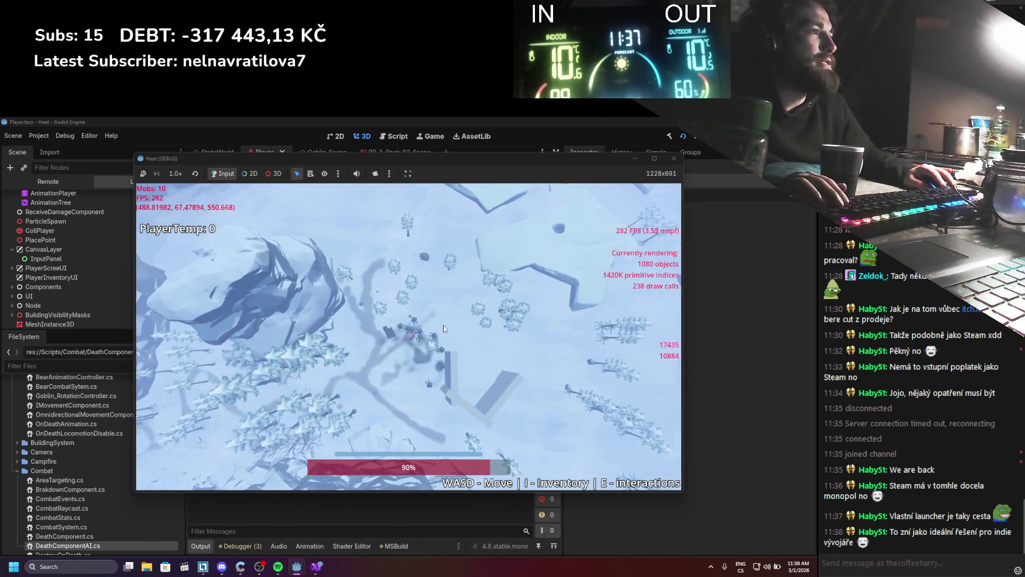
Step: Stop the play-test and switch to the Goblin_Scene tab
{"action": "scroll", "coordinate": [431, 375], "scroll_direction": "down", "scroll_amount": 3}
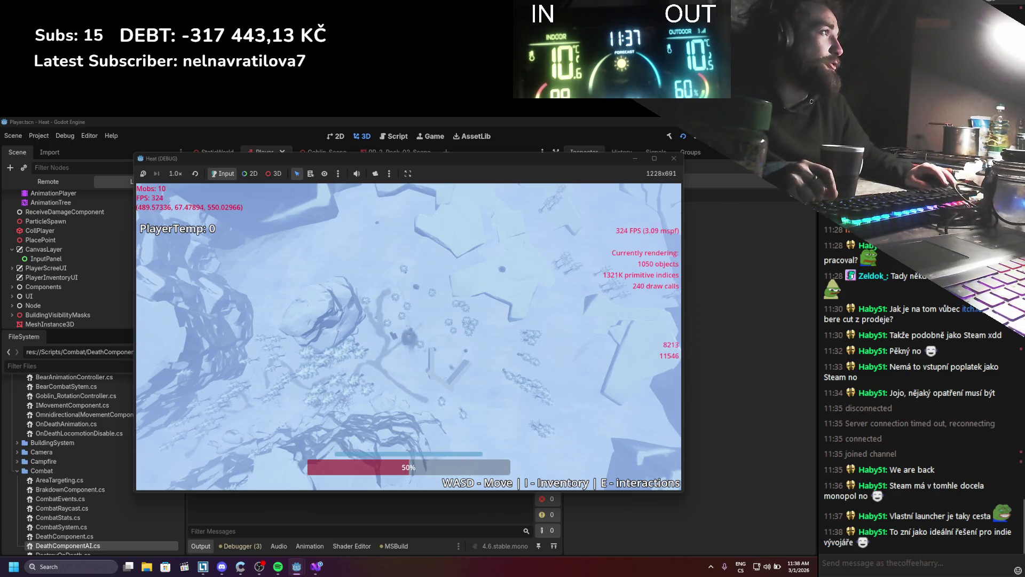
{"action": "left_click", "coordinate": [674, 159]}
{"action": "left_click", "coordinate": [320, 152]}
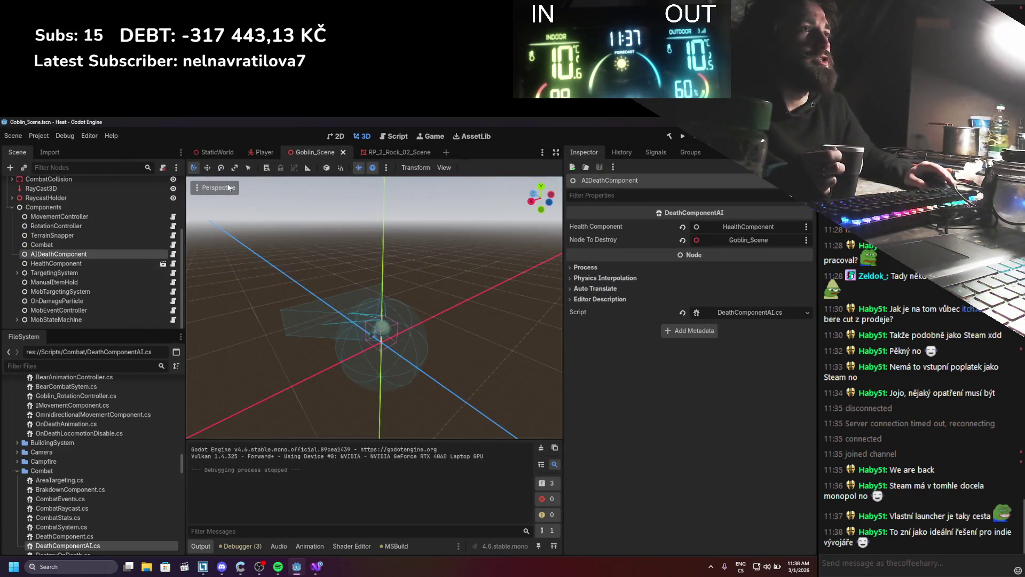
Step: Add a plain Node as a child of the goblin's Components node
{"action": "scroll", "coordinate": [96, 236], "scroll_direction": "up", "scroll_amount": 2}
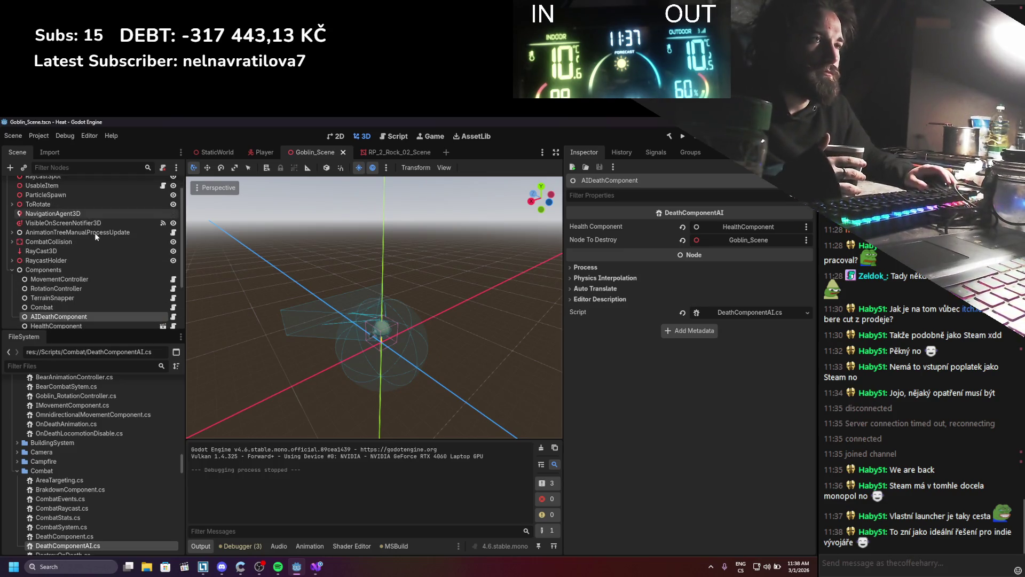
{"action": "scroll", "coordinate": [95, 232], "scroll_direction": "up", "scroll_amount": 1}
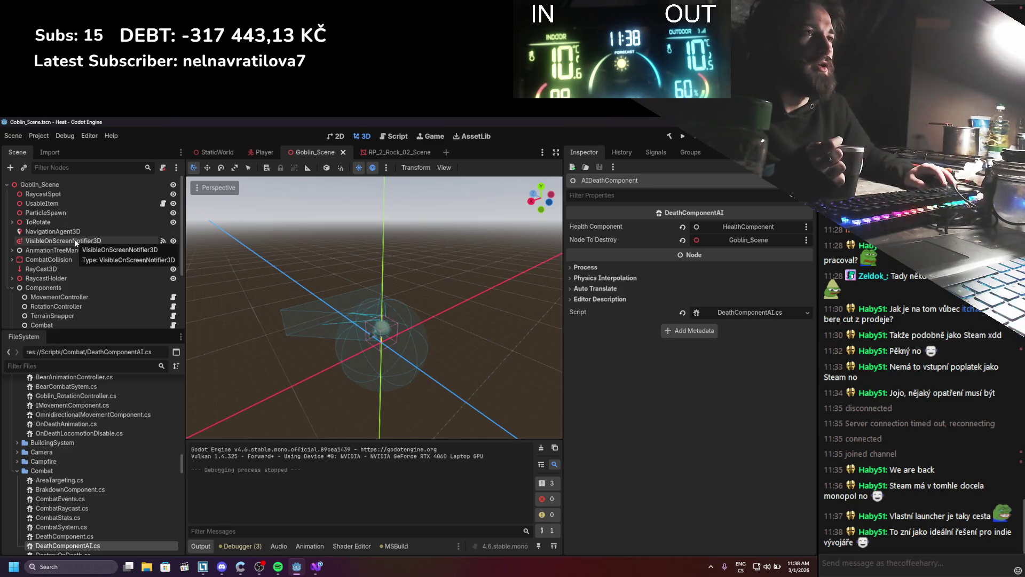
{"action": "scroll", "coordinate": [74, 238], "scroll_direction": "down", "scroll_amount": 4}
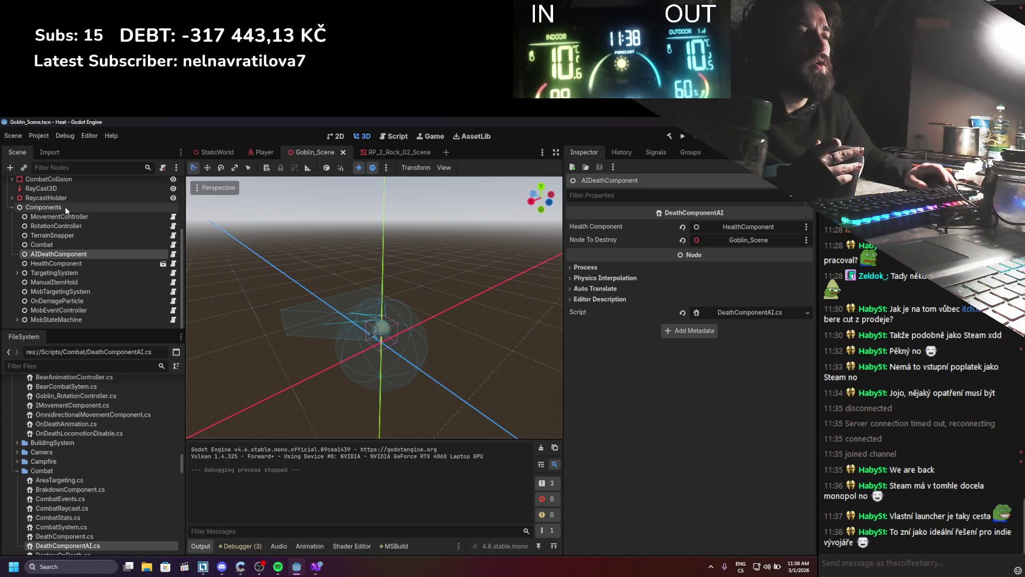
{"action": "right_click", "coordinate": [65, 209]}
{"action": "left_click", "coordinate": [105, 214]}
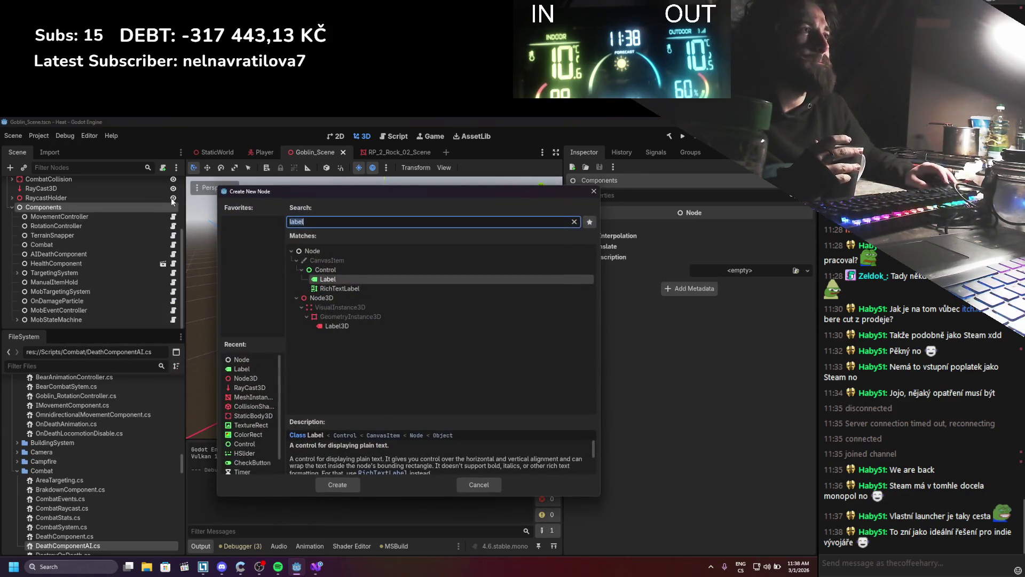
{"action": "double_click", "coordinate": [308, 248]}
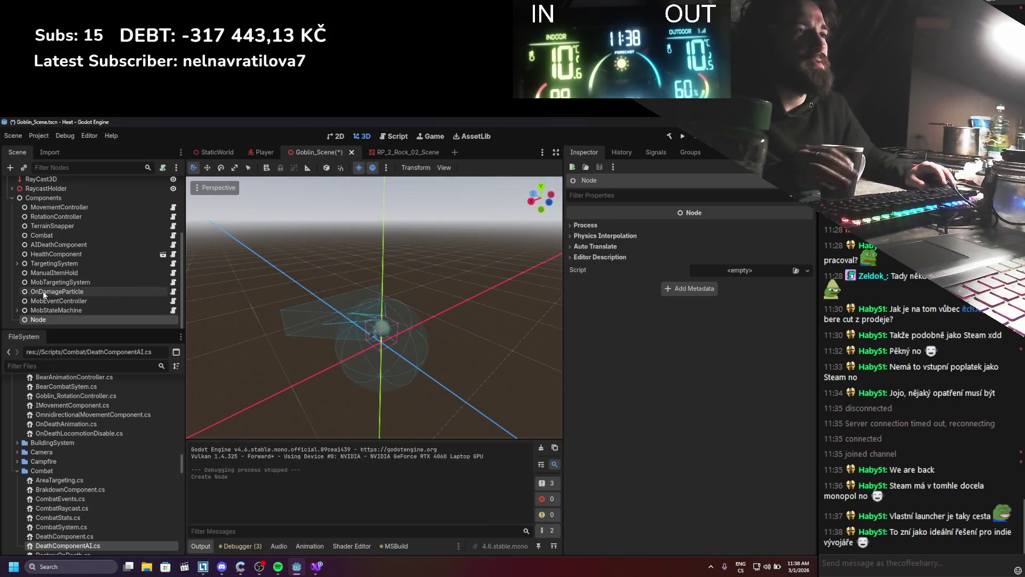
Step: Rename the new node DistabceToPlayerChecker and collapse the Old behaviour tree folder
{"action": "double_click", "coordinate": [37, 319]}
{"action": "type", "text": "DistabceToPla"}
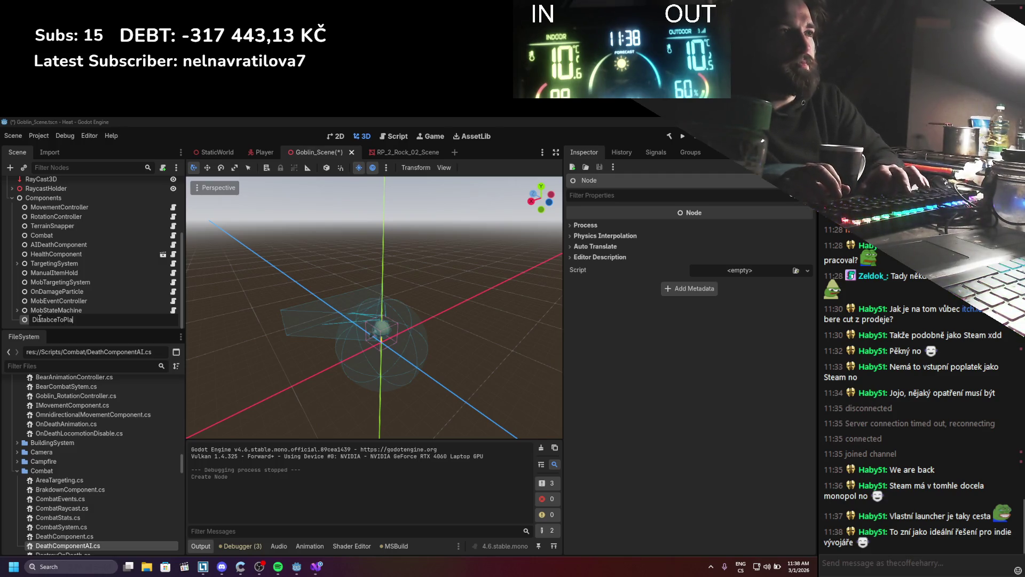
{"action": "type", "text": "rChecker"}
{"action": "key", "text": "Return"}
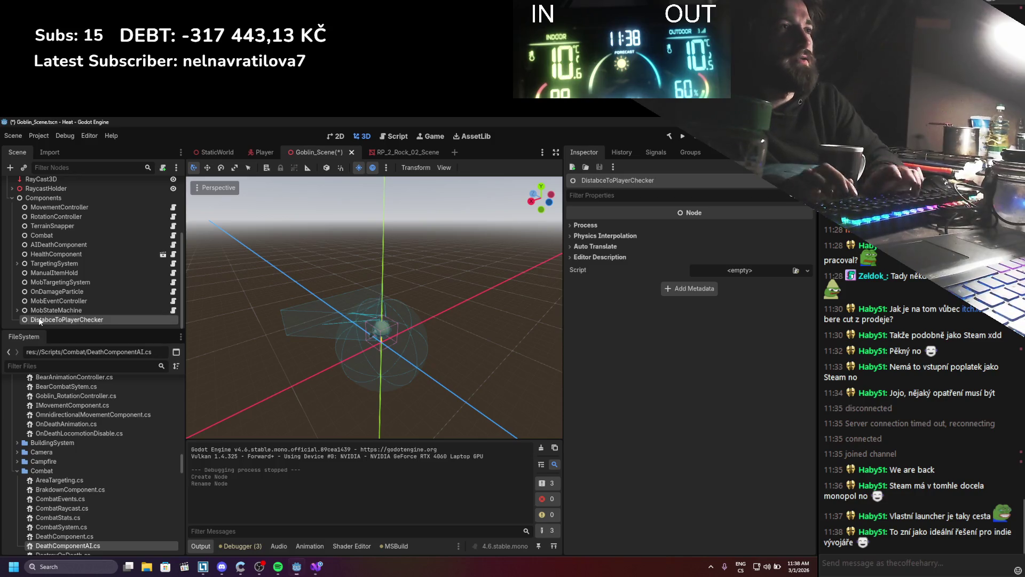
{"action": "scroll", "coordinate": [64, 390], "scroll_direction": "up", "scroll_amount": 5}
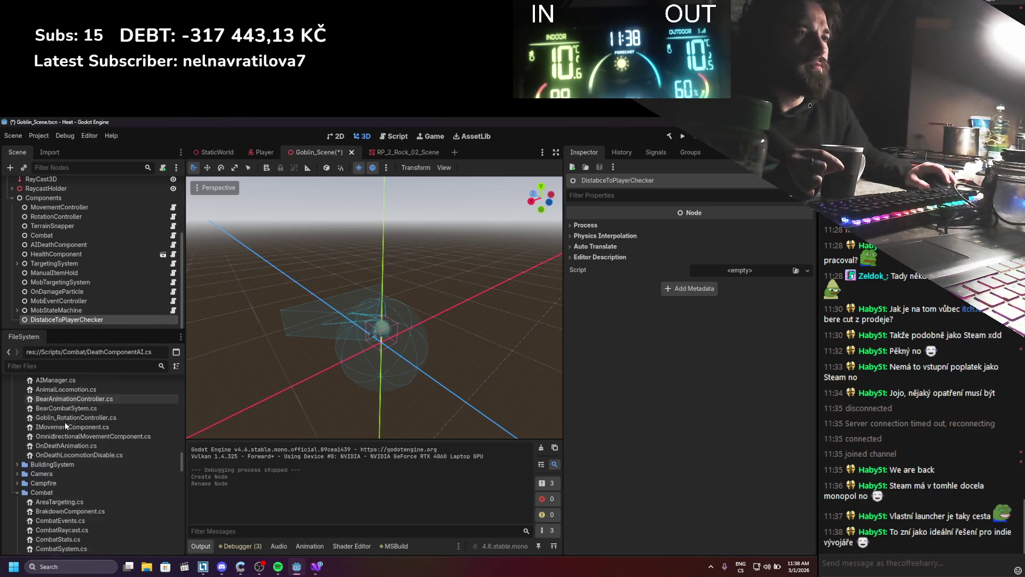
{"action": "scroll", "coordinate": [68, 467], "scroll_direction": "up", "scroll_amount": 3}
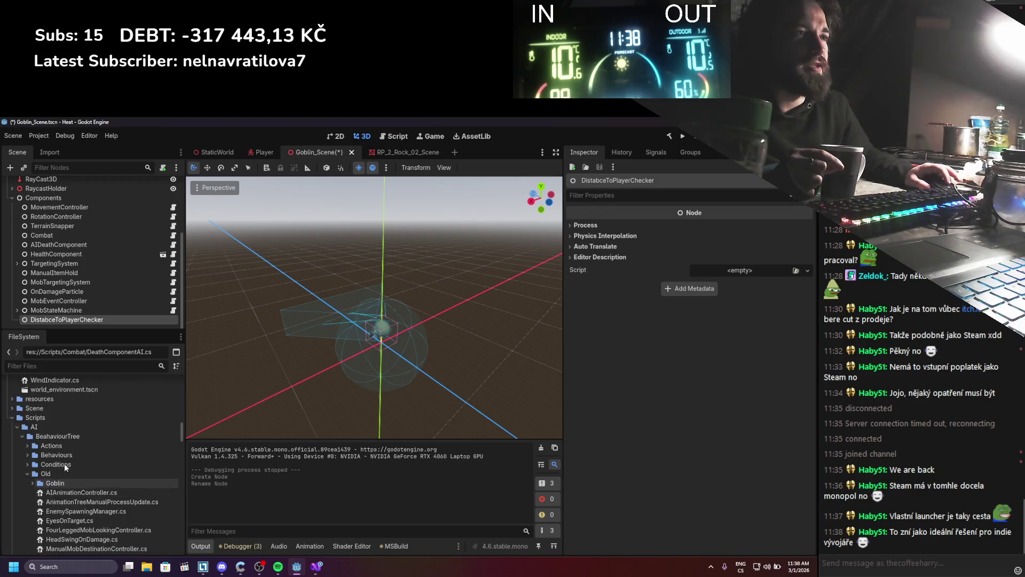
{"action": "left_click", "coordinate": [28, 495]}
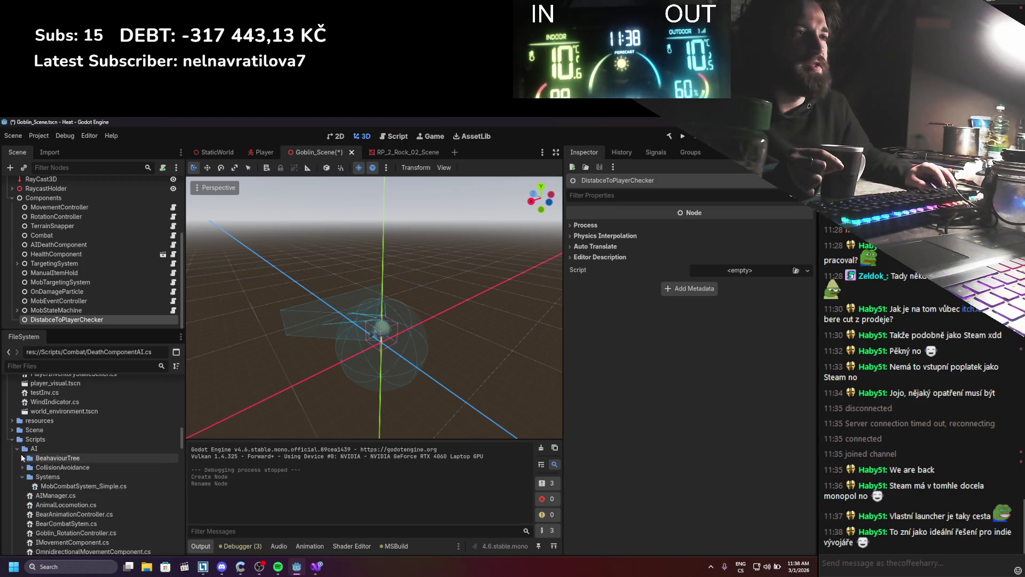
Step: Create the C# script DespawnByDistance.cs inheriting Node in Scripts/AI
{"action": "right_click", "coordinate": [33, 449]}
{"action": "mouse_move", "coordinate": [107, 405]}
{"action": "left_click", "coordinate": [187, 424]}
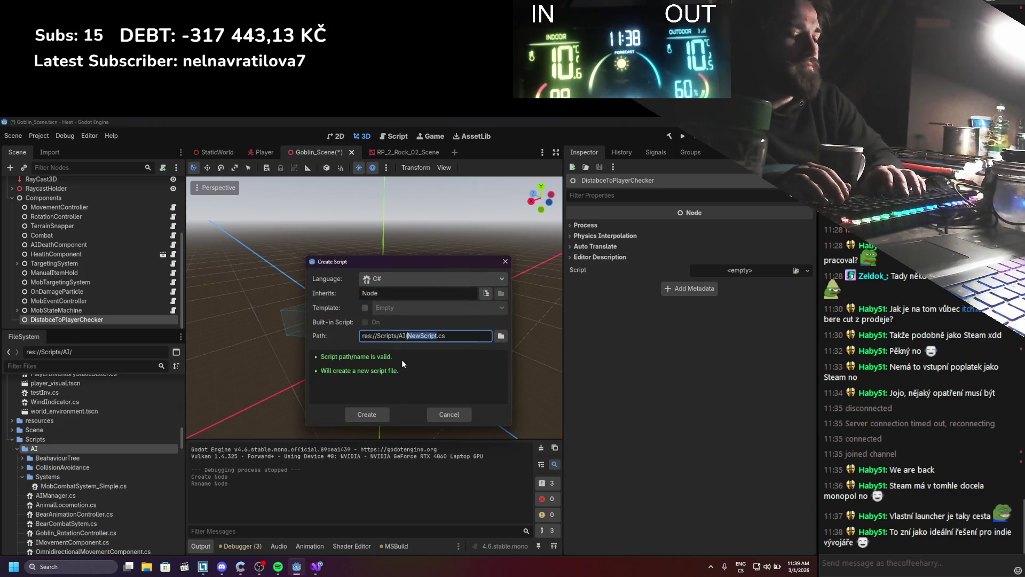
{"action": "type", "text": "des"}
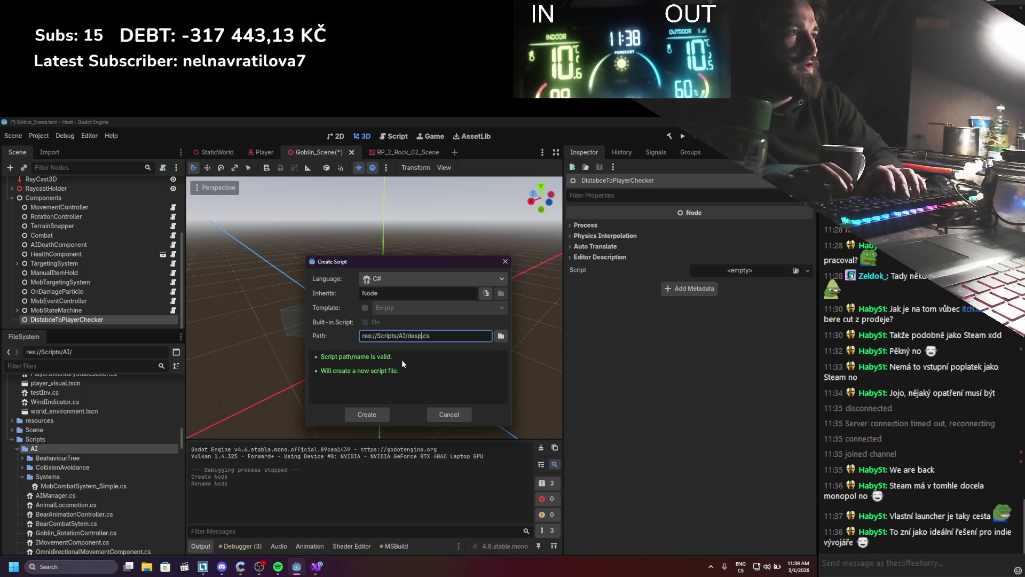
{"action": "key", "text": "BackSpace"}
{"action": "key", "text": "BackSpace"}
{"action": "type", "text": "Despawn"}
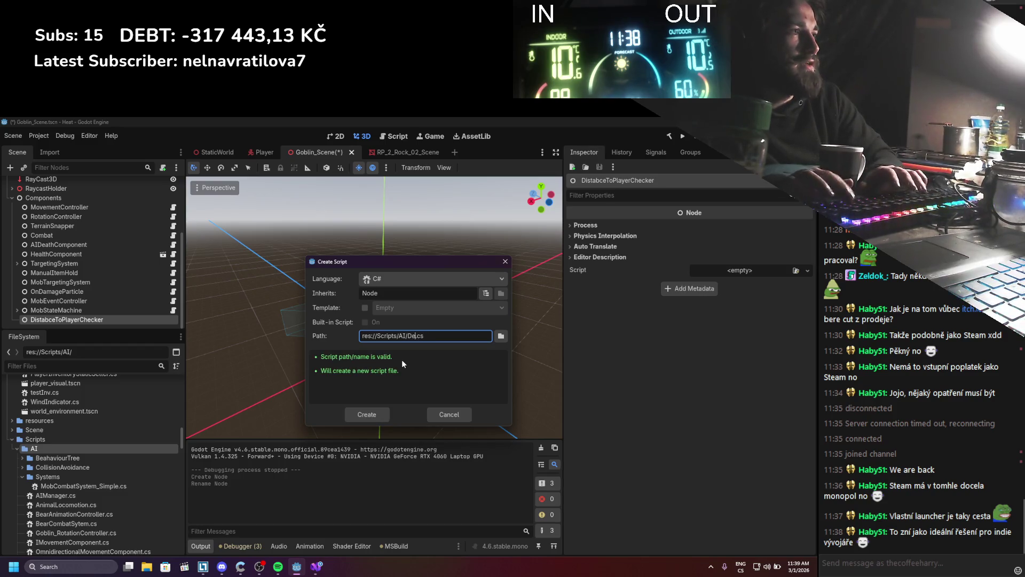
{"action": "type", "text": "ByDistance"}
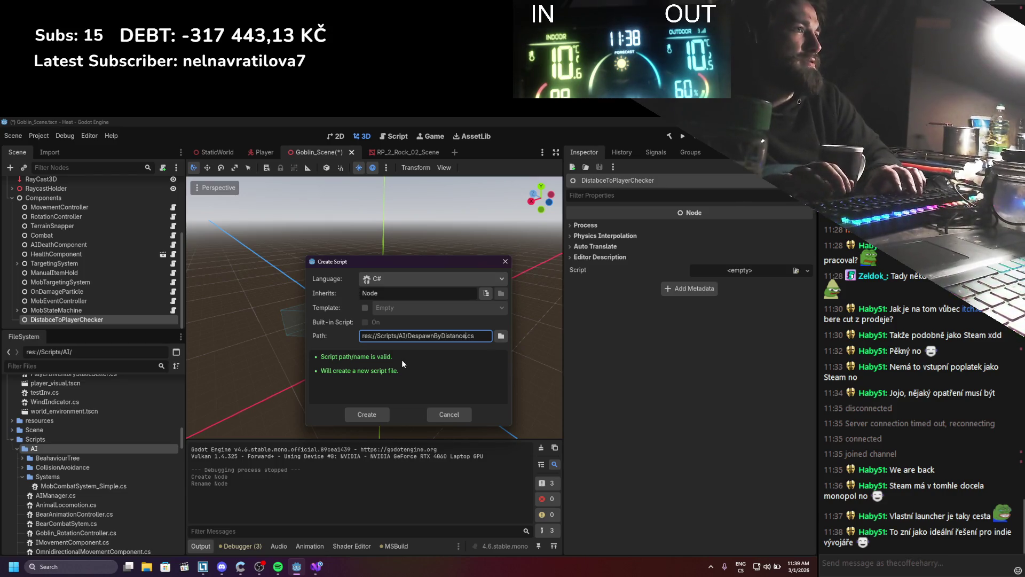
{"action": "key", "text": "Return"}
Step: Start a new line below the using statements in DespawnByDistance.cs
{"action": "left_click", "coordinate": [62, 196]}
{"action": "key", "text": "Return"}
{"action": "type", "text": "usinbg "}
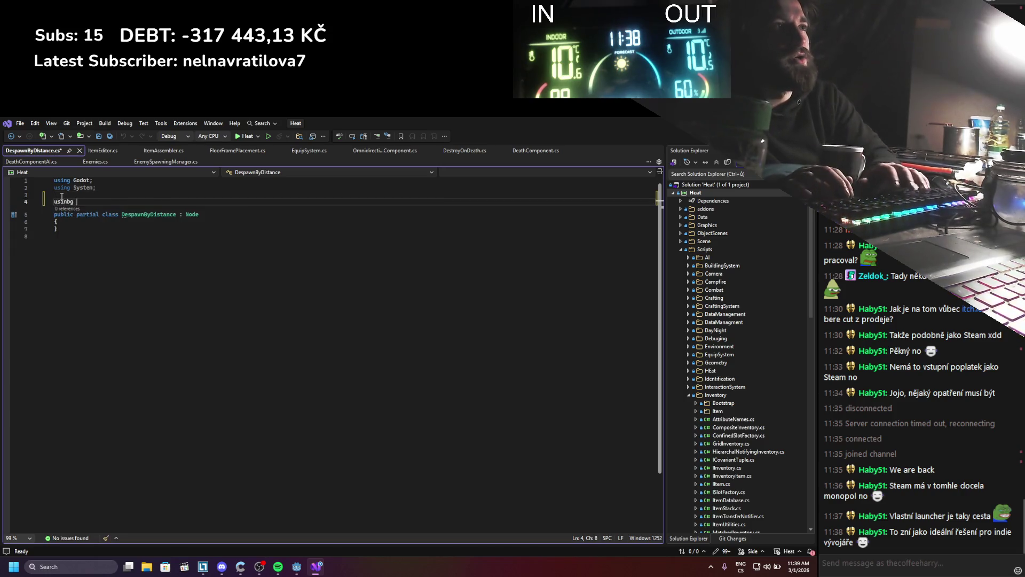
{"action": "key", "text": "BackSpace"}
{"action": "key", "text": "BackSpace"}
{"action": "key", "text": "BackSpace"}
{"action": "type", "text": "g Heat."}
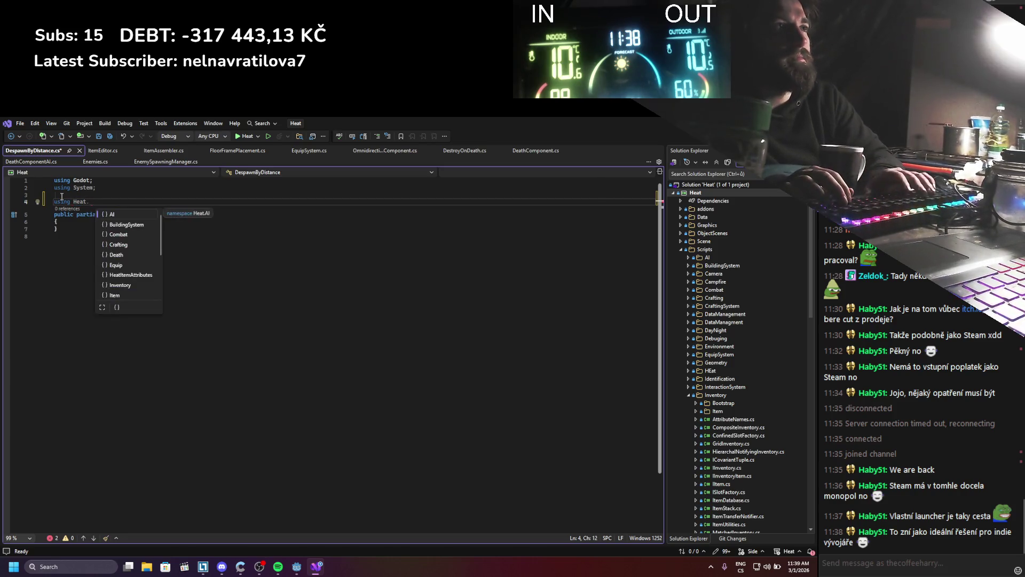
Step: Replace the mistyped using line with 'namespace Heat;' and return to Godot
{"action": "key", "text": "BackSpace"}
{"action": "key", "text": "BackSpace"}
{"action": "key", "text": "BackSpace"}
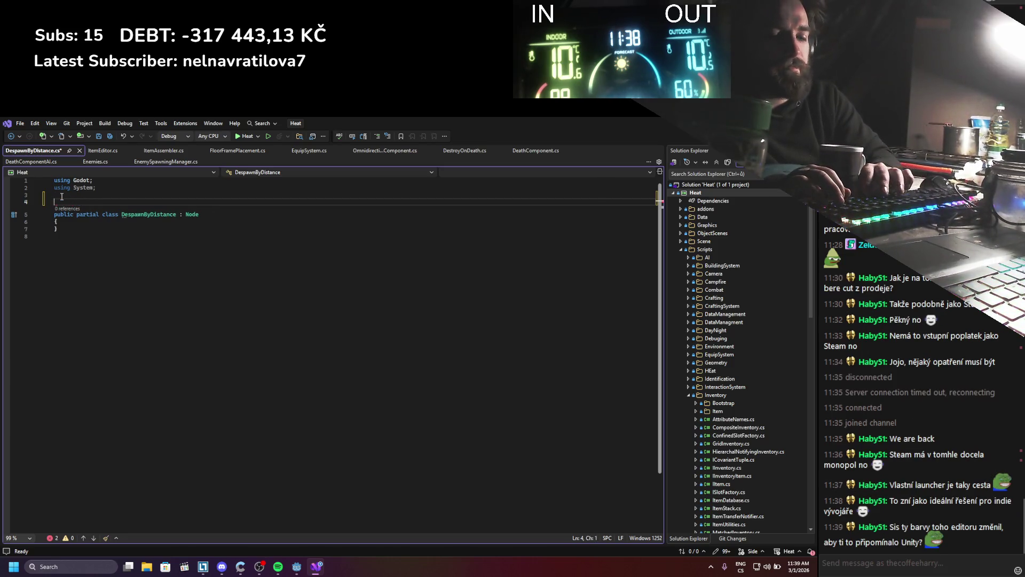
{"action": "type", "text": "name"}
{"action": "key", "text": "Down"}
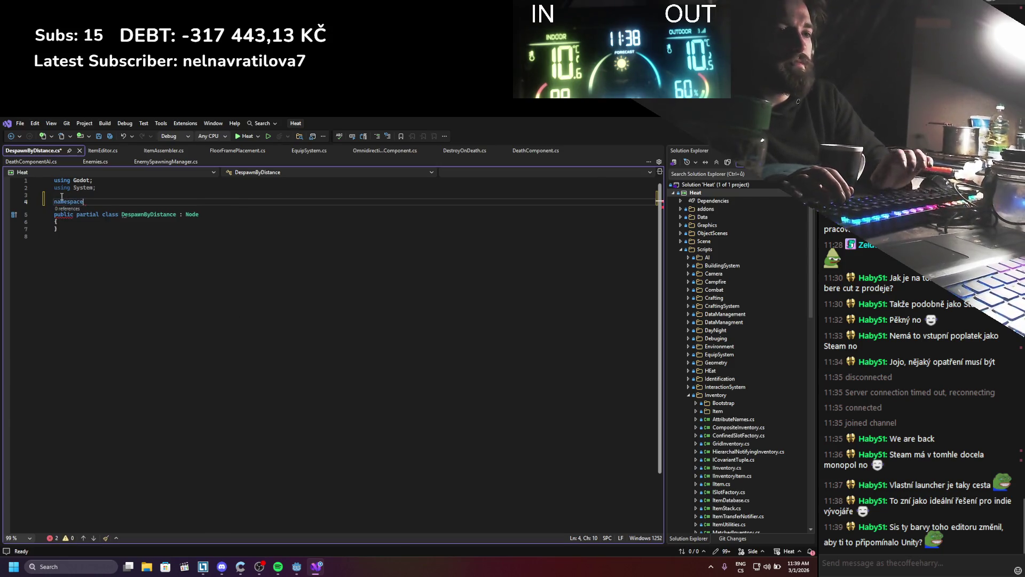
{"action": "key", "text": "Tab"}
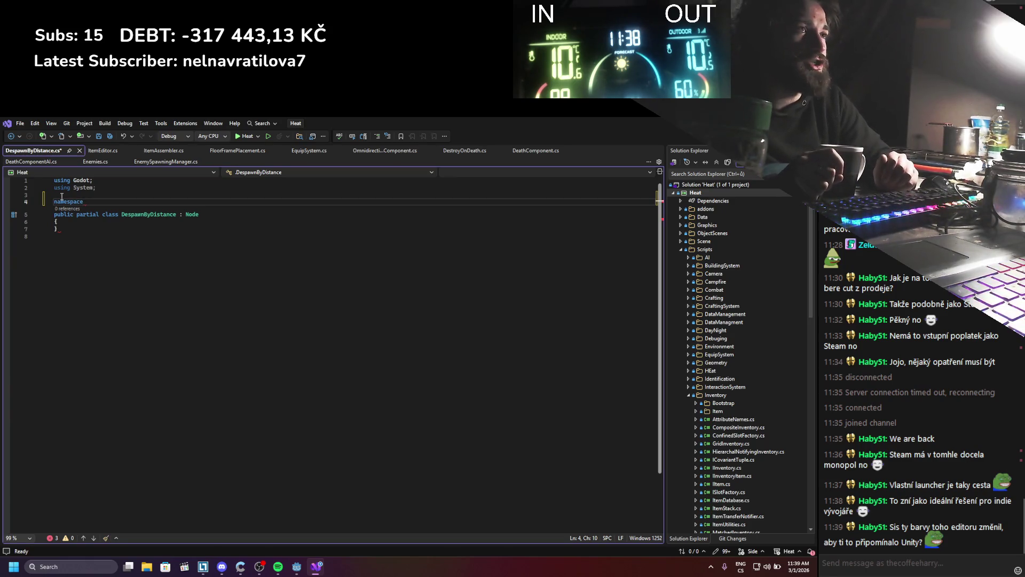
{"action": "type", "text": "Heat;"}
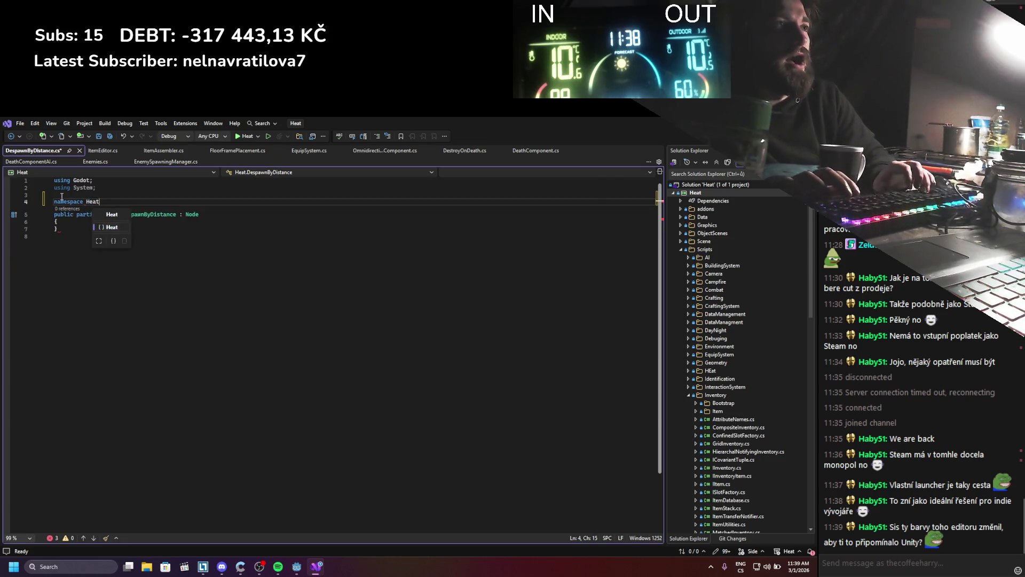
{"action": "key", "text": "alt+Tab"}
{"action": "mouse_move", "coordinate": [427, 548]}
{"action": "left_mouse_down"}
{"action": "mouse_move", "coordinate": [684, 321]}
{"action": "mouse_move", "coordinate": [674, 261]}
{"action": "left_mouse_up"}
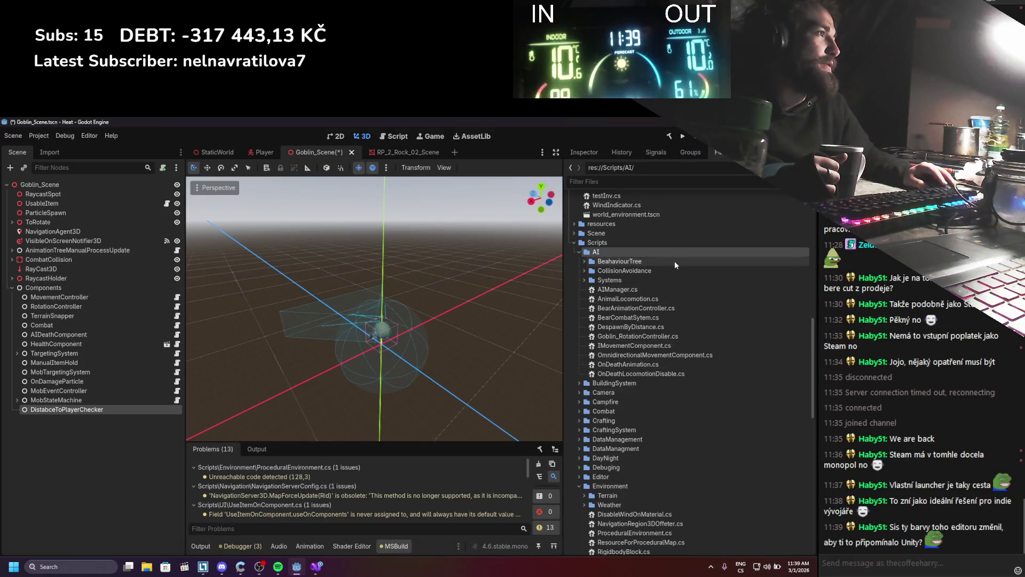
Step: Dock the FileSystem panel in the bottom-left slot below the scene tree
{"action": "mouse_move", "coordinate": [720, 156]}
{"action": "left_mouse_down"}
{"action": "mouse_move", "coordinate": [611, 152]}
{"action": "mouse_move", "coordinate": [143, 374]}
{"action": "mouse_move", "coordinate": [105, 435]}
{"action": "left_mouse_up"}
{"action": "left_click", "coordinate": [180, 153]}
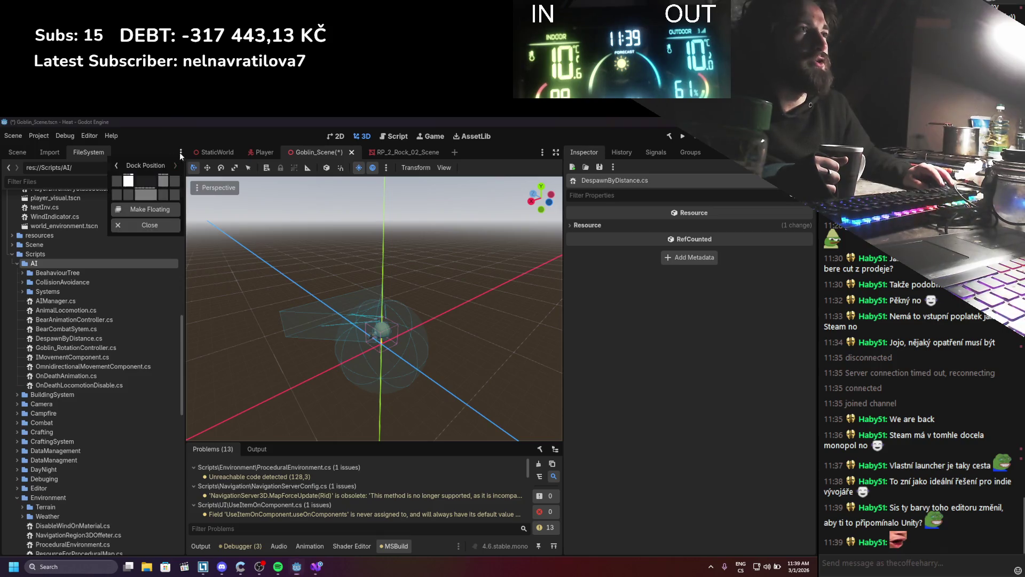
{"action": "left_click", "coordinate": [128, 193]}
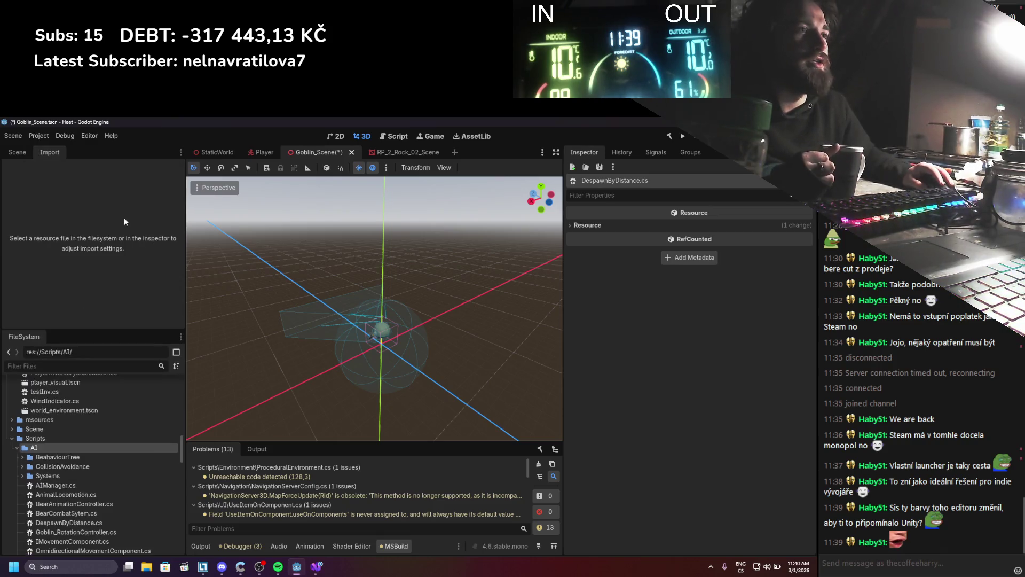
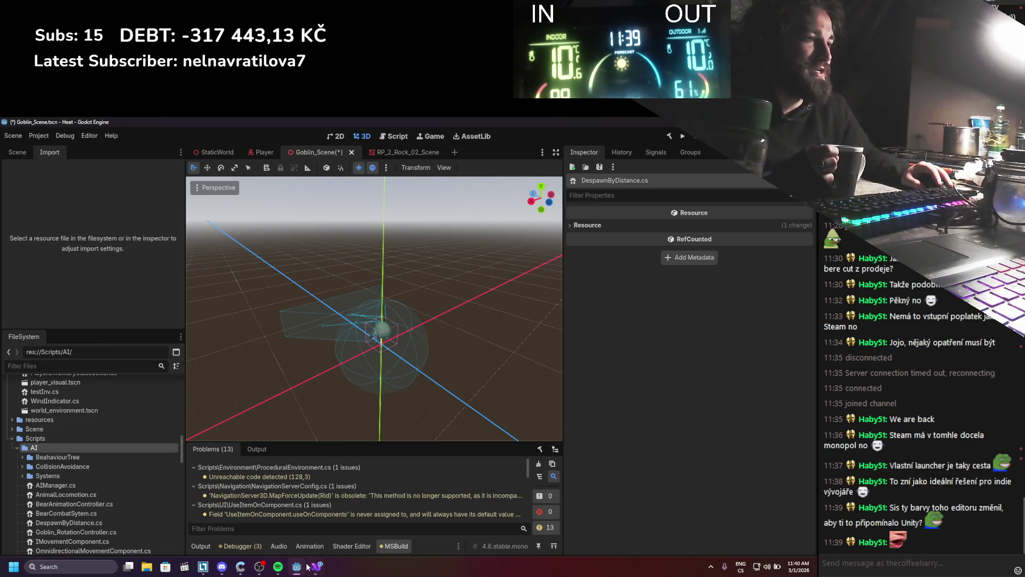
Step: Add blank lines inside the DespawnByDistance class body in Visual Studio, then return to Godot
{"action": "key", "text": "alt+Tab"}
{"action": "left_click", "coordinate": [109, 216]}
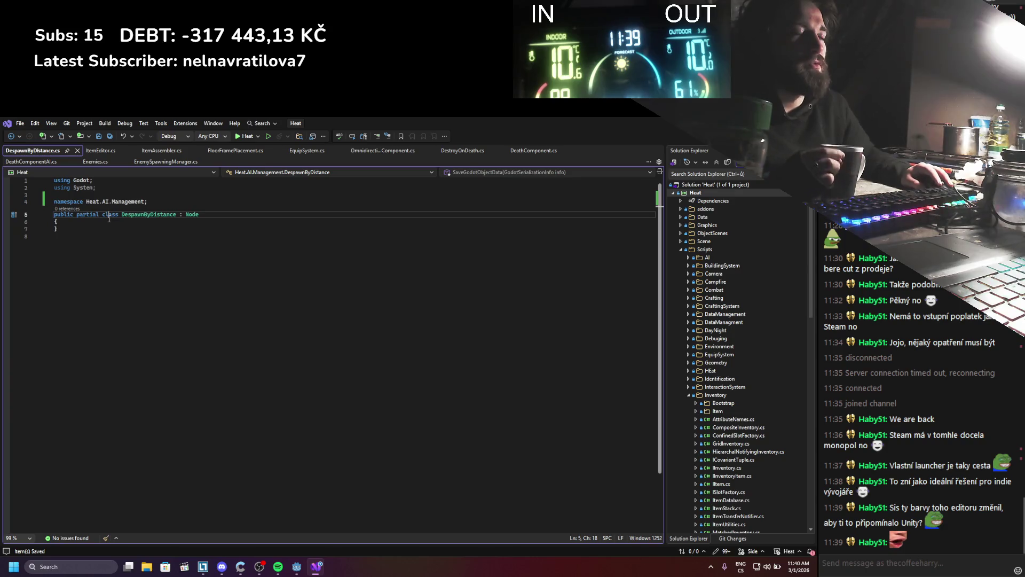
{"action": "left_click", "coordinate": [104, 223]}
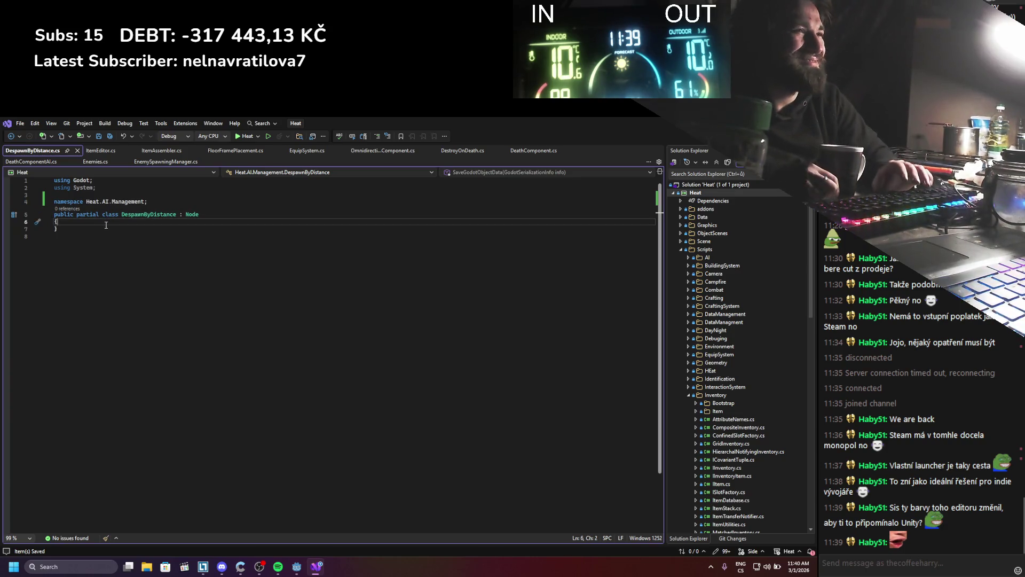
{"action": "key", "text": "Return"}
{"action": "key", "text": "Return"}
{"action": "key", "text": "Up"}
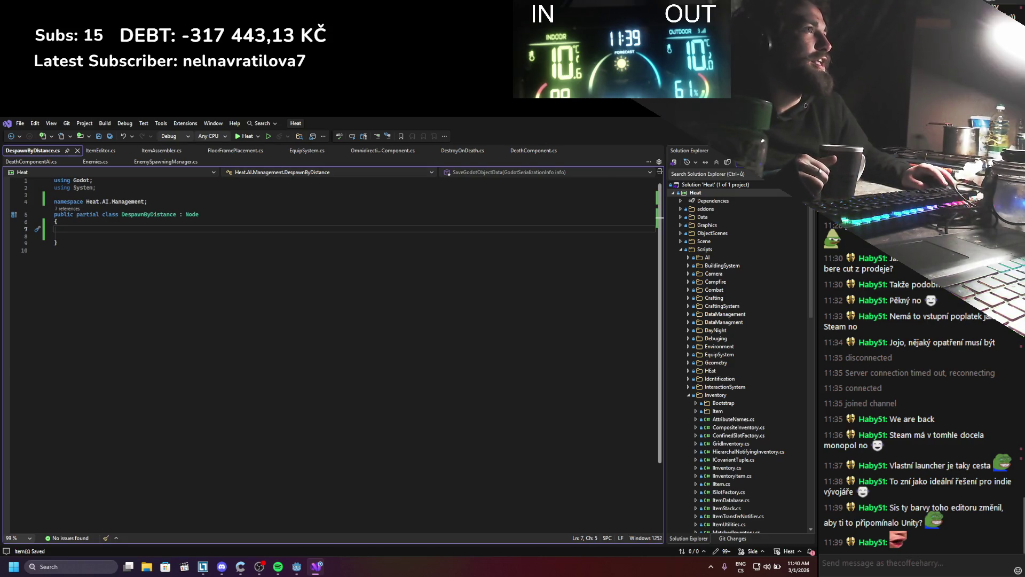
{"action": "key", "text": "alt+Tab"}
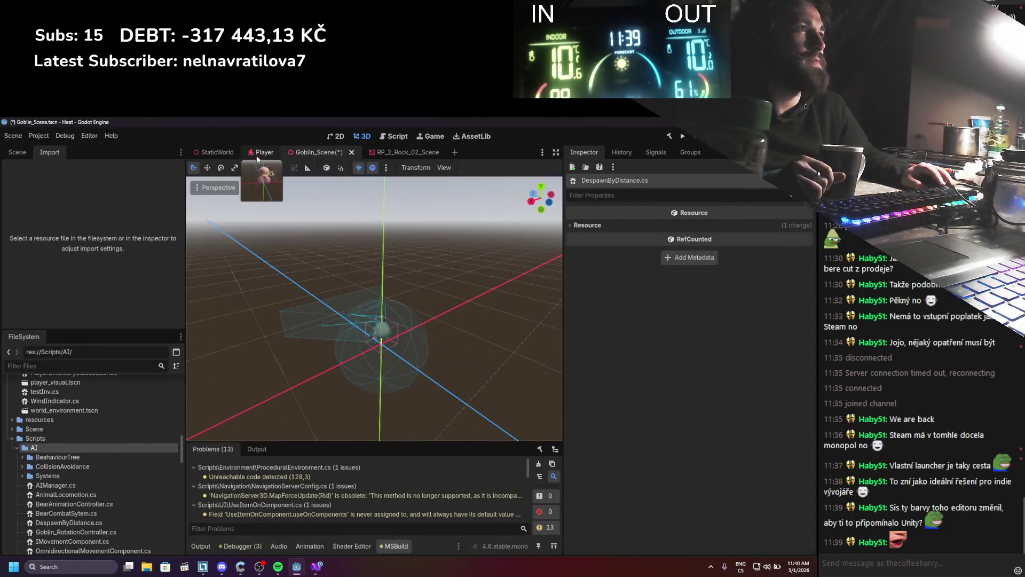
Step: Open the Player scene's node tree and browse the Node and InventoryPlayerViewport branches
{"action": "left_click", "coordinate": [274, 159]}
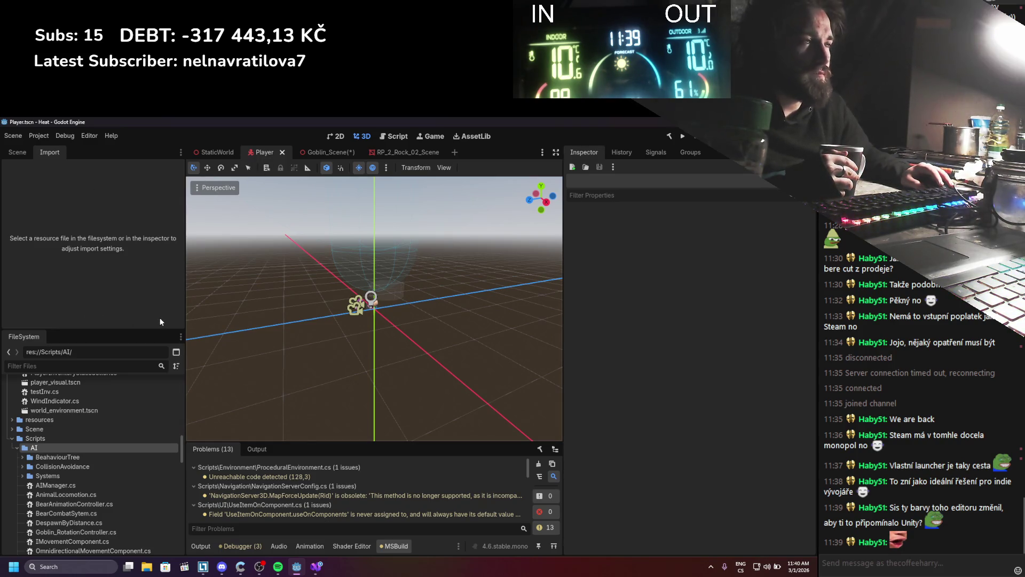
{"action": "scroll", "coordinate": [217, 291], "scroll_direction": "down", "scroll_amount": 1}
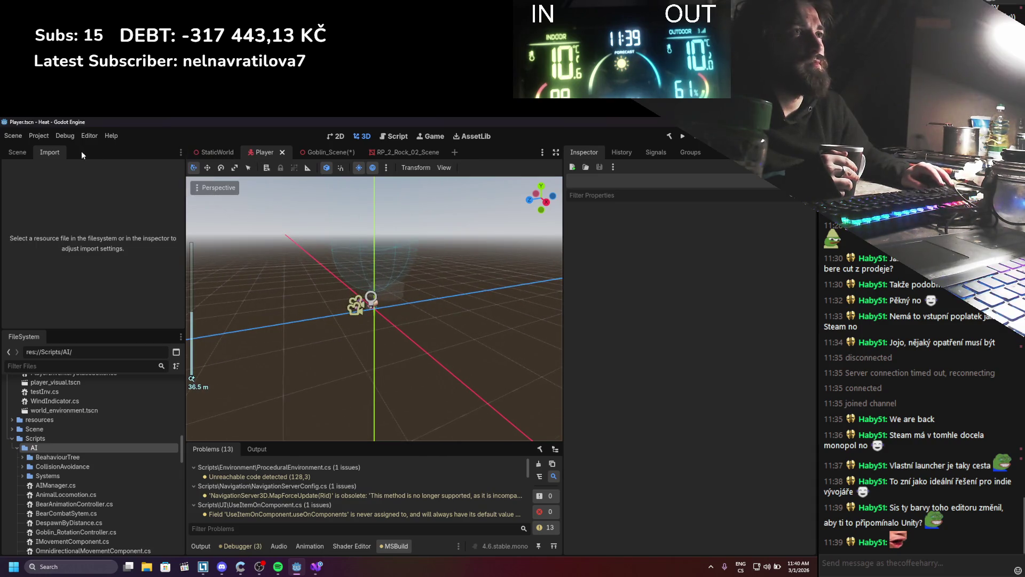
{"action": "left_click", "coordinate": [17, 153]}
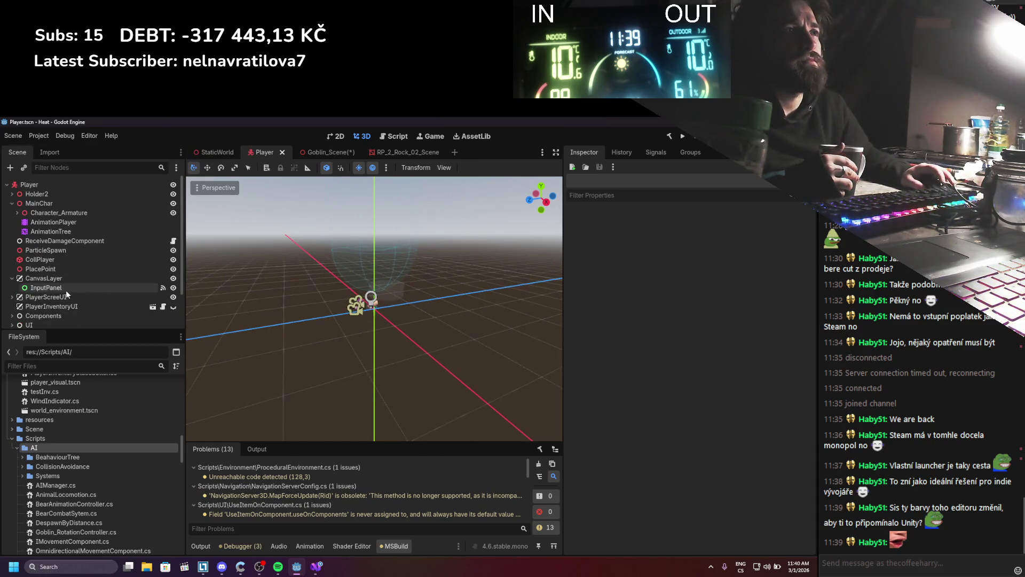
{"action": "scroll", "coordinate": [66, 290], "scroll_direction": "down", "scroll_amount": 2}
{"action": "left_click", "coordinate": [12, 292]}
{"action": "left_click", "coordinate": [12, 292]}
{"action": "left_click", "coordinate": [11, 319]}
{"action": "scroll", "coordinate": [13, 310], "scroll_direction": "down", "scroll_amount": 2}
{"action": "left_click", "coordinate": [17, 291]}
{"action": "left_click", "coordinate": [11, 282]}
{"action": "scroll", "coordinate": [10, 280], "scroll_direction": "up", "scroll_amount": 2}
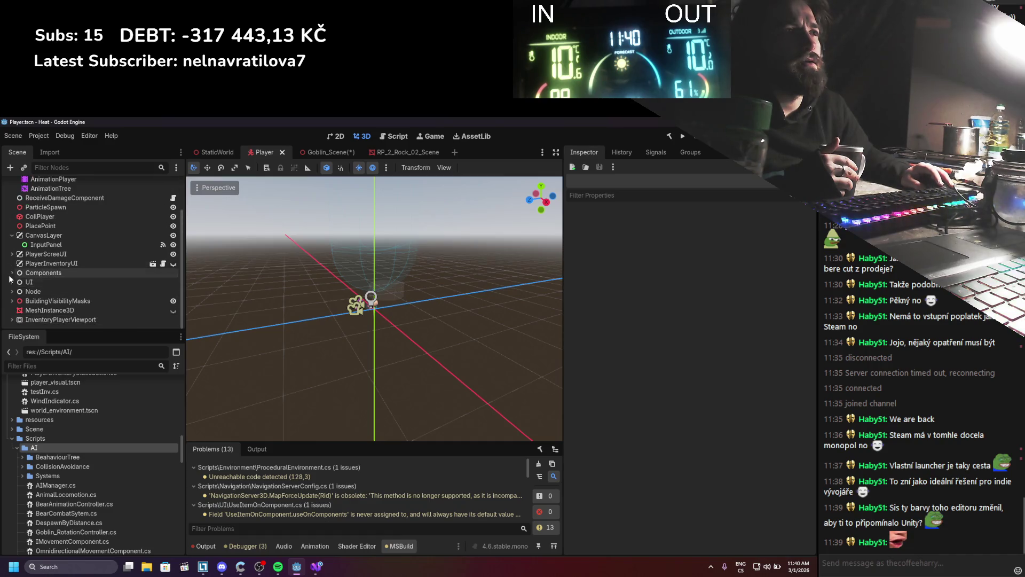
Step: Expand the Components node, peeking into AnimationController and EquipSystem's slots
{"action": "left_click", "coordinate": [11, 272]}
{"action": "scroll", "coordinate": [13, 283], "scroll_direction": "down", "scroll_amount": 2}
{"action": "left_click", "coordinate": [17, 293]}
{"action": "left_click", "coordinate": [17, 293]}
{"action": "scroll", "coordinate": [16, 299], "scroll_direction": "down", "scroll_amount": 2}
{"action": "left_click", "coordinate": [16, 305]}
{"action": "scroll", "coordinate": [16, 309], "scroll_direction": "down", "scroll_amount": 1}
{"action": "scroll", "coordinate": [16, 309], "scroll_direction": "down", "scroll_amount": 3}
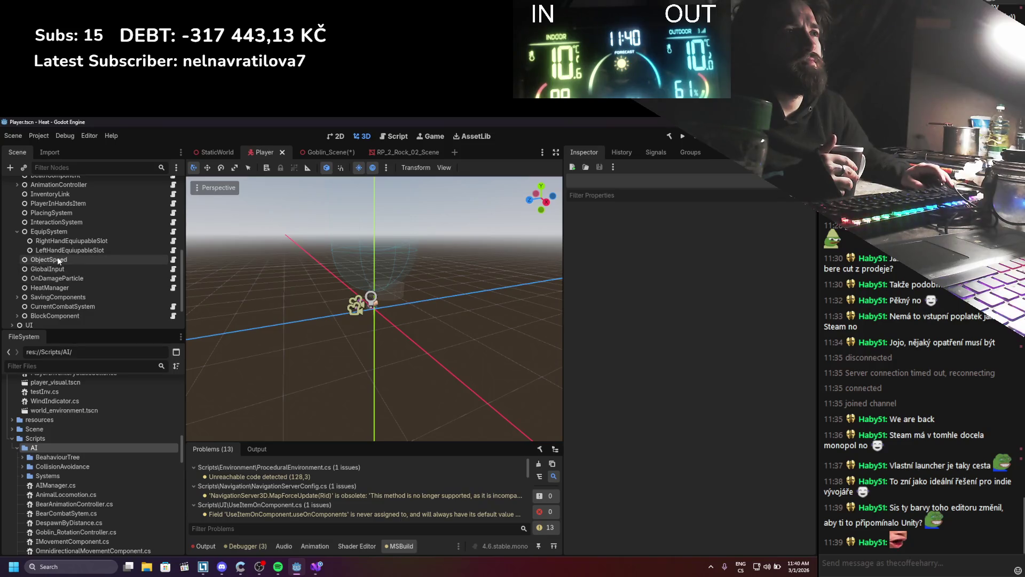
{"action": "scroll", "coordinate": [58, 260], "scroll_direction": "up", "scroll_amount": 2}
{"action": "scroll", "coordinate": [56, 258], "scroll_direction": "up", "scroll_amount": 2}
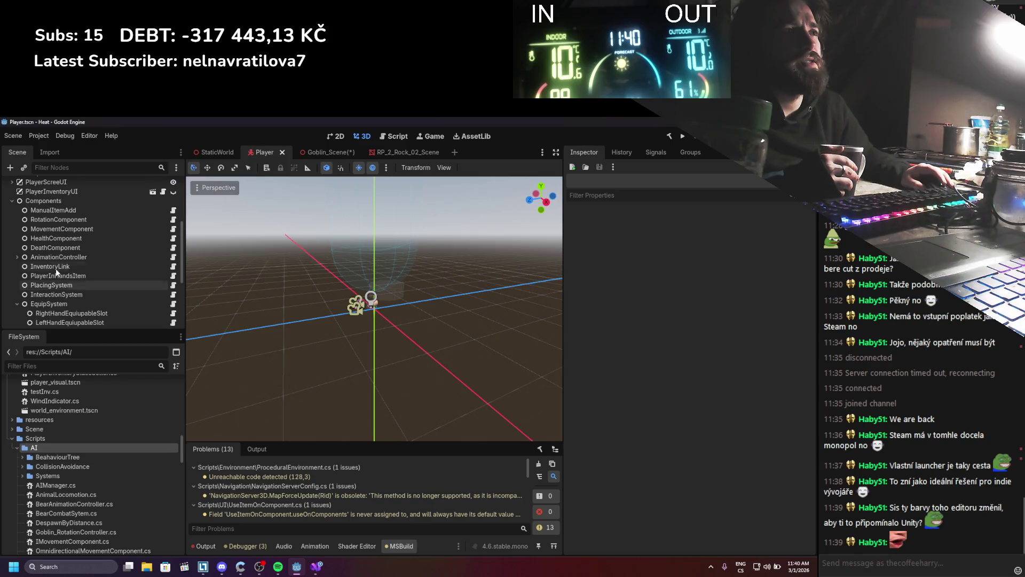
{"action": "scroll", "coordinate": [56, 268], "scroll_direction": "up", "scroll_amount": 1}
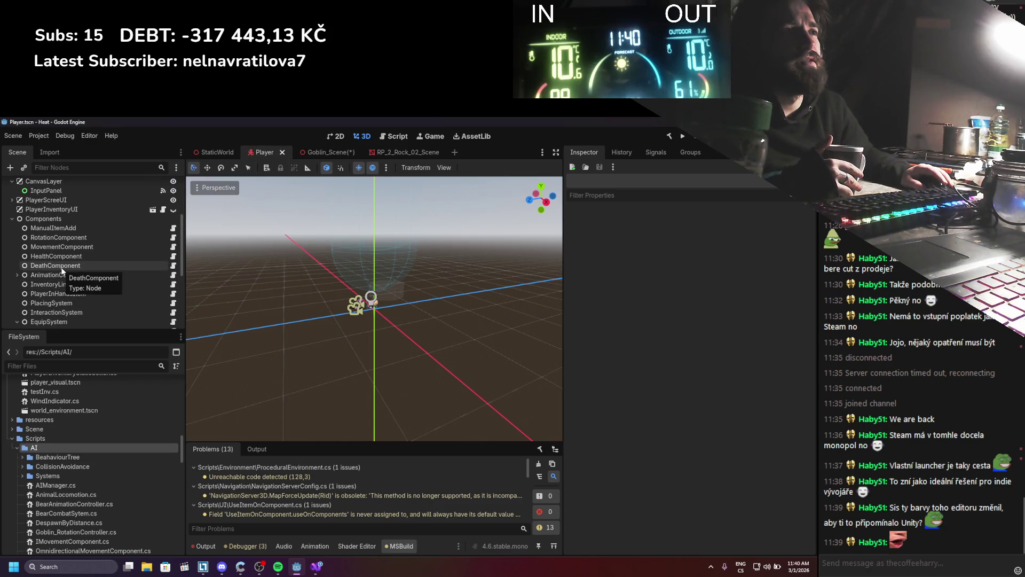
{"action": "scroll", "coordinate": [63, 249], "scroll_direction": "up", "scroll_amount": 4}
{"action": "scroll", "coordinate": [64, 250], "scroll_direction": "up", "scroll_amount": 2}
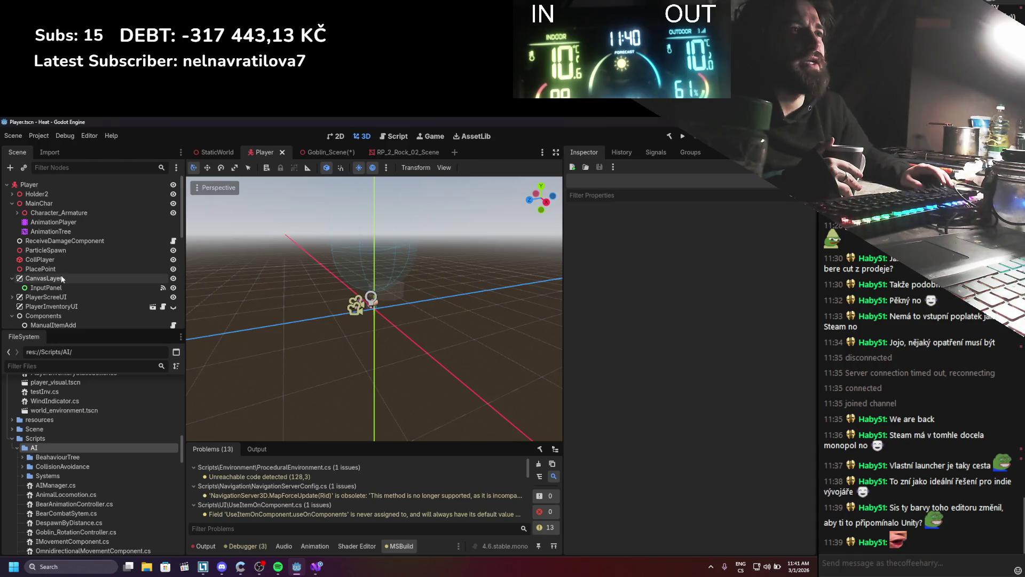
Step: Collapse MainChar and CanvasLayer, keeping Components expanded with EquipSystem's slots visible
{"action": "left_click", "coordinate": [12, 203]}
{"action": "left_click", "coordinate": [12, 250]}
{"action": "left_click", "coordinate": [11, 251]}
{"action": "left_click", "coordinate": [11, 251]}
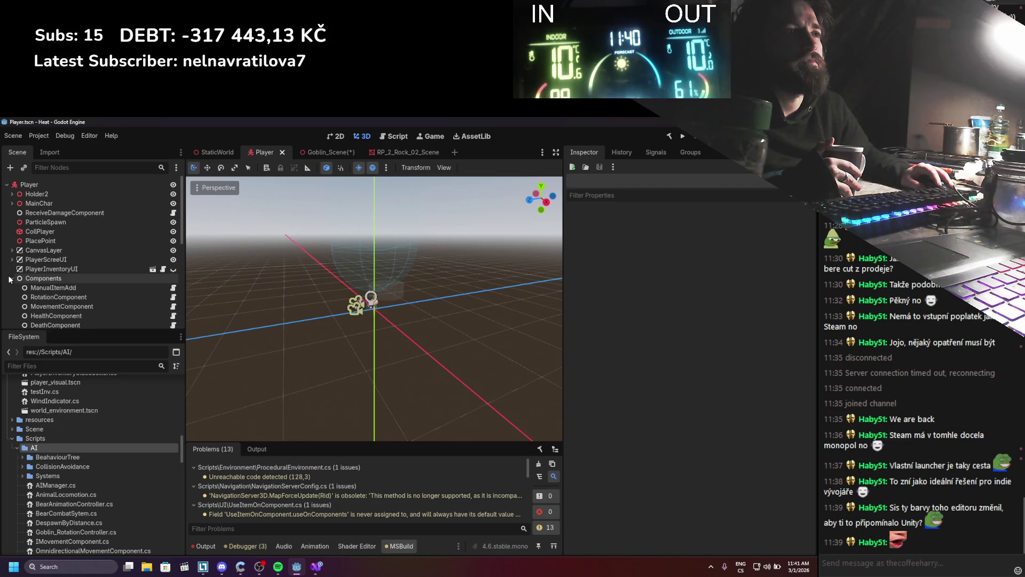
{"action": "scroll", "coordinate": [10, 278], "scroll_direction": "down", "scroll_amount": 2}
{"action": "scroll", "coordinate": [10, 279], "scroll_direction": "down", "scroll_amount": 3}
{"action": "left_click", "coordinate": [17, 283]}
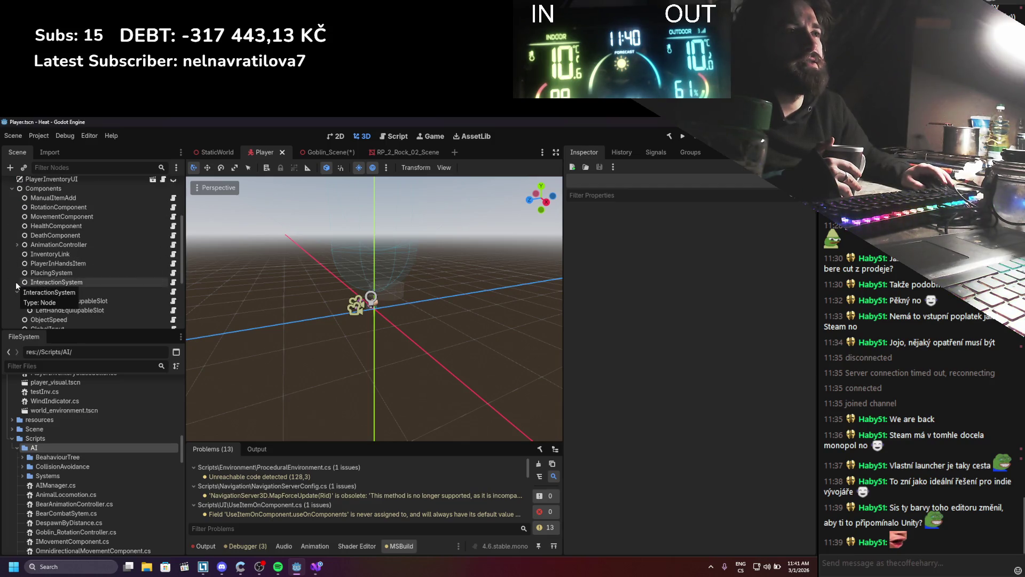
{"action": "scroll", "coordinate": [17, 286], "scroll_direction": "down", "scroll_amount": 1}
{"action": "scroll", "coordinate": [17, 286], "scroll_direction": "down", "scroll_amount": 1}
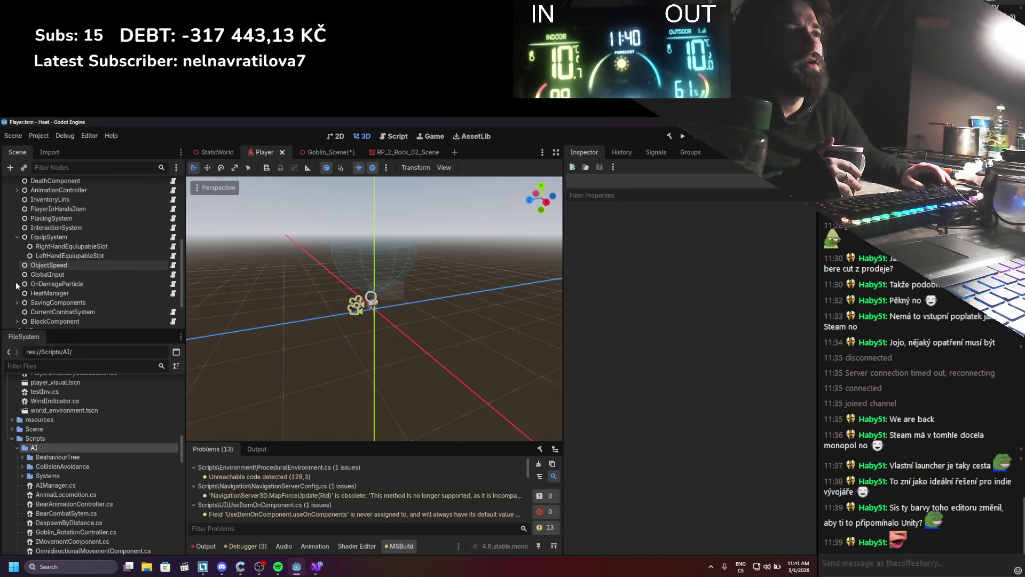
{"action": "scroll", "coordinate": [33, 293], "scroll_direction": "down", "scroll_amount": 1}
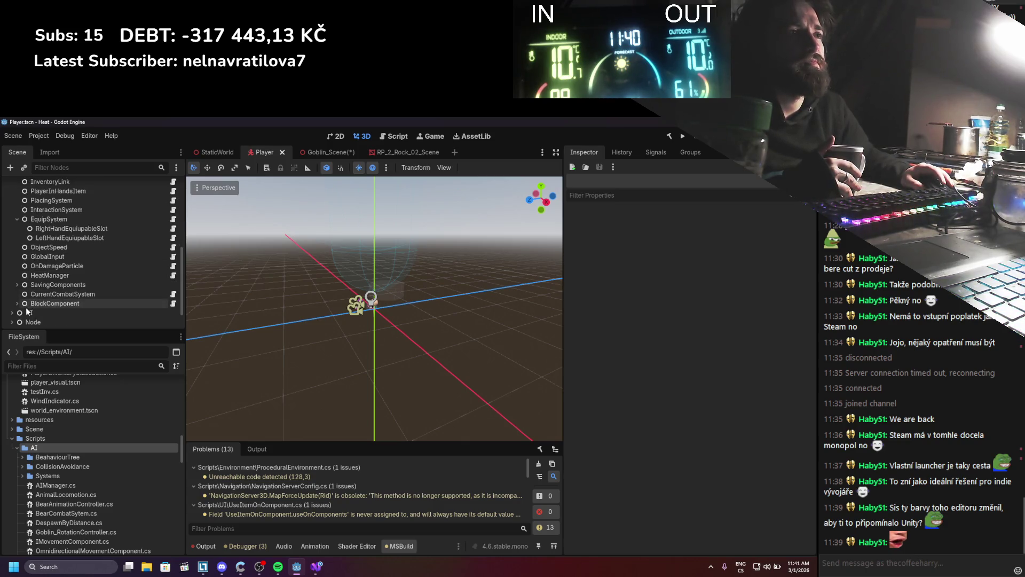
{"action": "scroll", "coordinate": [27, 312], "scroll_direction": "down", "scroll_amount": 1}
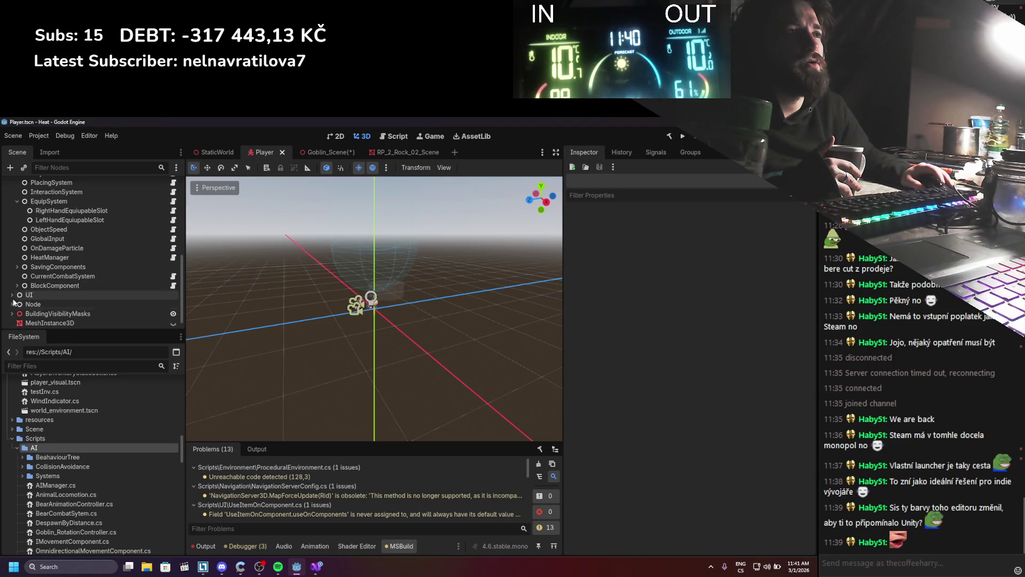
{"action": "left_click", "coordinate": [11, 296]}
{"action": "scroll", "coordinate": [12, 302], "scroll_direction": "down", "scroll_amount": 2}
{"action": "left_click", "coordinate": [11, 254]}
{"action": "left_click", "coordinate": [12, 292]}
{"action": "left_click", "coordinate": [11, 291]}
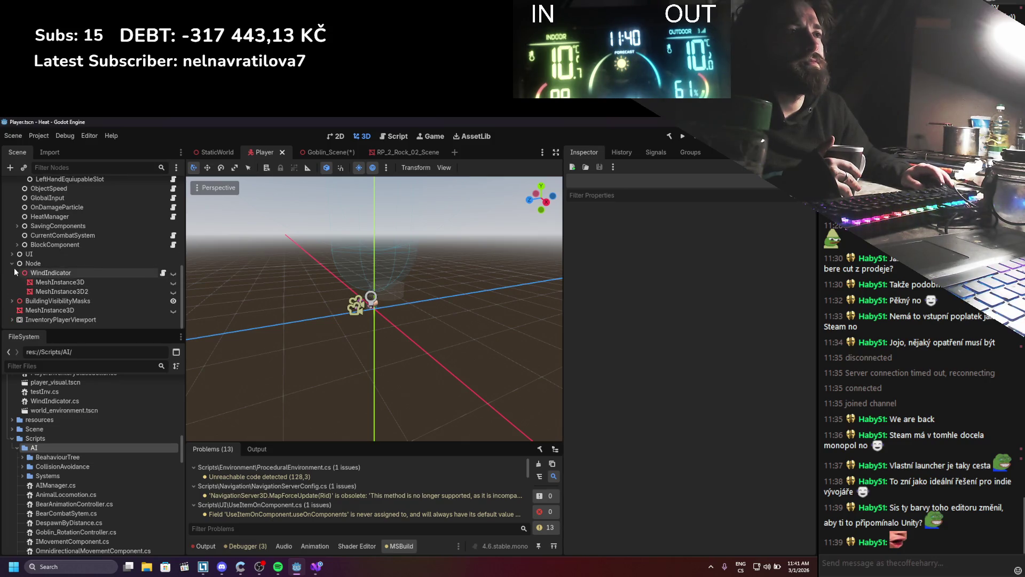
{"action": "left_click", "coordinate": [12, 320]}
{"action": "scroll", "coordinate": [12, 299], "scroll_direction": "down", "scroll_amount": 2}
{"action": "scroll", "coordinate": [27, 280], "scroll_direction": "up", "scroll_amount": 5}
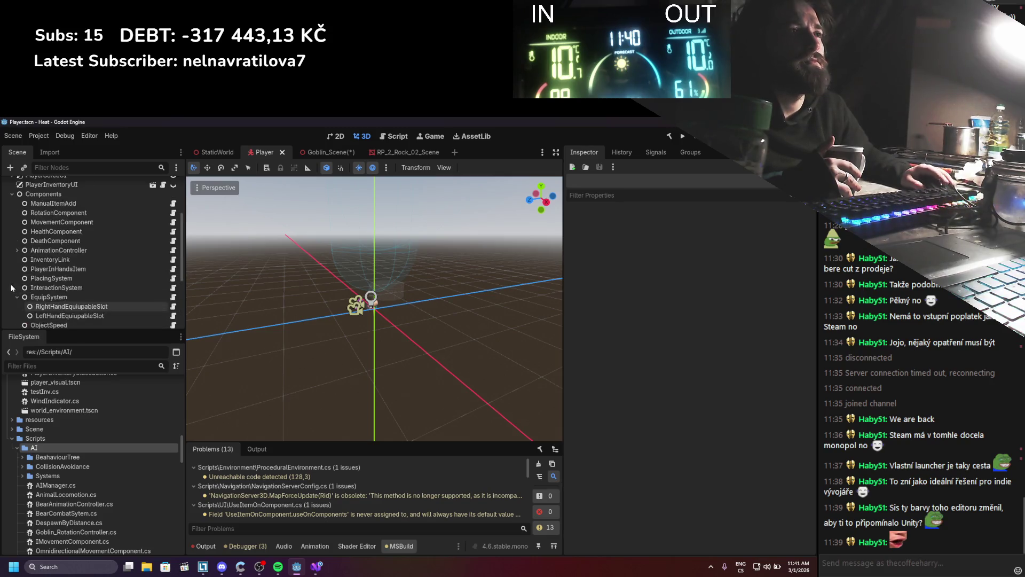
Step: Add a plain Node child under Components and rename it GetPlayerNodeStatic
{"action": "right_click", "coordinate": [34, 278]}
{"action": "left_click", "coordinate": [88, 286]}
{"action": "key", "text": "Up"}
{"action": "key", "text": "Up"}
{"action": "key", "text": "Return"}
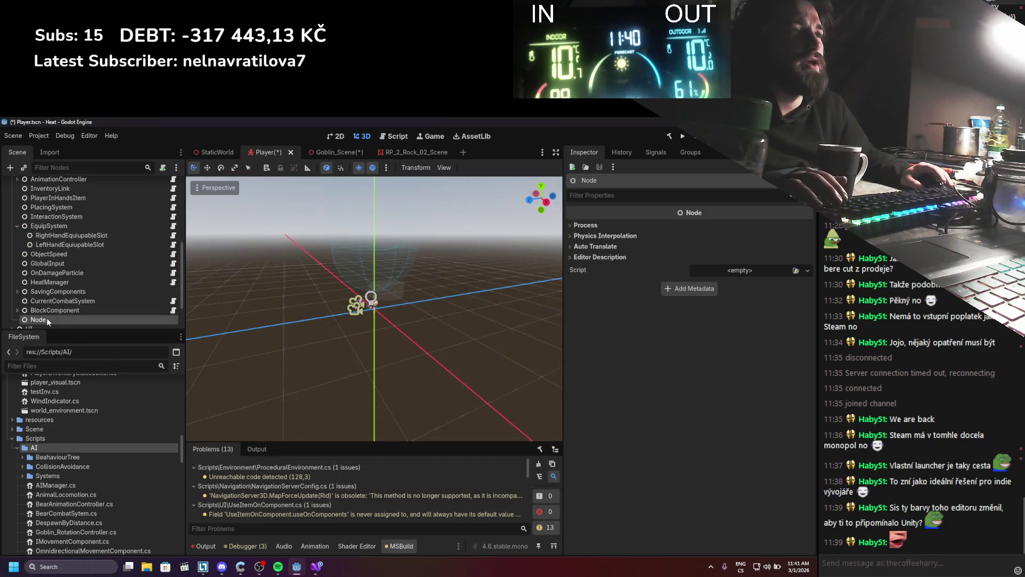
{"action": "double_click", "coordinate": [47, 319]}
{"action": "type", "text": "Get"}
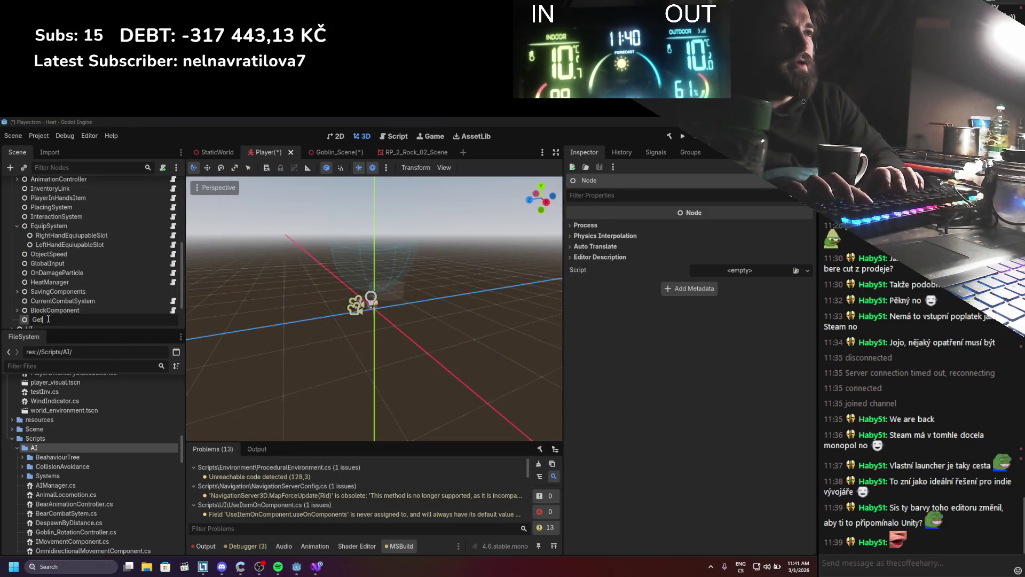
{"action": "type", "text": "PlayerN"}
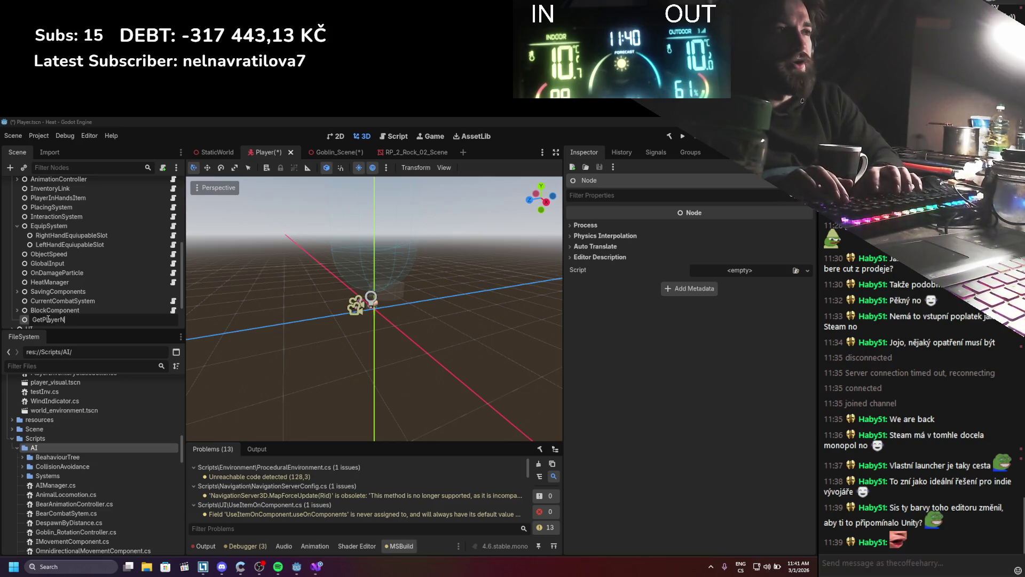
{"action": "type", "text": "odeStatic"}
{"action": "key", "text": "Return"}
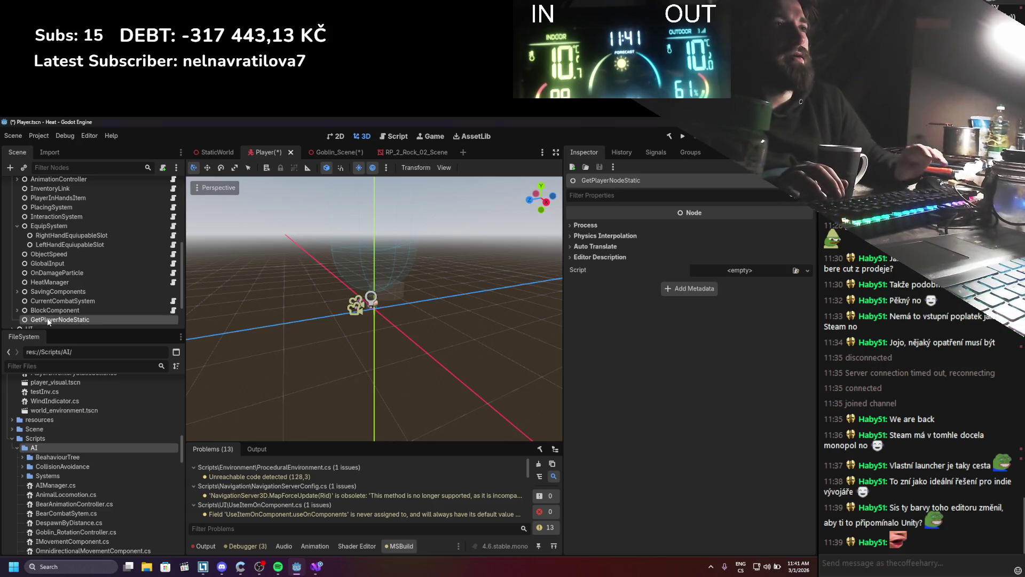
Step: Create a new C# script GetPlayerNodeStatic.cs in the res://Scripts folder
{"action": "left_click", "coordinate": [15, 449]}
{"action": "left_click", "coordinate": [32, 437]}
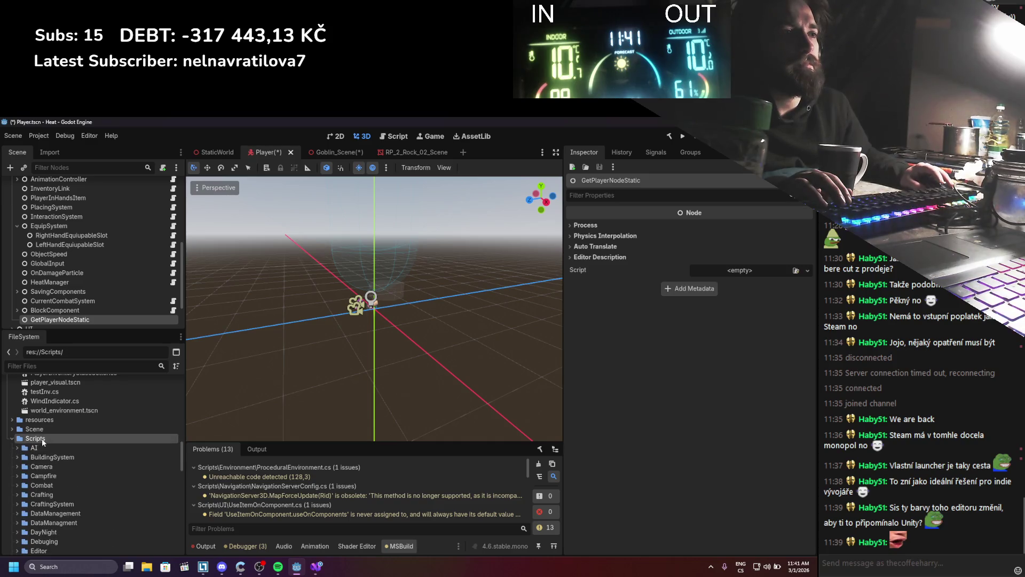
{"action": "right_click", "coordinate": [46, 438]}
{"action": "mouse_move", "coordinate": [96, 405]}
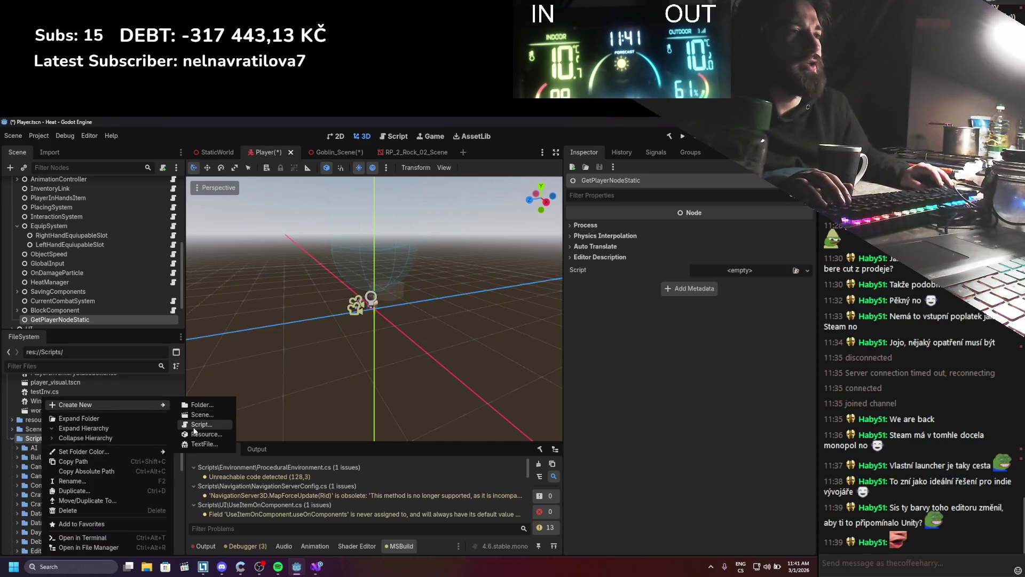
{"action": "left_click", "coordinate": [203, 427]}
{"action": "type", "text": "GetPla.cs"}
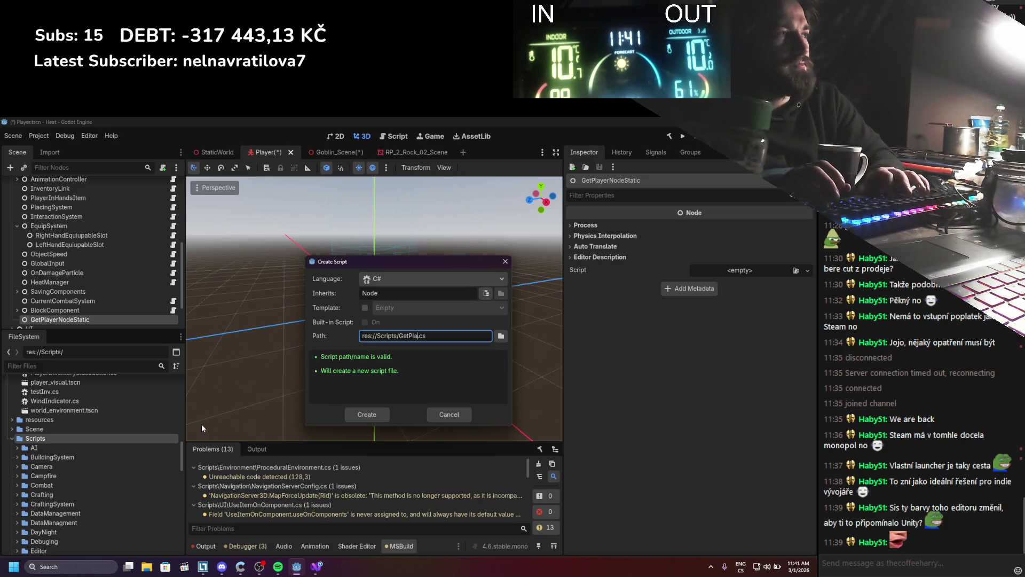
{"action": "type", "text": "yerNodeStatic"}
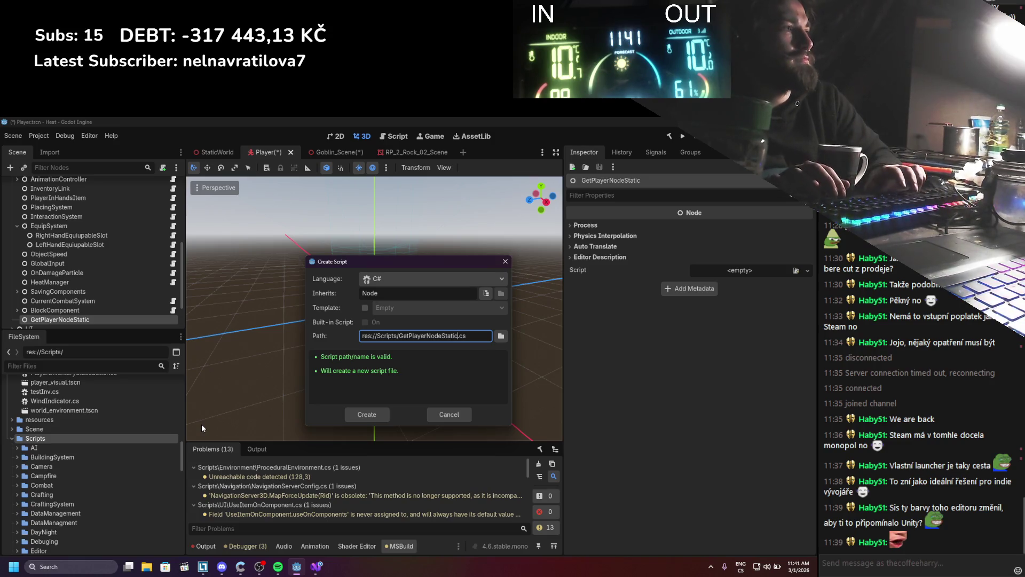
{"action": "key", "text": "Return"}
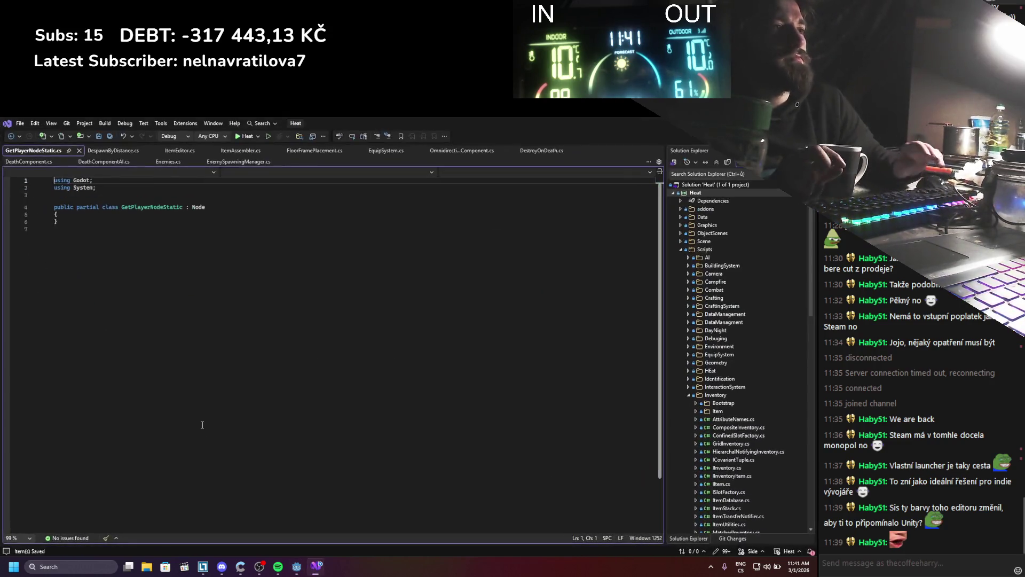
Step: Declare a static GetPlayerNodeStatic Instance field in GetPlayerNodeStatic, dropping the Export attribute
{"action": "left_click", "coordinate": [141, 218]}
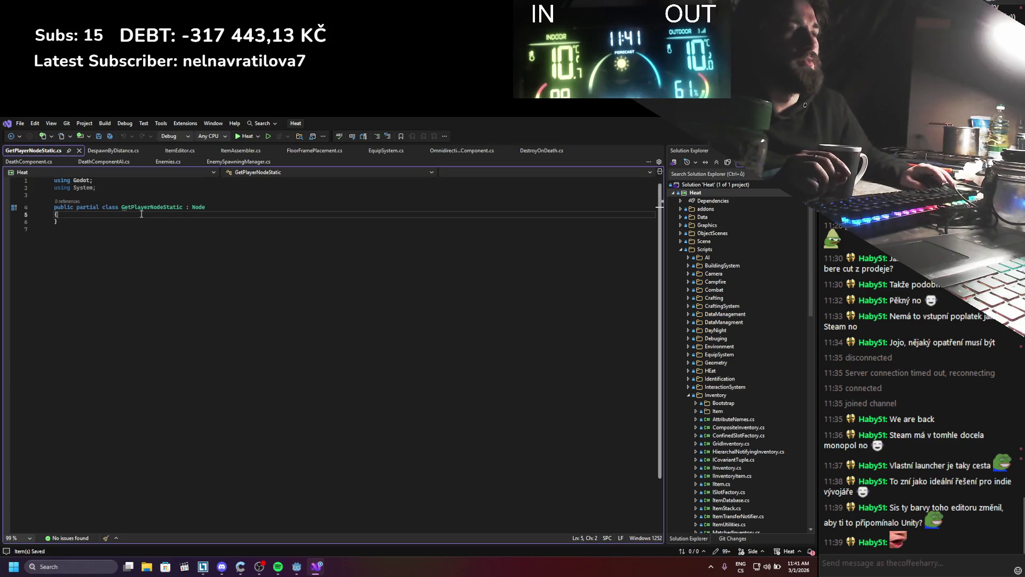
{"action": "key", "text": "Return"}
{"action": "key", "text": "Return"}
{"action": "key", "text": "Up"}
{"action": "type", "text": "Export]"}
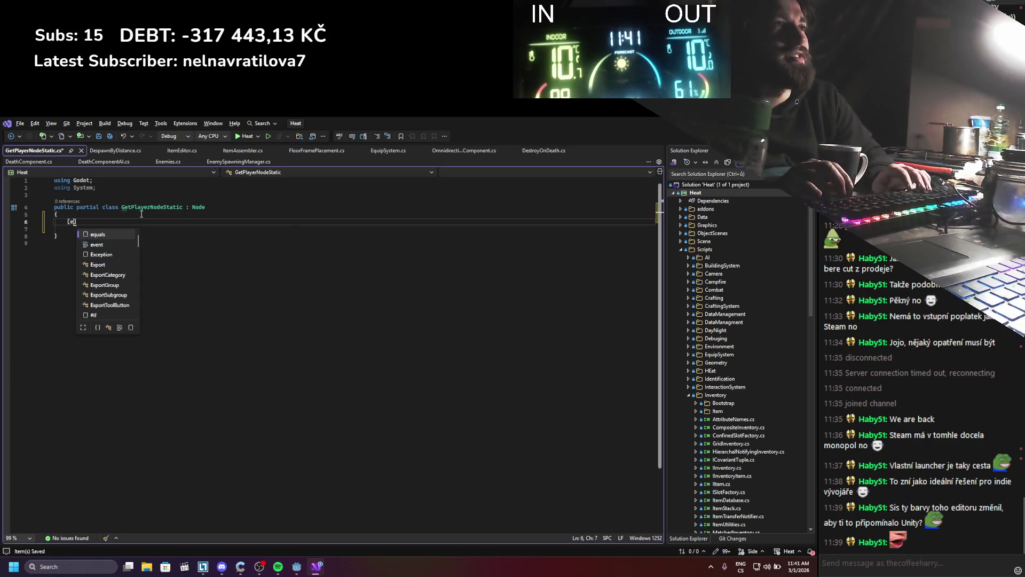
{"action": "key", "text": "Return"}
{"action": "type", "text": "ivate node3D node;"}
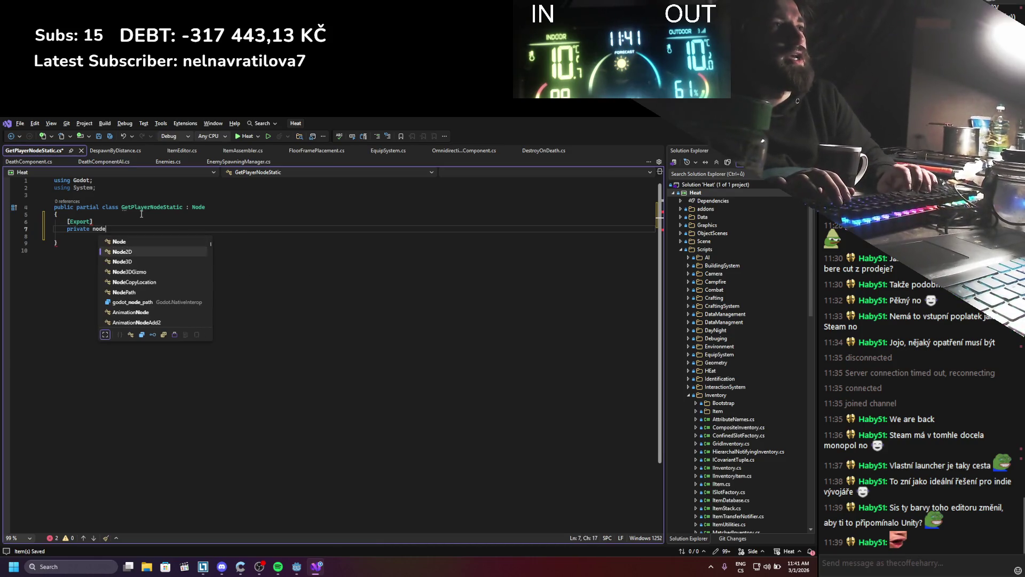
{"action": "key", "text": "Down"}
{"action": "type", "text": ";"}
{"action": "type", "text": " node"}
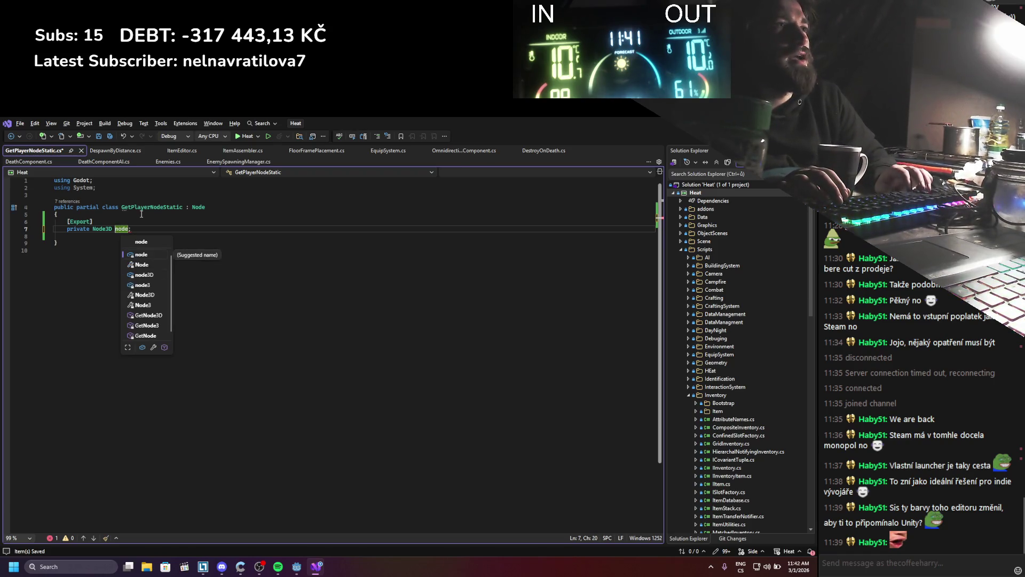
{"action": "key", "text": "Escape"}
{"action": "key", "text": "Up"}
{"action": "key", "text": "ctrl+x"}
{"action": "key", "text": "Up"}
{"action": "key", "text": "Down"}
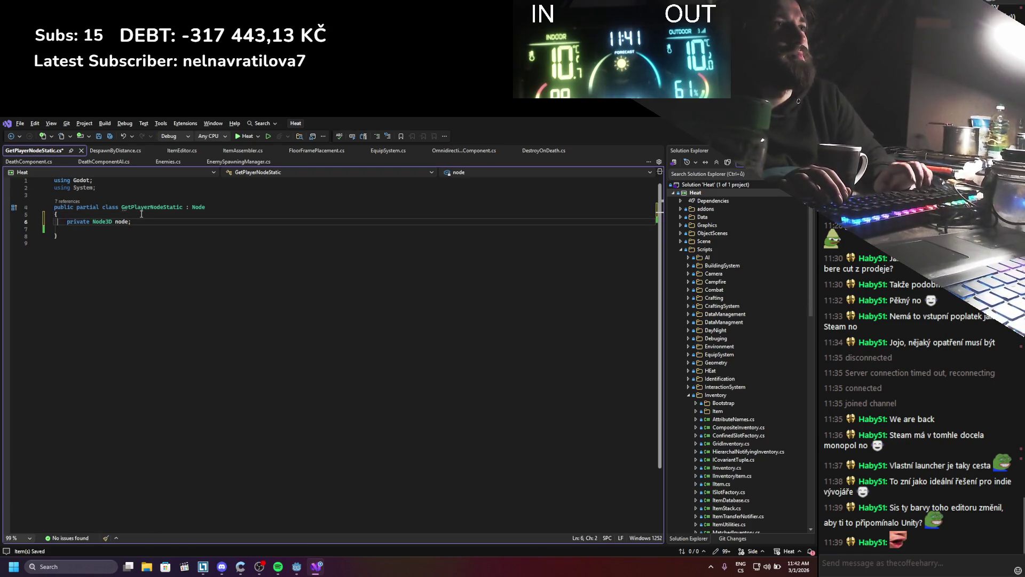
{"action": "key", "text": "Right"}
{"action": "key", "text": "Right"}
{"action": "key", "text": "Right"}
{"action": "type", "text": "static"}
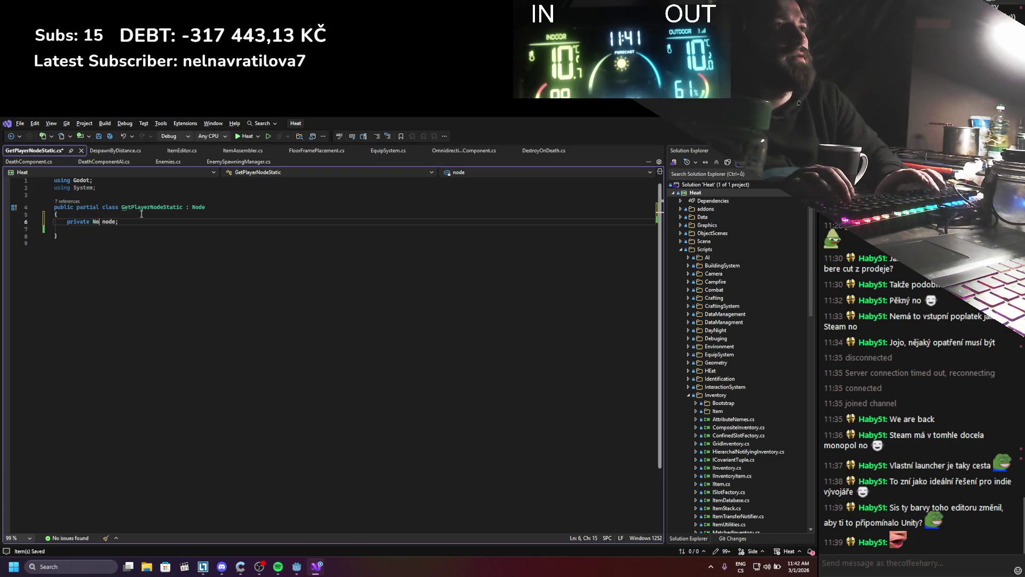
{"action": "key", "text": "BackSpace"}
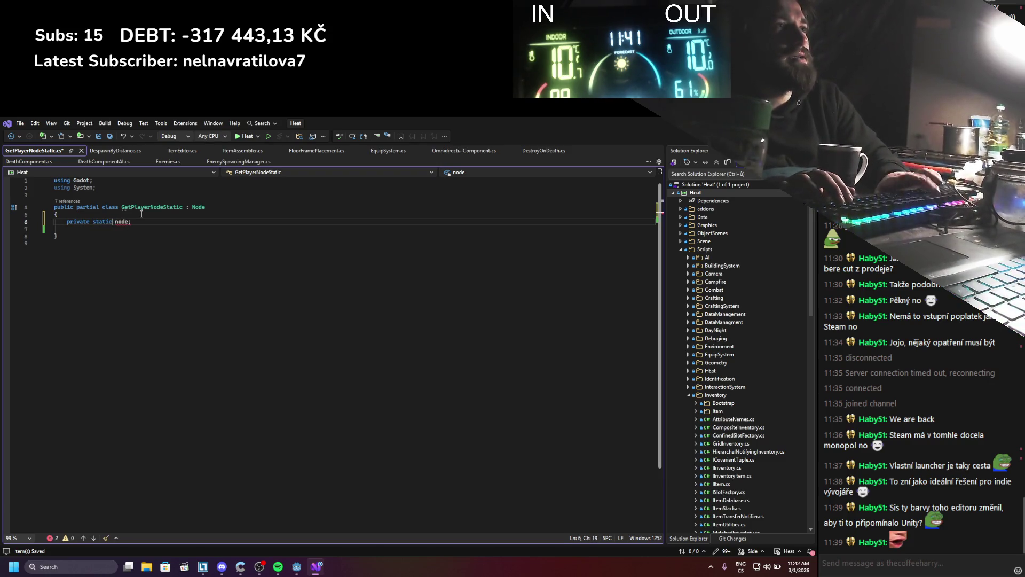
{"action": "type", "text": "GetPlayerNodeStatic"}
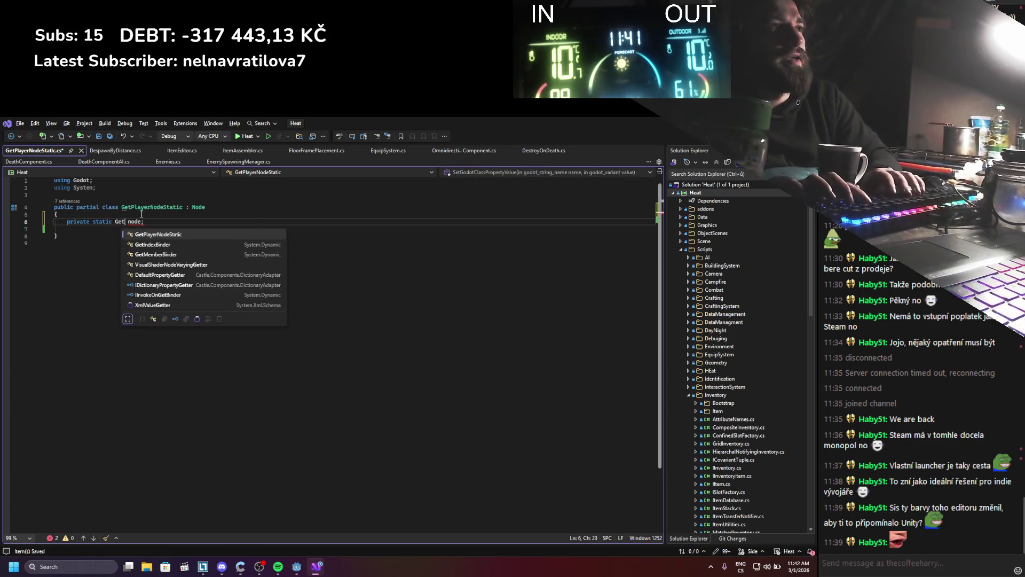
{"action": "key", "text": "shift+Right"}
{"action": "key", "text": "shift+Right"}
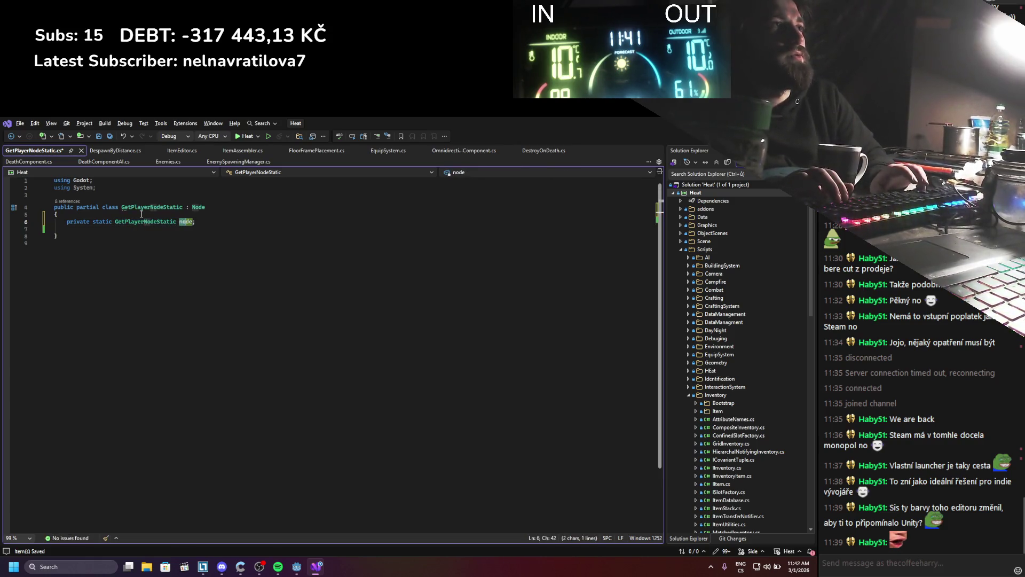
{"action": "type", "text": "Instance"}
{"action": "key", "text": "Return"}
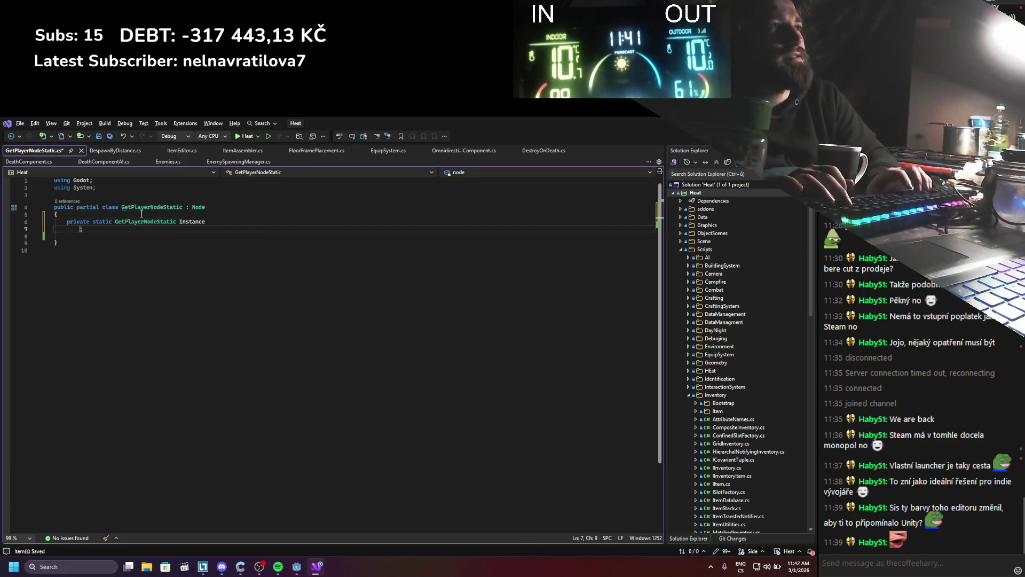
{"action": "key", "text": "BackSpace"}
Step: Add an _EnterTree override that sets Instance = this, and save
{"action": "key", "text": "End"}
{"action": "key", "text": "Return"}
{"action": "key", "text": "Return"}
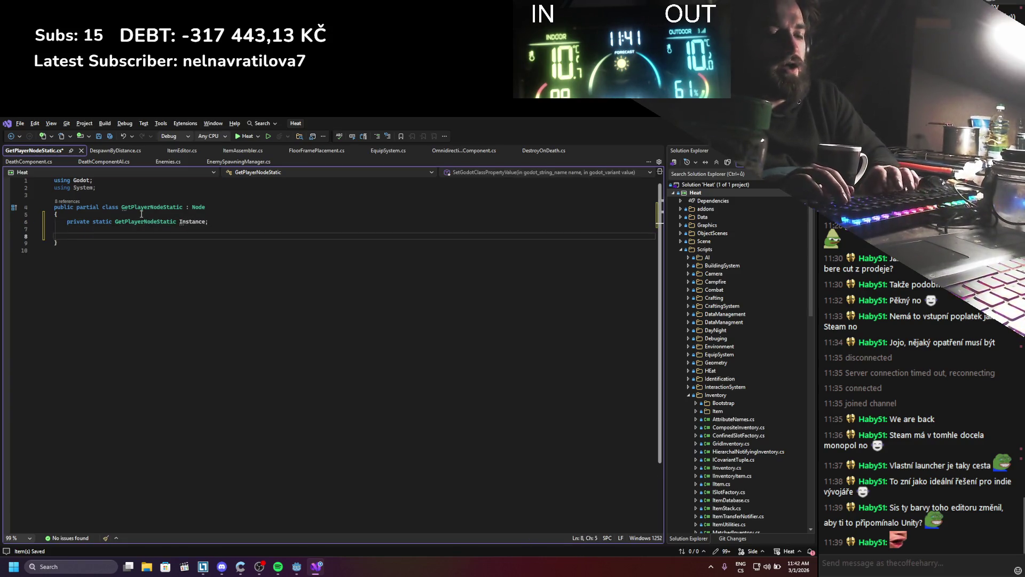
{"action": "type", "text": "over"}
{"action": "key", "text": "Tab"}
{"action": "type", "text": "ent"}
{"action": "key", "text": "Return"}
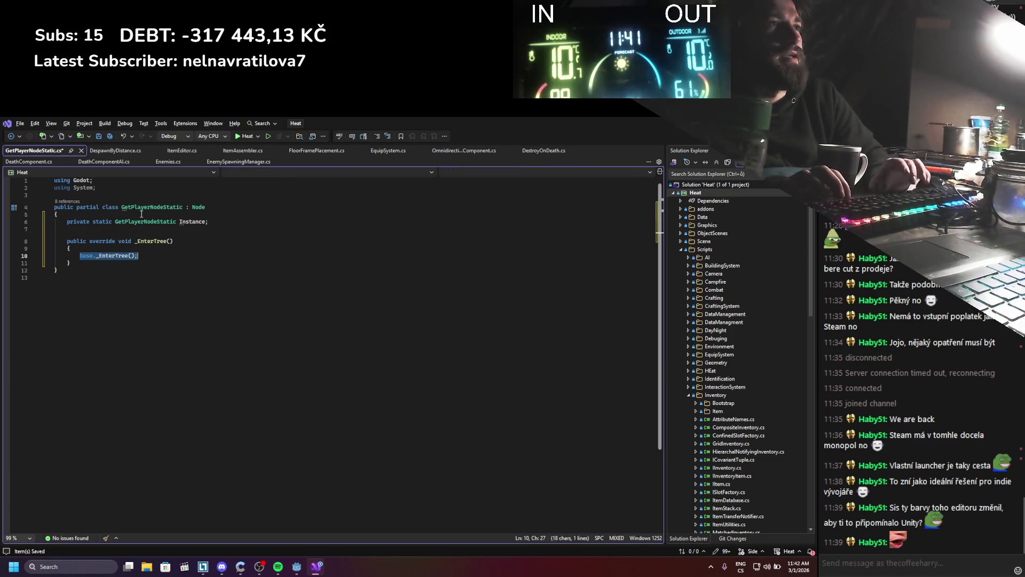
{"action": "type", "text": "Ins"}
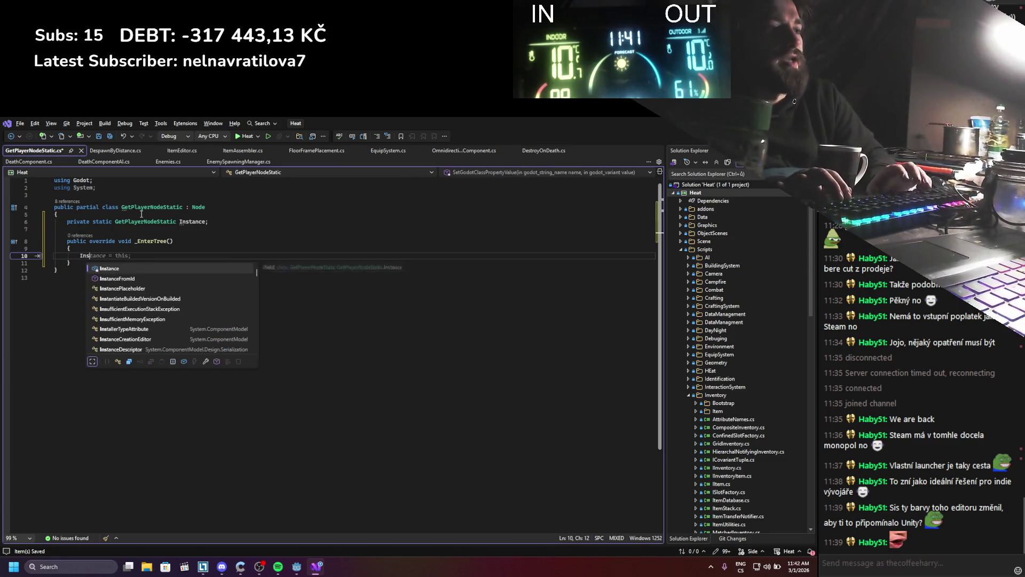
{"action": "key", "text": "Tab"}
{"action": "key", "text": "Tab"}
{"action": "key", "text": "ctrl+s"}
Step: Change the Instance field's access modifier from private to public
{"action": "double_click", "coordinate": [78, 222]}
{"action": "type", "text": "publi"}
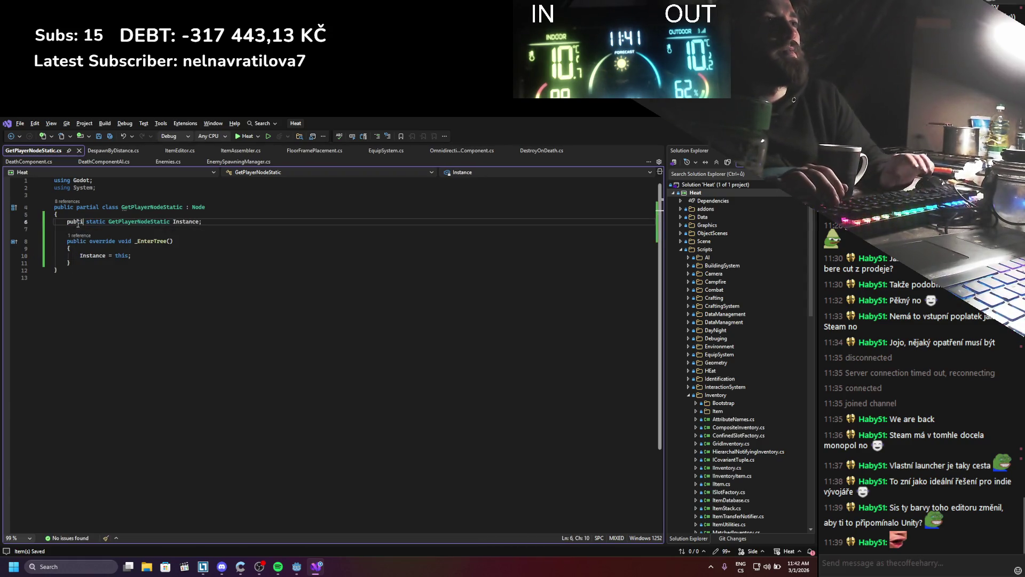
{"action": "right_click", "coordinate": [77, 223]}
{"action": "key", "text": "Escape"}
{"action": "type", "text": "c"}
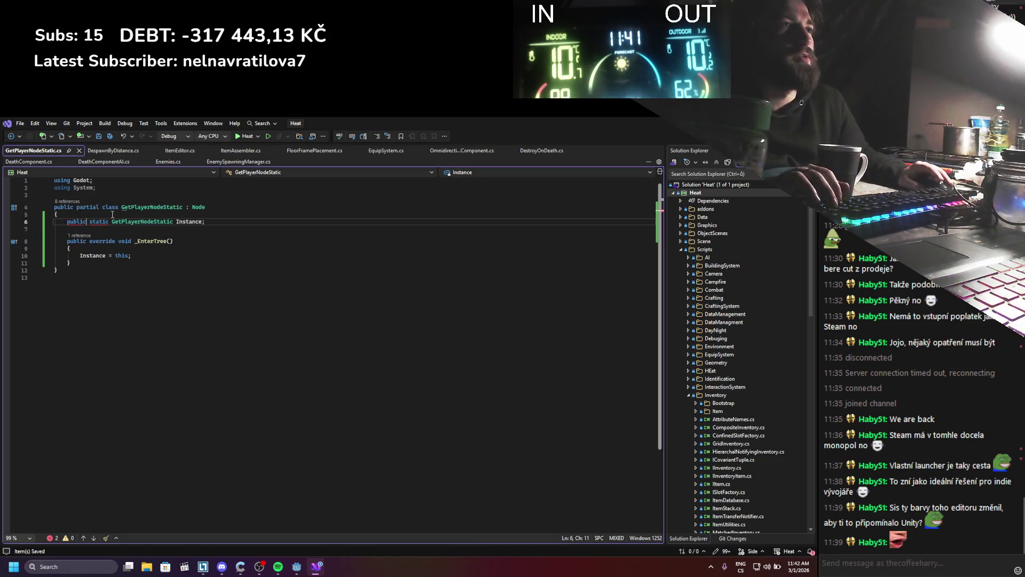
{"action": "left_click", "coordinate": [114, 152]}
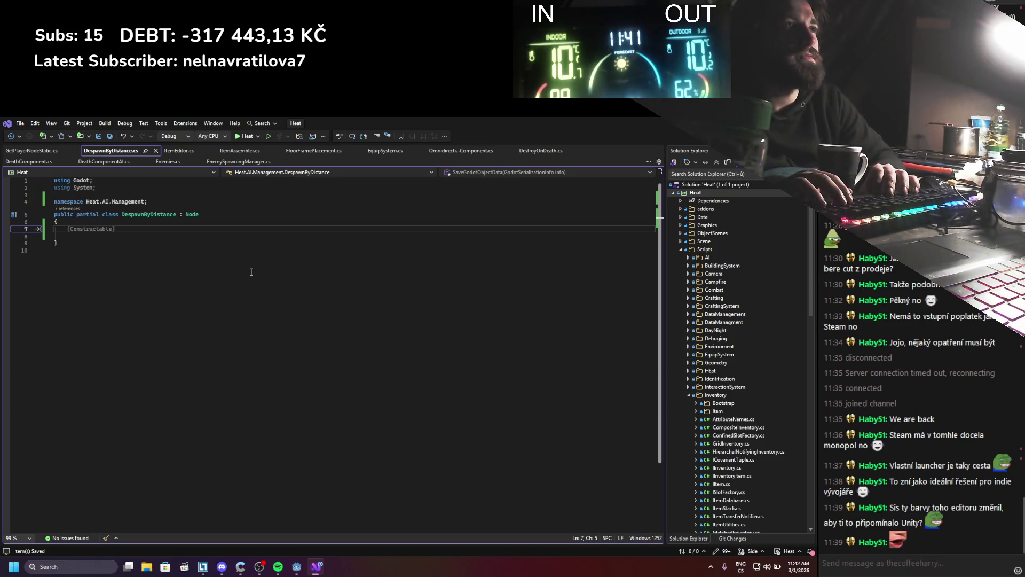
Step: Insert a _Ready override in DespawnByDistance that begins with GetPlayerNodeStatic.Instance
{"action": "type", "text": "override rea"}
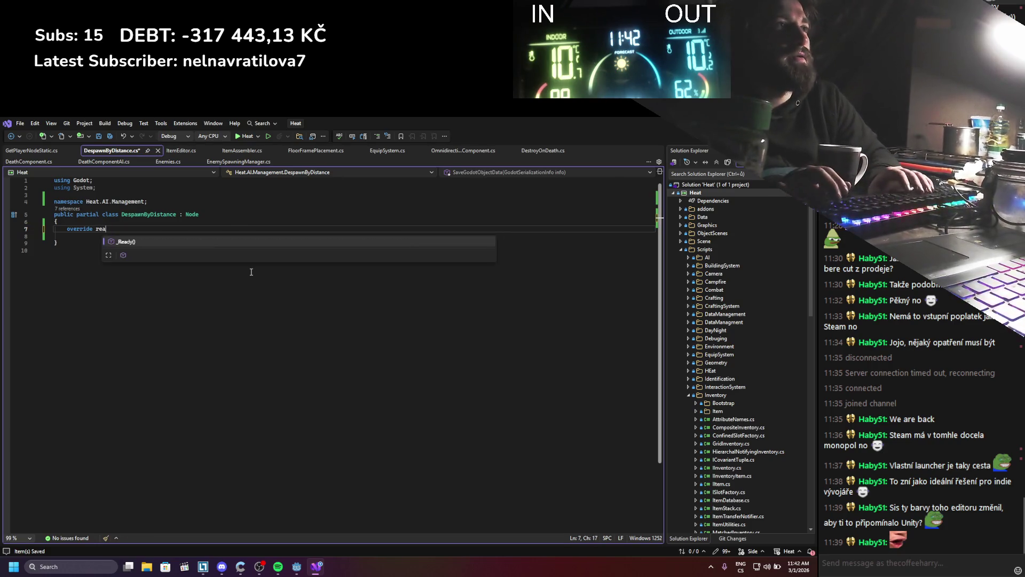
{"action": "key", "text": "Tab"}
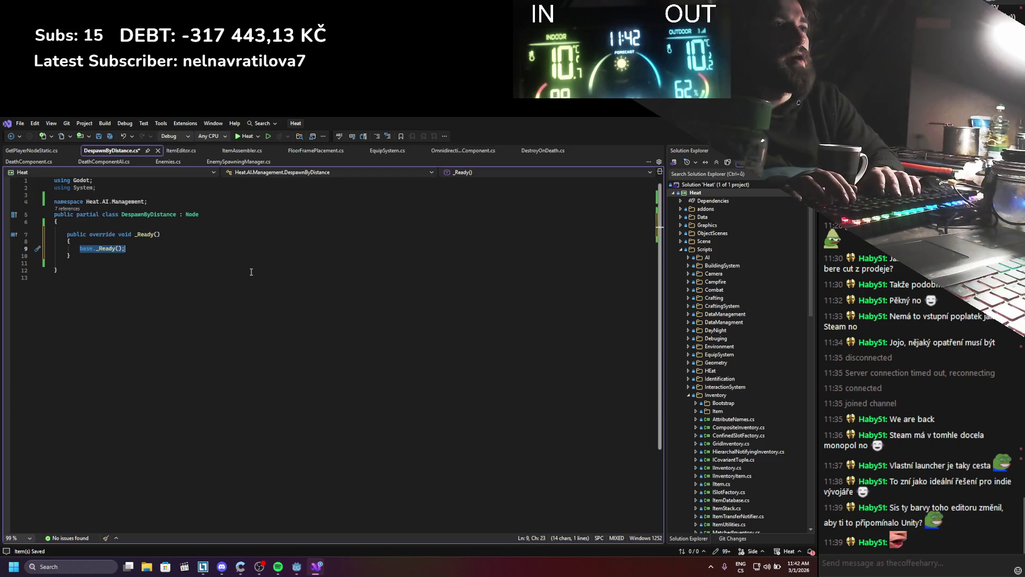
{"action": "type", "text": "getplay"}
{"action": "key", "text": "Tab"}
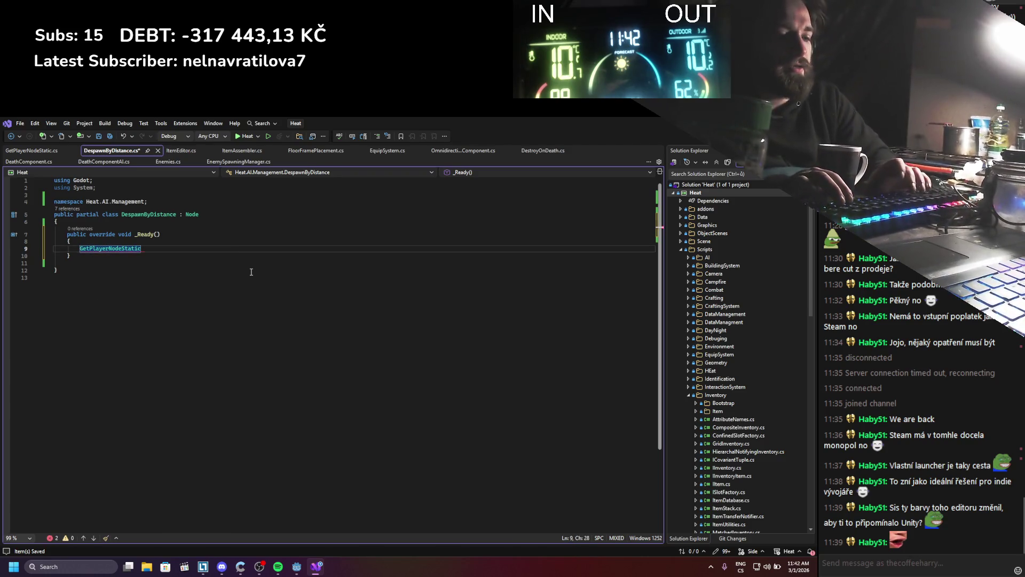
{"action": "type", "text": ".ins"}
{"action": "key", "text": "Tab"}
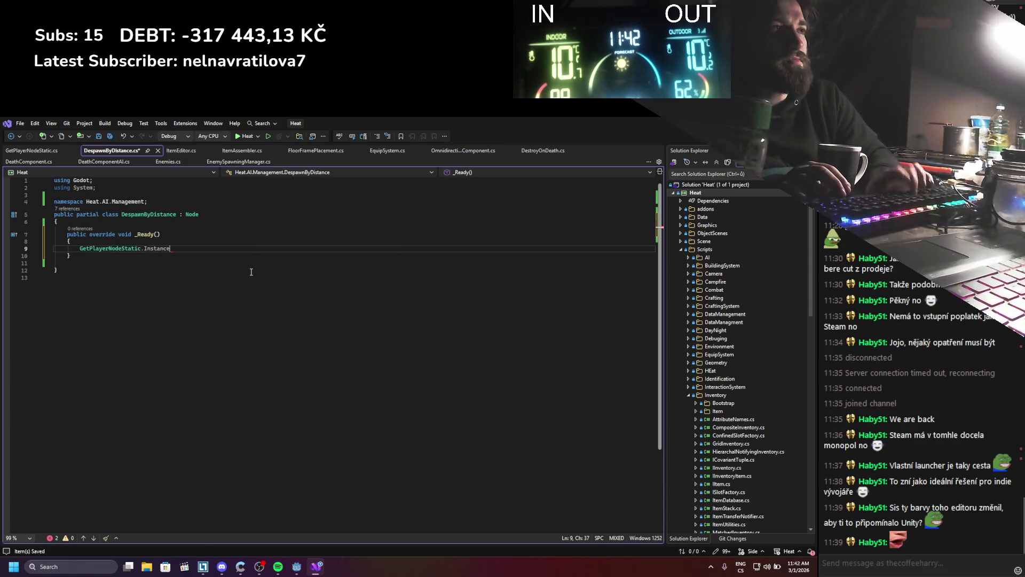
{"action": "left_click", "coordinate": [51, 153]}
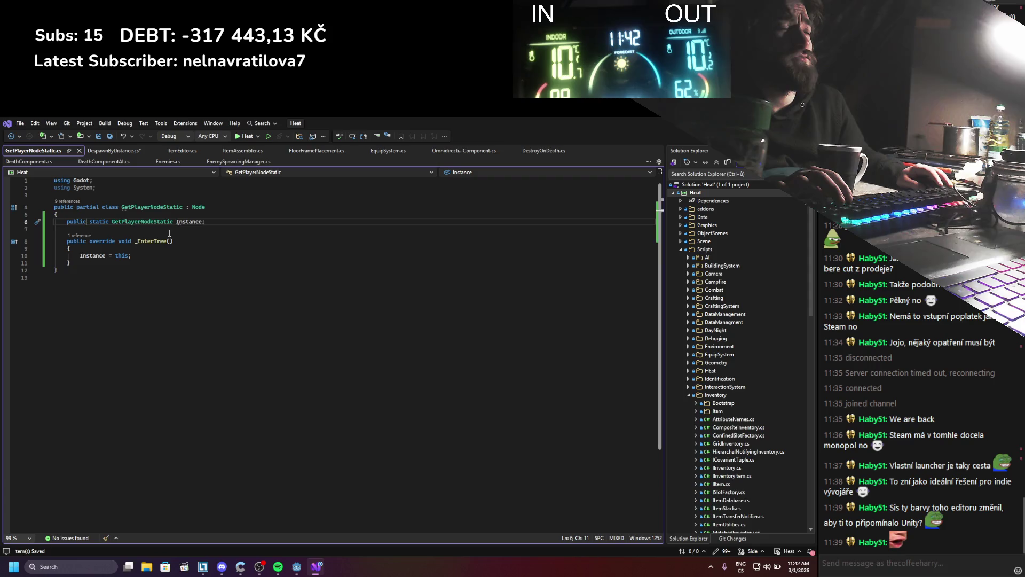
Step: Add an '[Export] private Node3D playerNode;' field below Instance and save
{"action": "key", "text": "End"}
{"action": "key", "text": "Return"}
{"action": "key", "text": "Return"}
{"action": "type", "text": "Export]"}
{"action": "key", "text": "Return"}
{"action": "type", "text": "ivate Node3D "}
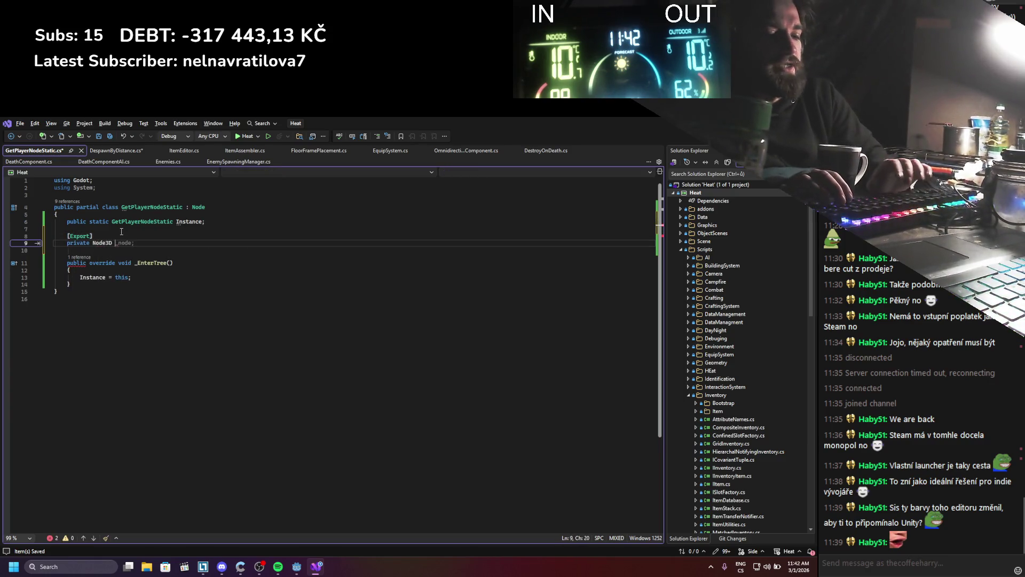
{"action": "type", "text": "playerNode;"}
{"action": "key", "text": "ctrl+s"}
{"action": "key", "text": "Down"}
{"action": "key", "text": "Down"}
{"action": "key", "text": "Down"}
{"action": "key", "text": "Down"}
{"action": "key", "text": "Down"}
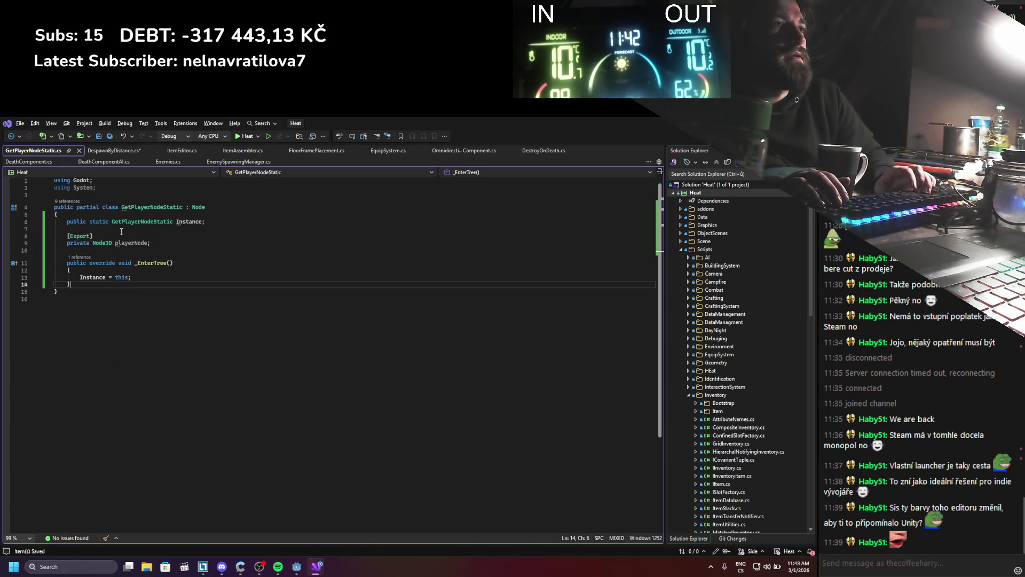
Step: Start a public method after _EnterTree and delete the stray X509Certificates using line
{"action": "key", "text": "Return"}
{"action": "key", "text": "Return"}
{"action": "type", "text": "public ub"}
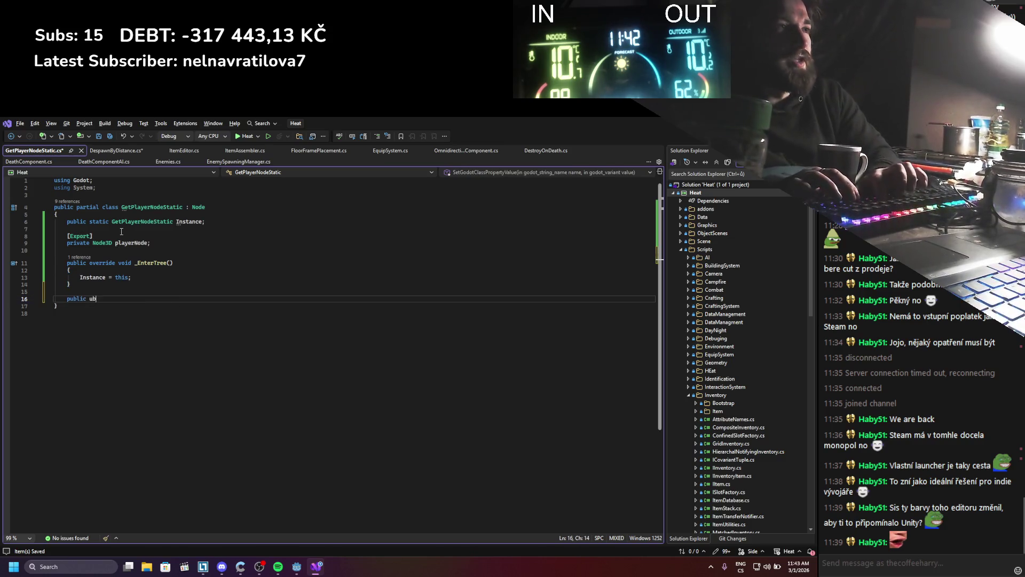
{"action": "key", "text": "BackSpace"}
{"action": "type", "text": "Pub"}
{"action": "key", "text": "Tab"}
{"action": "key", "text": "BackSpace"}
{"action": "key", "text": "BackSpace"}
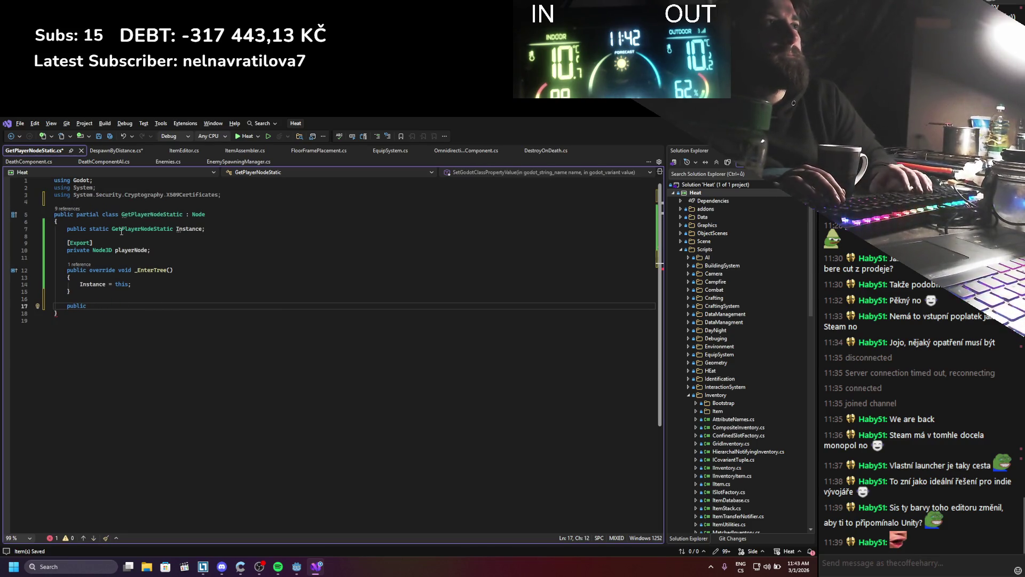
{"action": "left_click_drag", "start_coordinate": [223, 196], "coordinate": [224, 192]}
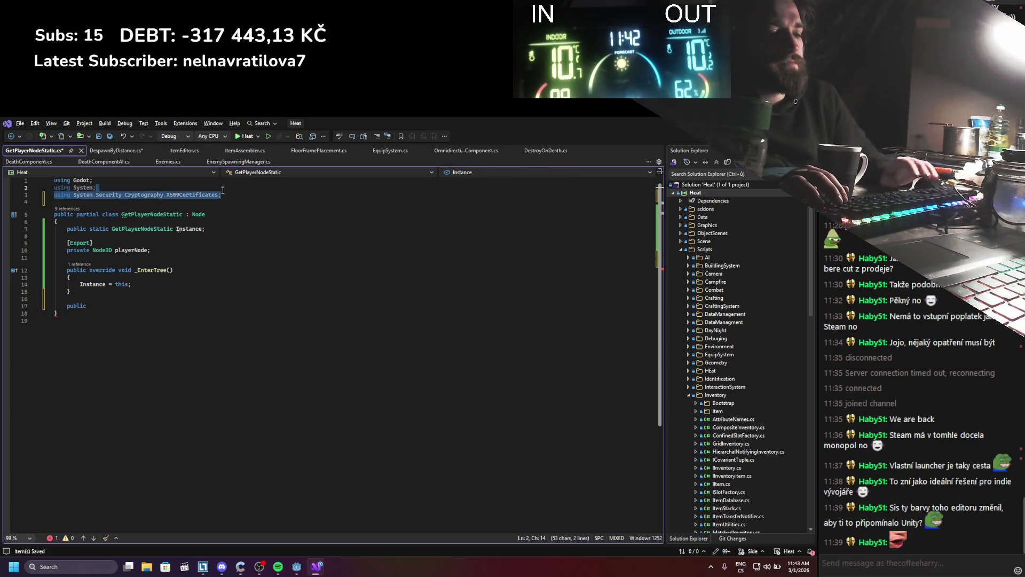
{"action": "key", "text": "Delete"}
Step: Complete the method as 'public void GetPlayerNode() => playerNode;' and save
{"action": "left_click", "coordinate": [127, 302]}
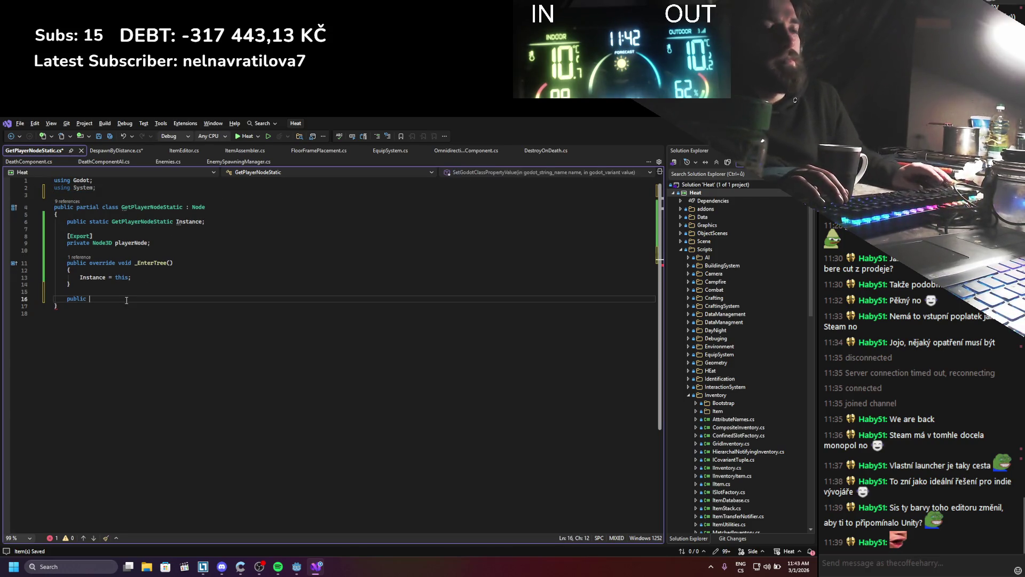
{"action": "type", "text": "void GetPlayerNode"}
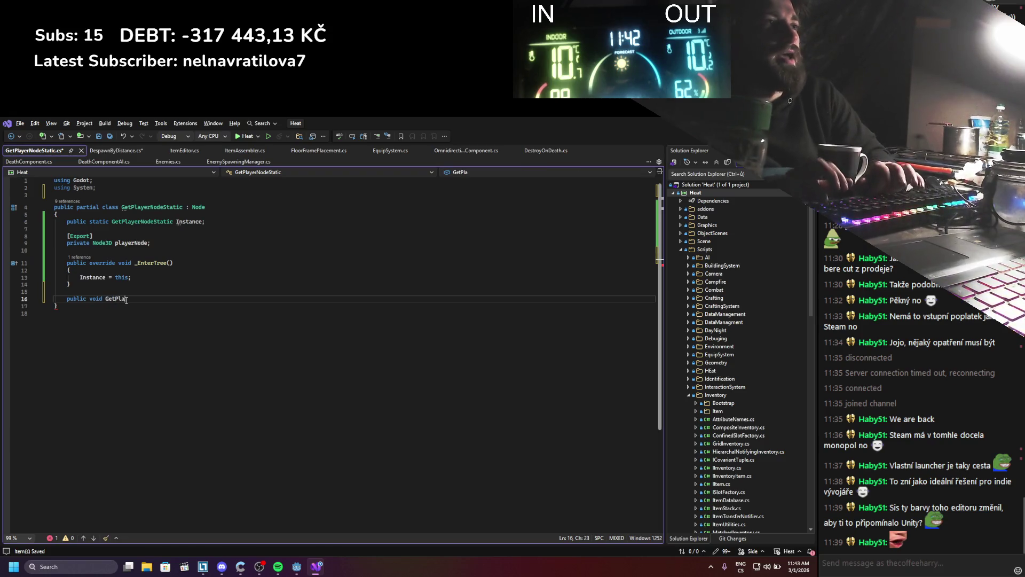
{"action": "type", "text": "() => p"}
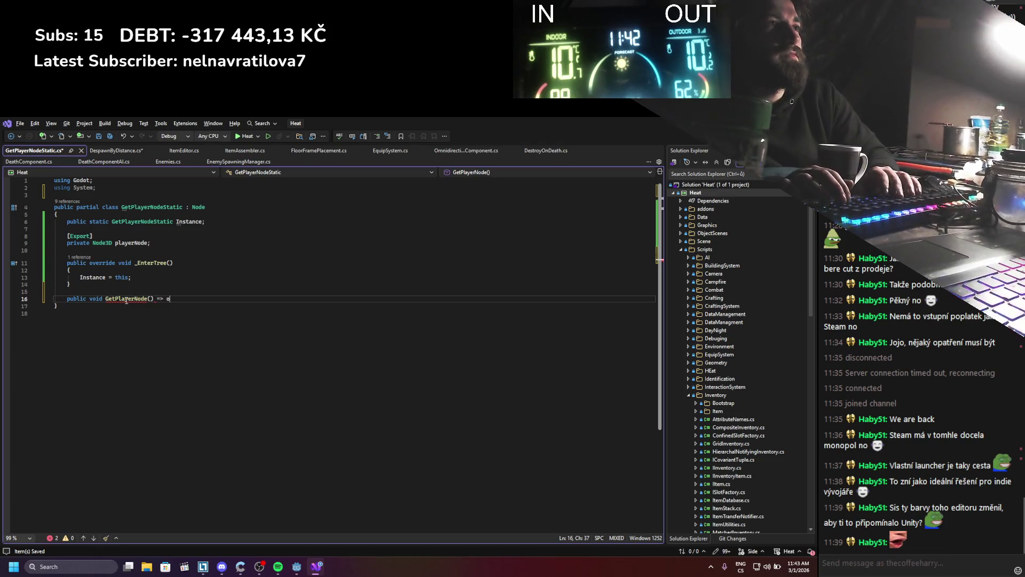
{"action": "type", "text": "layerNode;"}
{"action": "key", "text": "ctrl+s"}
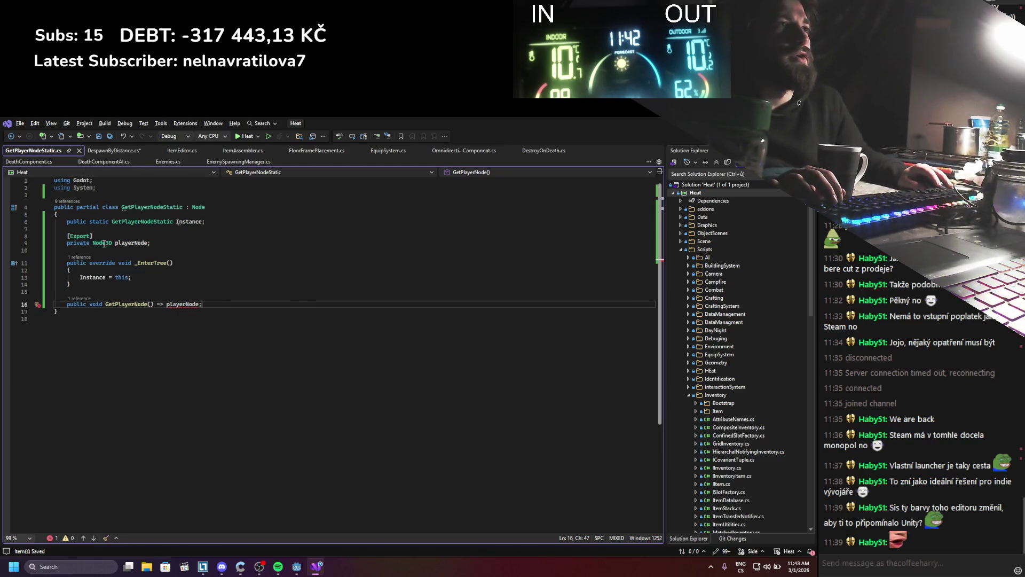
{"action": "left_click", "coordinate": [113, 151]}
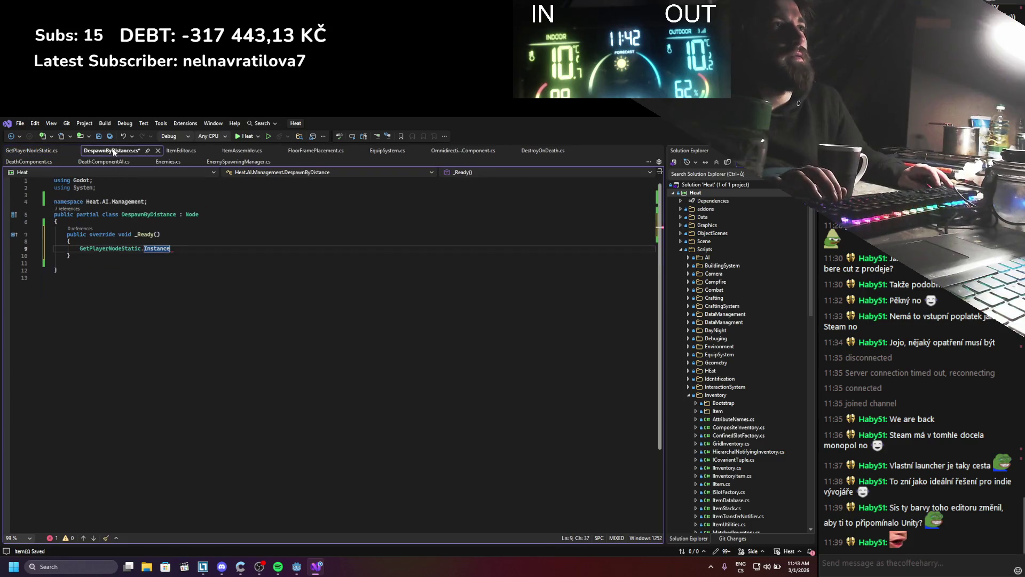
Step: Finish the GetPlayerNode() call and declare a private Node3D playerNode field in DespawnByDistance
{"action": "type", "text": ".GetPlayerNode()"}
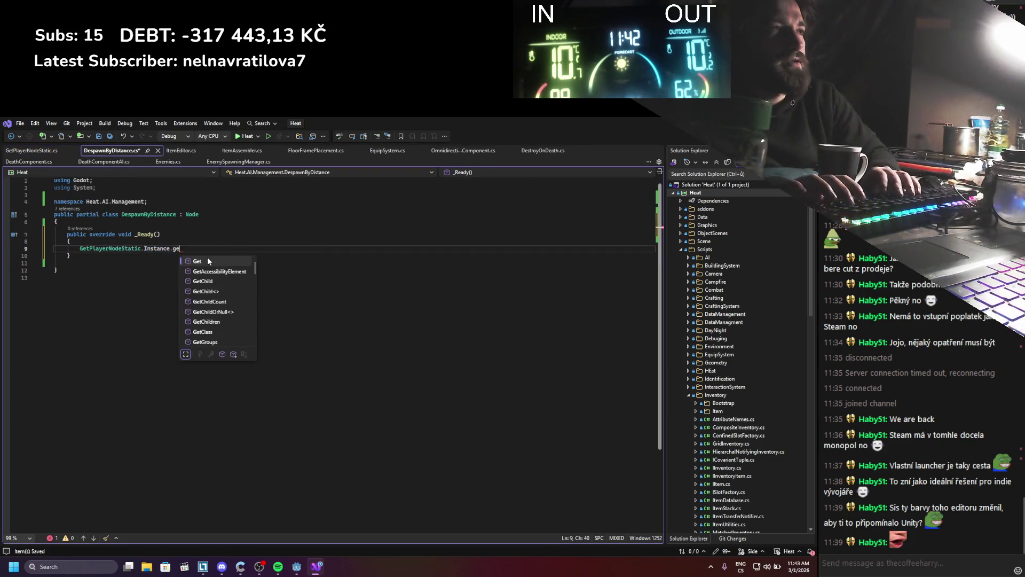
{"action": "type", "text": ";"}
{"action": "key", "text": "Up"}
{"action": "key", "text": "Up"}
{"action": "key", "text": "Up"}
{"action": "key", "text": "Return"}
{"action": "key", "text": "Return"}
{"action": "key", "text": "Up"}
{"action": "type", "text": "private node"}
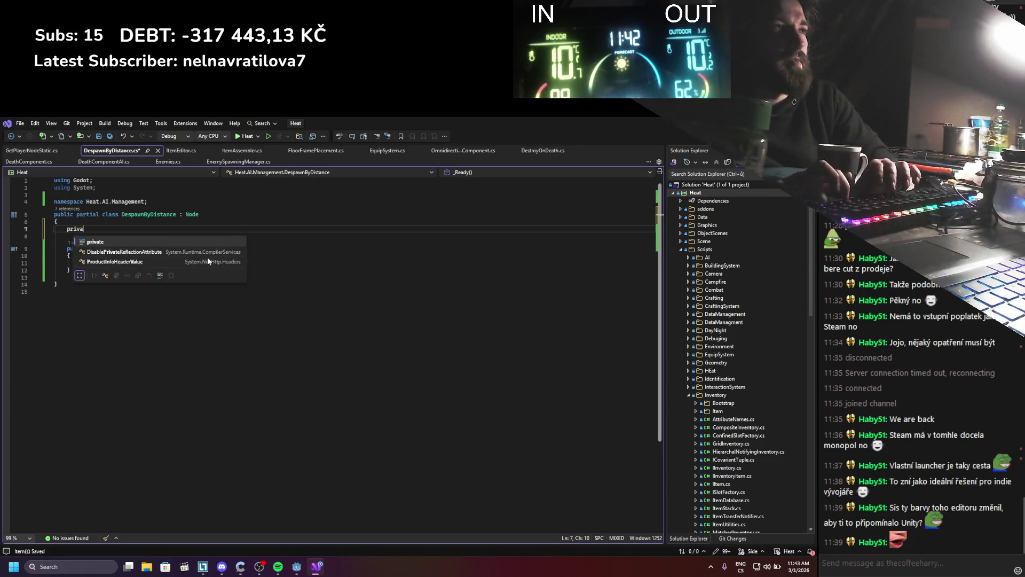
{"action": "double_click", "coordinate": [207, 261]}
{"action": "type", "text": "playerNode;"}
{"action": "key", "text": "ctrl+s"}
Step: Assign the GetPlayerNode() result to playerNode in _Ready, save, and return to Godot
{"action": "key", "text": "Down"}
{"action": "key", "text": "Down"}
{"action": "key", "text": "Down"}
{"action": "key", "text": "ctrl+shift+Left"}
{"action": "type", "text": "("}
{"action": "type", "text": "playerNode ="}
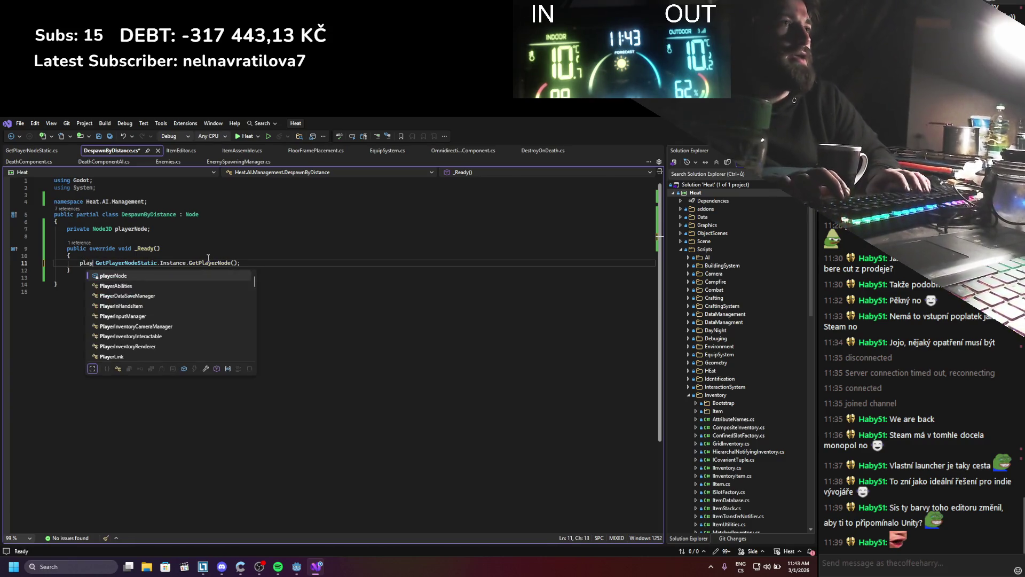
{"action": "key", "text": "ctrl+s"}
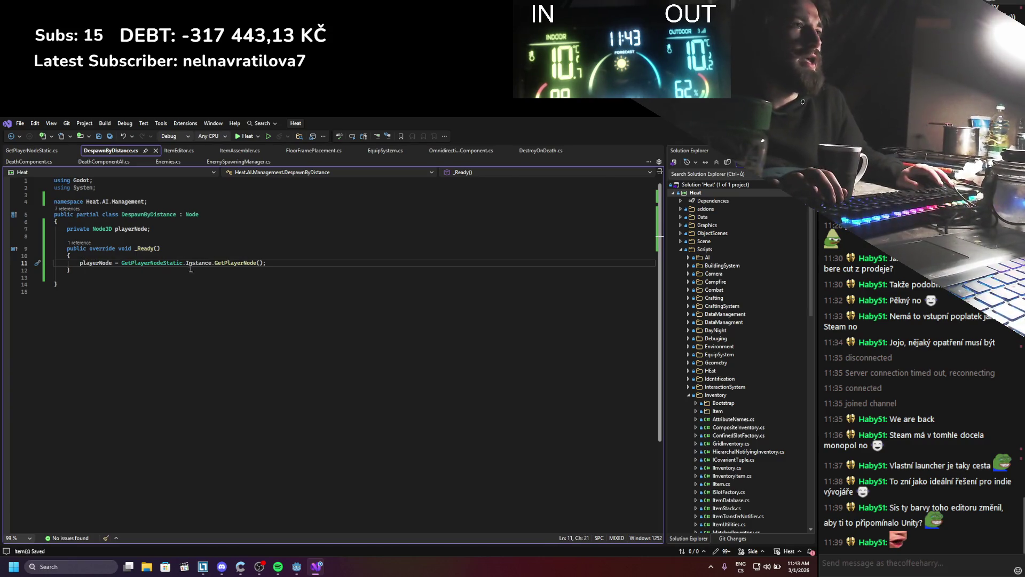
{"action": "left_click", "coordinate": [98, 271]}
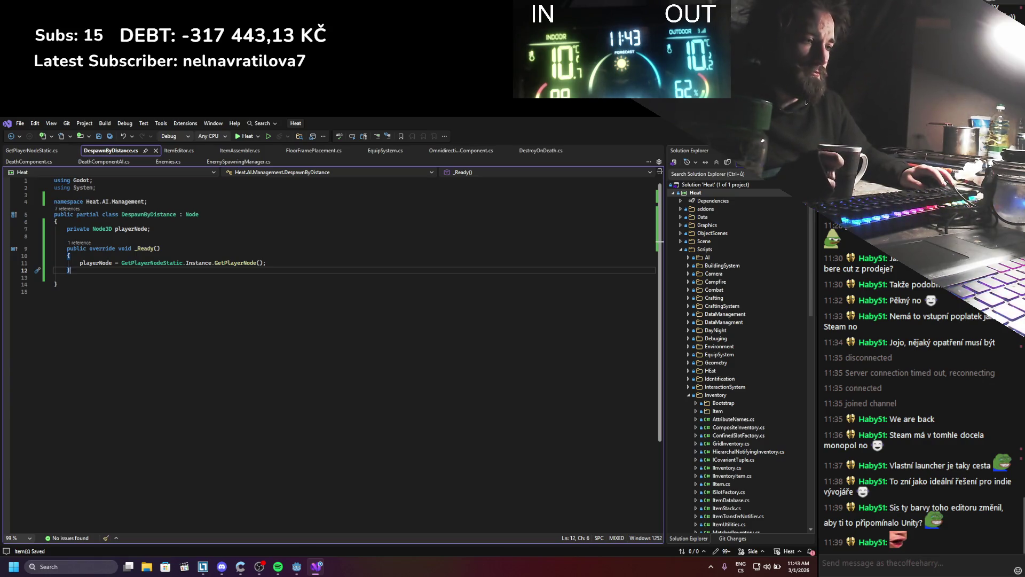
{"action": "key", "text": "alt+Tab"}
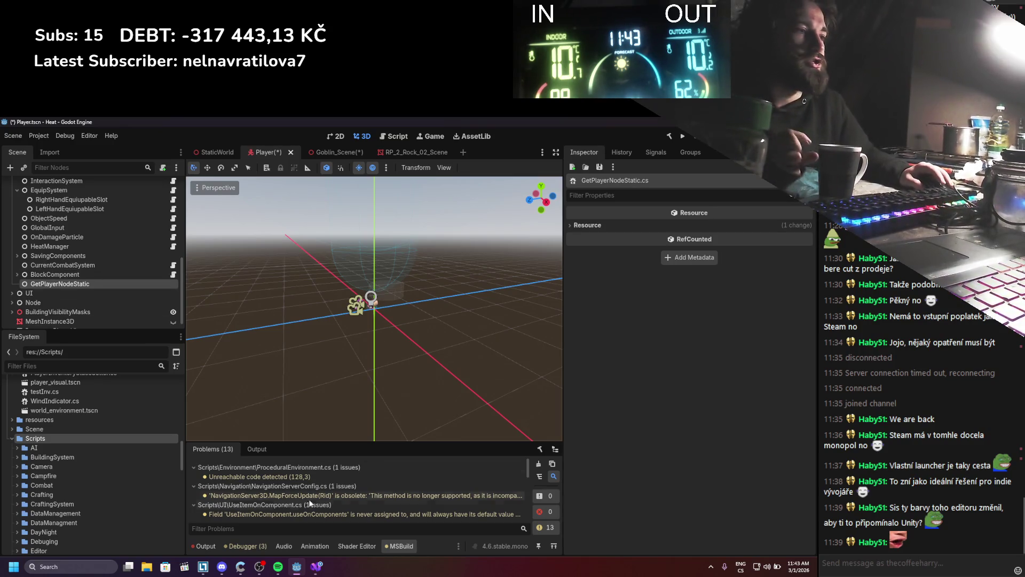
Step: Below the playerNode field, add an [Export] attribute and a private distanceFromPlayerDespawn field
{"action": "left_click", "coordinate": [316, 566]}
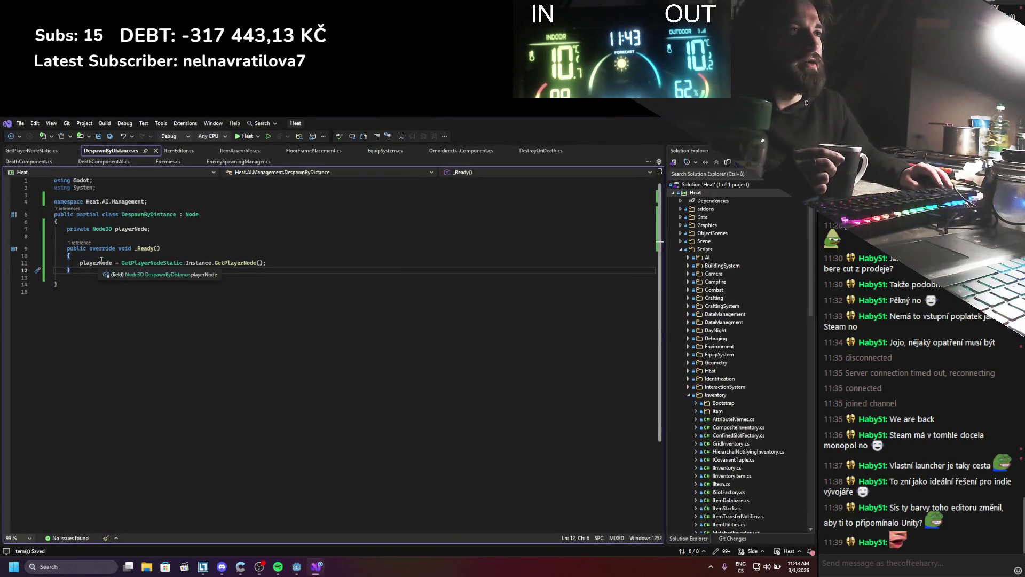
{"action": "left_click", "coordinate": [98, 236]}
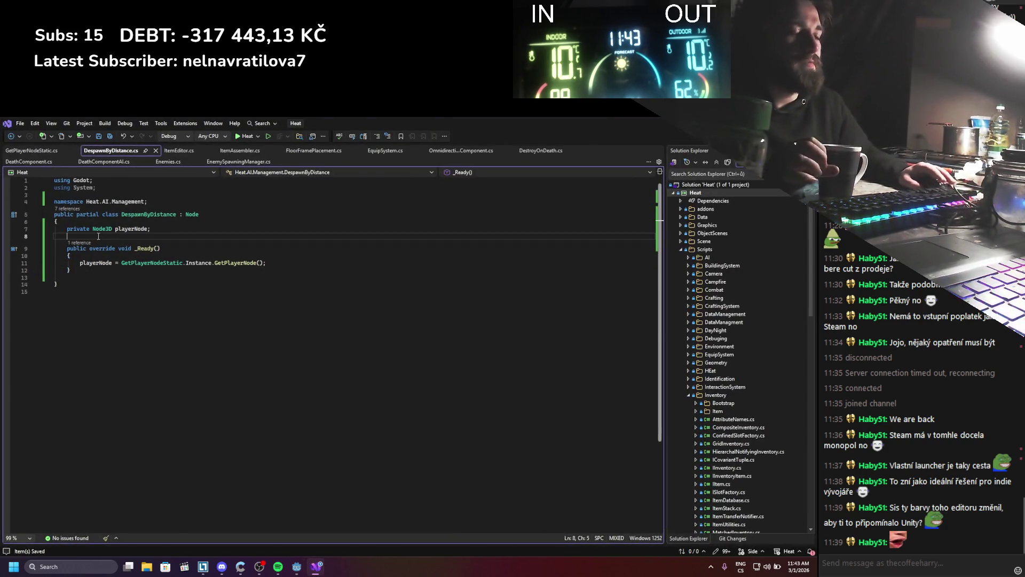
{"action": "key", "text": "Return"}
{"action": "key", "text": "Return"}
{"action": "key", "text": "Up"}
{"action": "type", "text": "xp"}
{"action": "key", "text": "Tab"}
{"action": "key", "text": "End"}
{"action": "key", "text": "Return"}
{"action": "type", "text": "priva"}
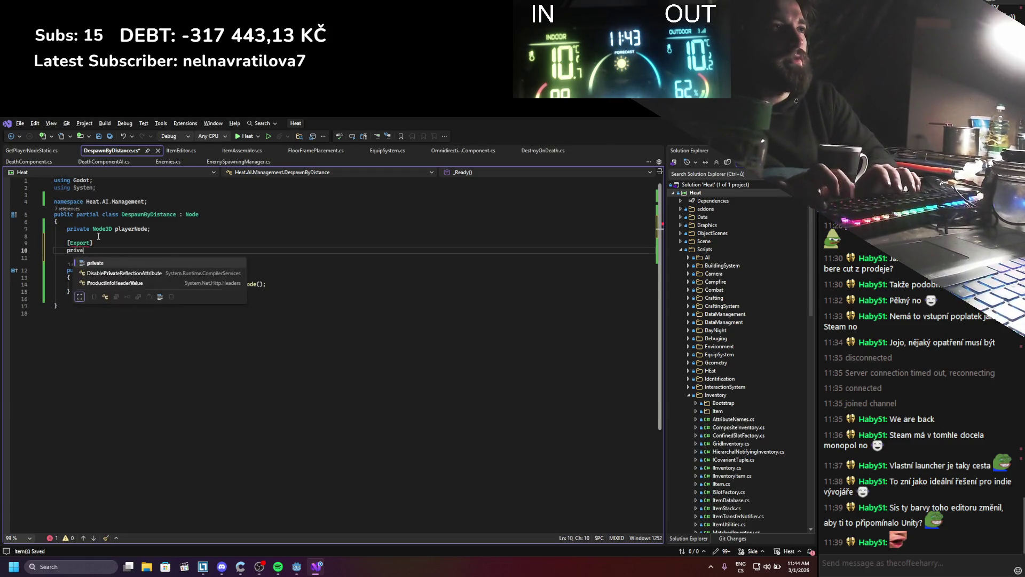
{"action": "type", "text": "te distanceFromPlayerDespawě"}
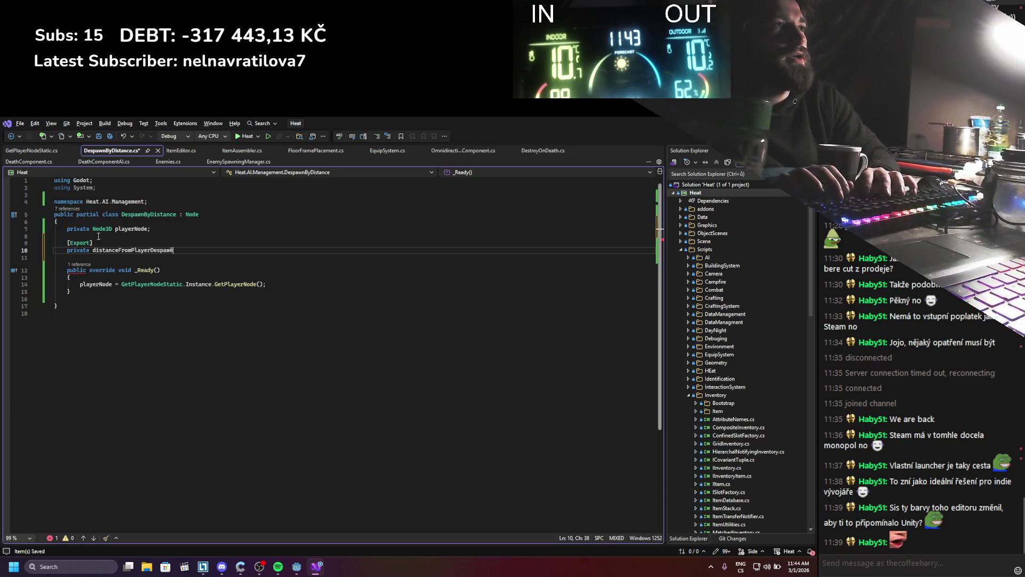
{"action": "key", "text": "BackSpace"}
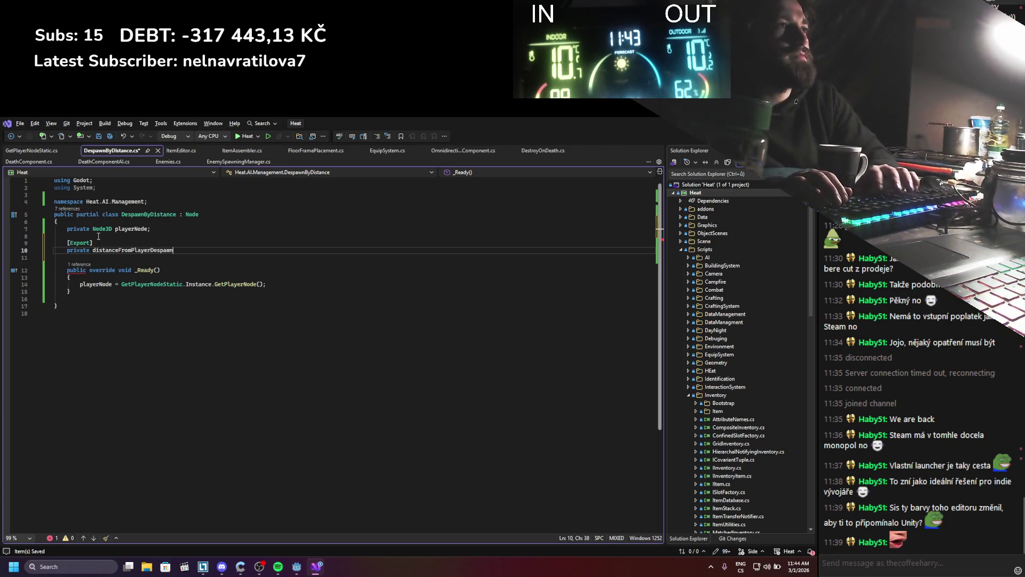
Step: Give distanceFromPlayerDespawn the float type and a default of 10, and save
{"action": "key", "text": "ctrl+s"}
{"action": "left_click", "coordinate": [165, 255]}
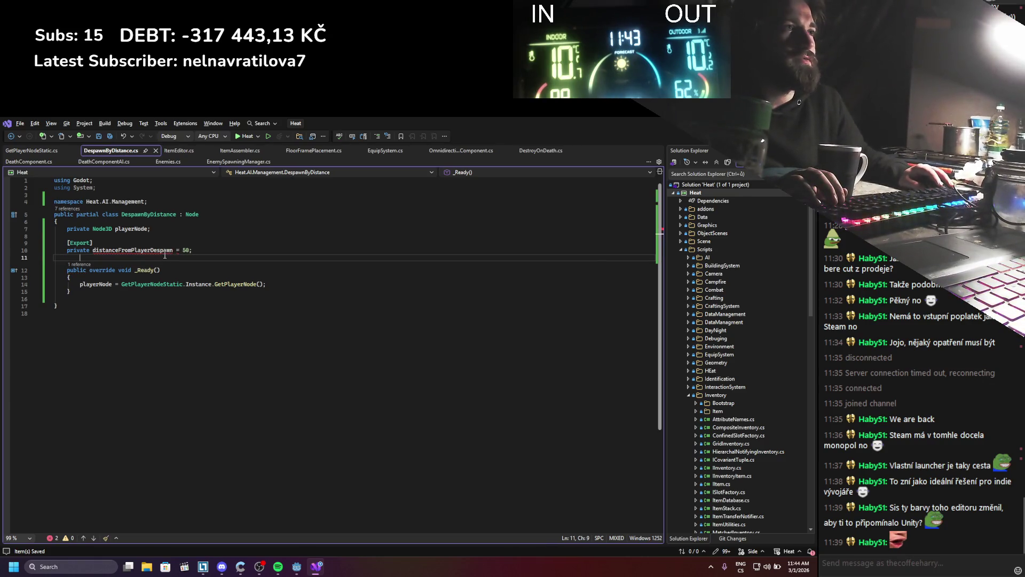
{"action": "left_click", "coordinate": [90, 250]}
{"action": "type", "text": "floa"}
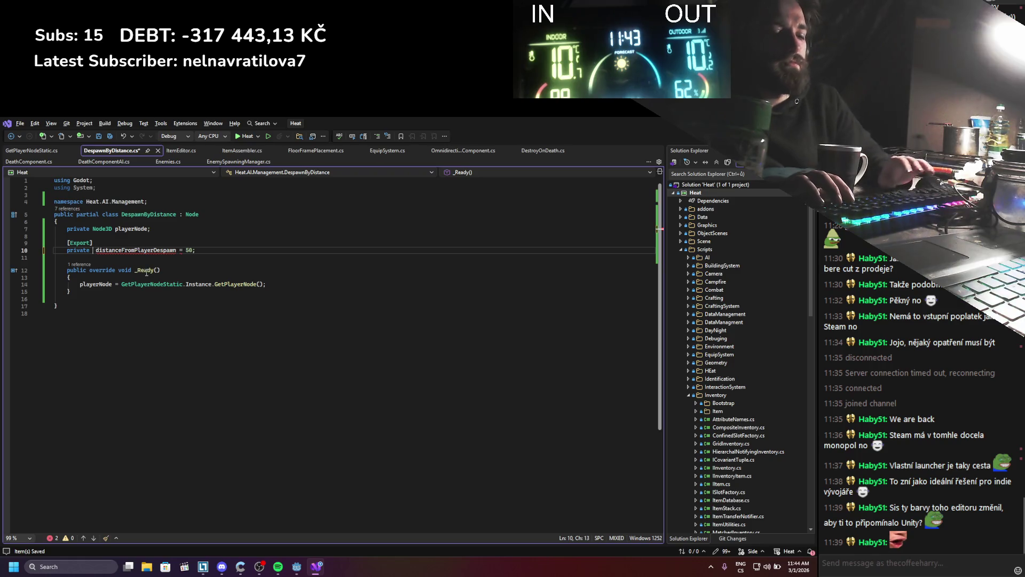
{"action": "type", "text": "t"}
{"action": "key", "text": "ctrl+s"}
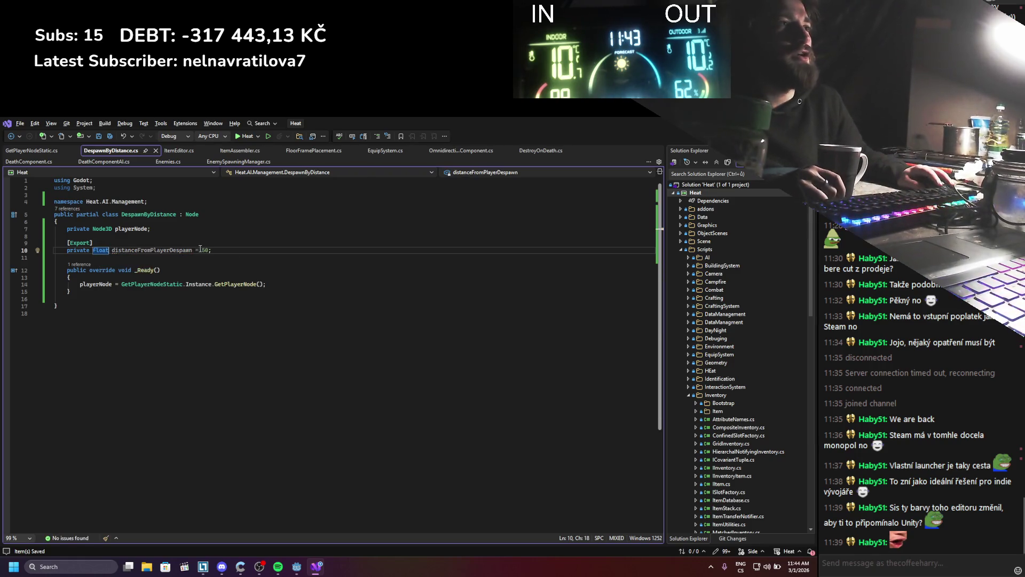
{"action": "type", "text": "1"}
{"action": "key", "text": "ctrl+s"}
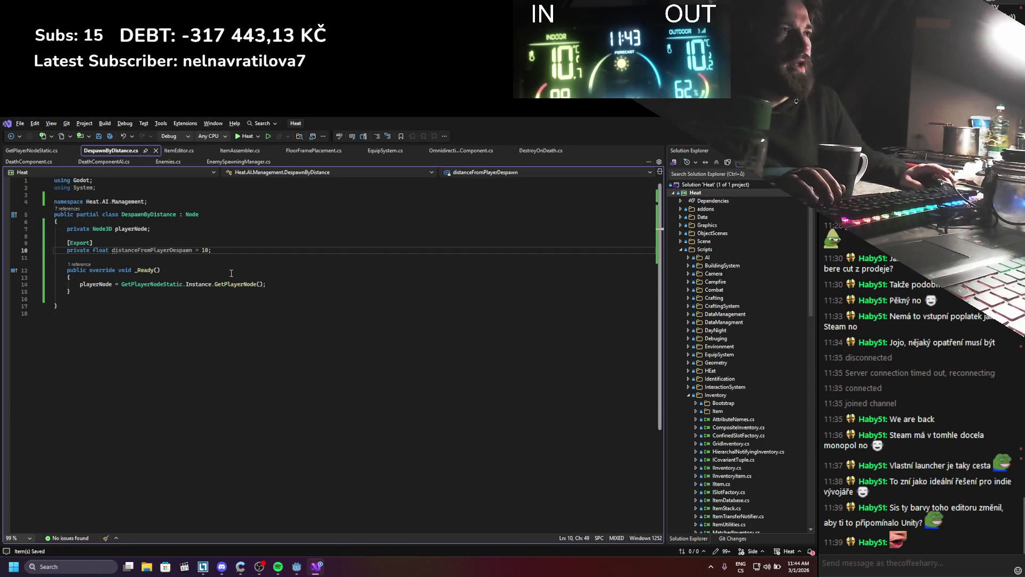
{"action": "left_click", "coordinate": [113, 295]}
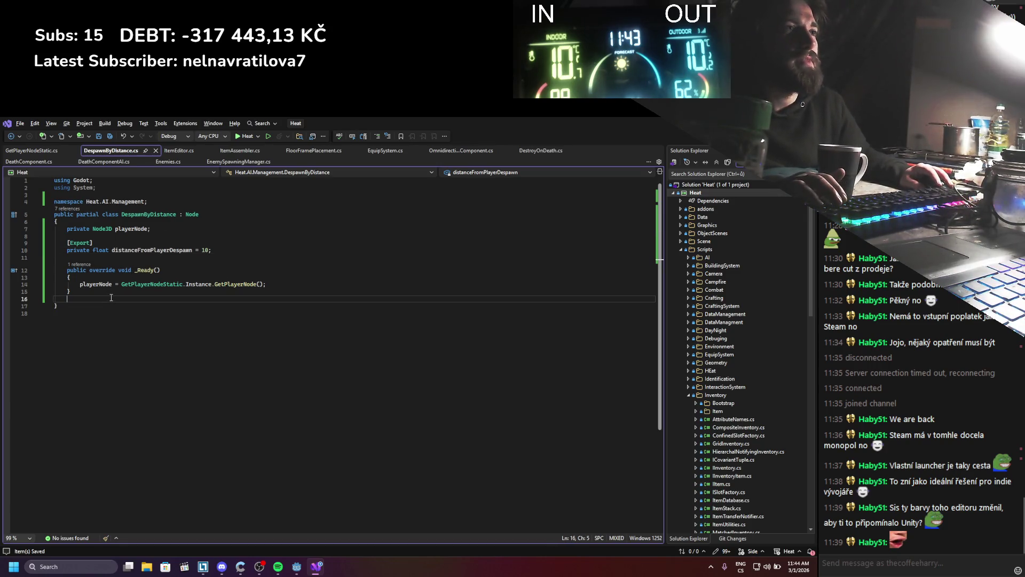
Step: Add an empty public void DespawnUpdate() method below _Ready
{"action": "key", "text": "Return"}
{"action": "key", "text": "Return"}
{"action": "type", "text": "public void Despac"}
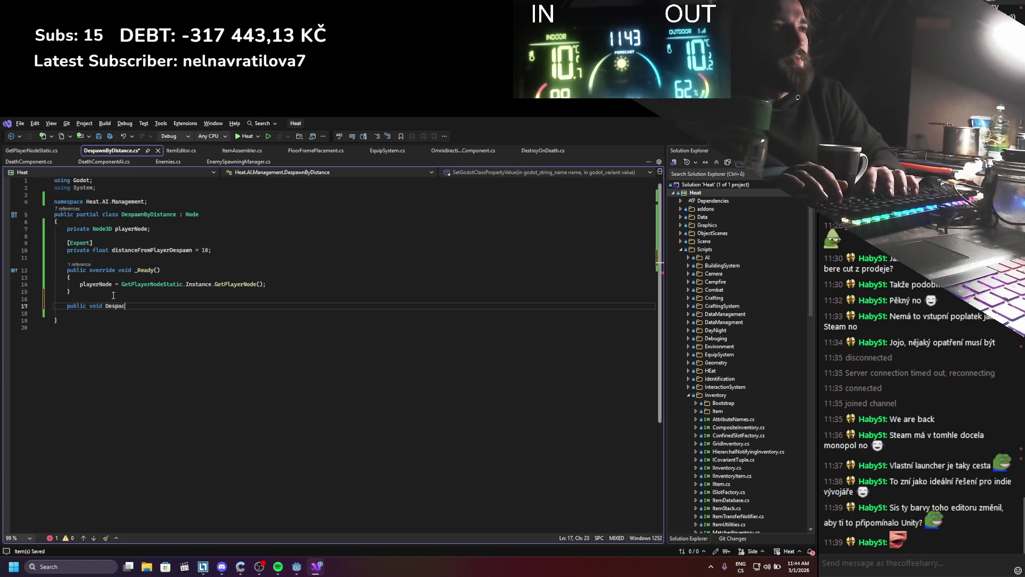
{"action": "key", "text": "BackSpace"}
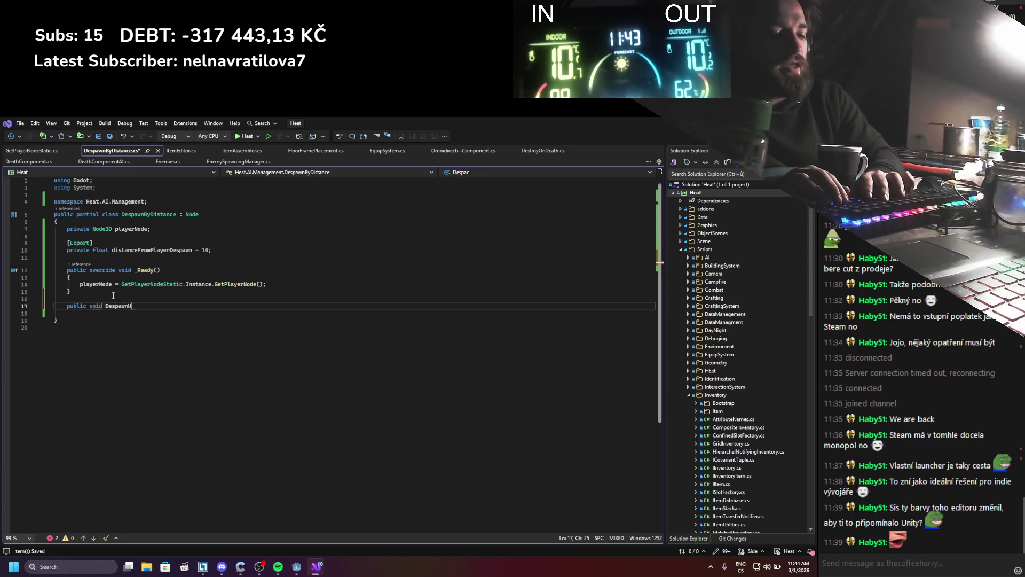
{"action": "key", "text": "End"}
{"action": "key", "text": "Return"}
{"action": "type", "text": "{"}
{"action": "key", "text": "Return"}
{"action": "key", "text": "ctrl+s"}
Step: Open DespawnUpdate with if(playerNode.GlobalPosition.DistanceTo()), leaving the argument empty
{"action": "type", "text": "(pla"}
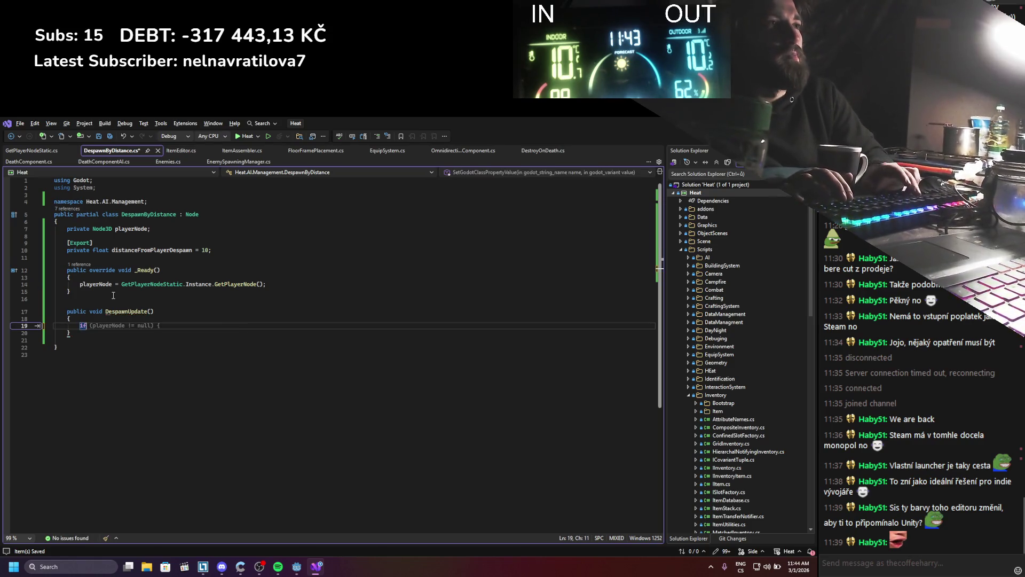
{"action": "type", "text": ".glo"}
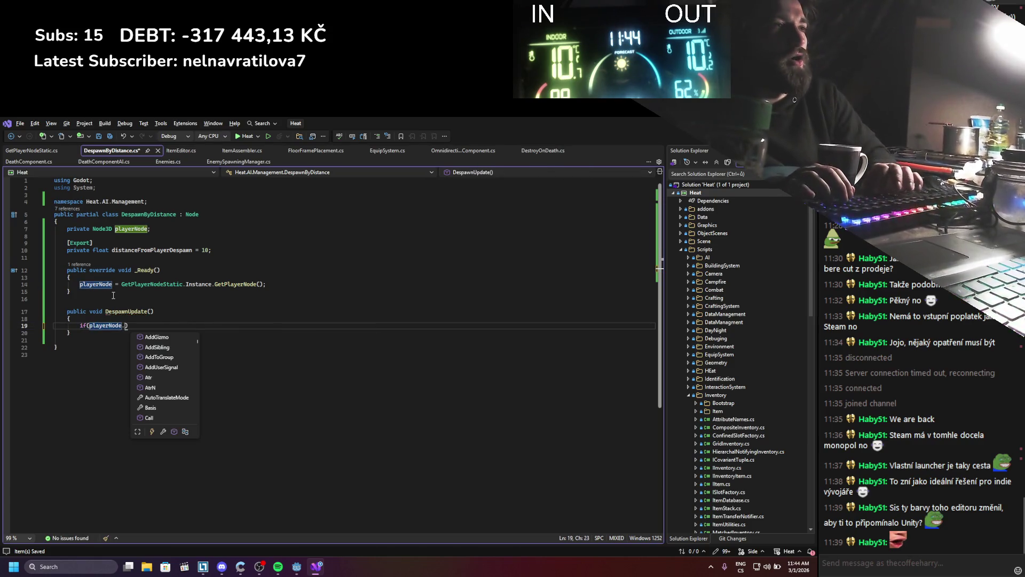
{"action": "type", "text": ".dist"}
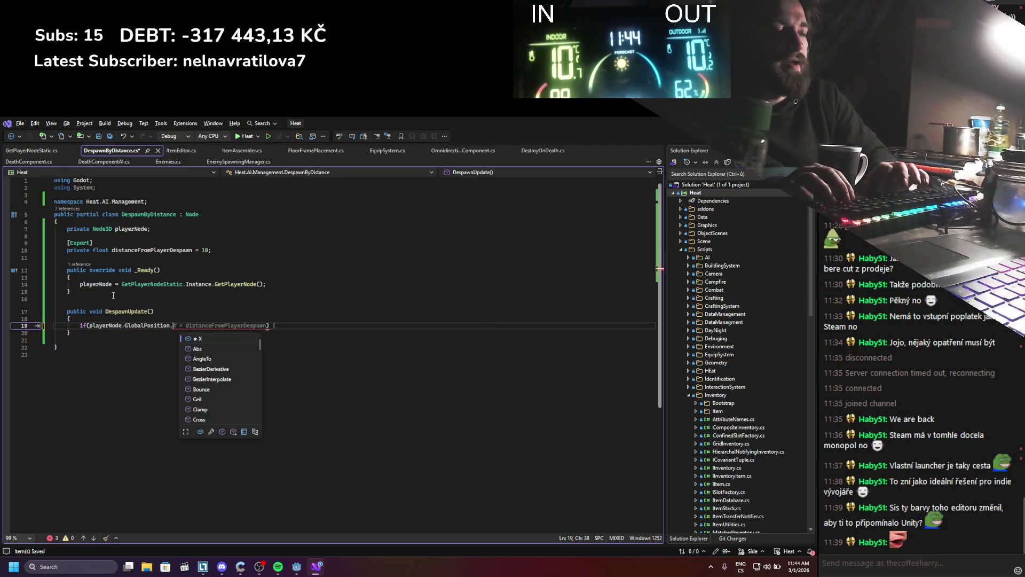
{"action": "key", "text": "Down"}
{"action": "key", "text": "Tab"}
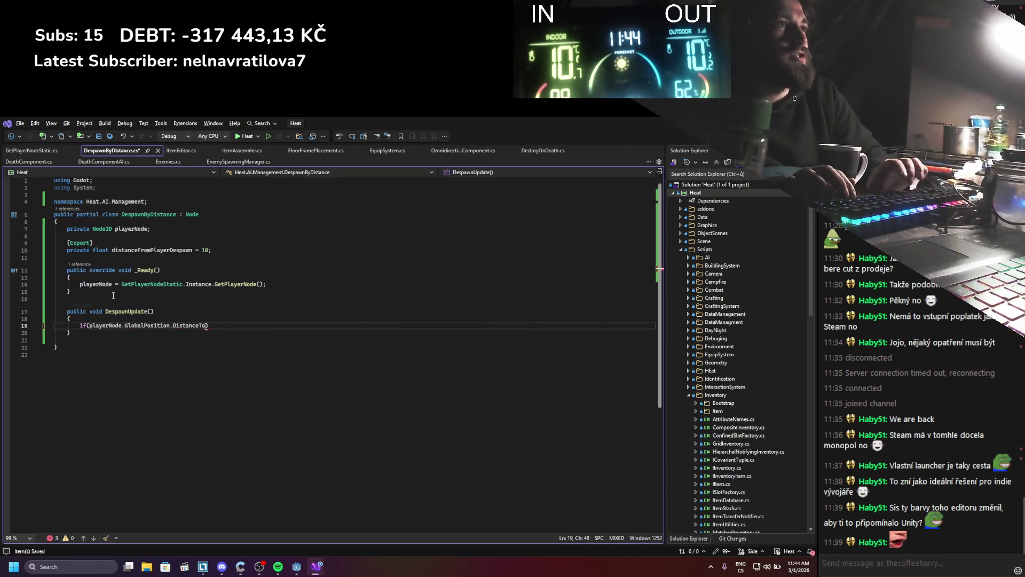
{"action": "type", "text": "dist"}
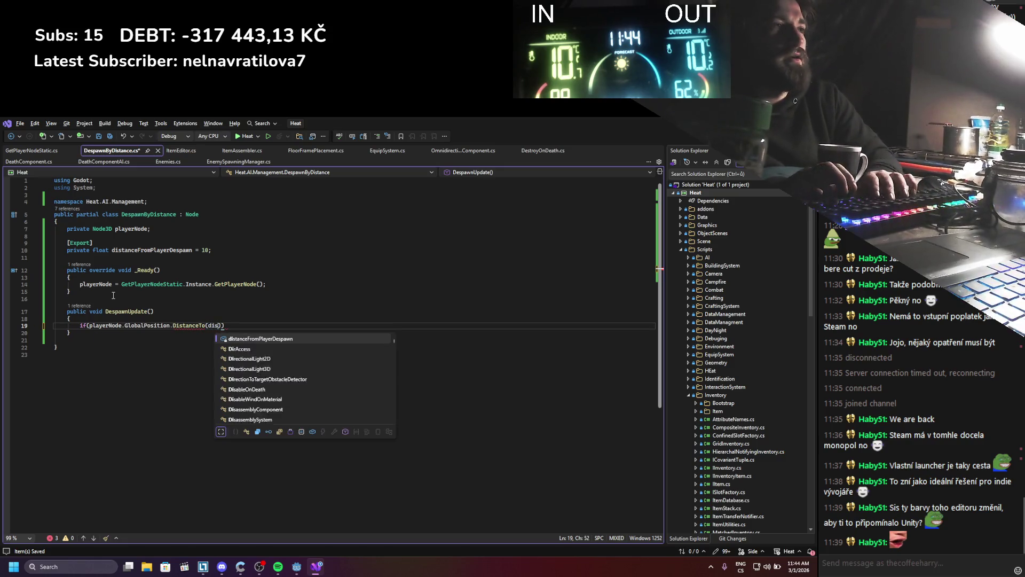
{"action": "key", "text": "Tab"}
{"action": "key", "text": "ctrl+s"}
{"action": "type", "text": "))"}
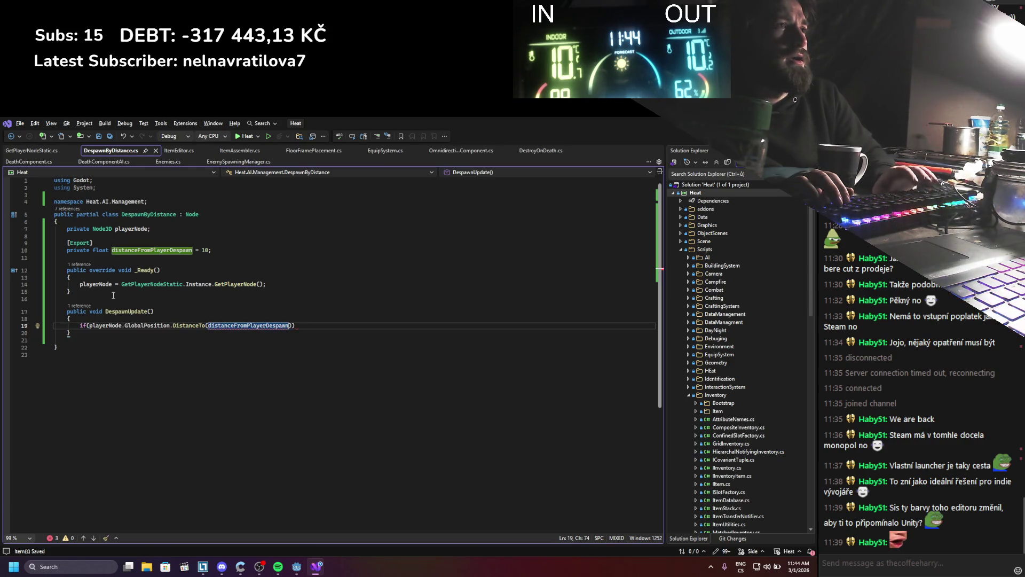
{"action": "key", "text": "BackSpace"}
{"action": "key", "text": "BackSpace"}
{"action": "key", "text": "BackSpace"}
{"action": "key", "text": "BackSpace"}
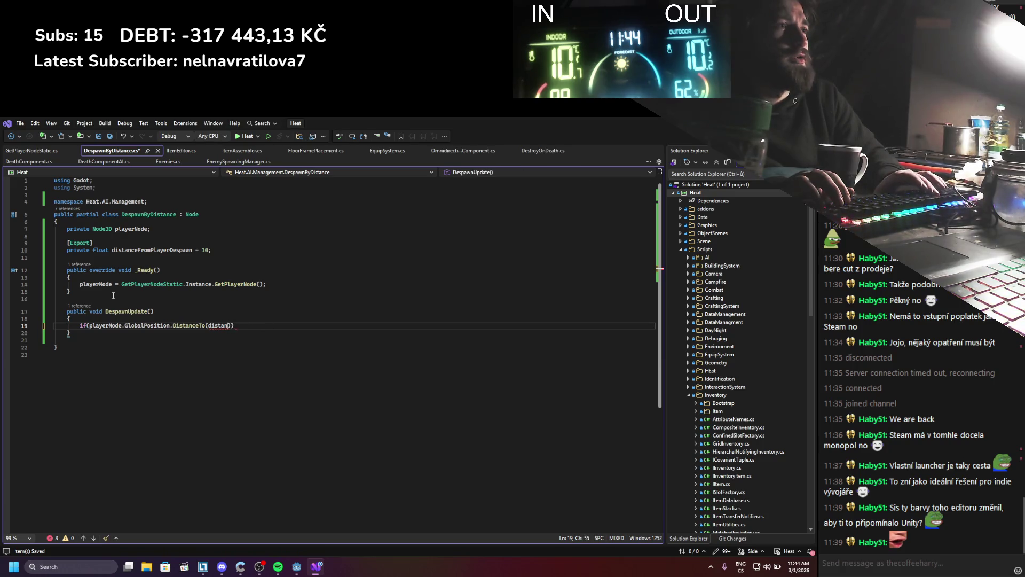
{"action": "key", "text": "BackSpace"}
{"action": "key", "text": "BackSpace"}
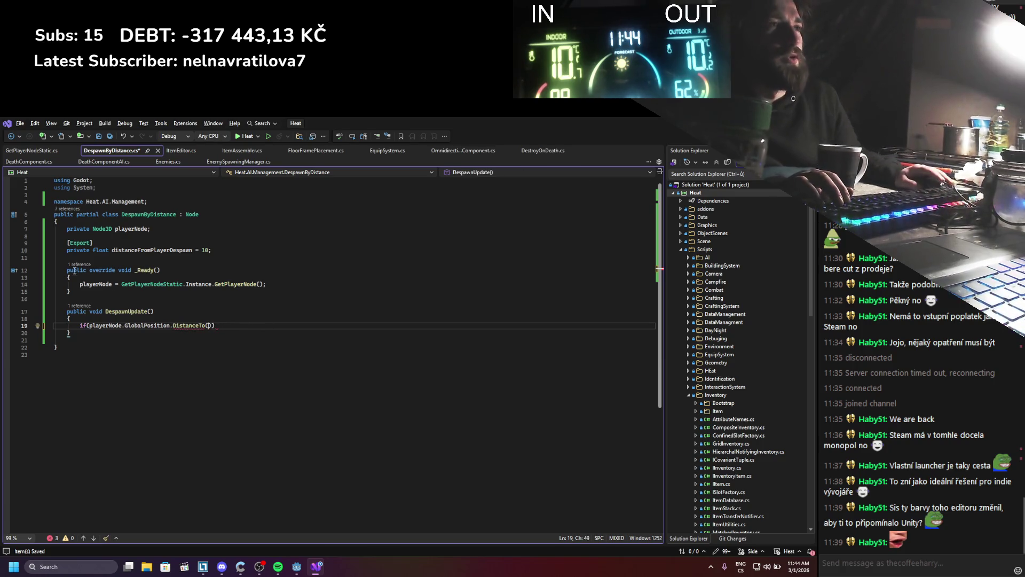
{"action": "left_click", "coordinate": [126, 241]}
{"action": "key", "text": "ctrl+Return"}
{"action": "key", "text": "ctrl+Return"}
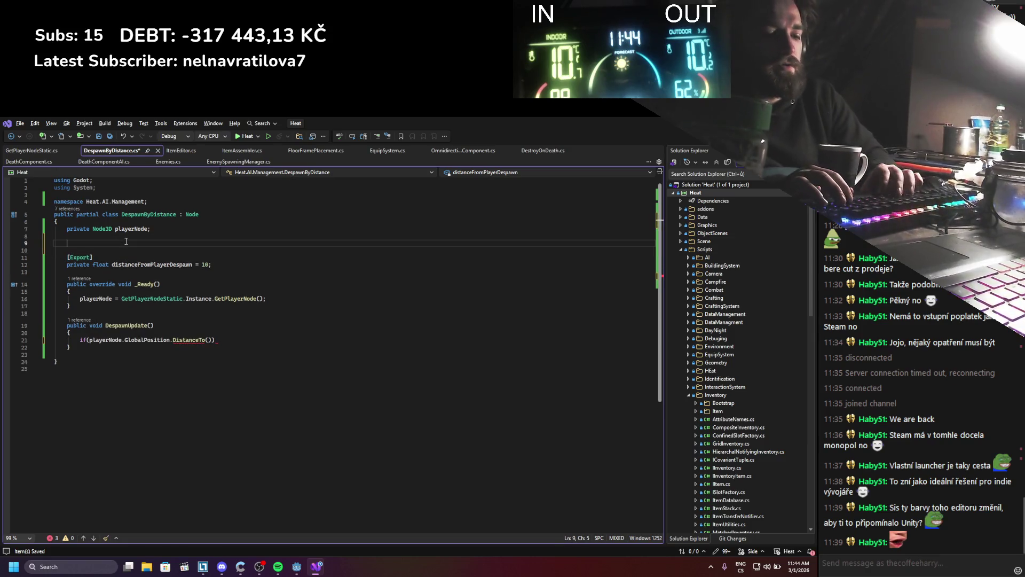
Step: Add an [Export] private Node3D MobNode field above distanceFromPlayerDespawn and save
{"action": "type", "text": "[Export]"}
{"action": "key", "text": "Return"}
{"action": "type", "text": "private Node3D "}
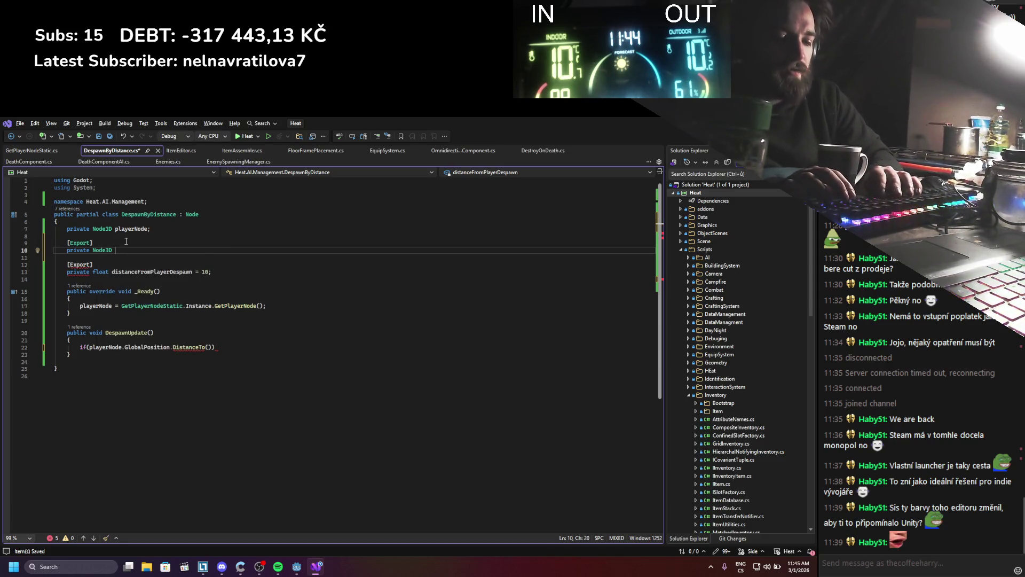
{"action": "type", "text": "MobNode;"}
{"action": "key", "text": "ctrl+s"}
{"action": "left_click", "coordinate": [115, 245]}
{"action": "double_click", "coordinate": [126, 250]}
Step: Complete the condition as DistanceTo(MobNode.GlobalPosition) > distanceFromPlayerDespawn and open the if block
{"action": "left_click", "coordinate": [206, 347]}
{"action": "type", "text": "MobNode.glbo"}
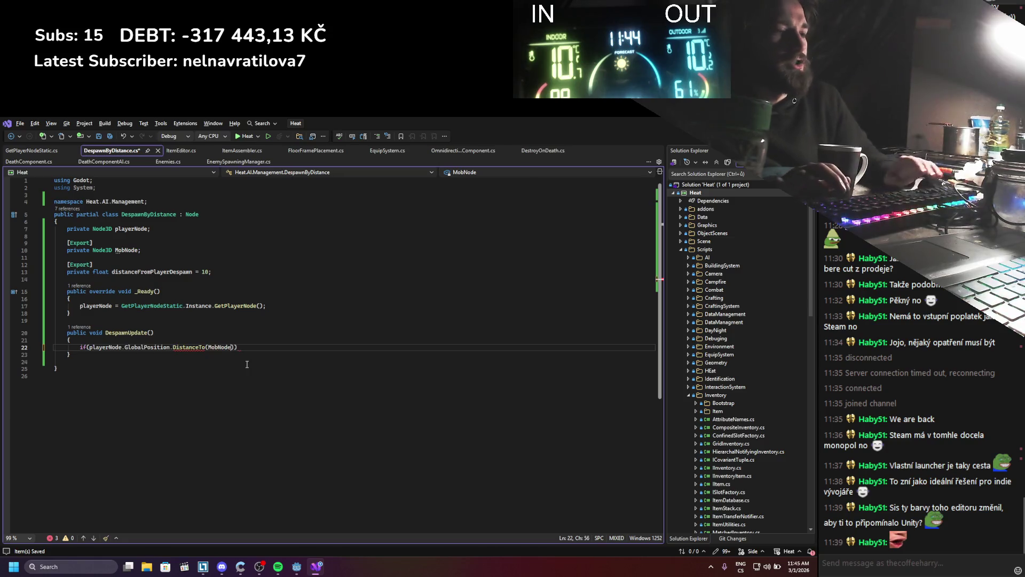
{"action": "key", "text": "Escape"}
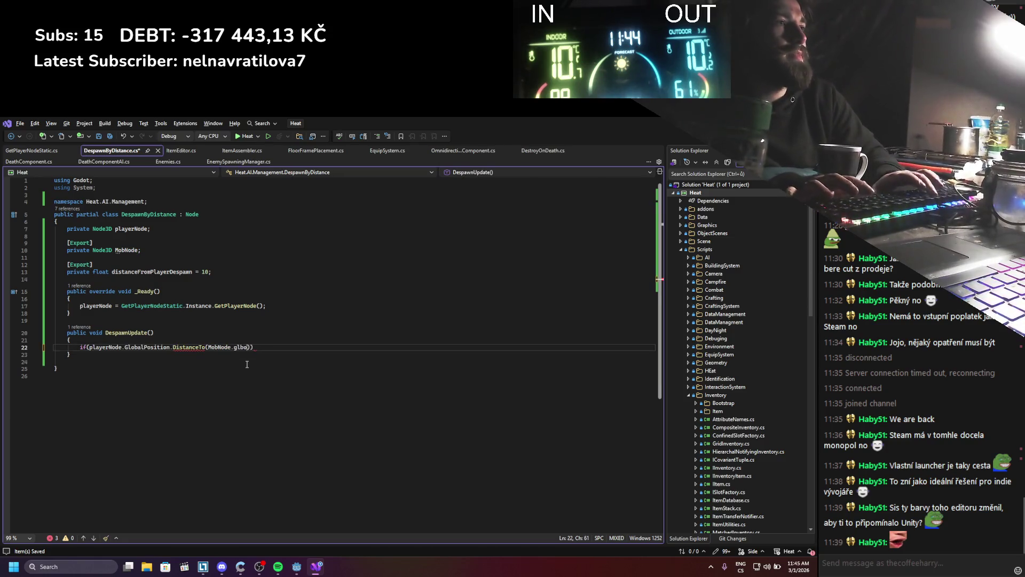
{"action": "type", "text": "lobal"}
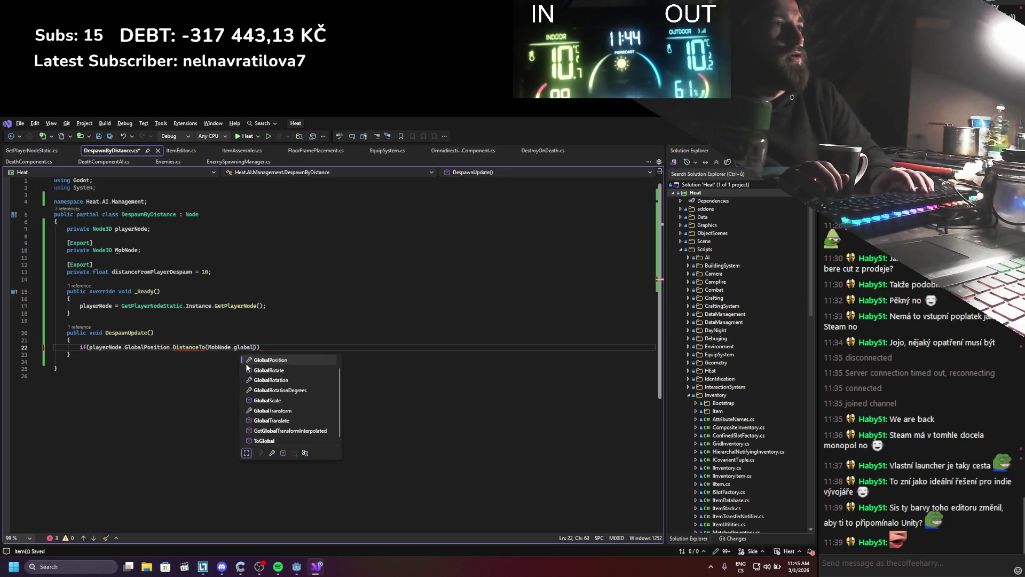
{"action": "left_click", "coordinate": [247, 361]}
{"action": "type", "text": "))"}
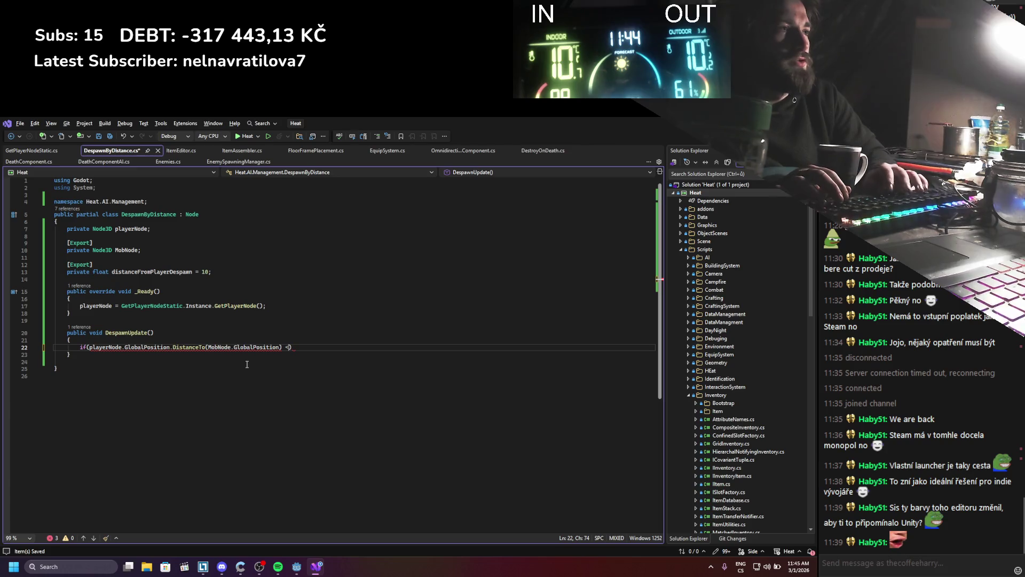
{"action": "type", "text": "> dis"}
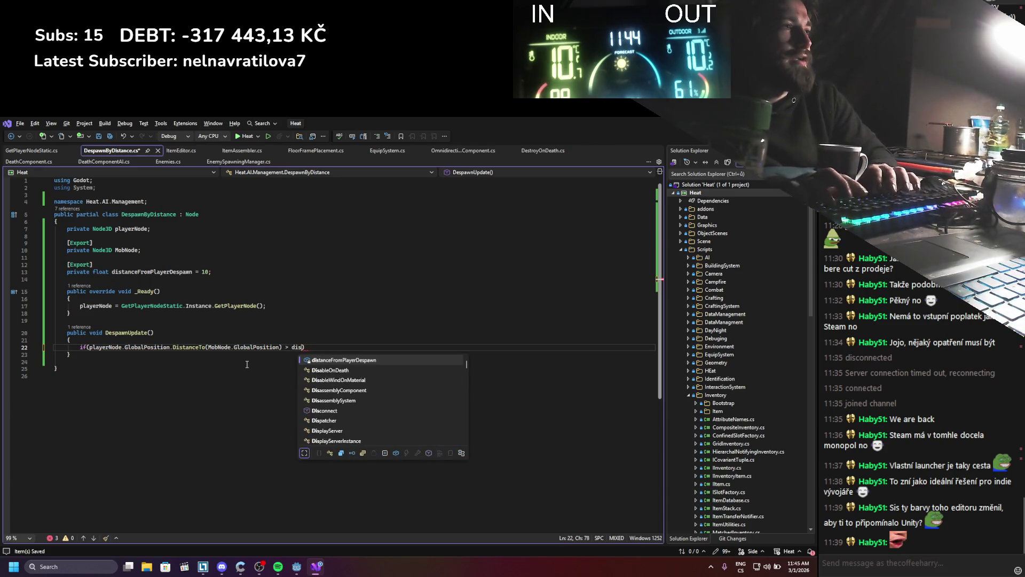
{"action": "key", "text": "Tab"}
{"action": "key", "text": "Return"}
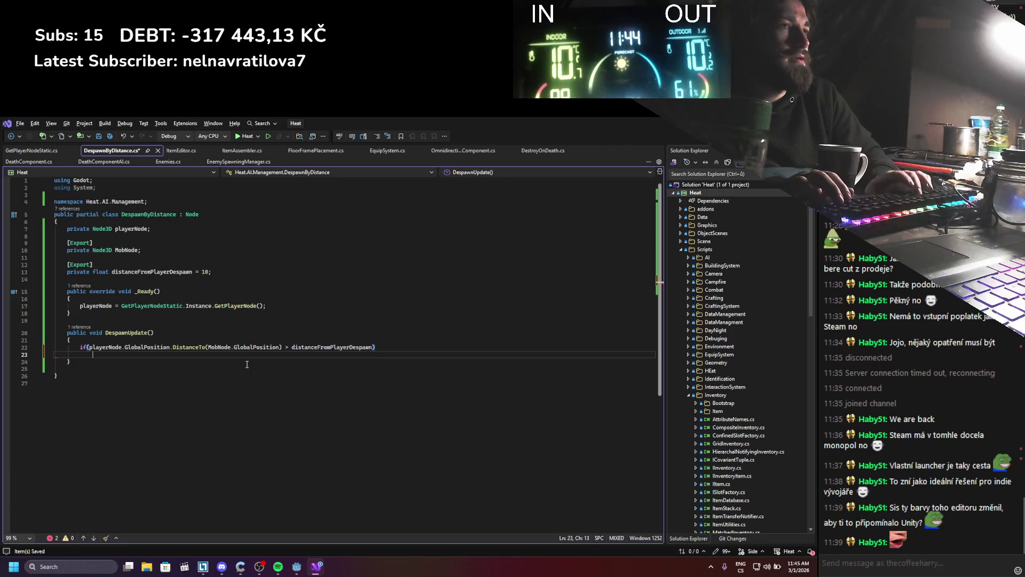
{"action": "key", "text": "Return"}
{"action": "key", "text": "ctrl+s"}
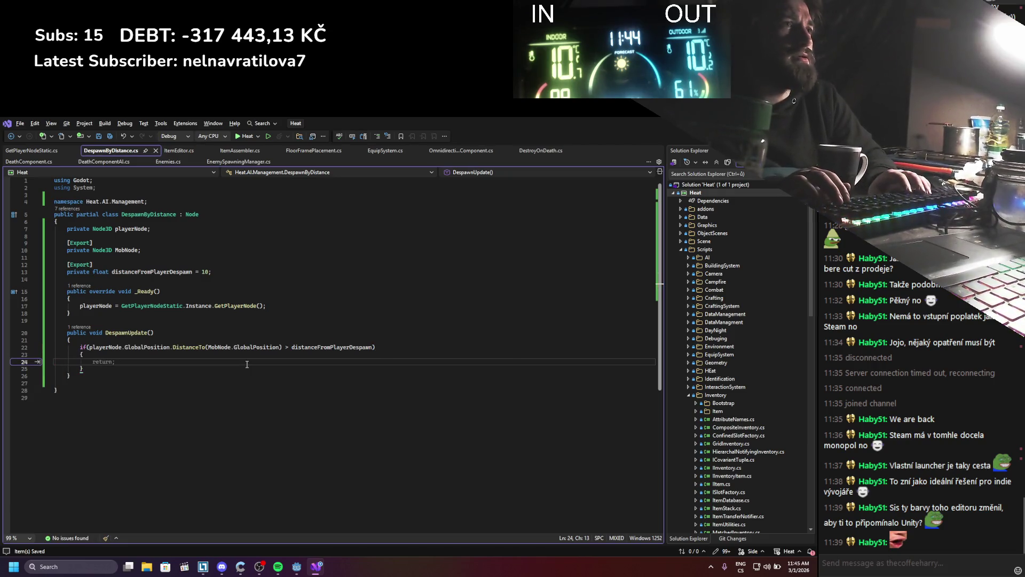
Step: Write MobNode.QueueFree(); in the if body and start an AIManager.Instance line above it
{"action": "type", "text": "Mo"}
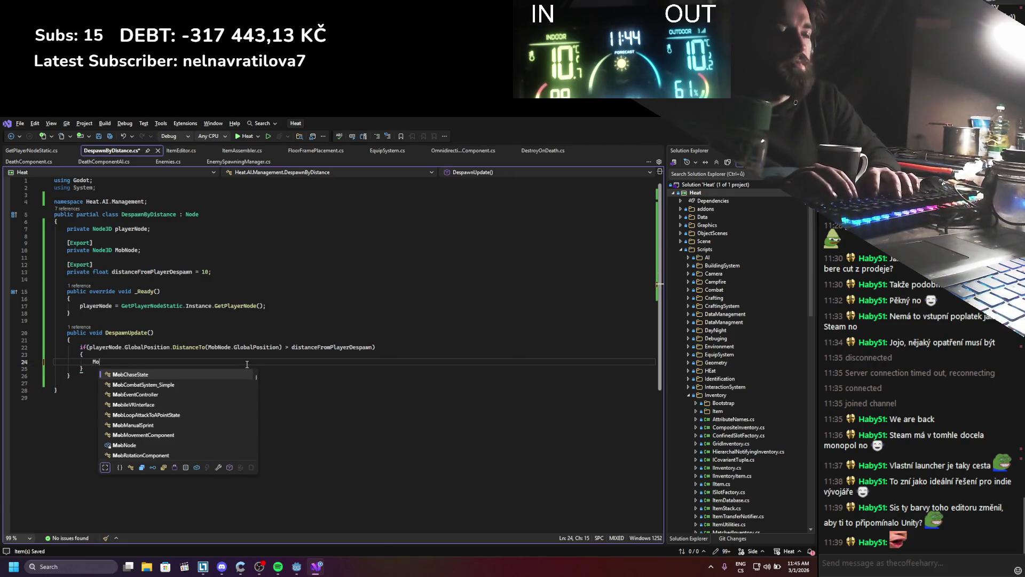
{"action": "type", "text": "bn.Qu"}
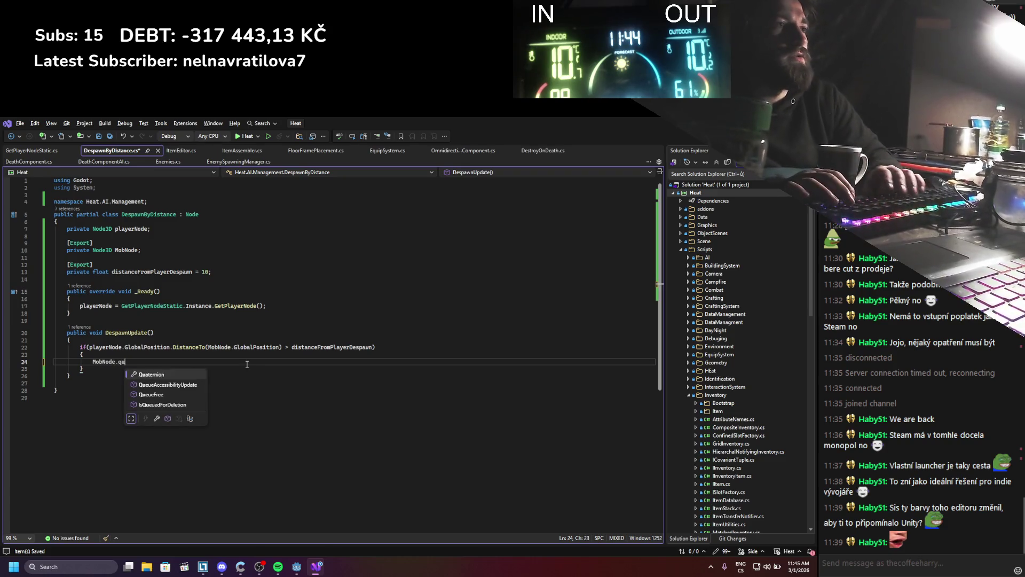
{"action": "key", "text": "Tab"}
{"action": "type", "text": ";"}
{"action": "key", "text": "ctrl+Return"}
{"action": "type", "text": "aimana"}
{"action": "key", "text": "Tab"}
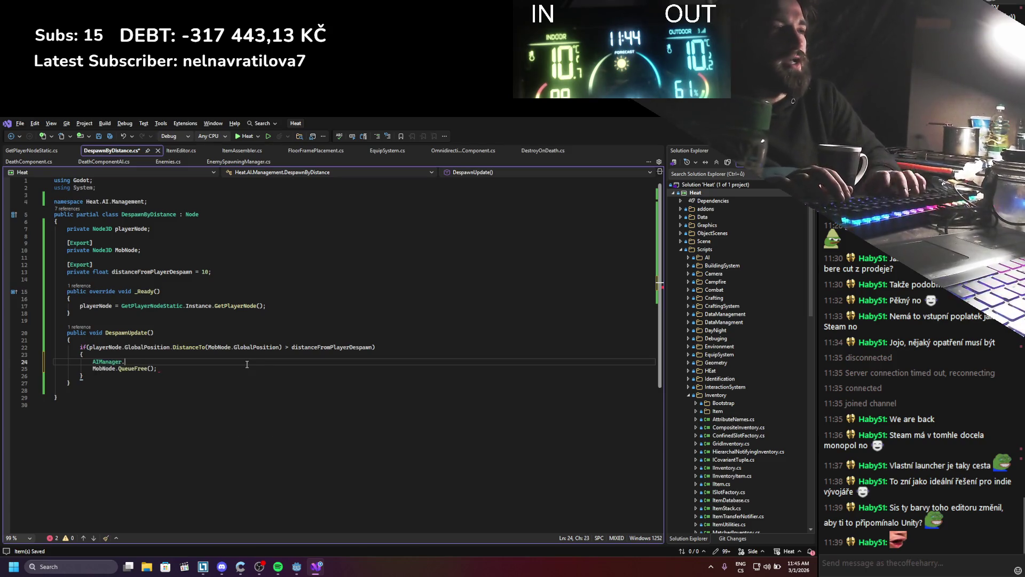
{"action": "type", "text": ".remo"}
{"action": "key", "text": "BackSpace"}
{"action": "key", "text": "BackSpace"}
{"action": "key", "text": "BackSpace"}
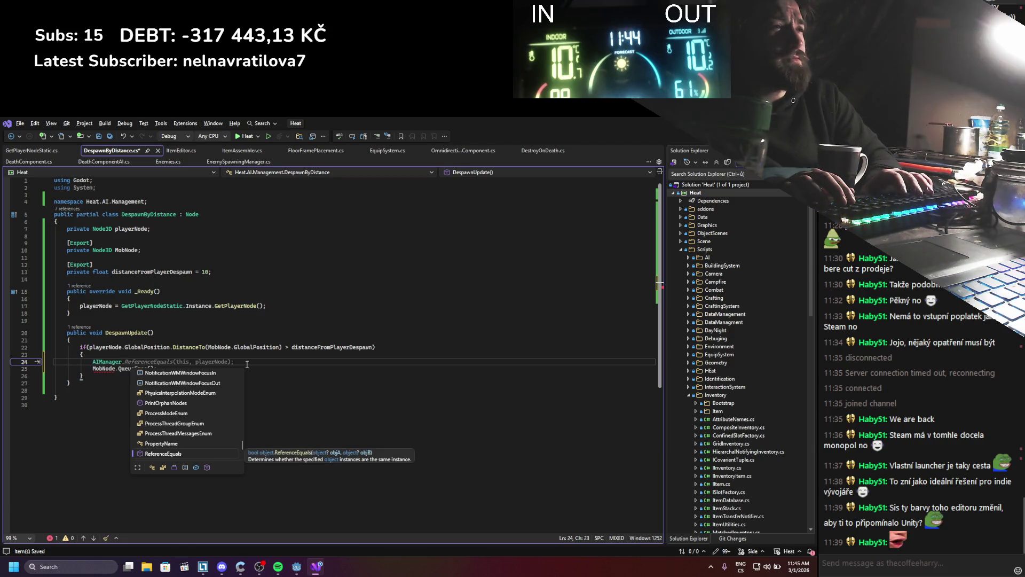
{"action": "type", "text": "Instance.rem"}
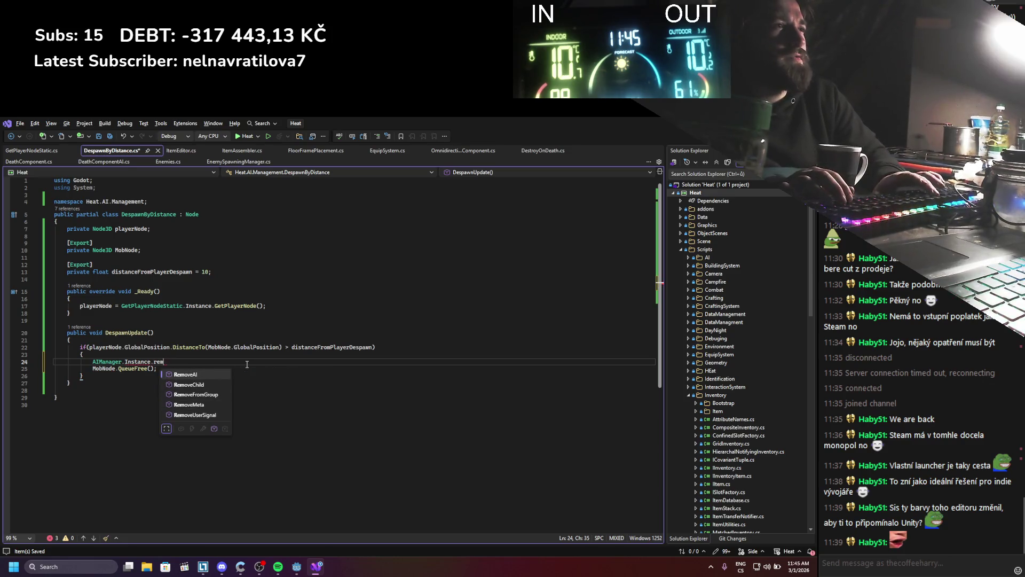
{"action": "key", "text": "BackSpace"}
{"action": "key", "text": "BackSpace"}
{"action": "key", "text": "BackSpace"}
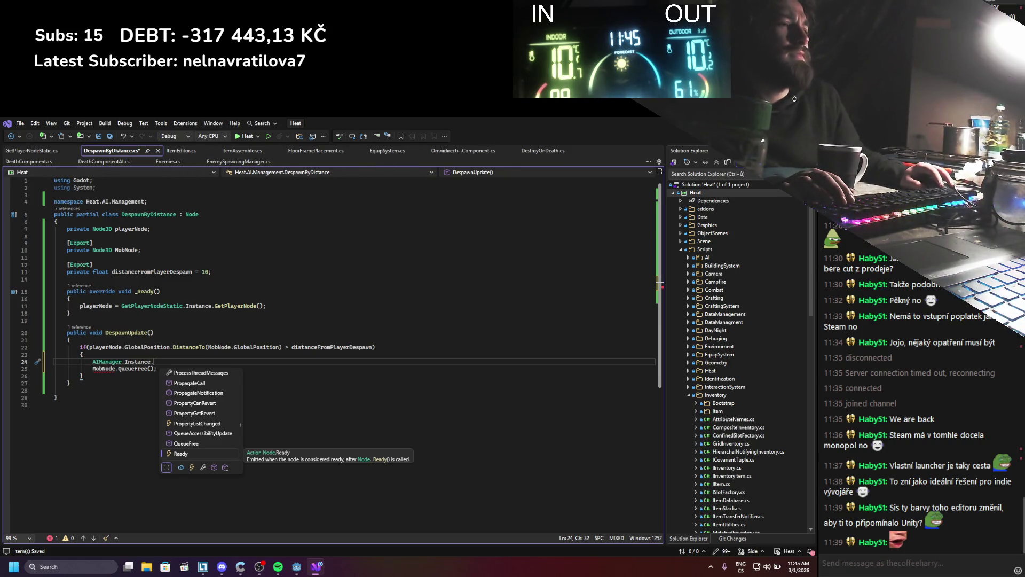
{"action": "left_click", "coordinate": [296, 567]}
Step: Open AIManager.cs to check its RemoveAI method
{"action": "left_click", "coordinate": [92, 367]}
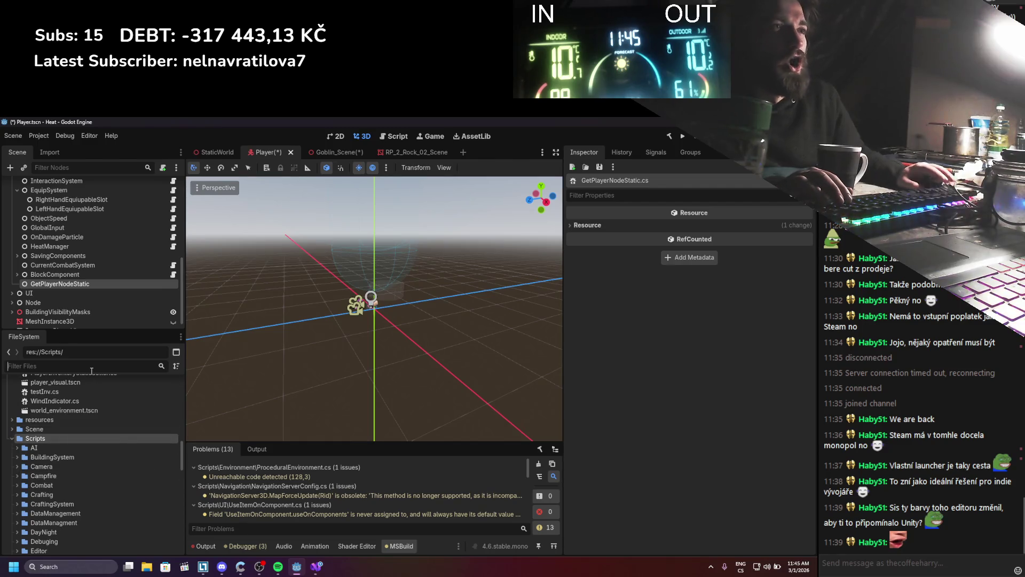
{"action": "type", "text": "aimana"}
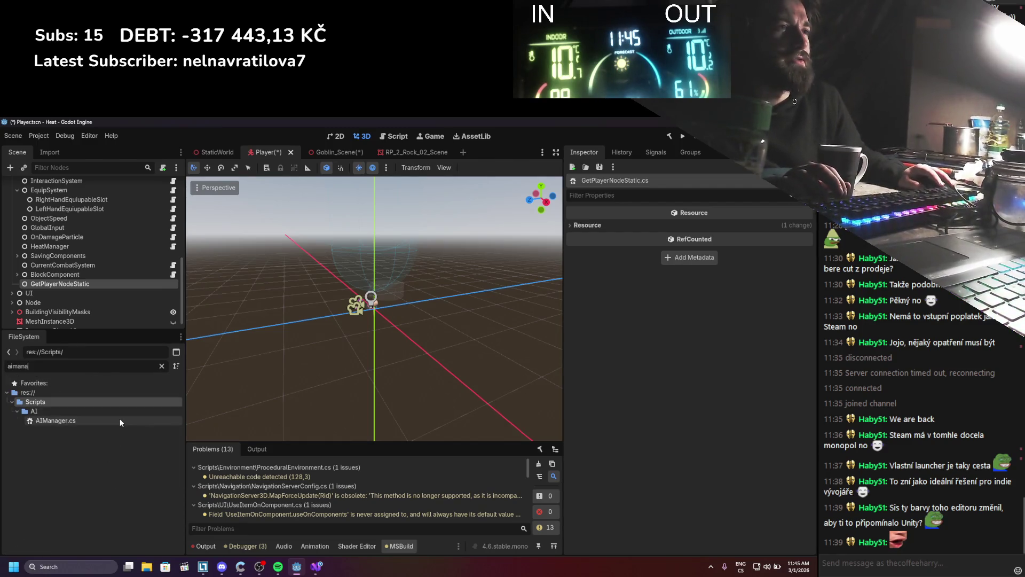
{"action": "double_click", "coordinate": [119, 418]}
{"action": "left_click", "coordinate": [436, 363]}
{"action": "left_click", "coordinate": [435, 362]}
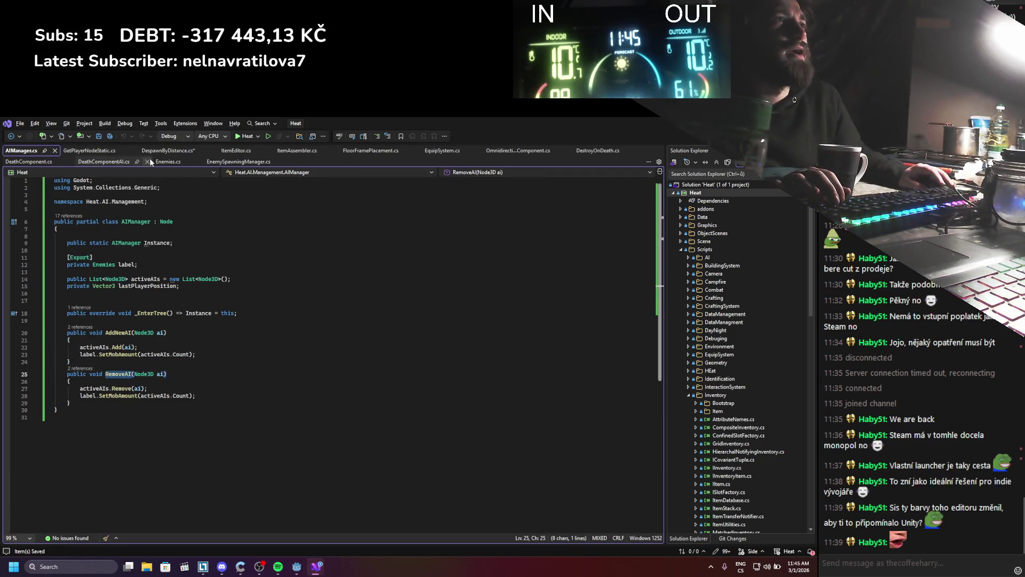
Step: In DespawnByDistance.cs, finish the line as AIManager.Instance.RemoveAI(MobNode); and save
{"action": "left_click", "coordinate": [168, 150]}
{"action": "type", "text": "emoveAI()"}
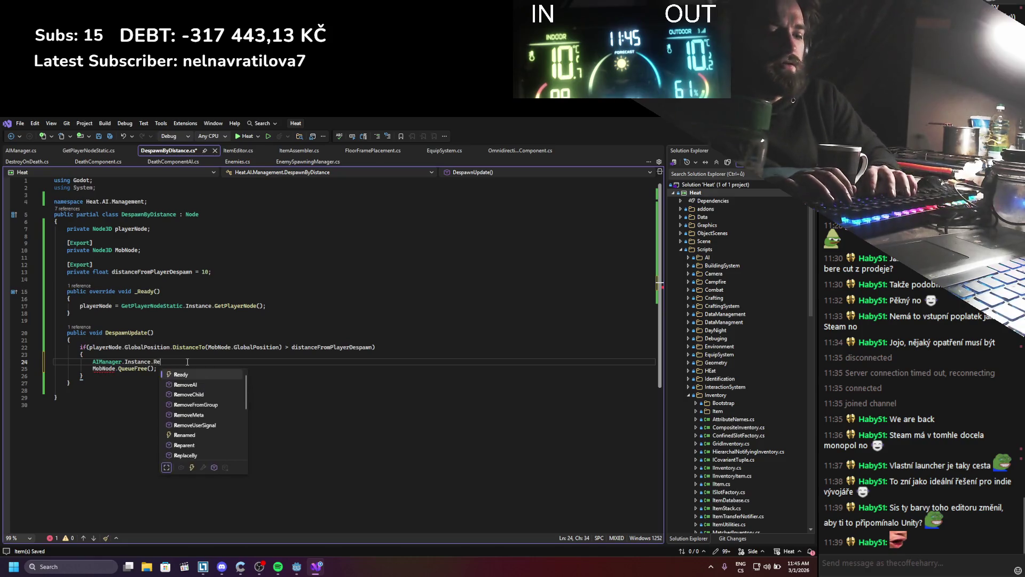
{"action": "key", "text": "BackSpace"}
{"action": "key", "text": "ctrl+s"}
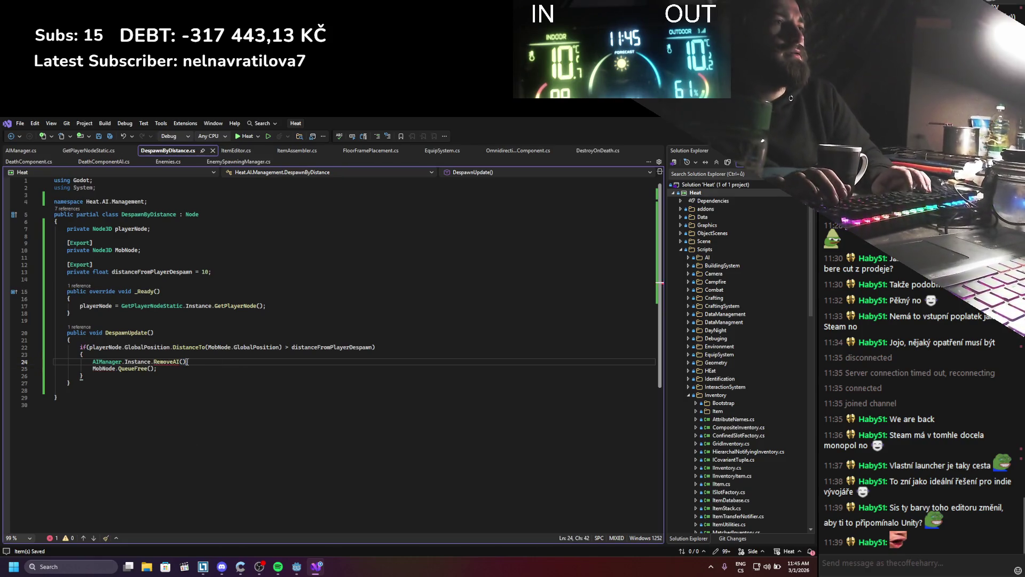
{"action": "type", "text": "MobNode"}
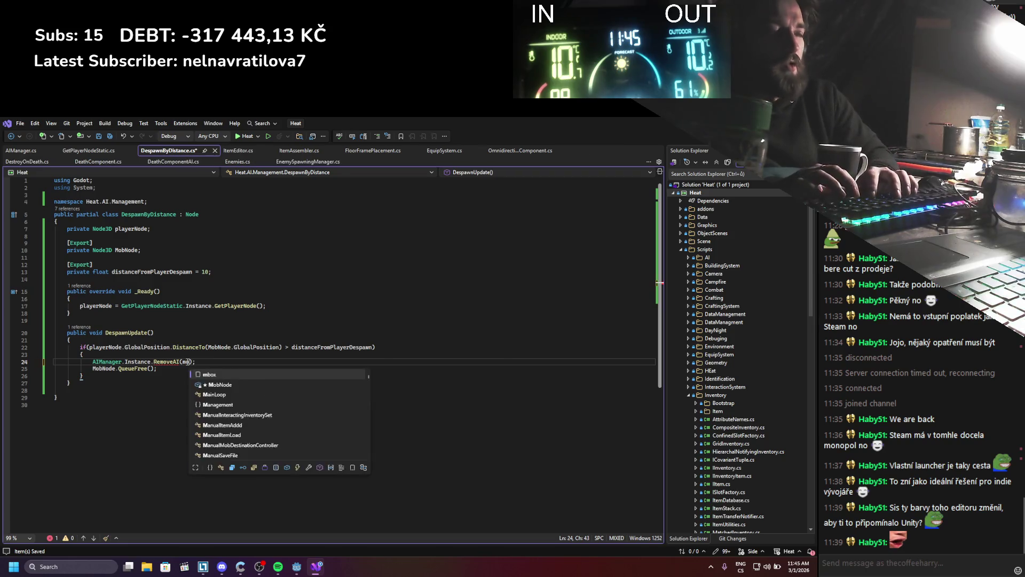
{"action": "key", "text": "ctrl+End"}
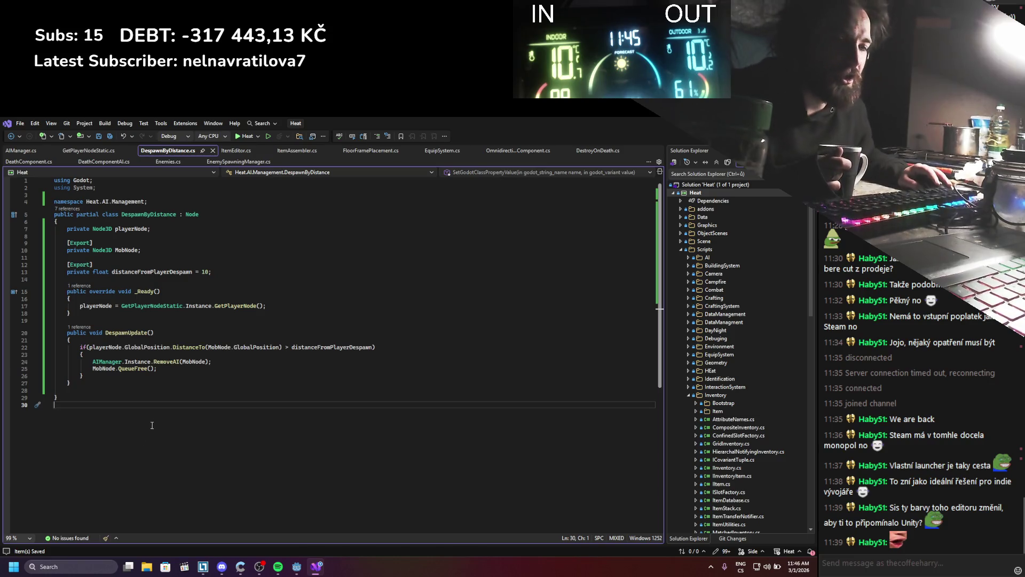
{"action": "left_click_drag", "start_coordinate": [67, 279], "coordinate": [205, 378]}
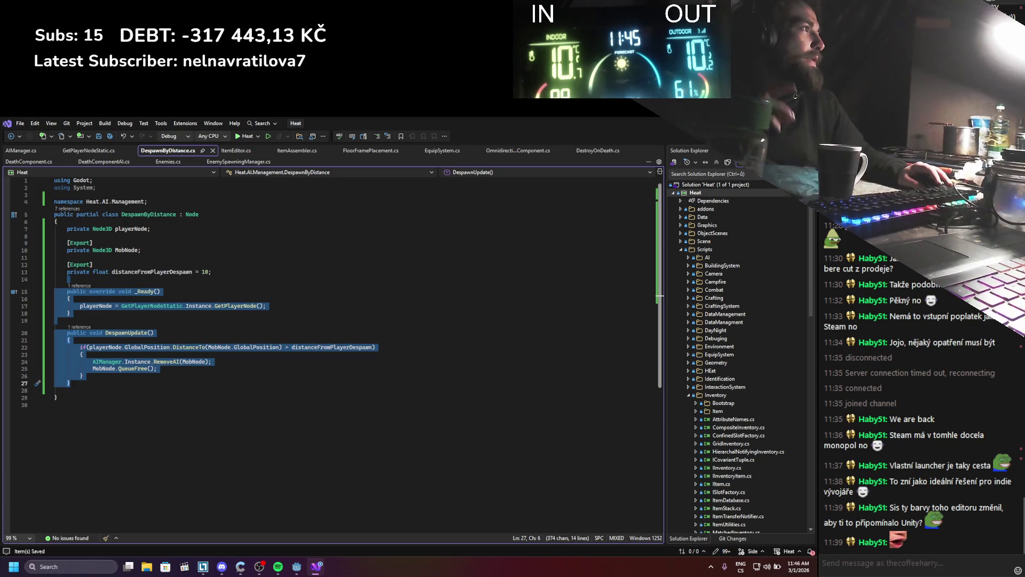
{"action": "key", "text": "alt+Tab"}
{"action": "right_click", "coordinate": [105, 287]}
Step: Add a Timer as a child of the GetPlayerNodeStatic node
{"action": "left_click", "coordinate": [137, 288]}
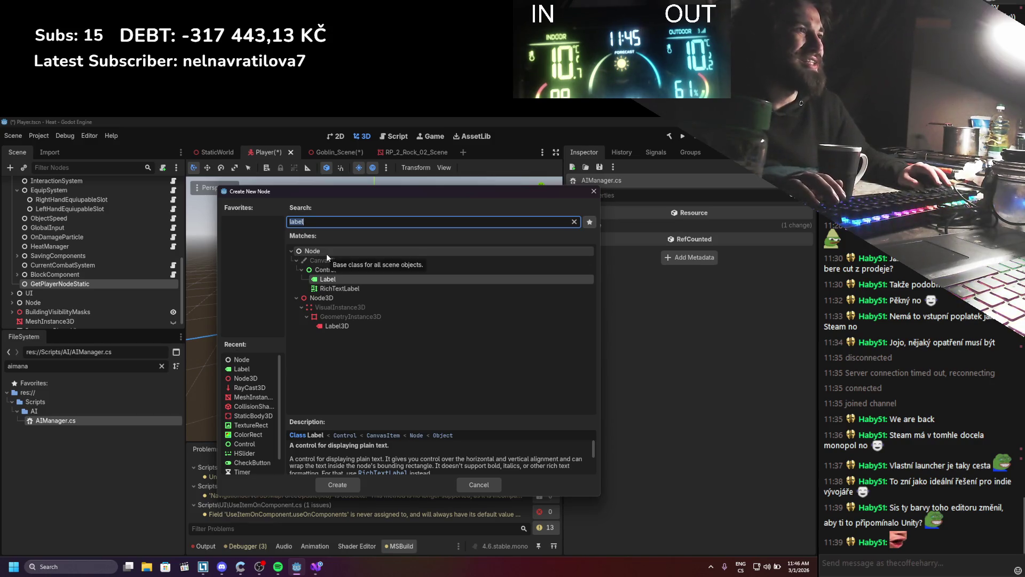
{"action": "type", "text": "timer"}
{"action": "key", "text": "Return"}
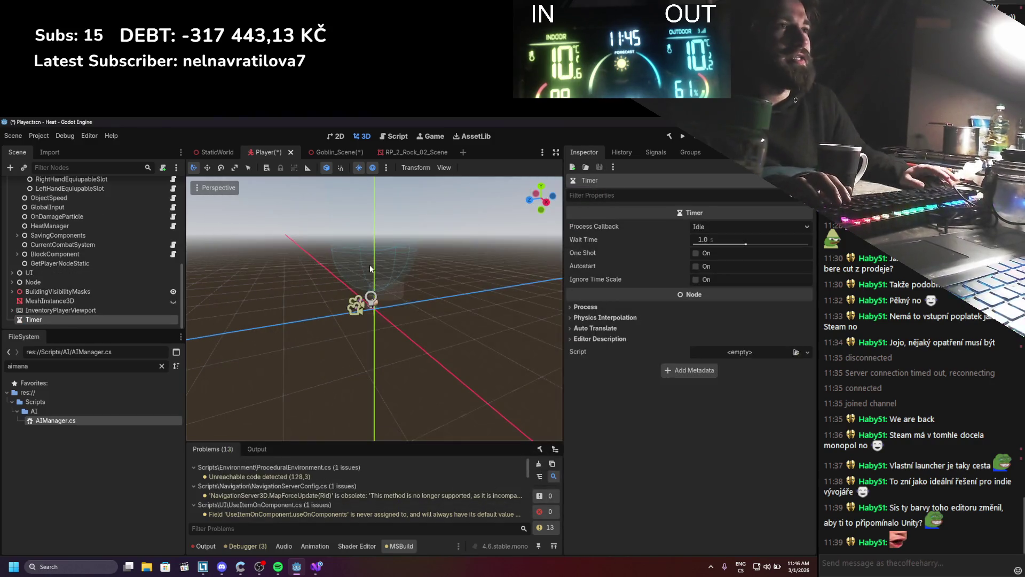
{"action": "left_click_drag", "start_coordinate": [69, 318], "coordinate": [91, 264]}
Step: Rename the node DespawnByDistance, attach DespawnByDistance.cs, and rebuild the C# project
{"action": "double_click", "coordinate": [81, 265]}
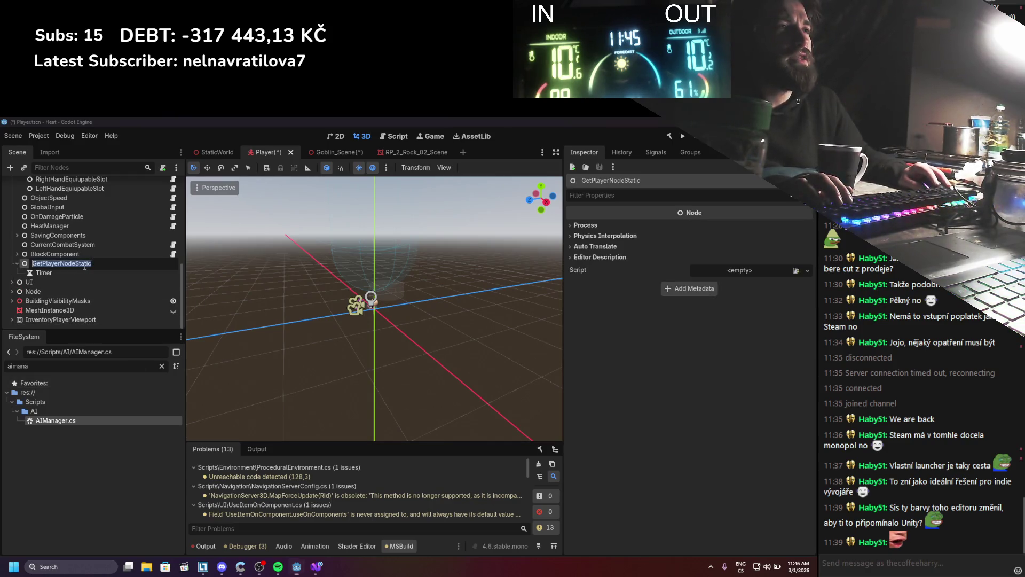
{"action": "left_click_drag", "start_coordinate": [53, 367], "coordinate": [6, 367]}
{"action": "type", "text": "despaw"}
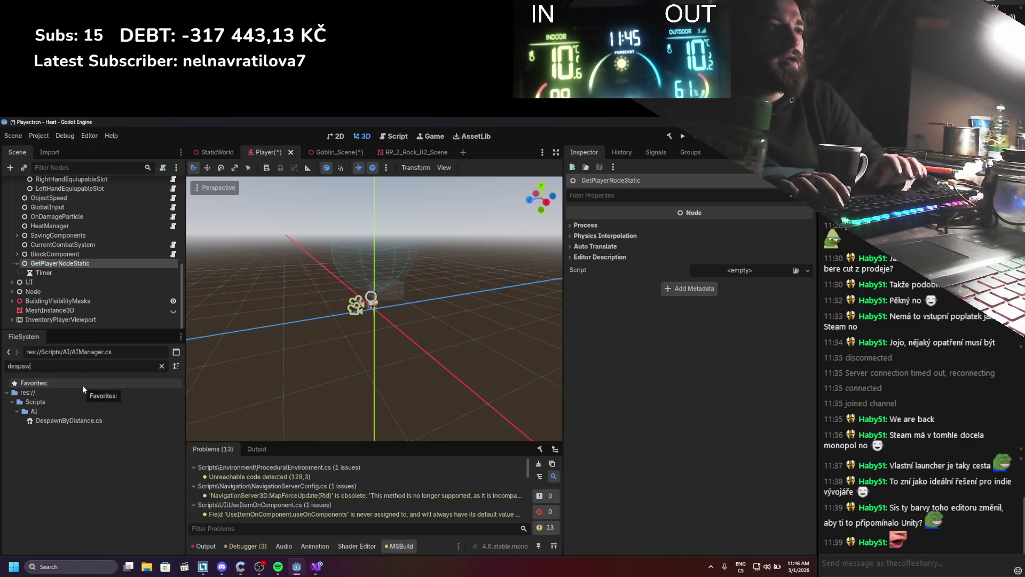
{"action": "double_click", "coordinate": [52, 262]}
{"action": "type", "text": "DespawnByDista"}
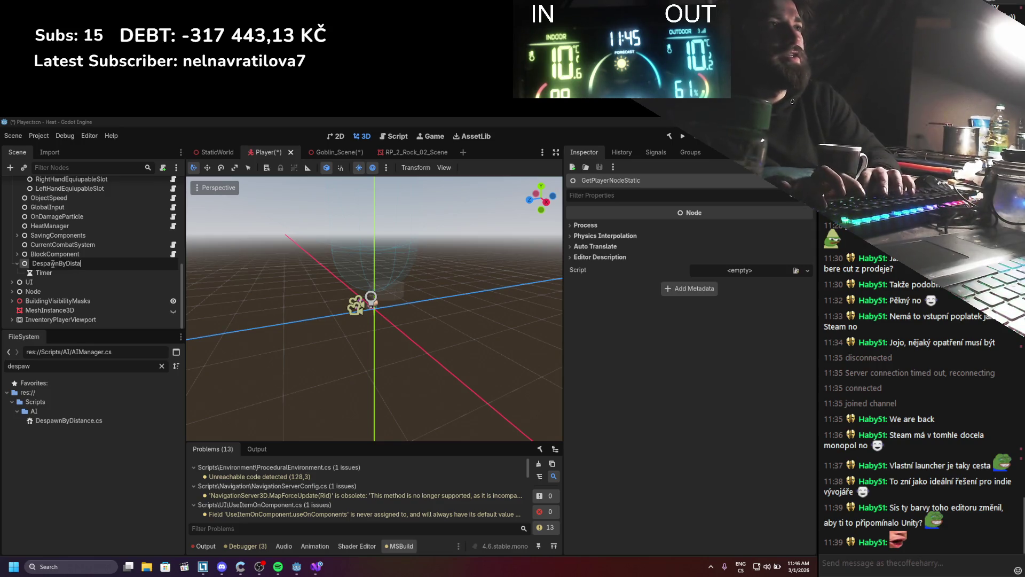
{"action": "type", "text": "nce"}
{"action": "key", "text": "Return"}
{"action": "mouse_move", "coordinate": [80, 421]}
{"action": "left_mouse_down"}
{"action": "mouse_move", "coordinate": [669, 316]}
{"action": "mouse_move", "coordinate": [739, 269]}
{"action": "left_mouse_up"}
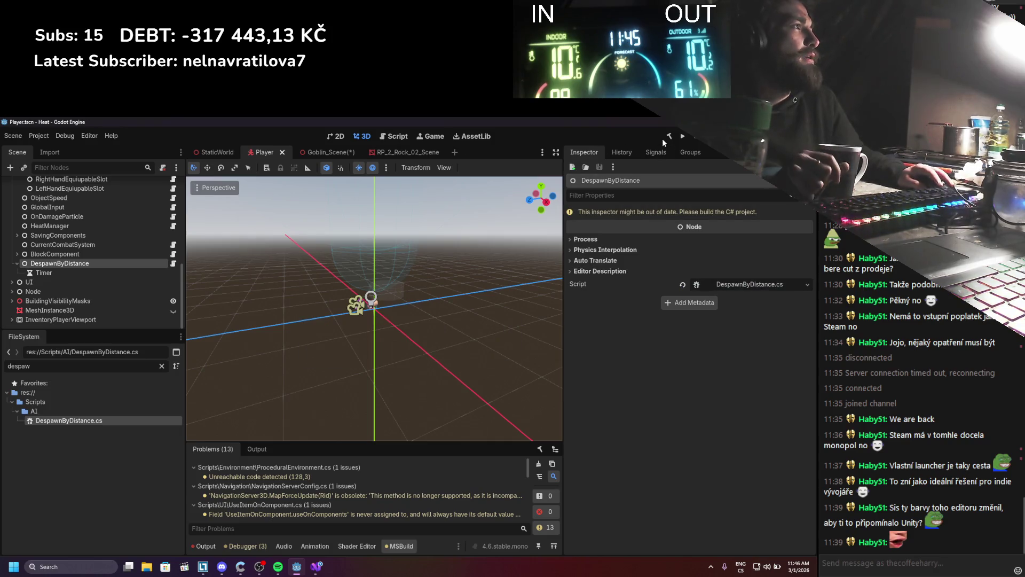
{"action": "left_click", "coordinate": [668, 136]}
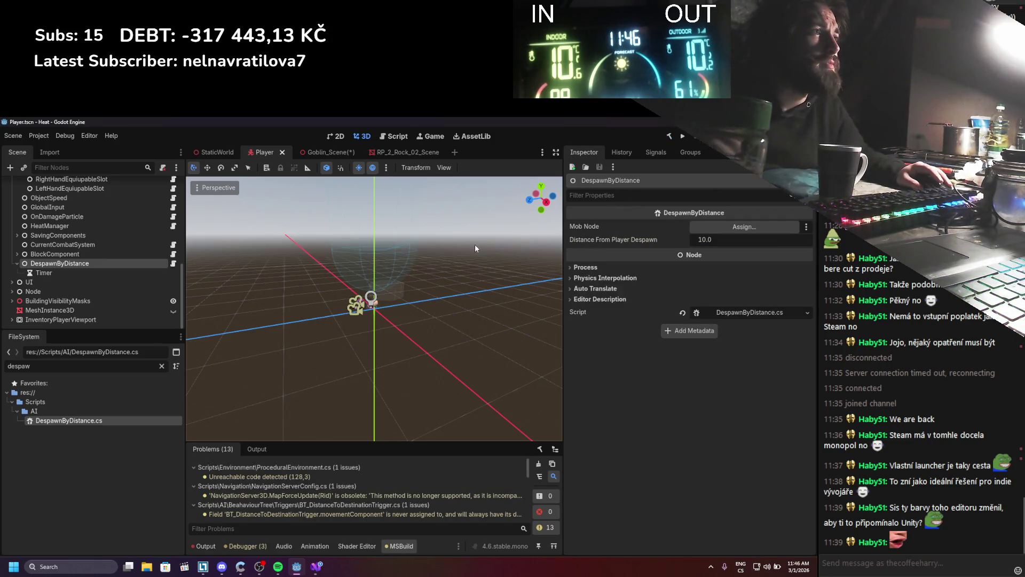
{"action": "left_click", "coordinate": [121, 272]}
Step: Set the Timer's Wait Time to 20 and toggle Autostart
{"action": "left_click", "coordinate": [703, 240]}
{"action": "type", "text": "20"}
{"action": "key", "text": "Return"}
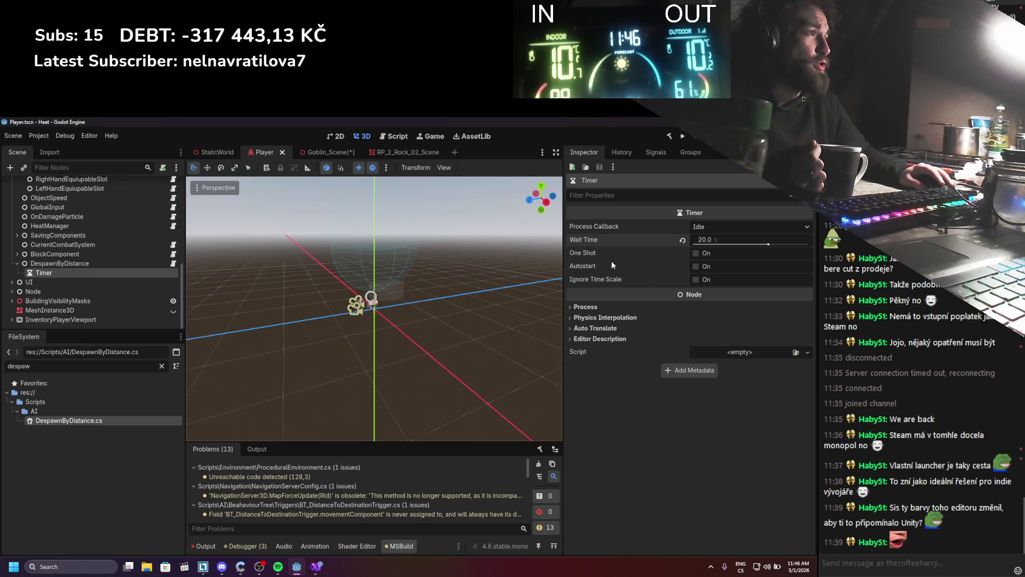
{"action": "left_click", "coordinate": [696, 266]}
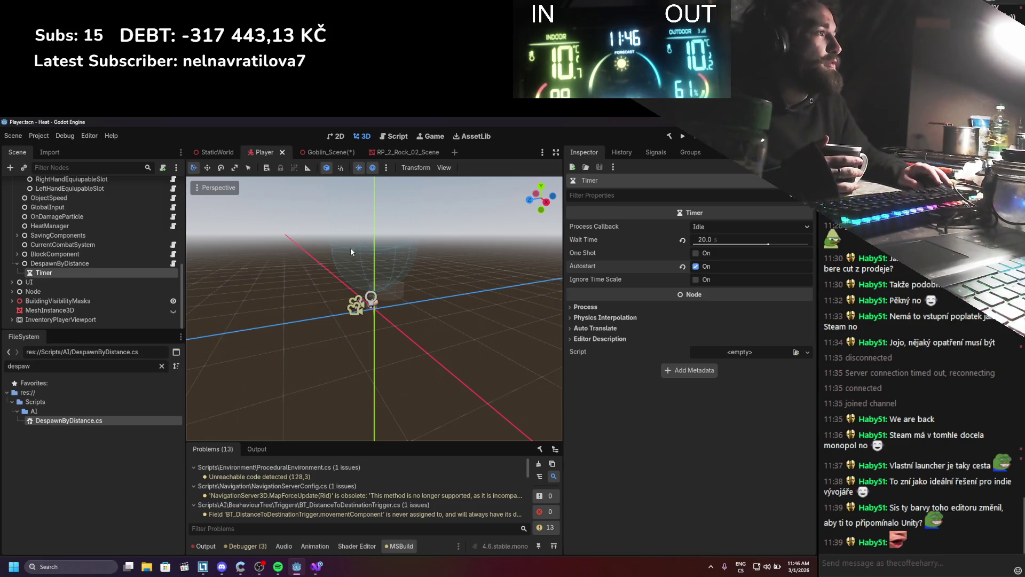
Step: Inspect the DespawnByDistance, Holder2 and Timer nodes in the scene tree
{"action": "left_click", "coordinate": [117, 264]}
{"action": "left_click", "coordinate": [115, 268]}
{"action": "left_click", "coordinate": [114, 264]}
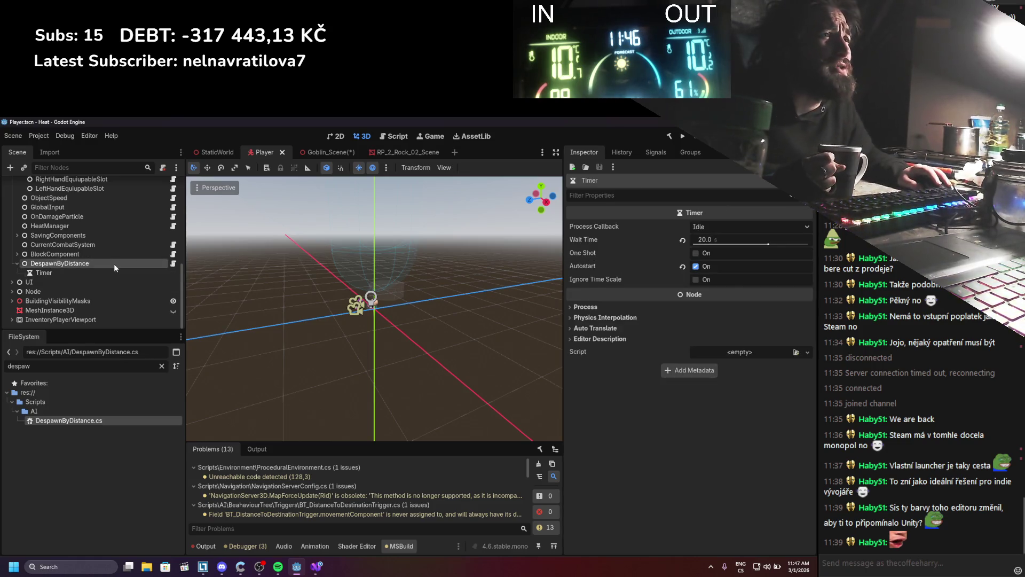
{"action": "scroll", "coordinate": [95, 279], "scroll_direction": "up", "scroll_amount": 10}
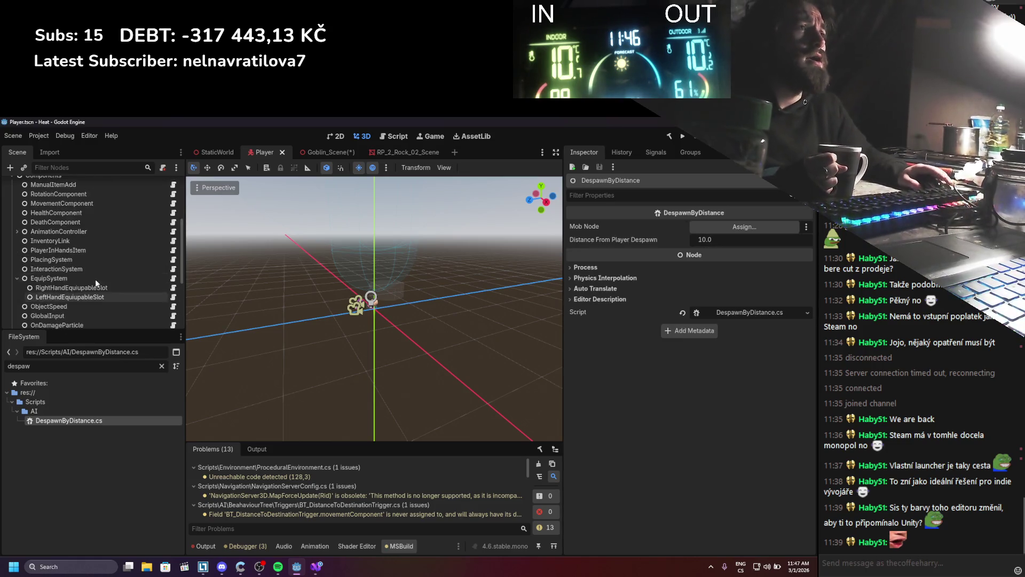
{"action": "left_click", "coordinate": [52, 192]}
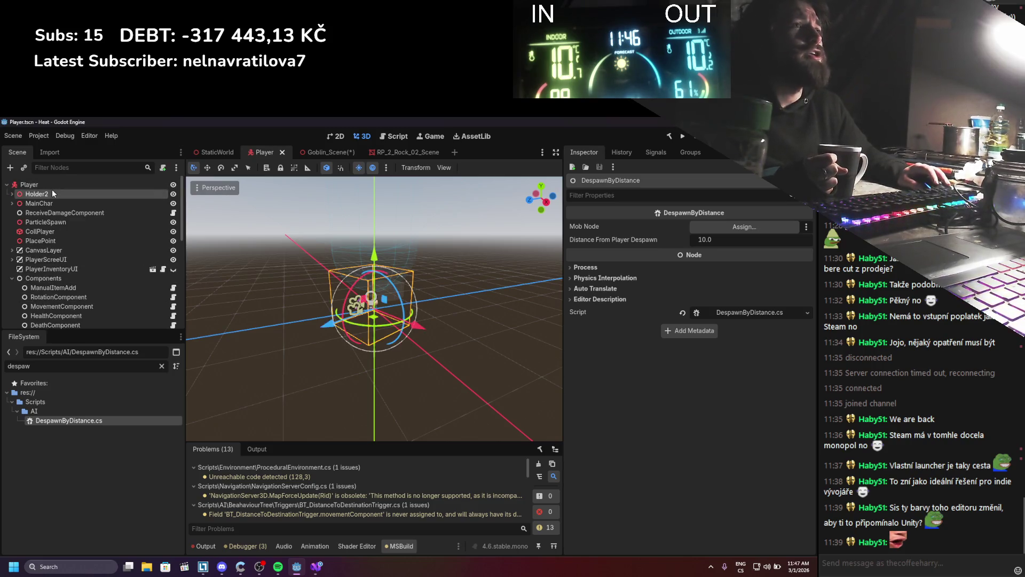
{"action": "scroll", "coordinate": [69, 264], "scroll_direction": "down", "scroll_amount": 8}
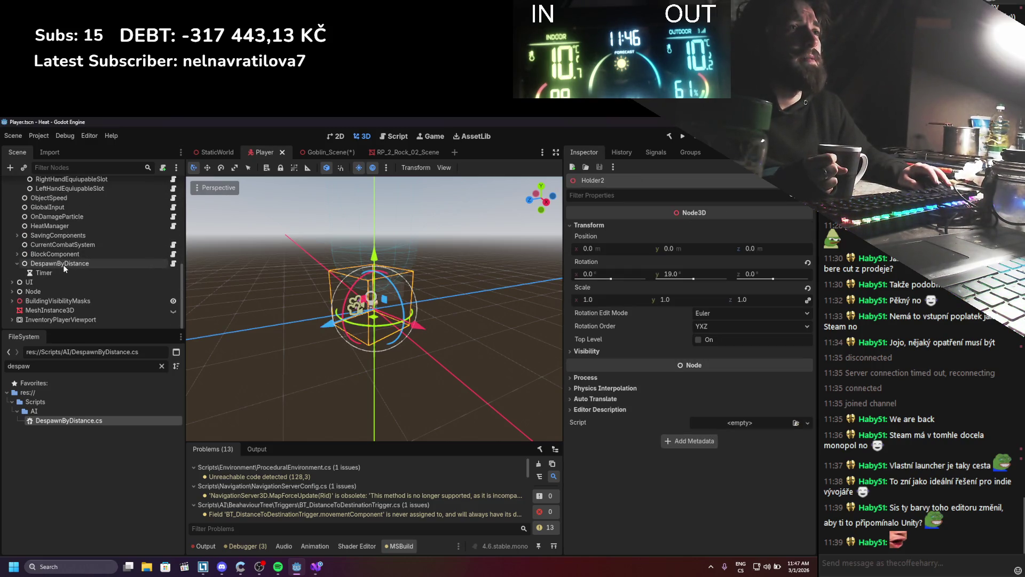
{"action": "left_click", "coordinate": [64, 265]}
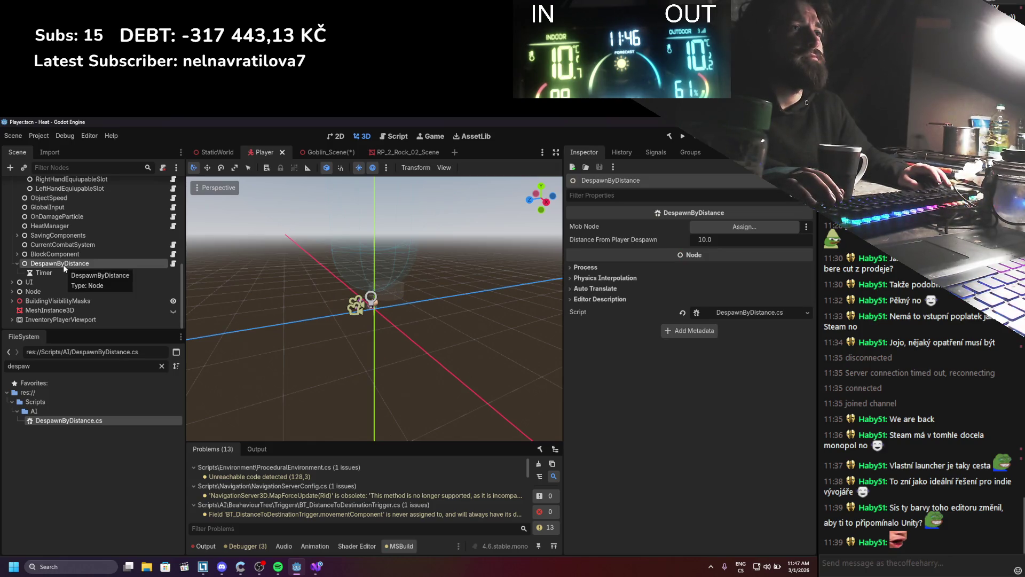
{"action": "left_click", "coordinate": [62, 273]}
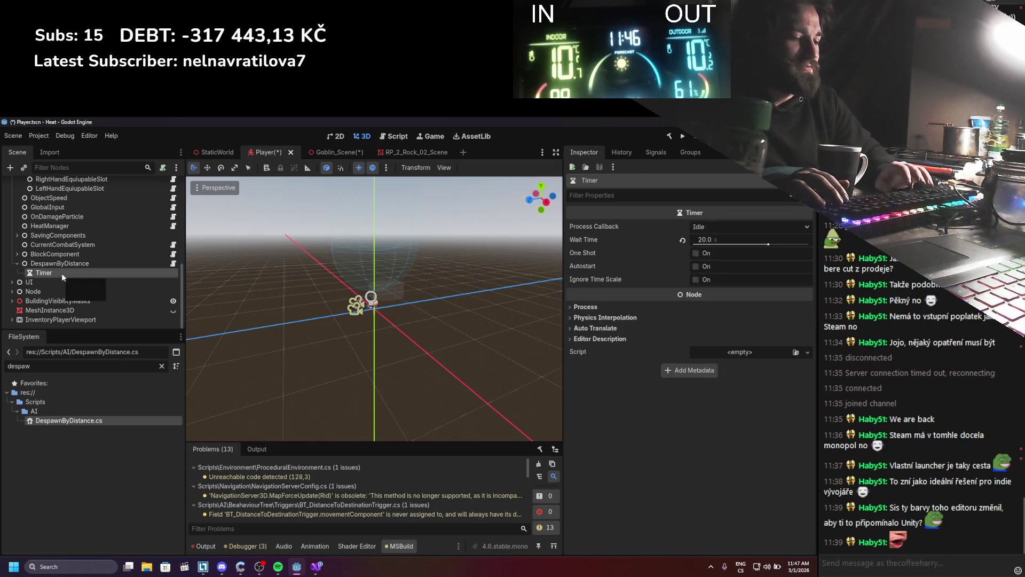
Step: Delete the Timer child and clear the DespawnByDistance node's script
{"action": "right_click", "coordinate": [62, 274]}
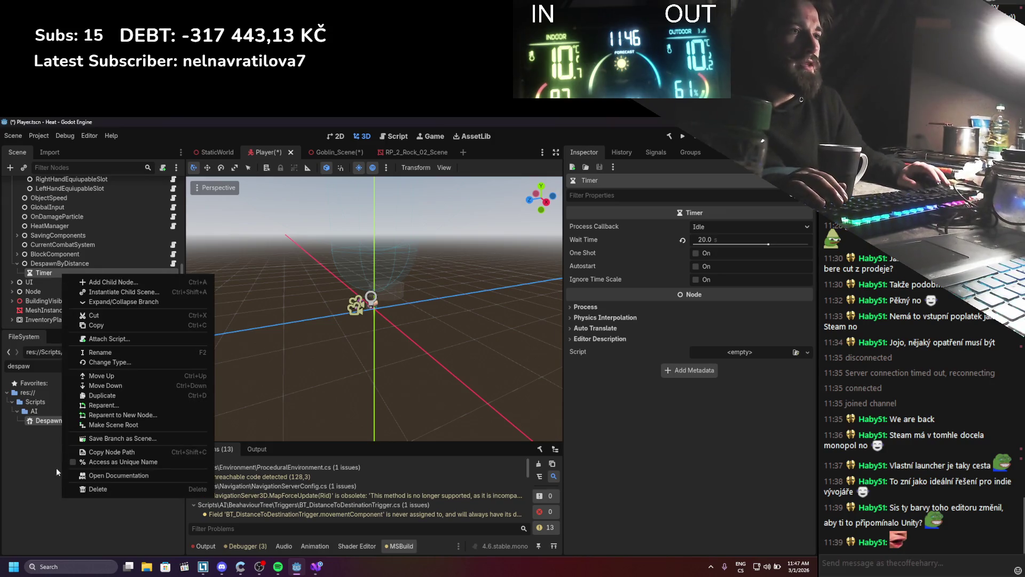
{"action": "left_click", "coordinate": [96, 489]}
{"action": "left_click", "coordinate": [398, 354]}
{"action": "left_click", "coordinate": [74, 273]}
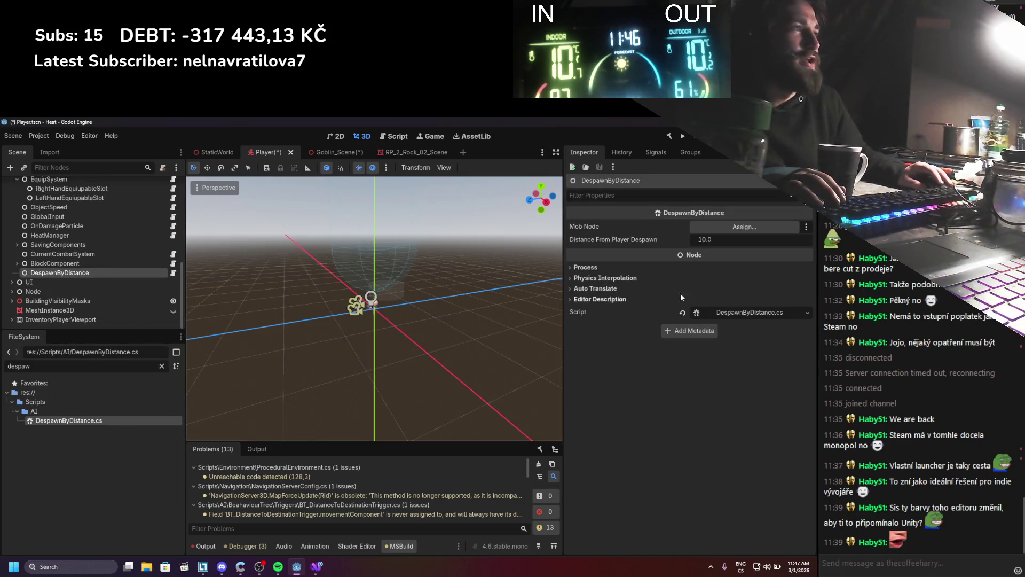
{"action": "left_click", "coordinate": [682, 312]}
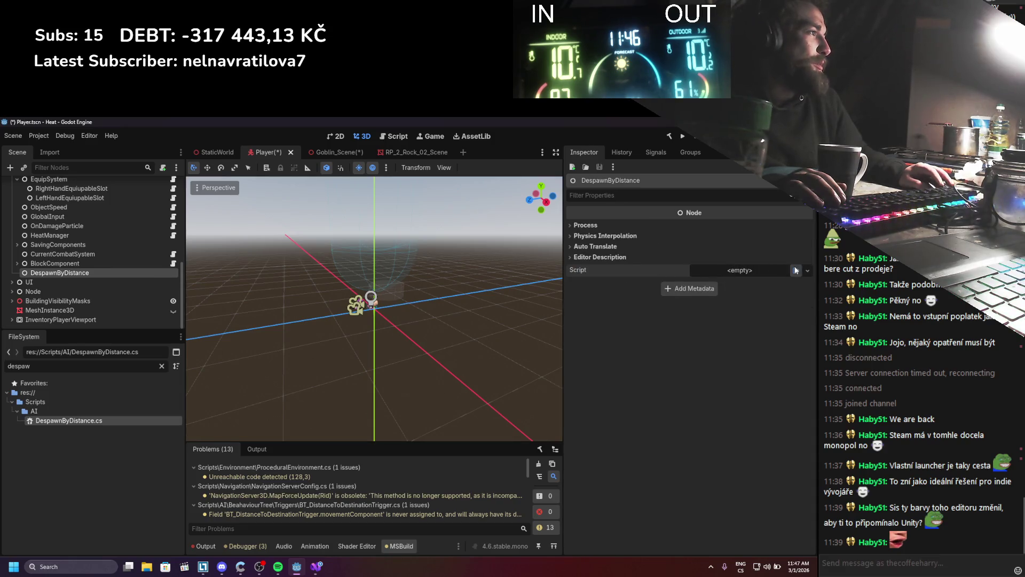
Step: Load GetPlayerNodeStatic.cs onto the node and rename it GetPlayerNodeStatic
{"action": "left_click", "coordinate": [795, 270]}
{"action": "type", "text": "getplay"}
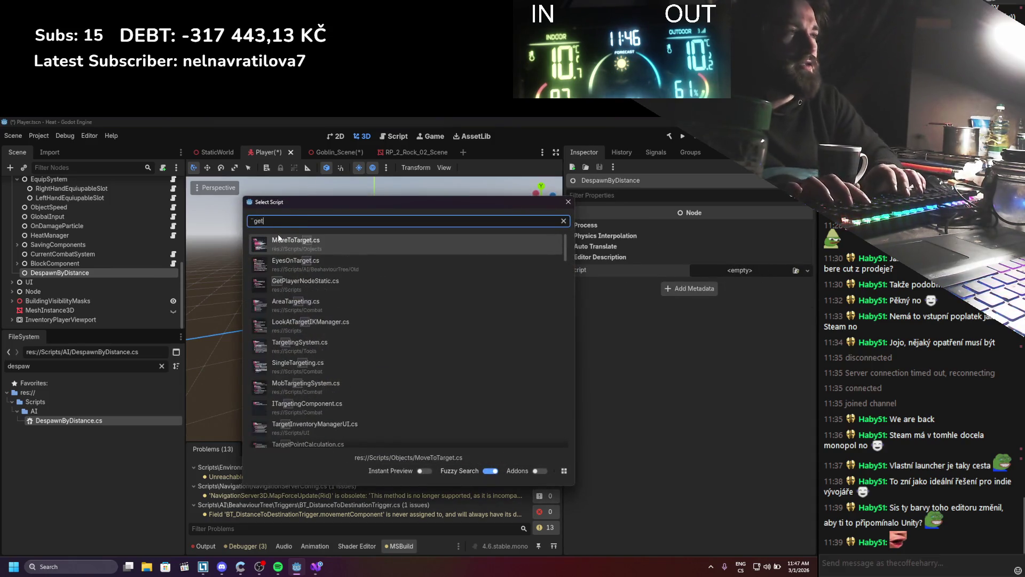
{"action": "double_click", "coordinate": [360, 247]}
{"action": "left_click", "coordinate": [488, 263]}
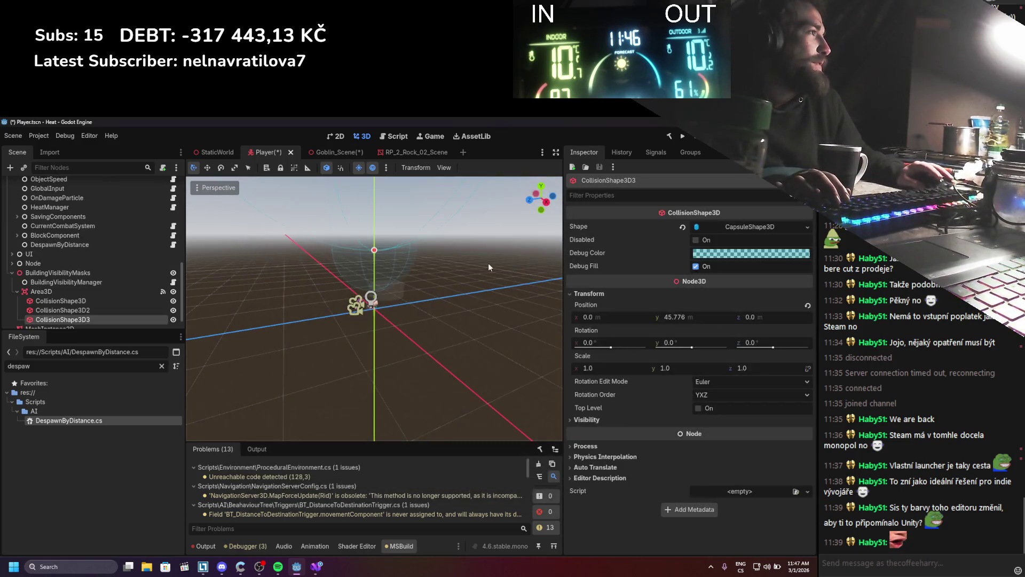
{"action": "scroll", "coordinate": [56, 270], "scroll_direction": "down", "scroll_amount": 1}
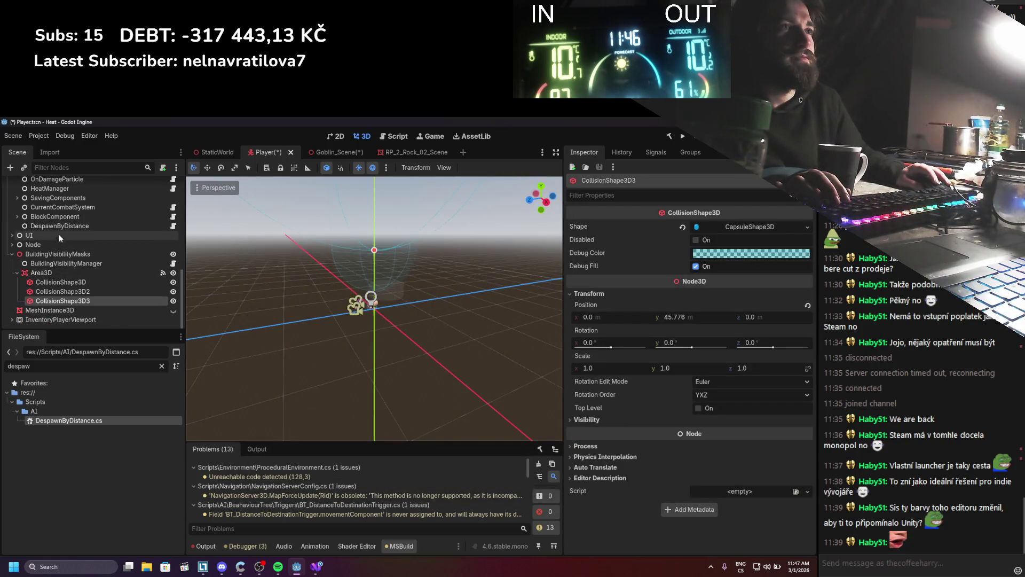
{"action": "left_click", "coordinate": [70, 226]}
{"action": "left_click", "coordinate": [73, 226]}
{"action": "type", "text": "GetPlayer"}
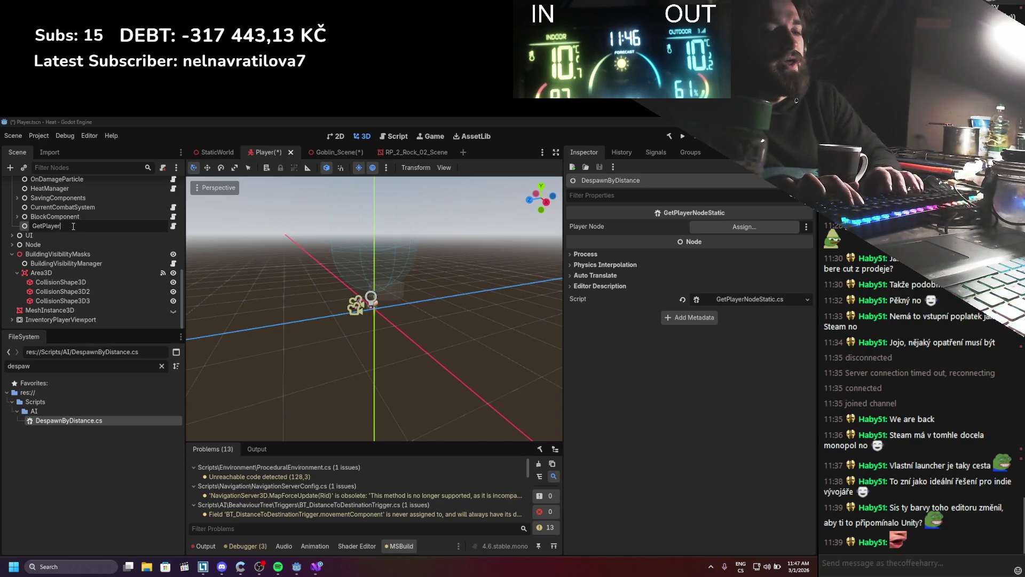
{"action": "type", "text": "deStatic"}
{"action": "key", "text": "Return"}
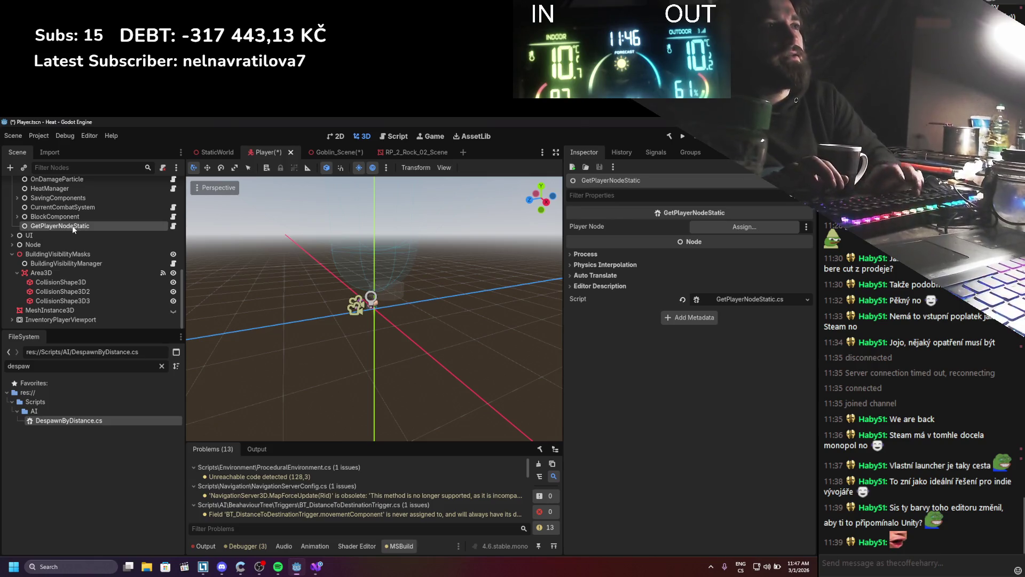
Step: Set Player Node to Player, save the scene, and move the node under Components
{"action": "scroll", "coordinate": [78, 240], "scroll_direction": "up", "scroll_amount": 5}
{"action": "scroll", "coordinate": [96, 271], "scroll_direction": "up", "scroll_amount": 3}
{"action": "left_click_drag", "start_coordinate": [79, 189], "coordinate": [721, 229]}
{"action": "key", "text": "ctrl+s"}
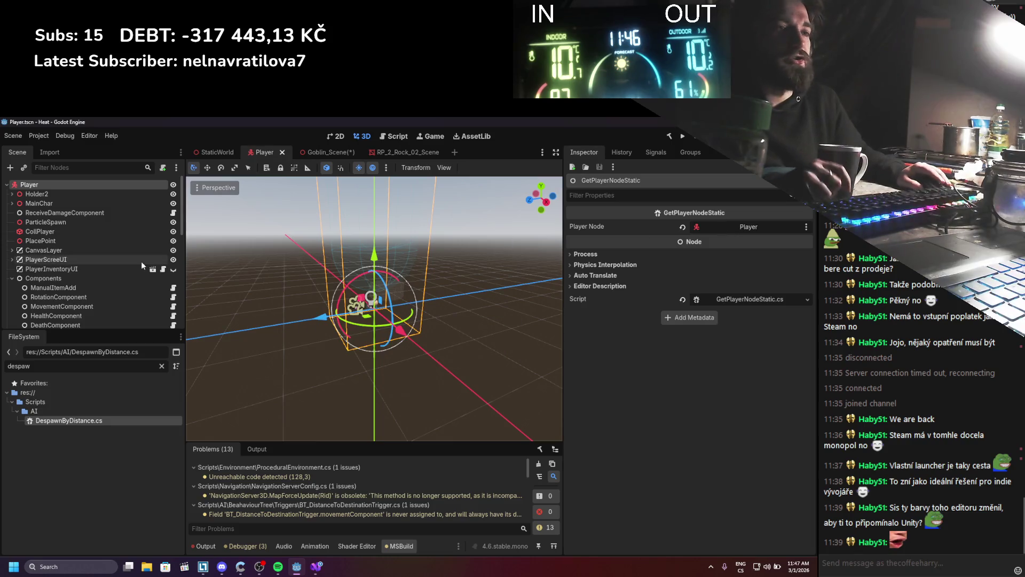
{"action": "scroll", "coordinate": [118, 267], "scroll_direction": "down", "scroll_amount": 10}
{"action": "scroll", "coordinate": [69, 307], "scroll_direction": "up", "scroll_amount": 3}
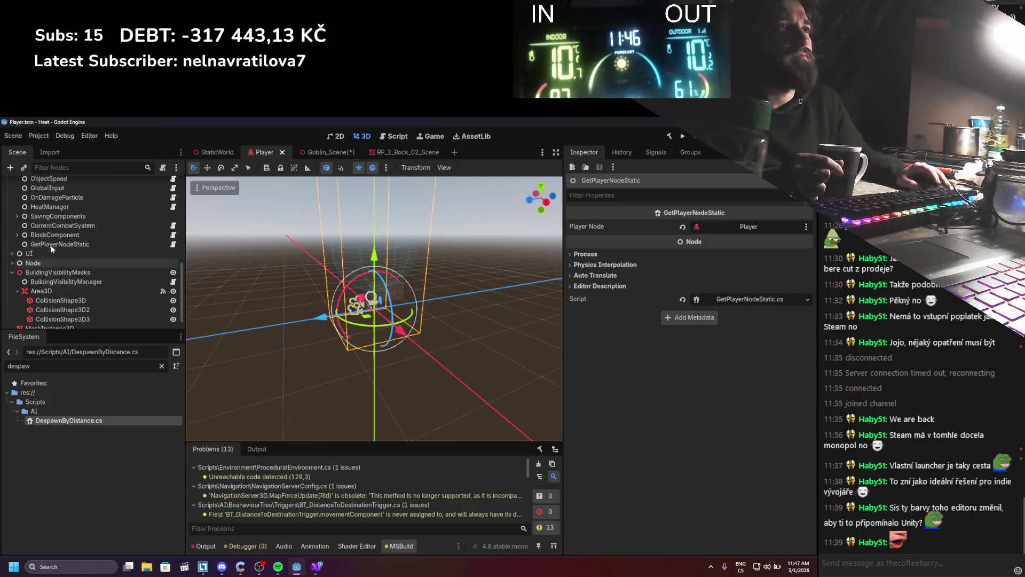
{"action": "mouse_move", "coordinate": [59, 262]}
{"action": "left_mouse_down"}
{"action": "mouse_move", "coordinate": [75, 193]}
{"action": "mouse_move", "coordinate": [58, 263]}
{"action": "left_mouse_up"}
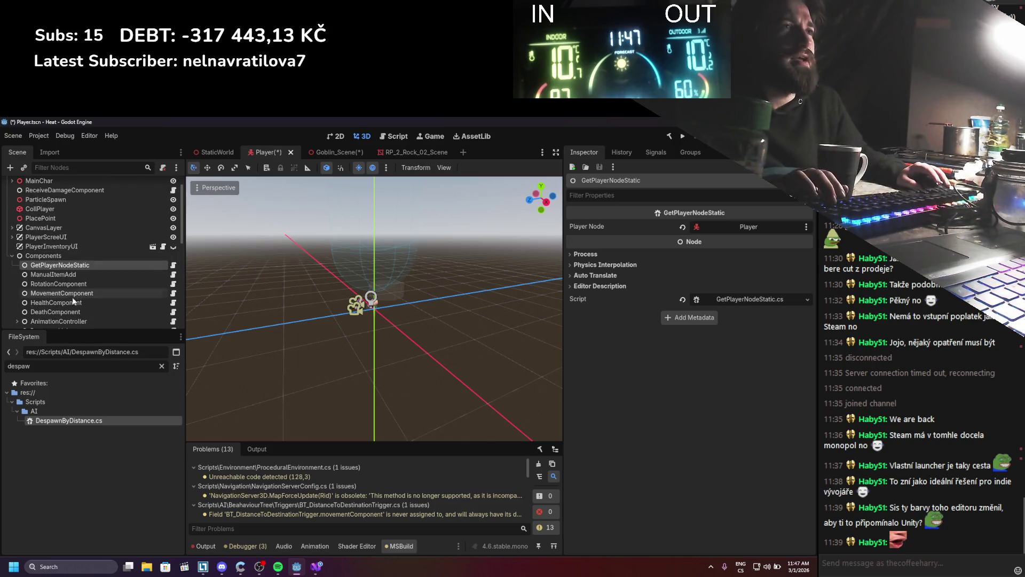
{"action": "scroll", "coordinate": [75, 268], "scroll_direction": "up", "scroll_amount": 2}
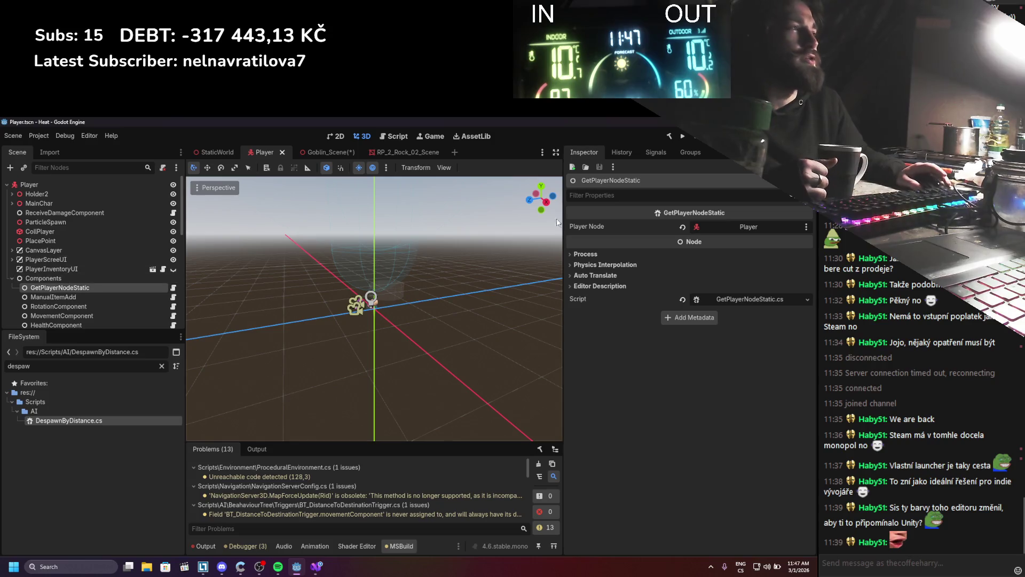
Step: In Goblin_Scene, rename DistabceToPlayerChecker to DespawnByDistance and attach DespawnByDistance.cs
{"action": "left_click", "coordinate": [339, 154]}
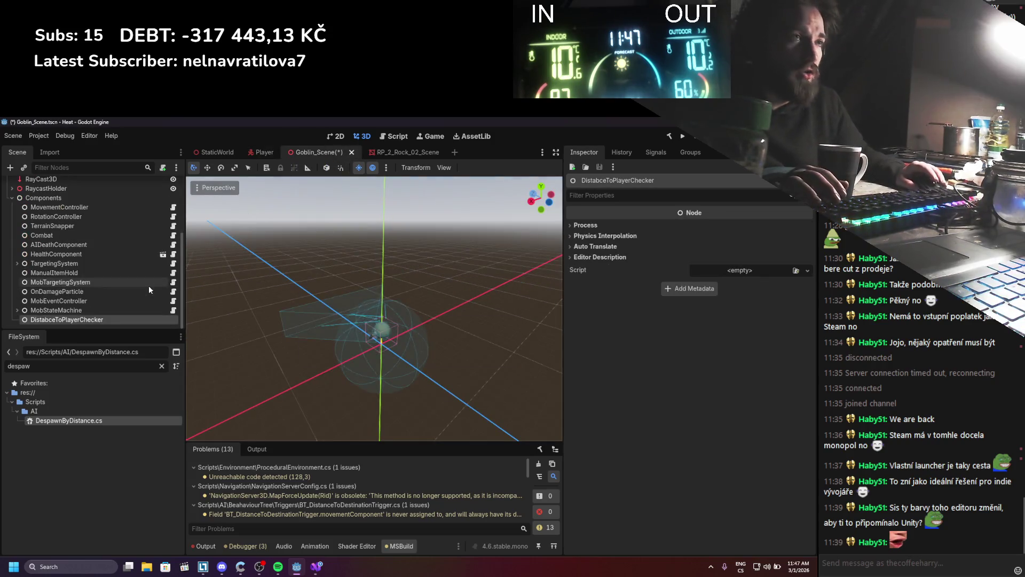
{"action": "double_click", "coordinate": [95, 319]}
{"action": "type", "text": "De"}
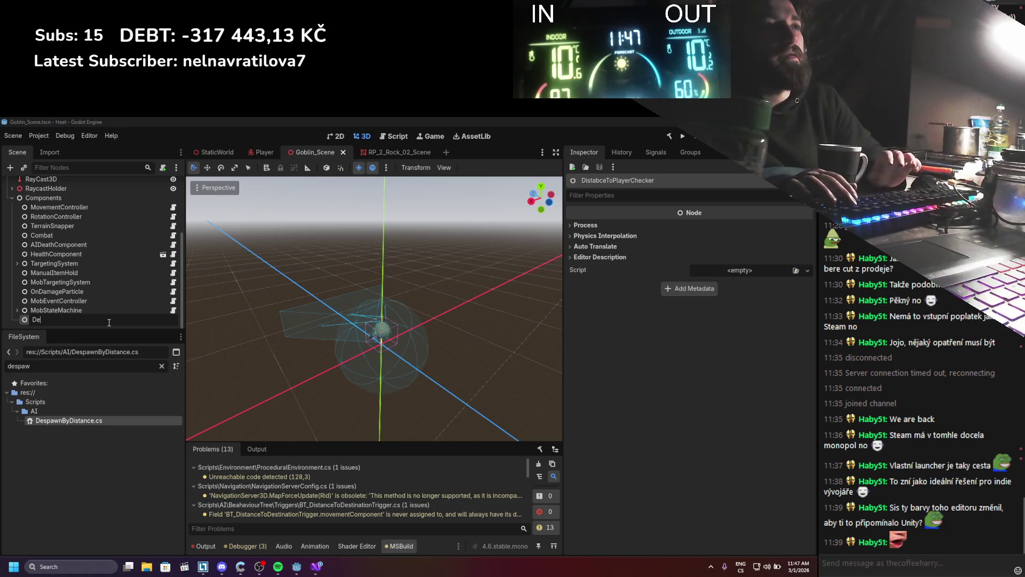
{"action": "type", "text": "spawnByD"}
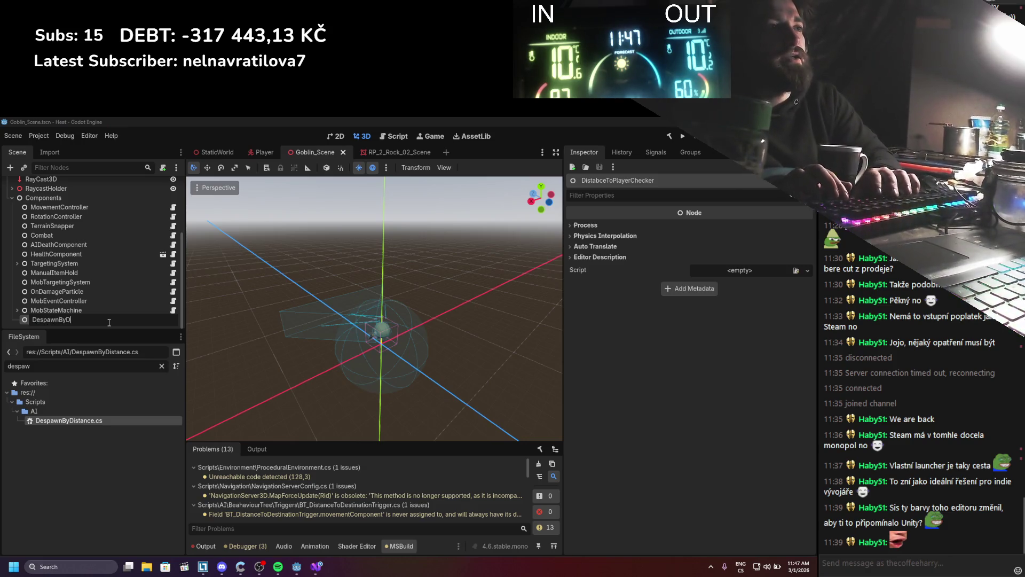
{"action": "key", "text": "Return"}
{"action": "mouse_move", "coordinate": [115, 420]}
{"action": "left_mouse_down"}
{"action": "mouse_move", "coordinate": [737, 277]}
{"action": "mouse_move", "coordinate": [738, 266]}
{"action": "left_mouse_up"}
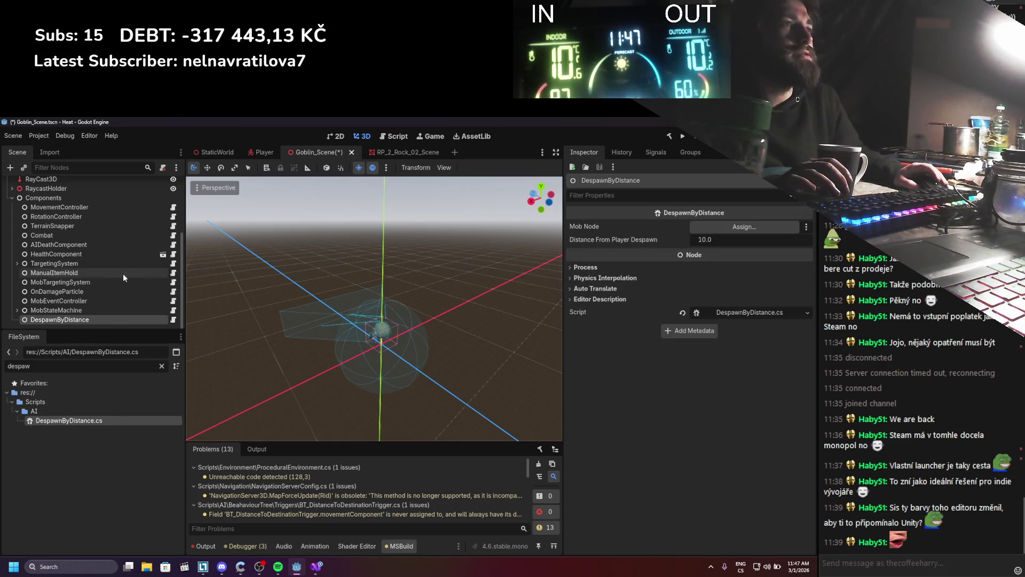
Step: Set the DespawnByDistance node's Mob Node to the Goblin_Scene root
{"action": "scroll", "coordinate": [123, 273], "scroll_direction": "up", "scroll_amount": 5}
{"action": "mouse_move", "coordinate": [59, 181]}
{"action": "left_mouse_down"}
{"action": "mouse_move", "coordinate": [662, 201]}
{"action": "mouse_move", "coordinate": [744, 227]}
{"action": "left_mouse_up"}
{"action": "scroll", "coordinate": [321, 299], "scroll_direction": "down", "scroll_amount": 1}
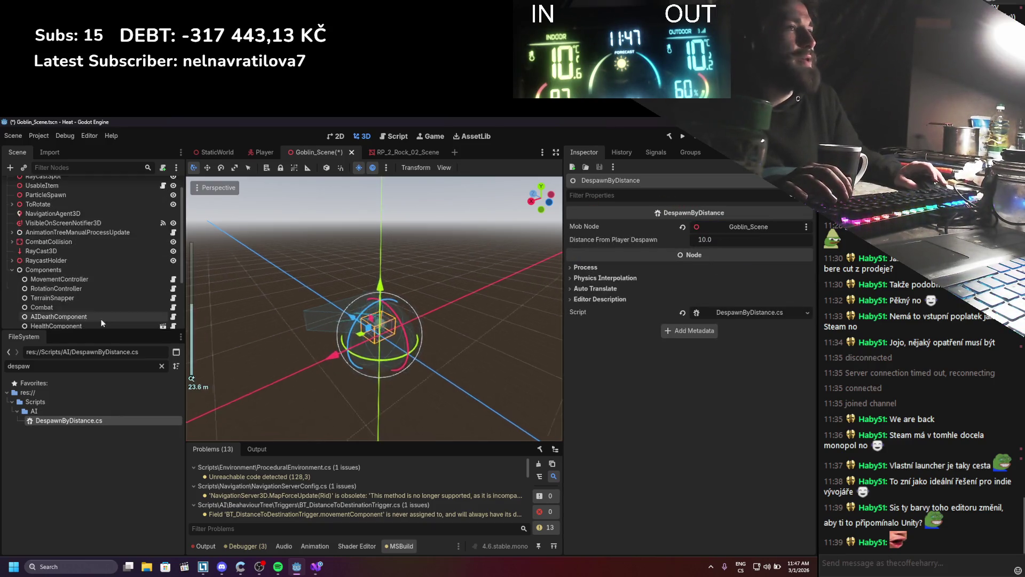
{"action": "scroll", "coordinate": [86, 267], "scroll_direction": "down", "scroll_amount": 3}
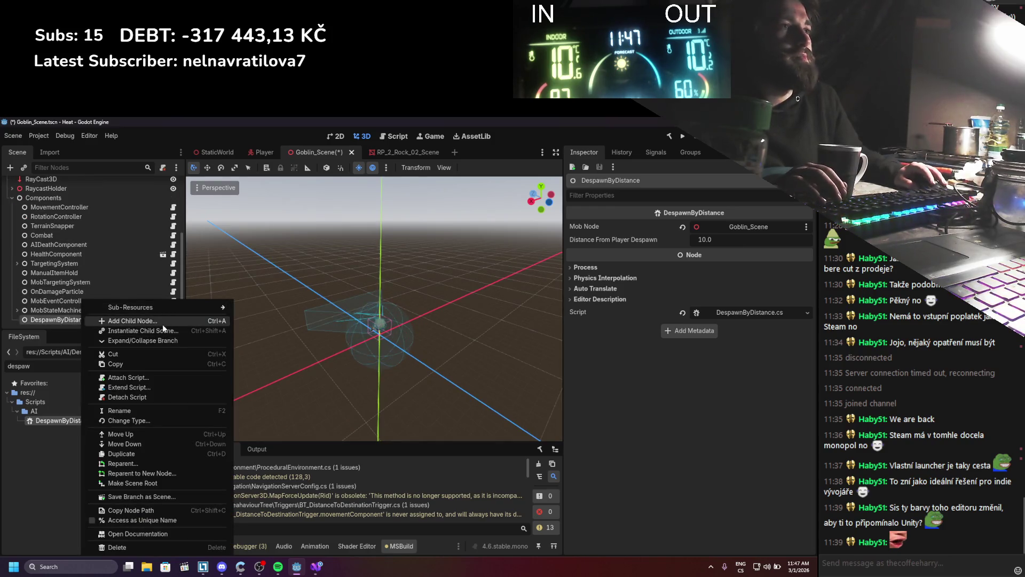
Step: Delete the TileMapLayer that was added by mistake under DespawnByDistance
{"action": "left_click", "coordinate": [162, 324]}
{"action": "type", "text": "tilemap"}
{"action": "key", "text": "Return"}
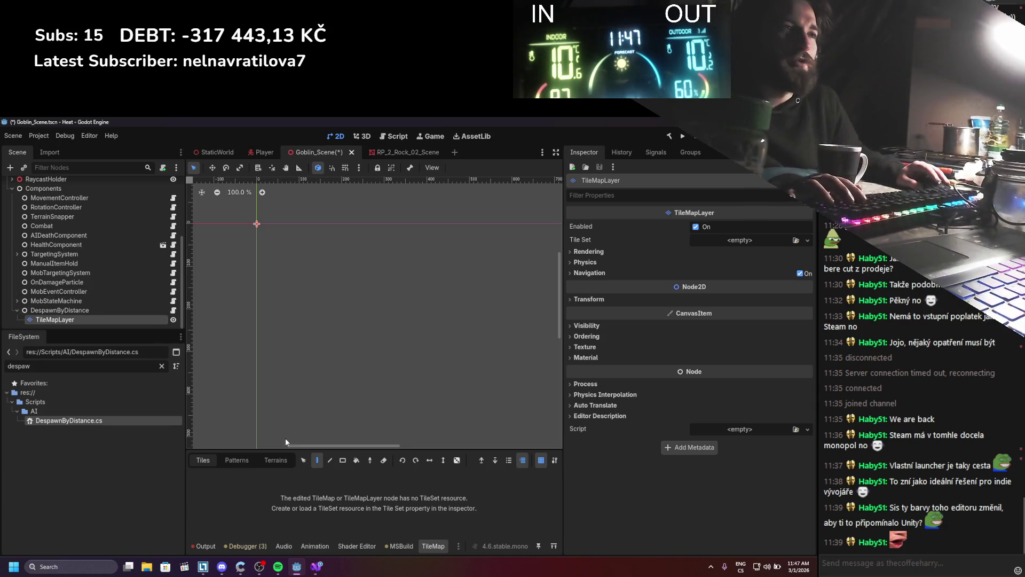
{"action": "right_click", "coordinate": [70, 320]}
{"action": "left_click", "coordinate": [152, 533]}
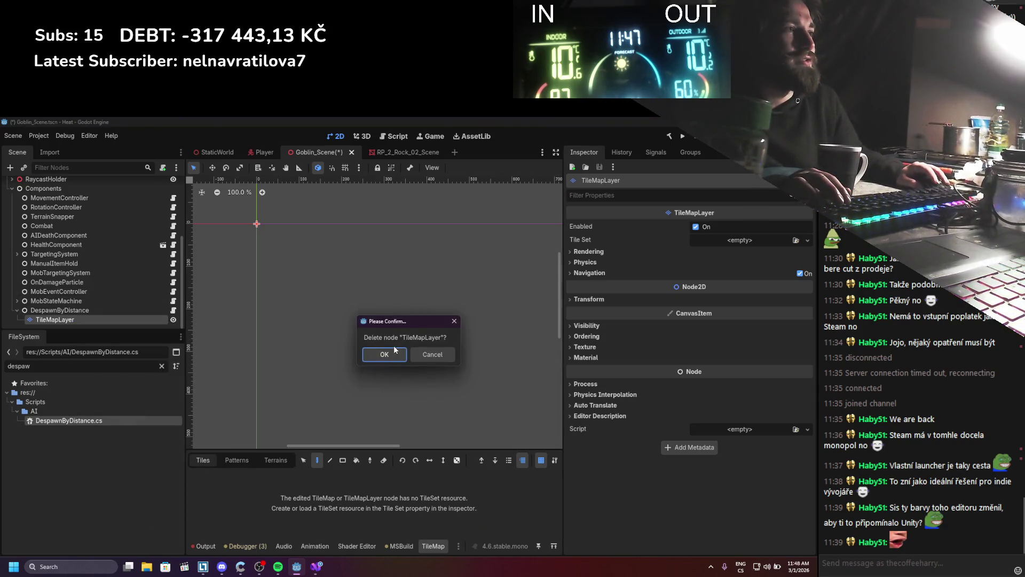
{"action": "left_click", "coordinate": [380, 357]}
Step: Add a Timer child under DespawnByDistance with a 5.0-second wait time and Autostart on
{"action": "left_click", "coordinate": [60, 318]}
{"action": "right_click", "coordinate": [60, 318]}
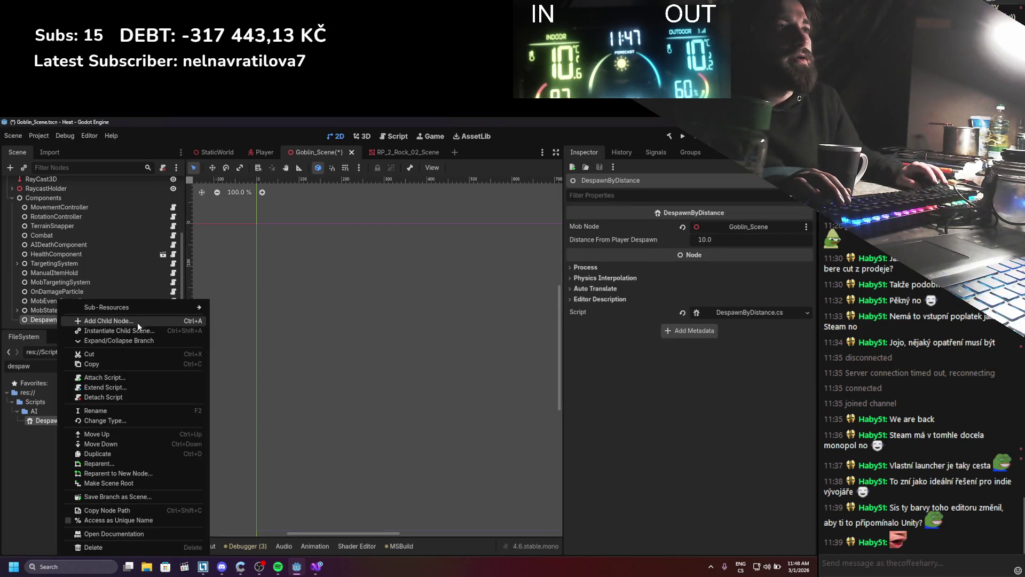
{"action": "left_click", "coordinate": [138, 323]}
{"action": "type", "text": "timer"}
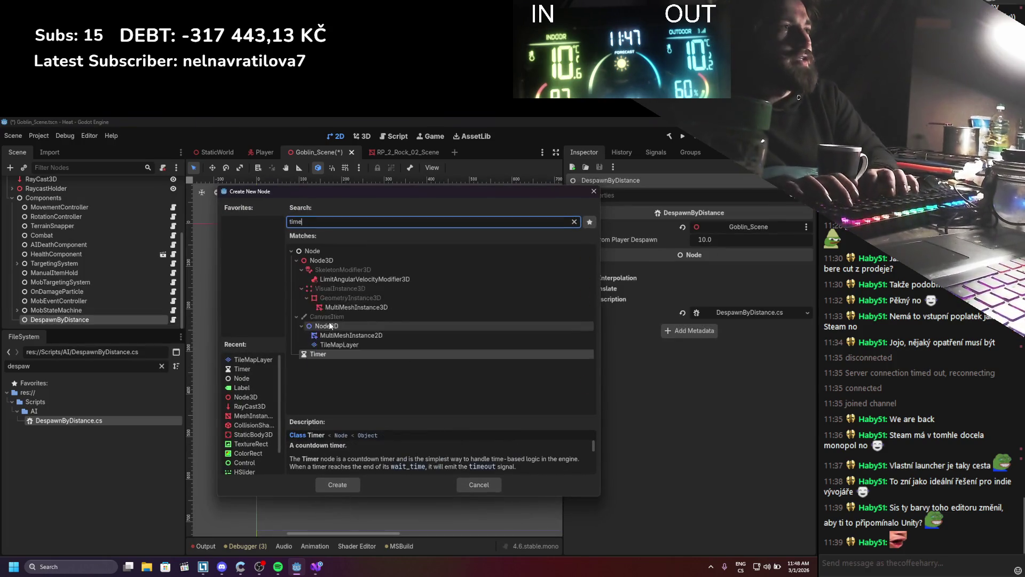
{"action": "key", "text": "Return"}
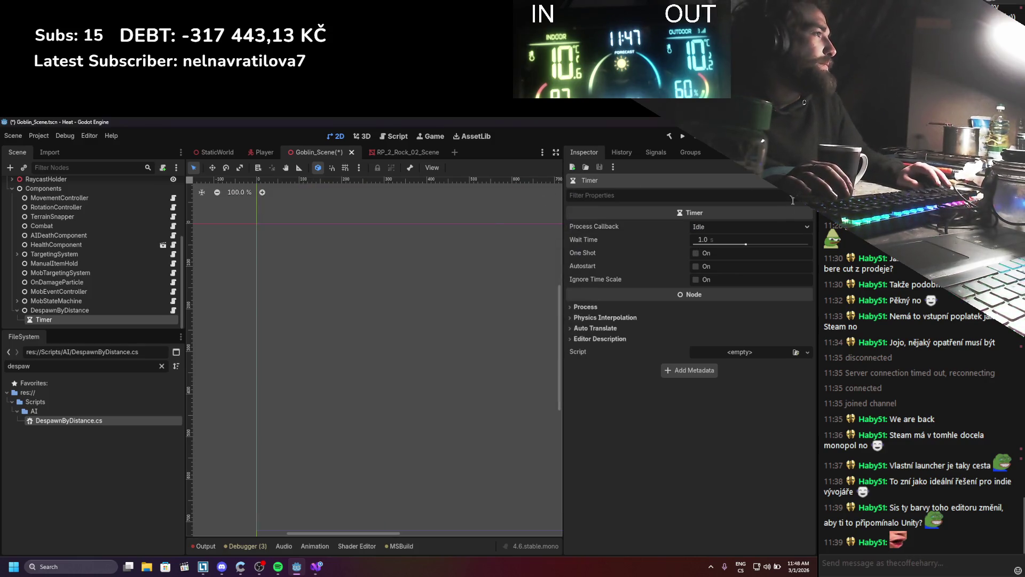
{"action": "left_click", "coordinate": [739, 237]}
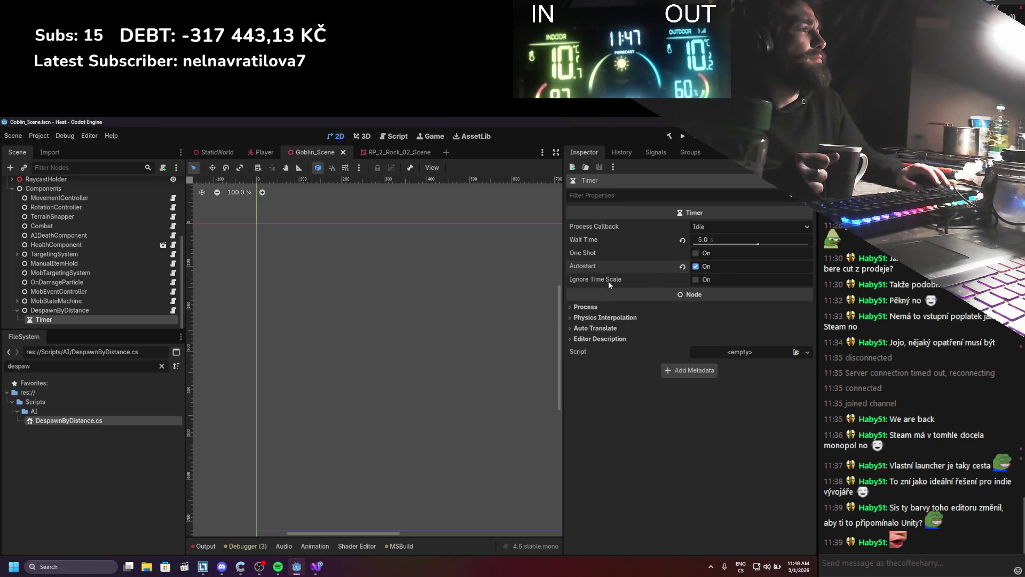
{"action": "mouse_move", "coordinate": [609, 283]}
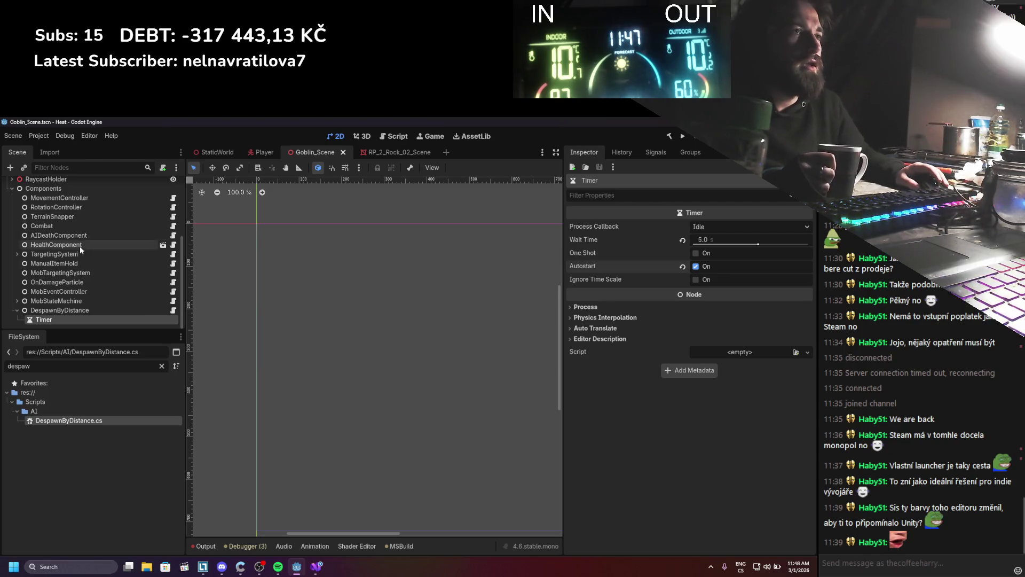
Step: Connect the Timer's timeout() signal to DespawnUpdate, save the Goblin scene, and run the game
{"action": "left_click", "coordinate": [645, 153]}
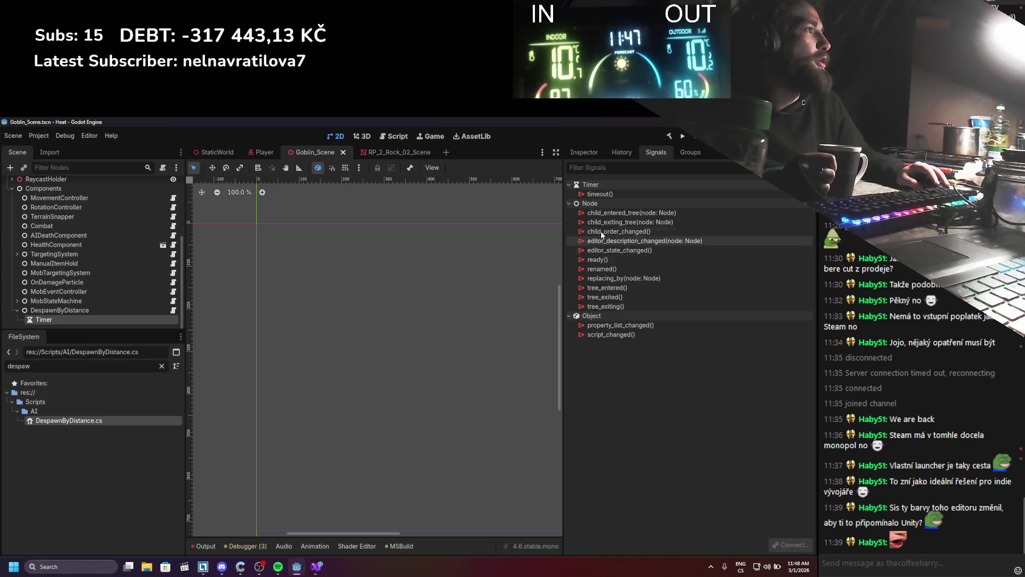
{"action": "double_click", "coordinate": [599, 196]}
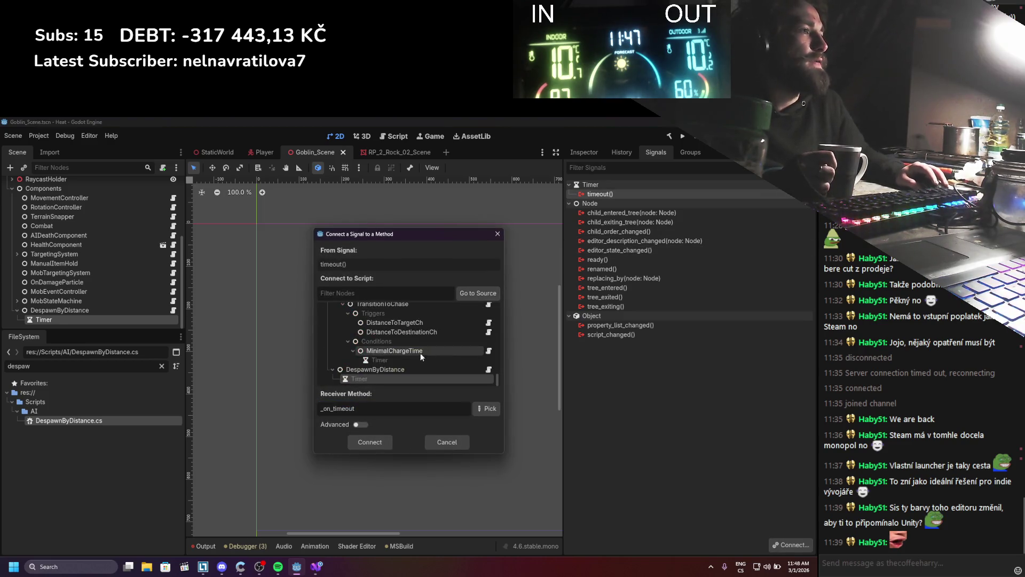
{"action": "left_click", "coordinate": [486, 409]}
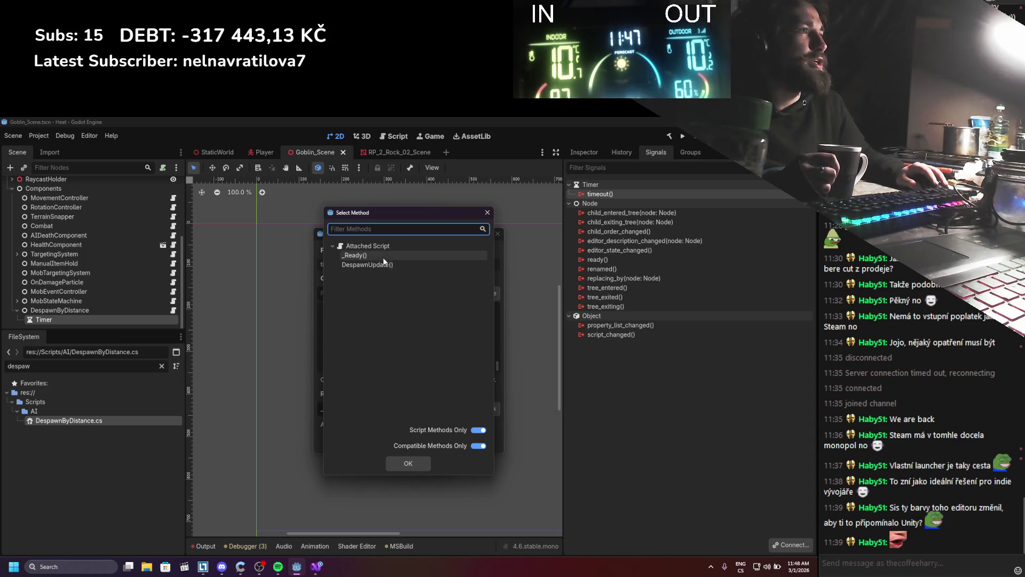
{"action": "left_click", "coordinate": [404, 461]}
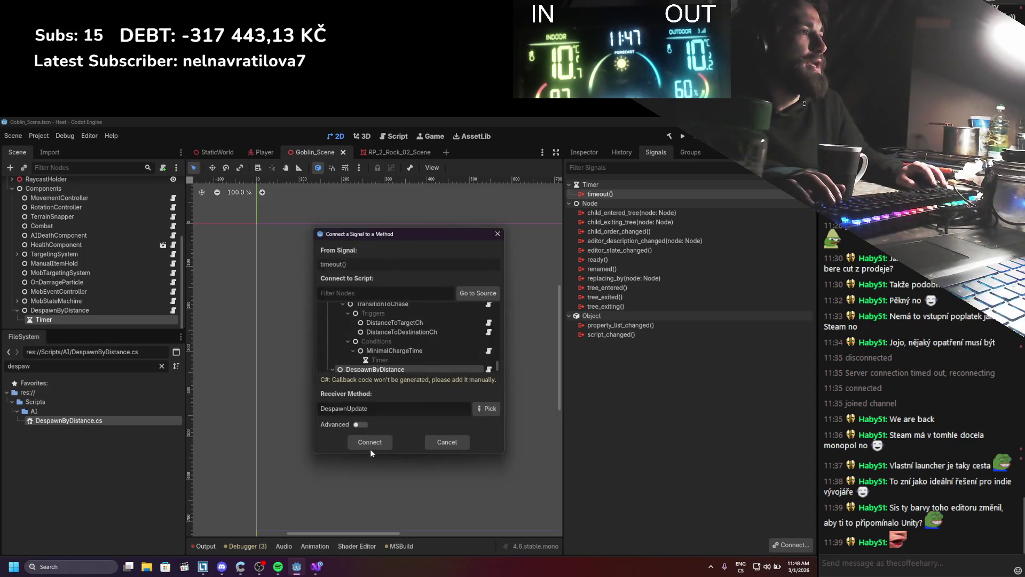
{"action": "left_click", "coordinate": [370, 442]}
{"action": "key", "text": "ctrl+s"}
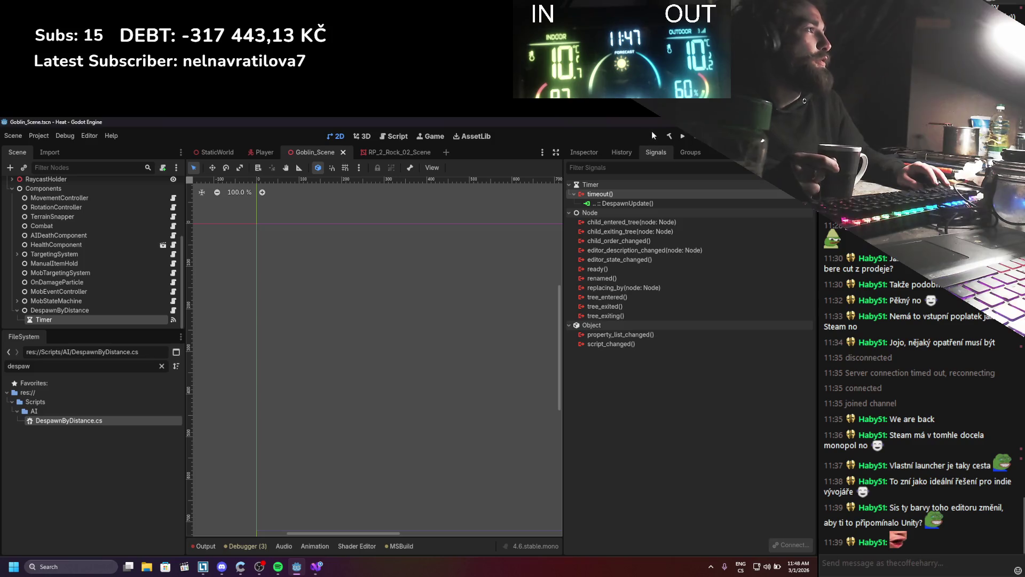
{"action": "left_click", "coordinate": [682, 137]}
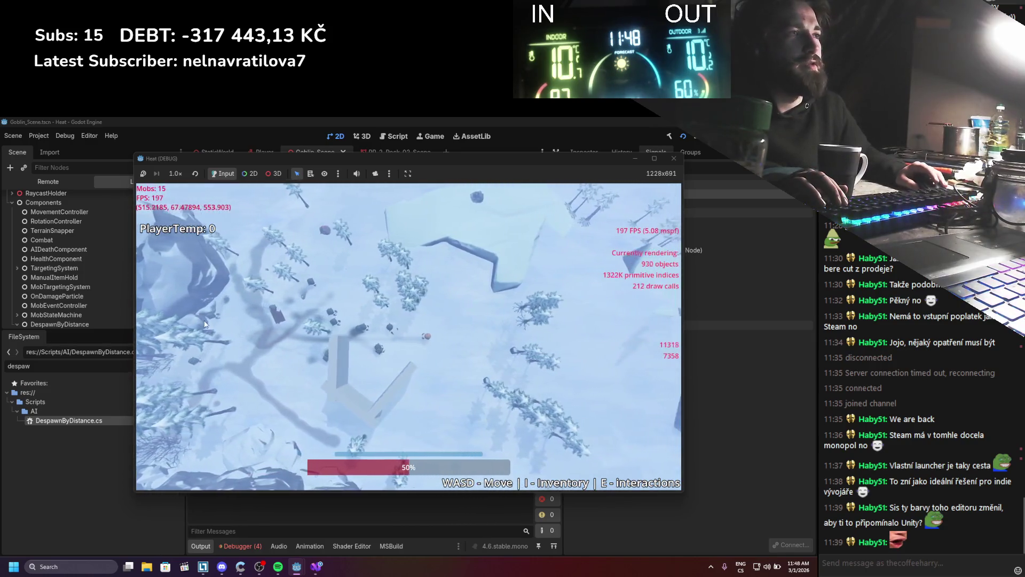
Step: Walk the player left and right with A and D so goblins despawn, then stop the game
{"action": "key", "text": "d"}
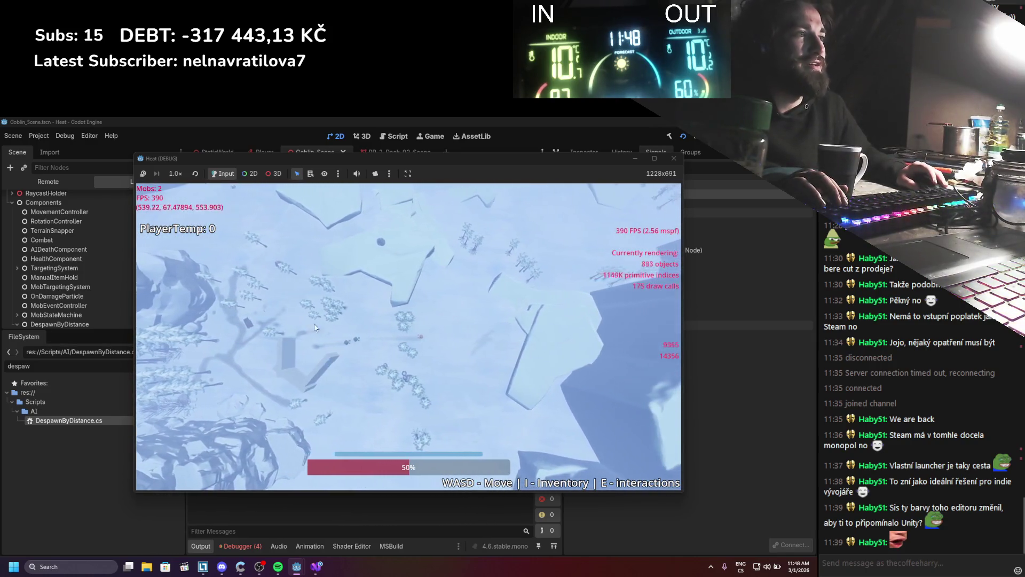
{"action": "key", "text": "d"}
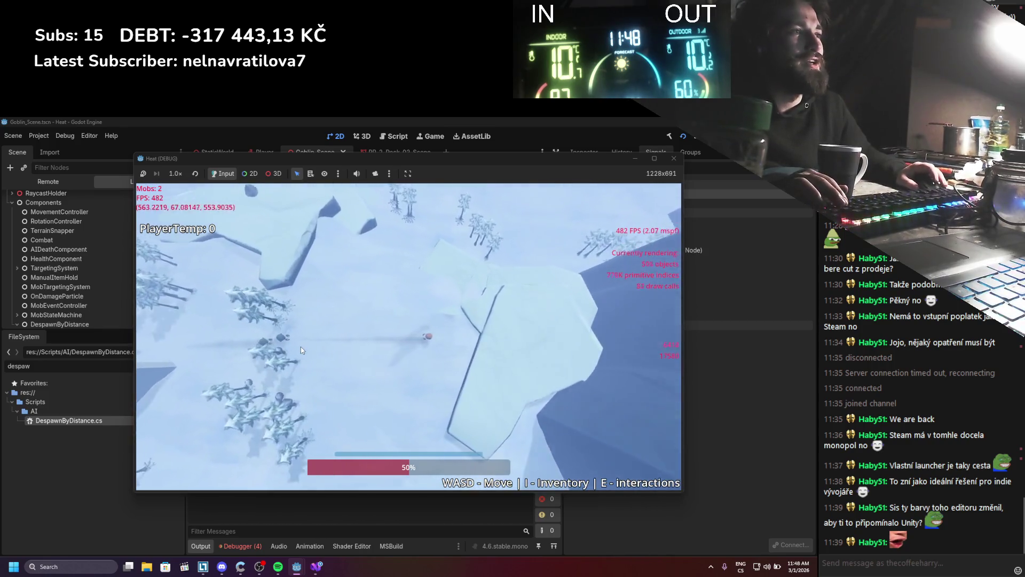
{"action": "key", "text": "a"}
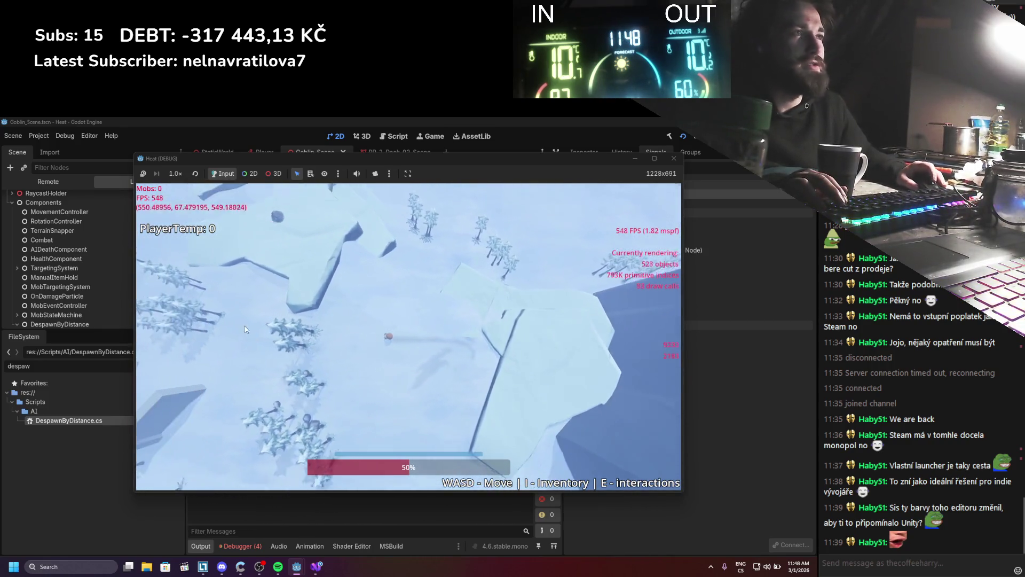
{"action": "key", "text": "a"}
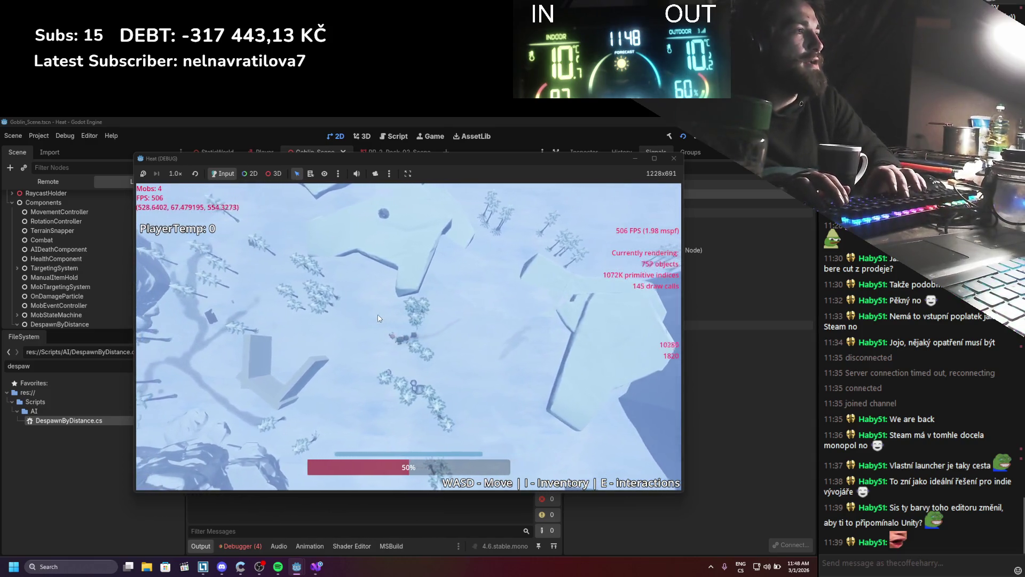
{"action": "key", "text": "a"}
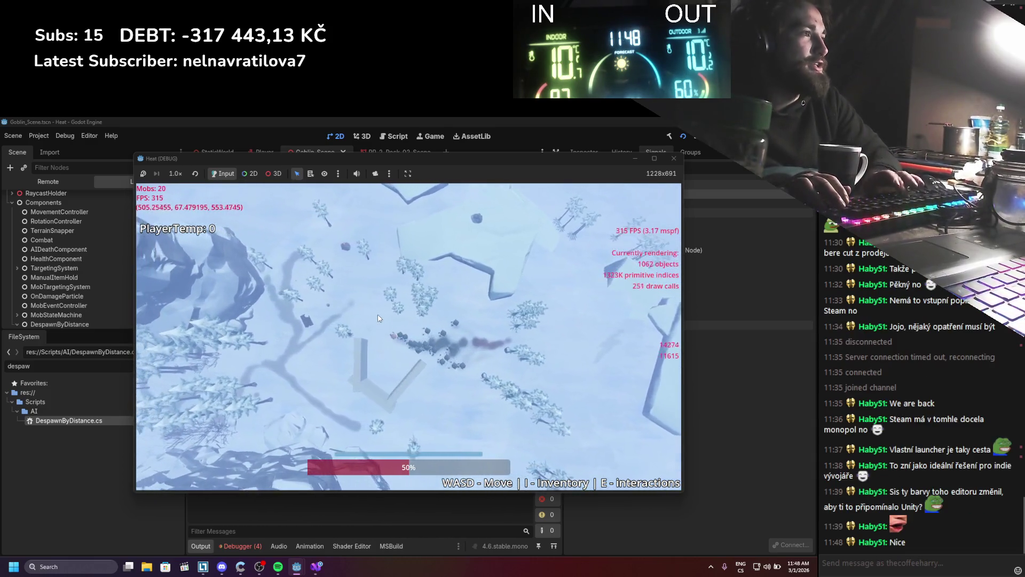
{"action": "key", "text": "a"}
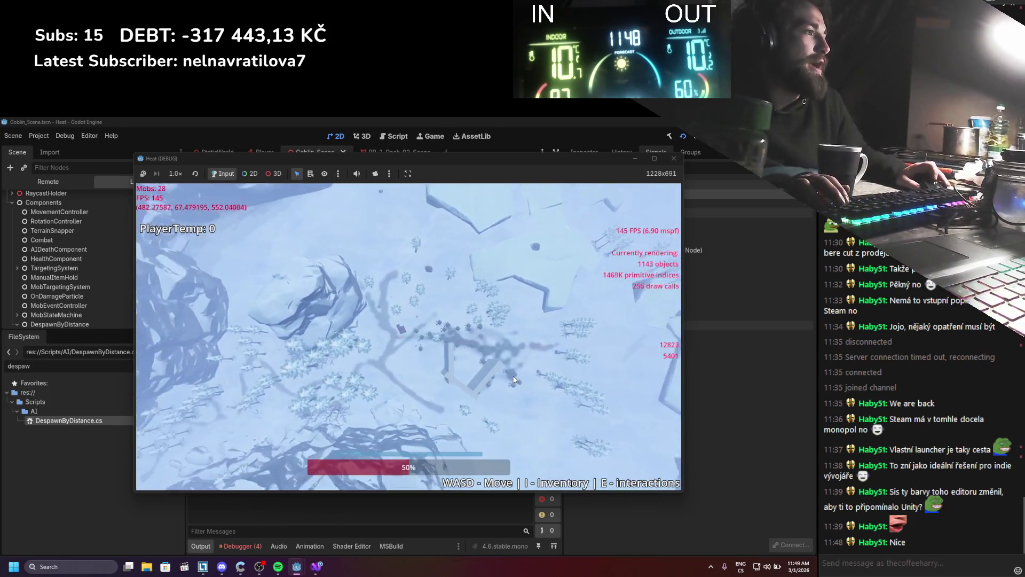
{"action": "key", "text": "a"}
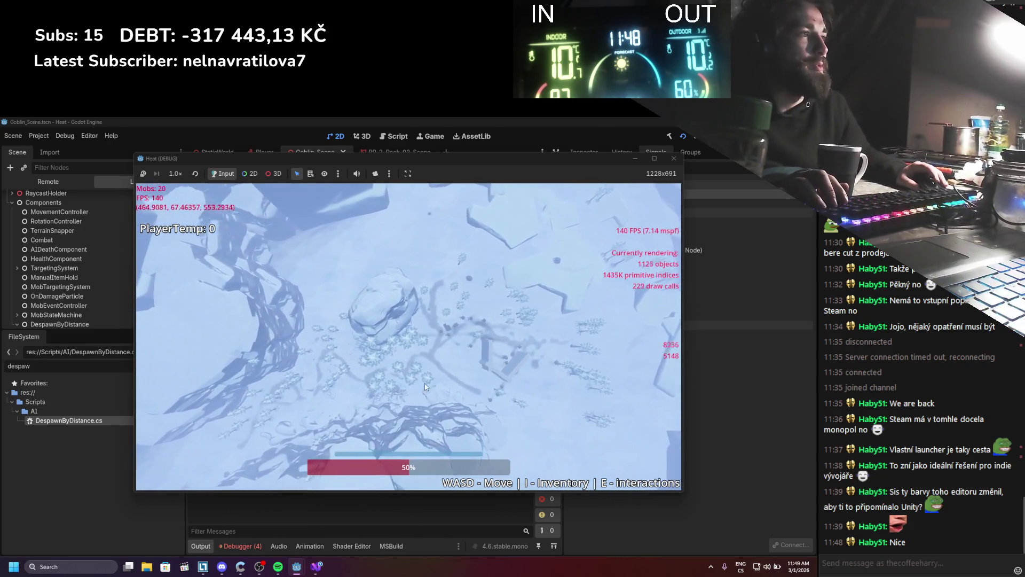
{"action": "key", "text": "a"}
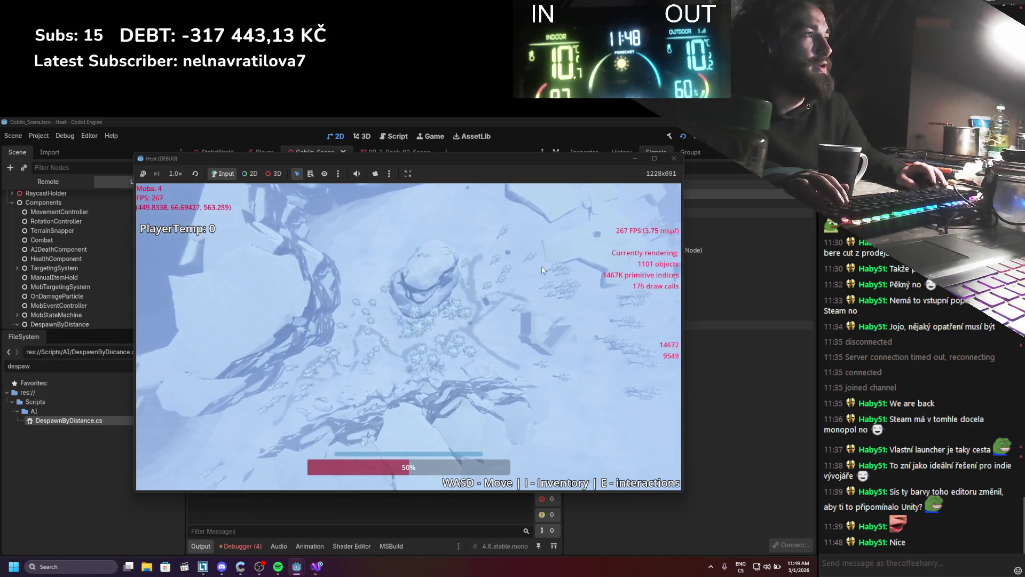
{"action": "key", "text": "d"}
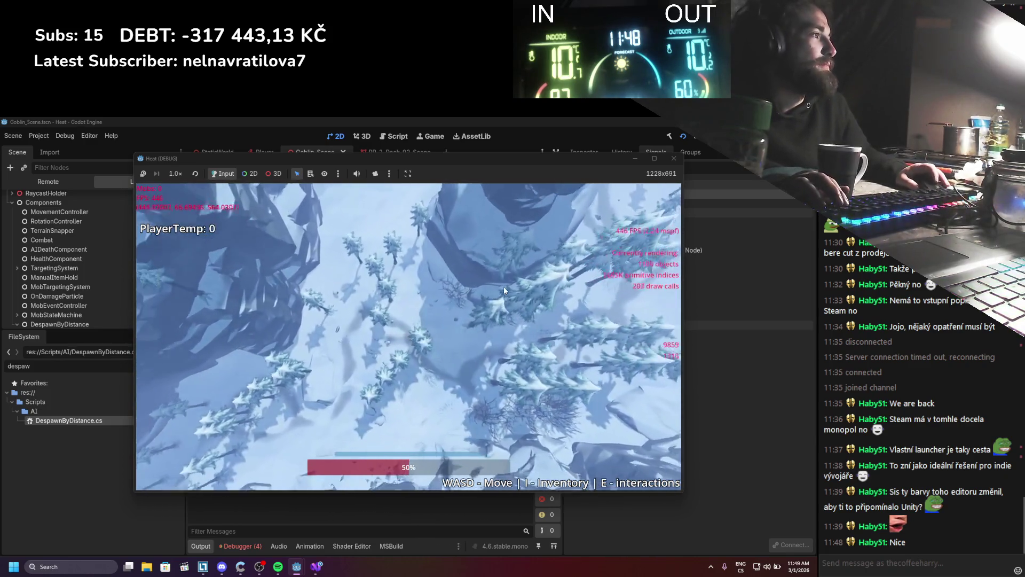
{"action": "key", "text": "d"}
{"action": "scroll", "coordinate": [504, 291], "scroll_direction": "up", "scroll_amount": 5}
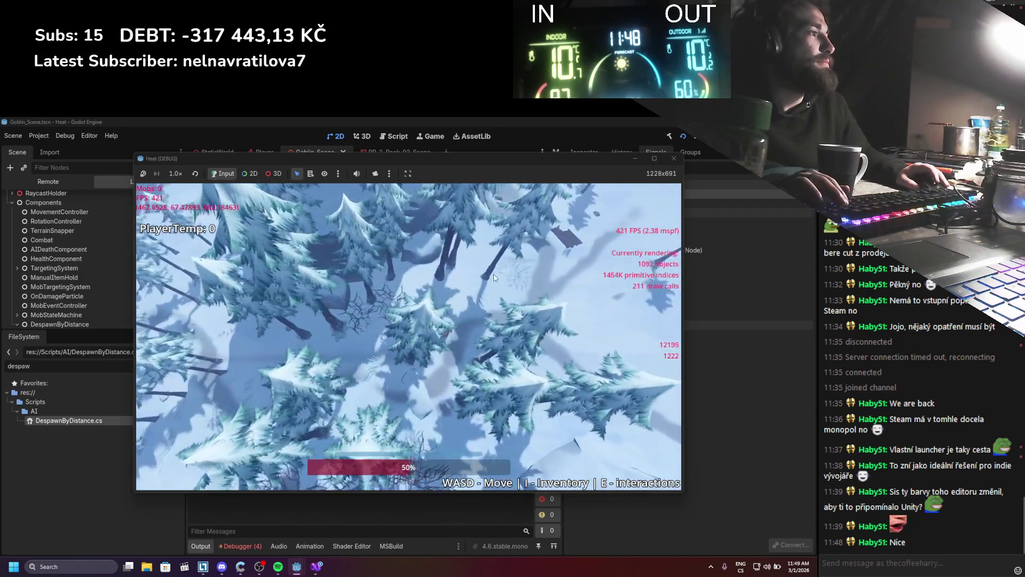
{"action": "scroll", "coordinate": [495, 274], "scroll_direction": "down", "scroll_amount": 5}
{"action": "key", "text": "d"}
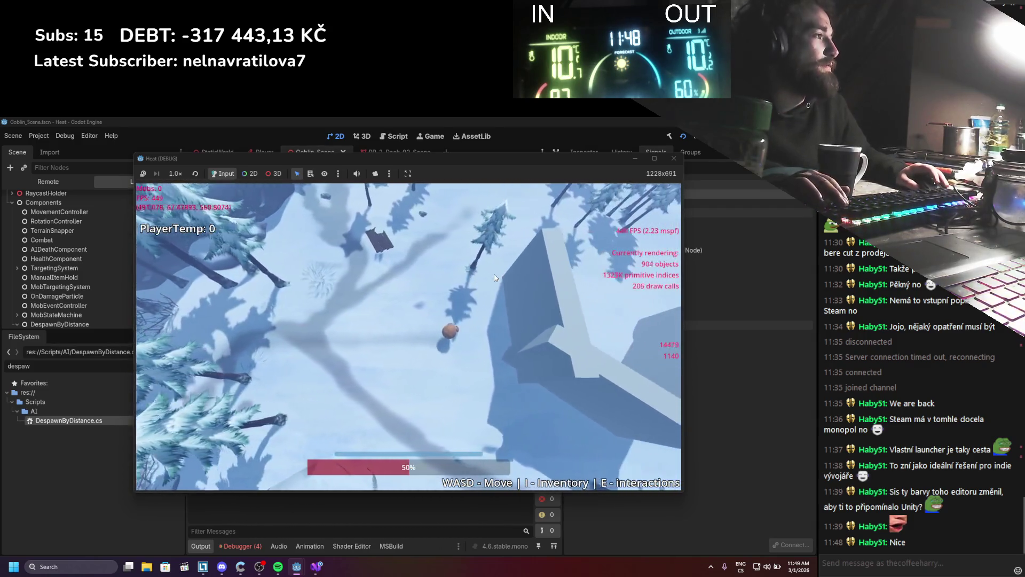
{"action": "key", "text": "d"}
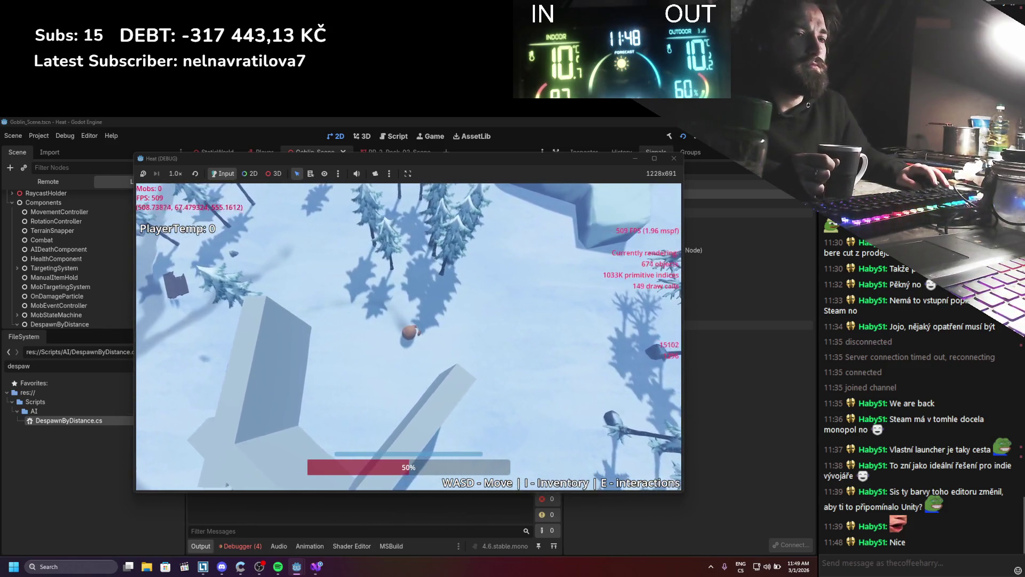
{"action": "left_click", "coordinate": [674, 158]}
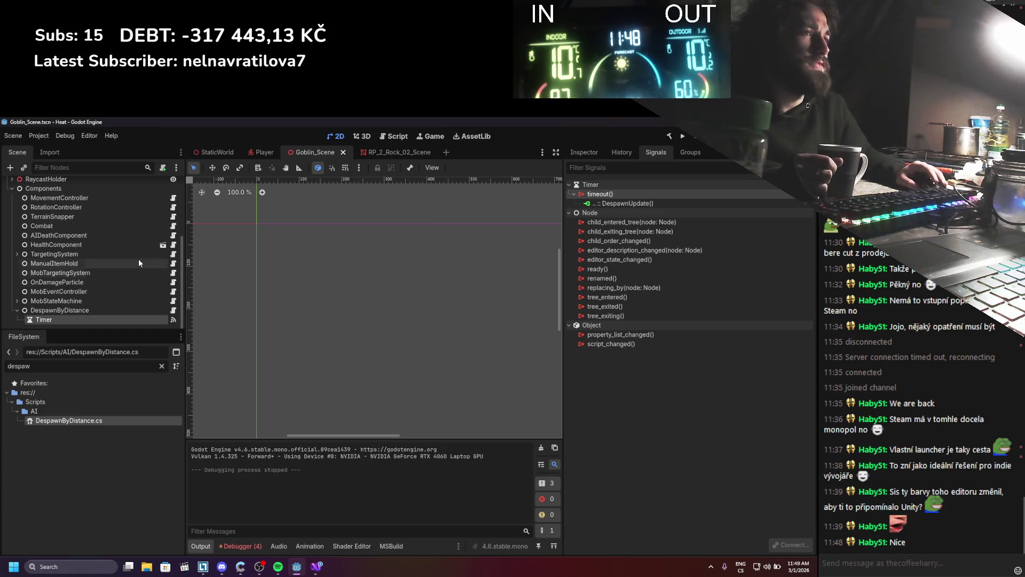
{"action": "left_click", "coordinate": [76, 311]}
{"action": "left_click", "coordinate": [319, 569]}
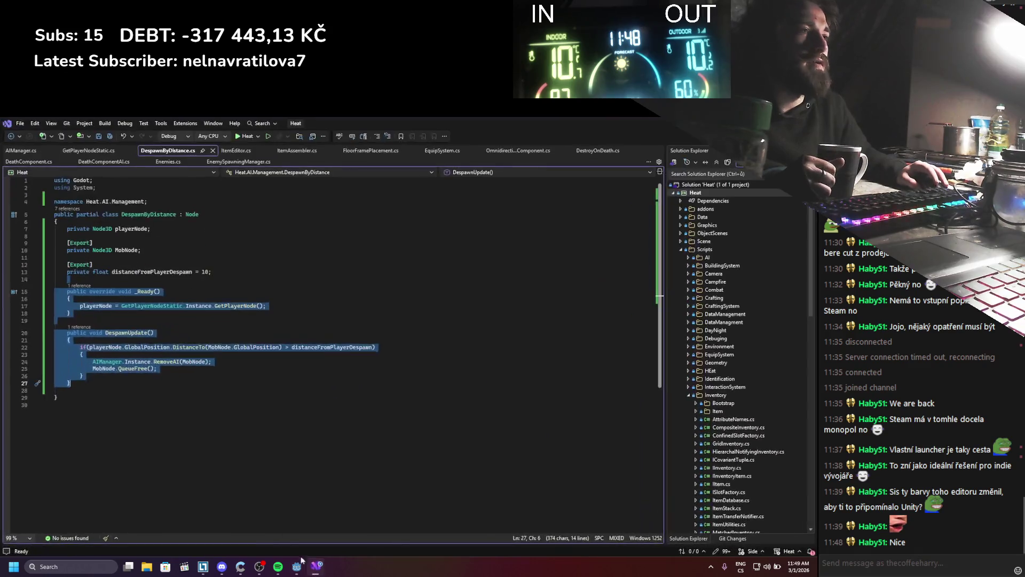
{"action": "left_click", "coordinate": [261, 356]}
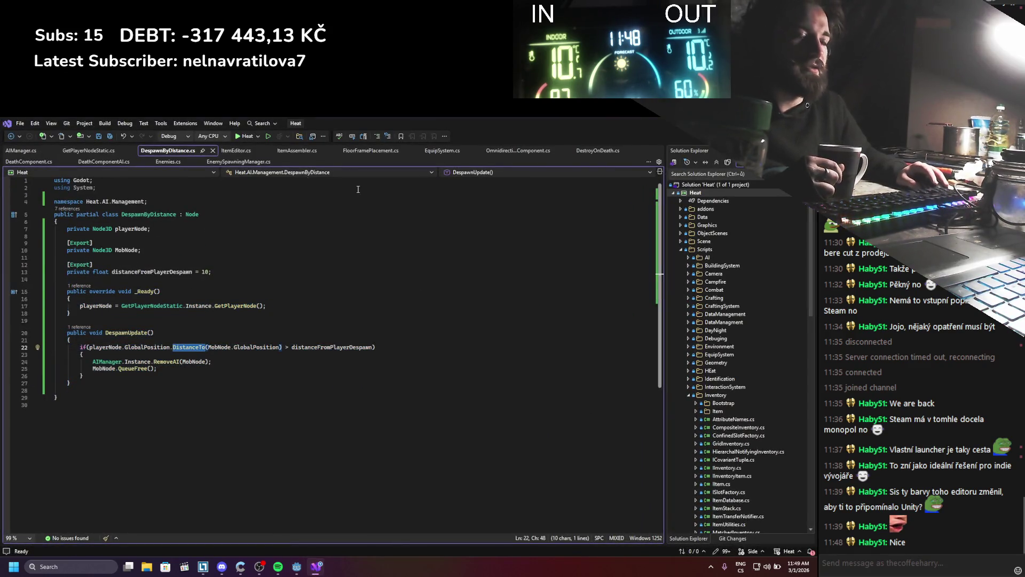
{"action": "left_click", "coordinate": [295, 568]}
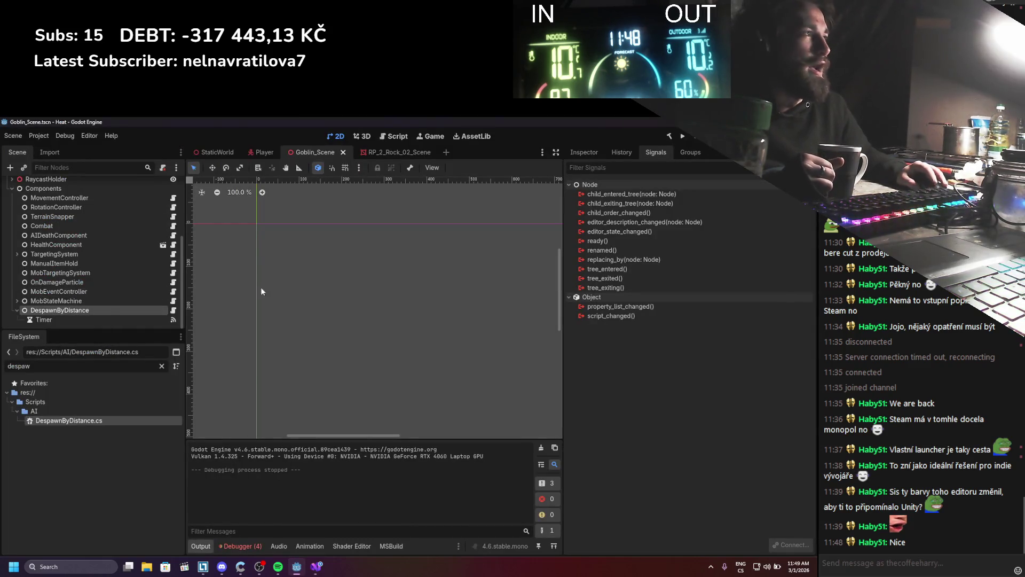
Step: Set Distance From Player Despawn to 100, then run the game and stop it with F8
{"action": "left_click", "coordinate": [584, 152]}
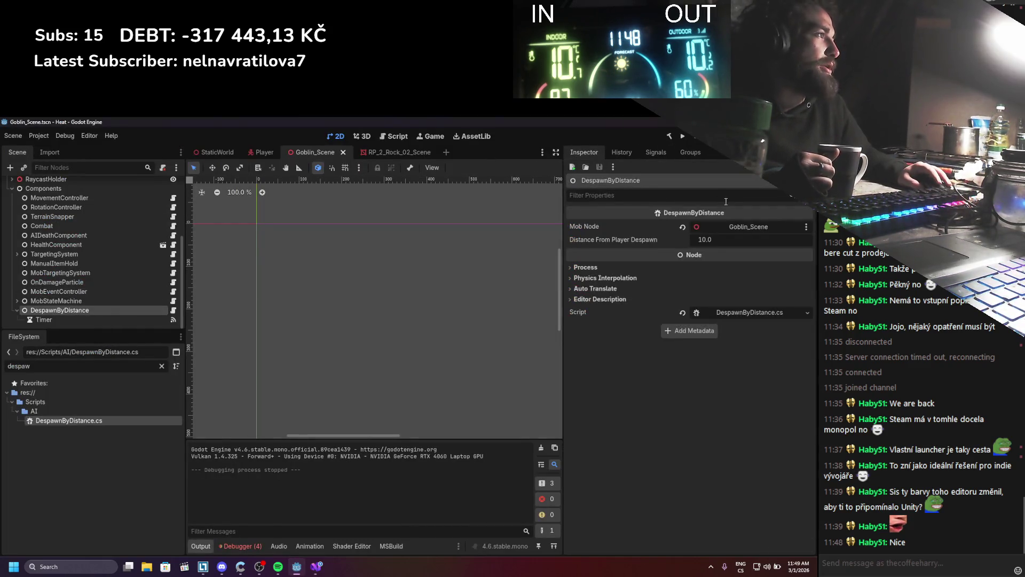
{"action": "left_click", "coordinate": [724, 241]}
{"action": "type", "text": "100"}
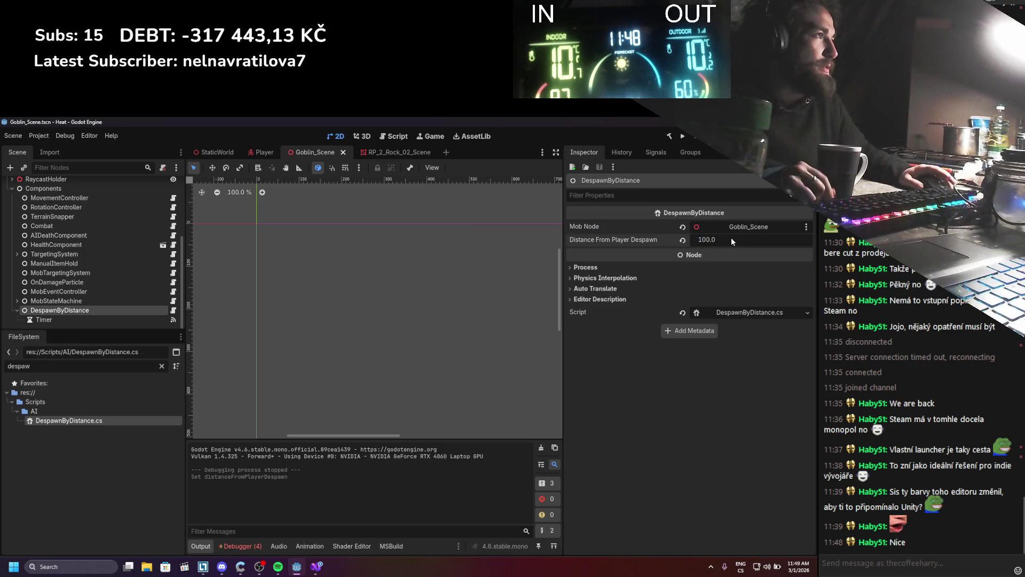
{"action": "left_click", "coordinate": [683, 137]}
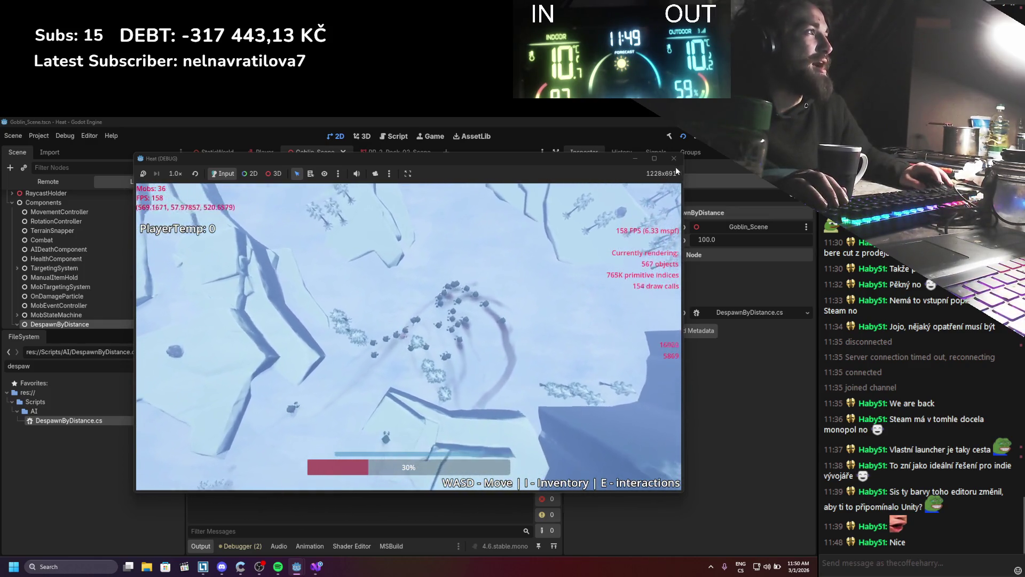
{"action": "key", "text": "F8"}
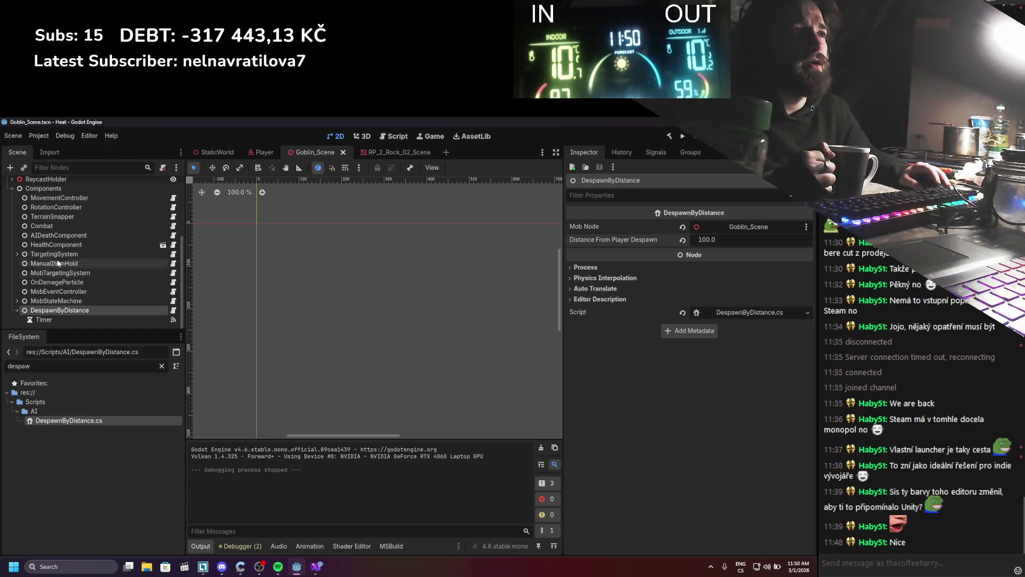
Step: Rename TerrainSnapper's RayCast3D to Terr and delete it from Goblin_Scene
{"action": "left_click", "coordinate": [53, 218]}
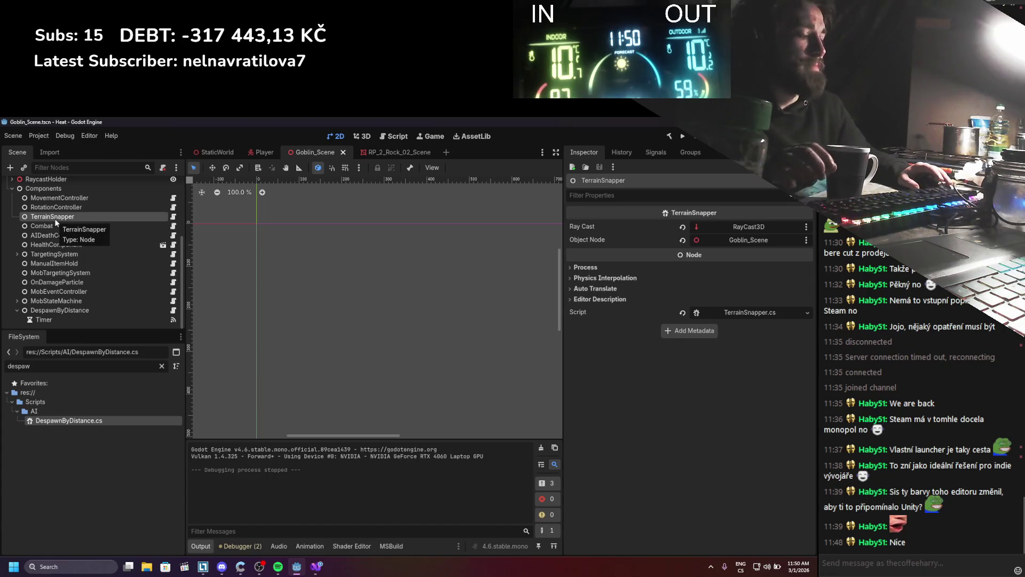
{"action": "scroll", "coordinate": [55, 240], "scroll_direction": "up", "scroll_amount": 3}
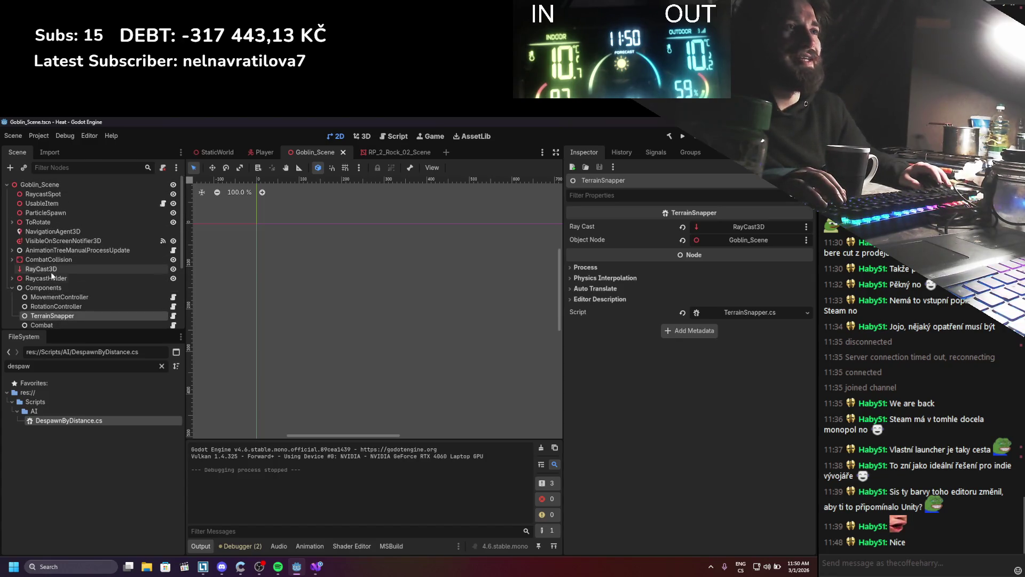
{"action": "left_click", "coordinate": [54, 270]}
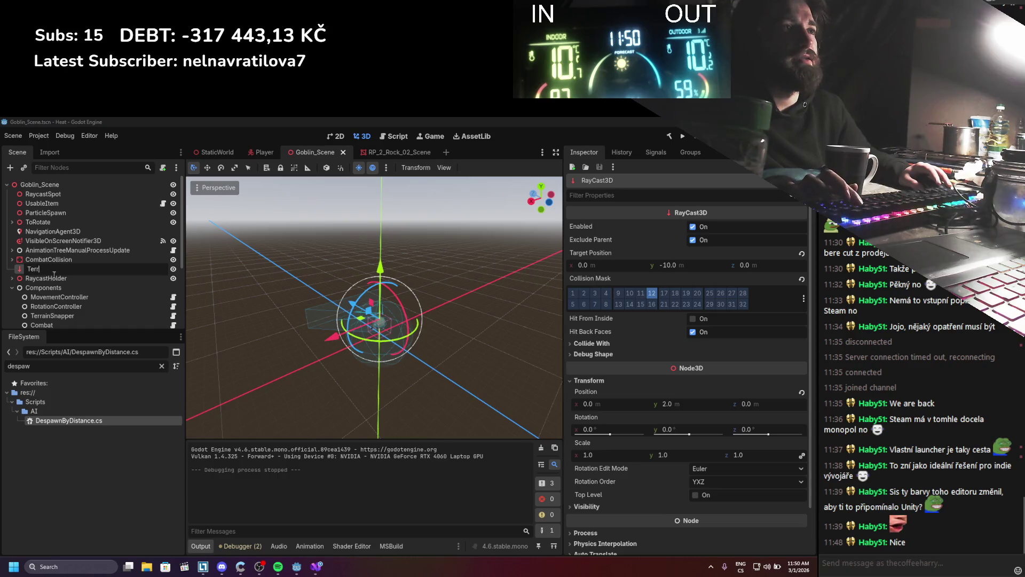
{"action": "key", "text": "Return"}
{"action": "scroll", "coordinate": [61, 304], "scroll_direction": "down", "scroll_amount": 1}
{"action": "left_click", "coordinate": [64, 279]}
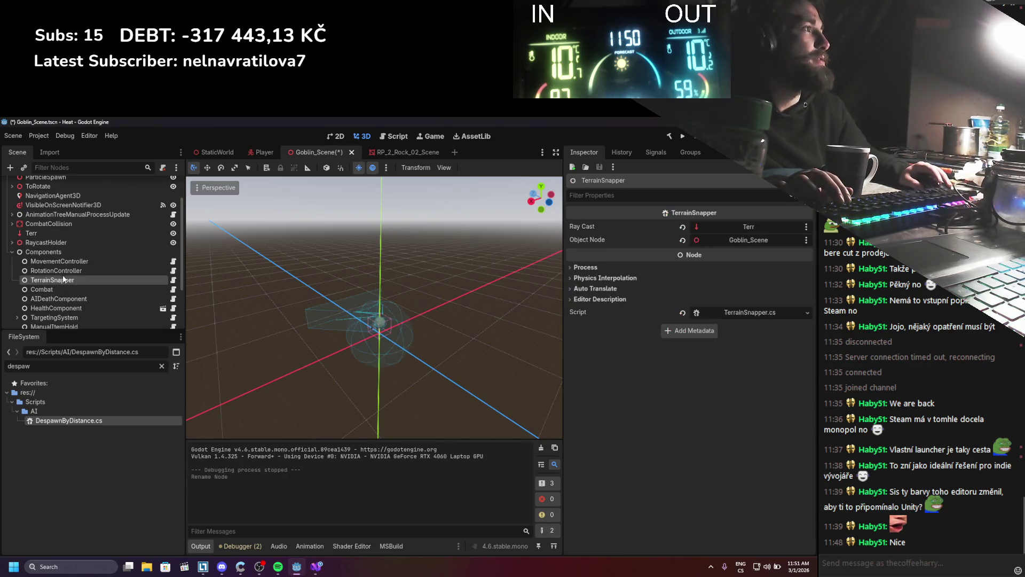
{"action": "right_click", "coordinate": [44, 234]}
{"action": "left_click", "coordinate": [105, 448]}
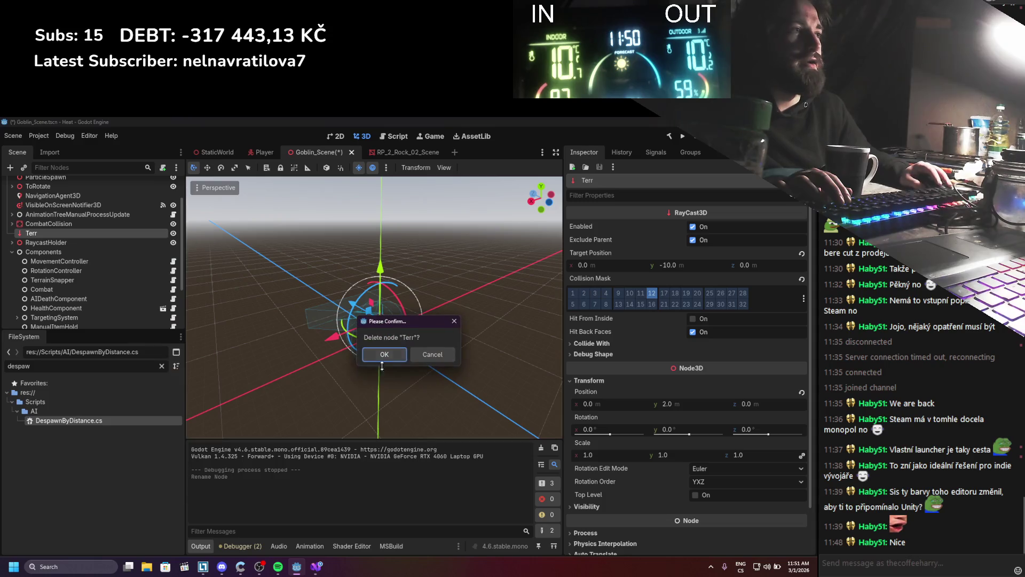
{"action": "left_click", "coordinate": [397, 355]}
Step: Delete TerrainSnapper, save the scene, and open MovementController's OmnidirectionalMovementComponent.cs script
{"action": "right_click", "coordinate": [61, 274]}
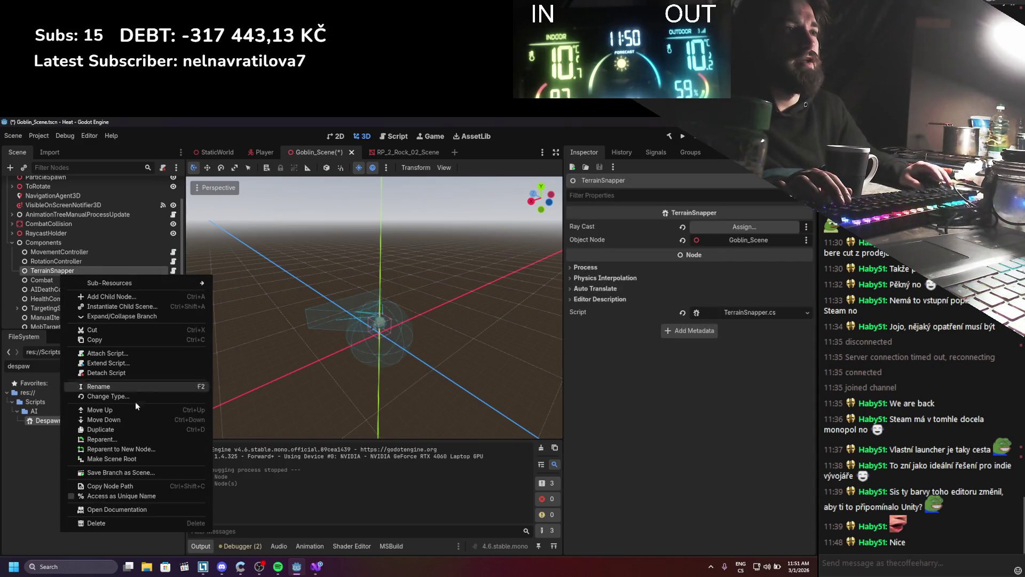
{"action": "left_click", "coordinate": [109, 527]}
{"action": "left_click", "coordinate": [373, 357]}
{"action": "key", "text": "ctrl+s"}
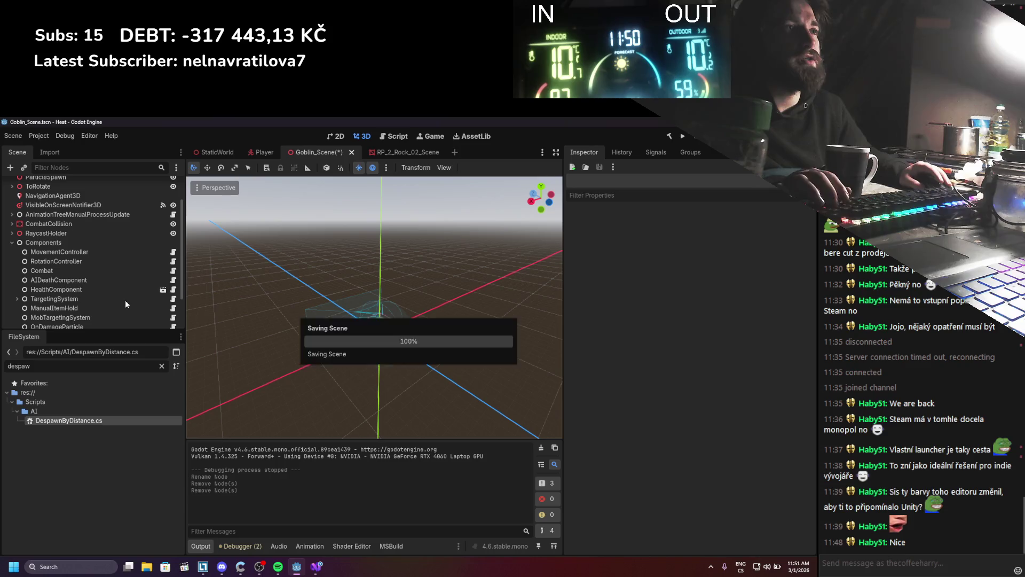
{"action": "left_click", "coordinate": [169, 251]}
{"action": "left_click", "coordinate": [173, 252]}
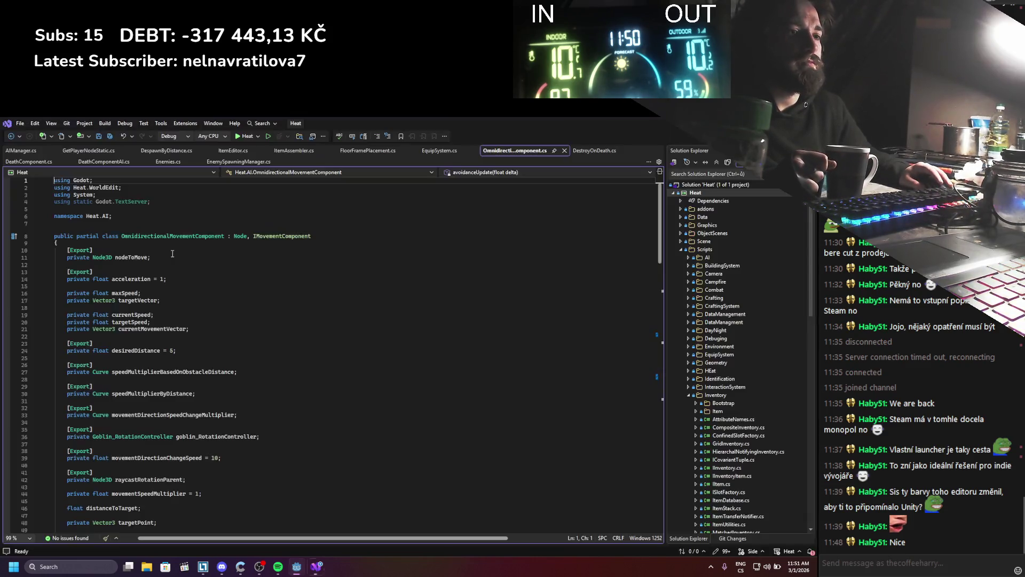
Step: Scroll through OmnidirectionalMovementComponent.cs in Visual Studio, then return to the Godot editor
{"action": "scroll", "coordinate": [204, 254], "scroll_direction": "down", "scroll_amount": 4}
{"action": "scroll", "coordinate": [217, 300], "scroll_direction": "down", "scroll_amount": 1}
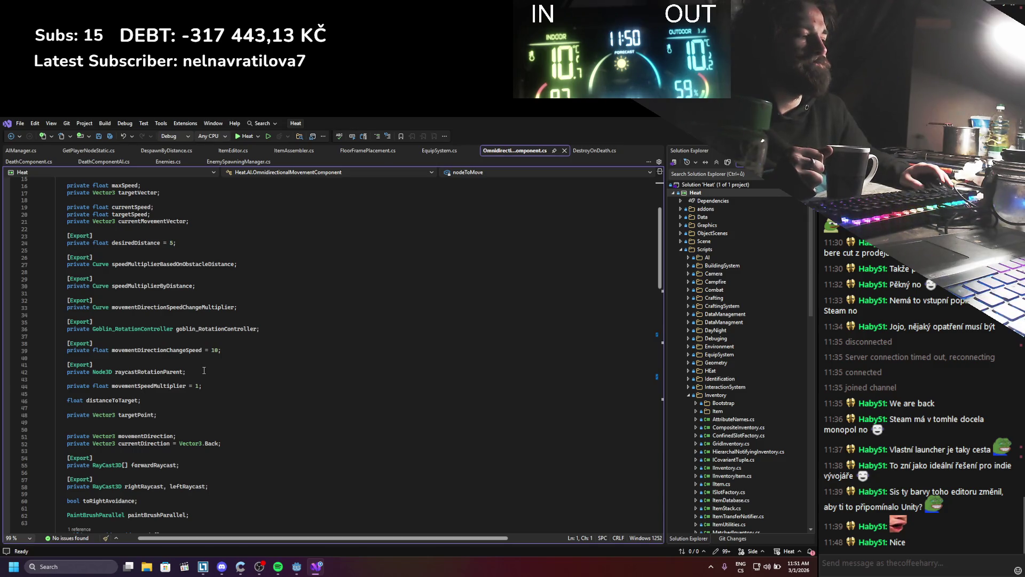
{"action": "scroll", "coordinate": [208, 371], "scroll_direction": "down", "scroll_amount": 3}
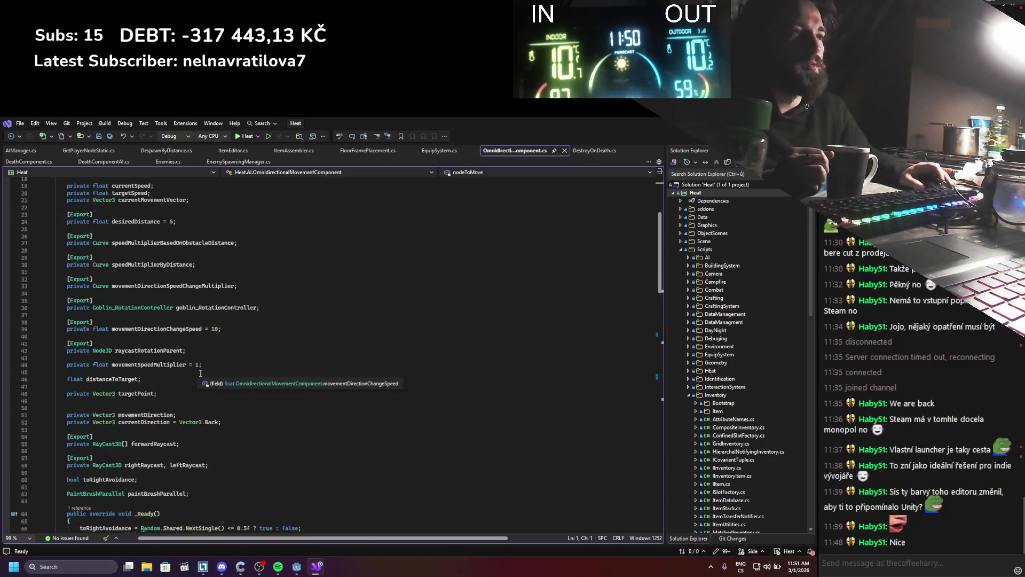
{"action": "scroll", "coordinate": [199, 373], "scroll_direction": "up", "scroll_amount": 2}
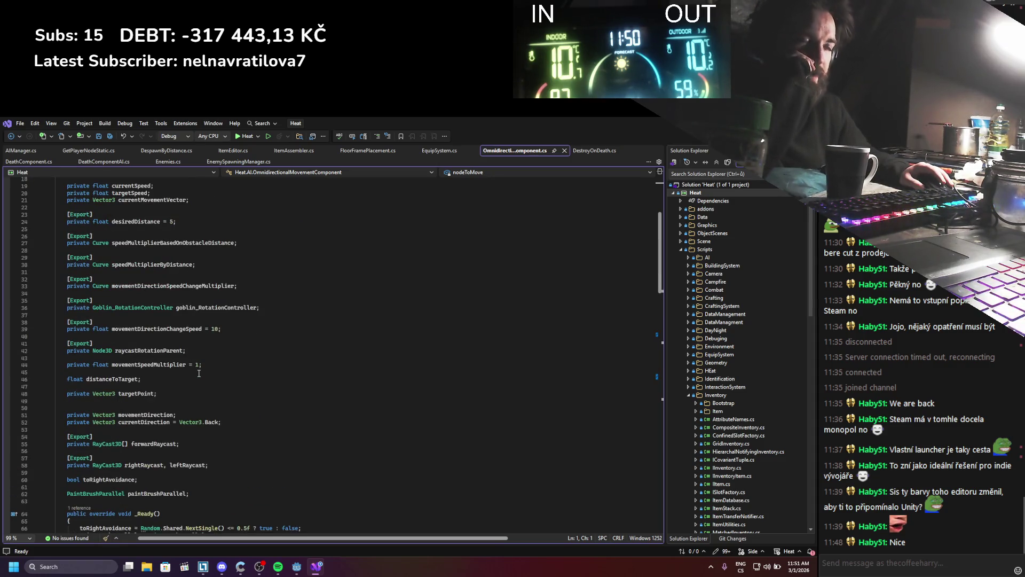
{"action": "scroll", "coordinate": [199, 373], "scroll_direction": "down", "scroll_amount": 4}
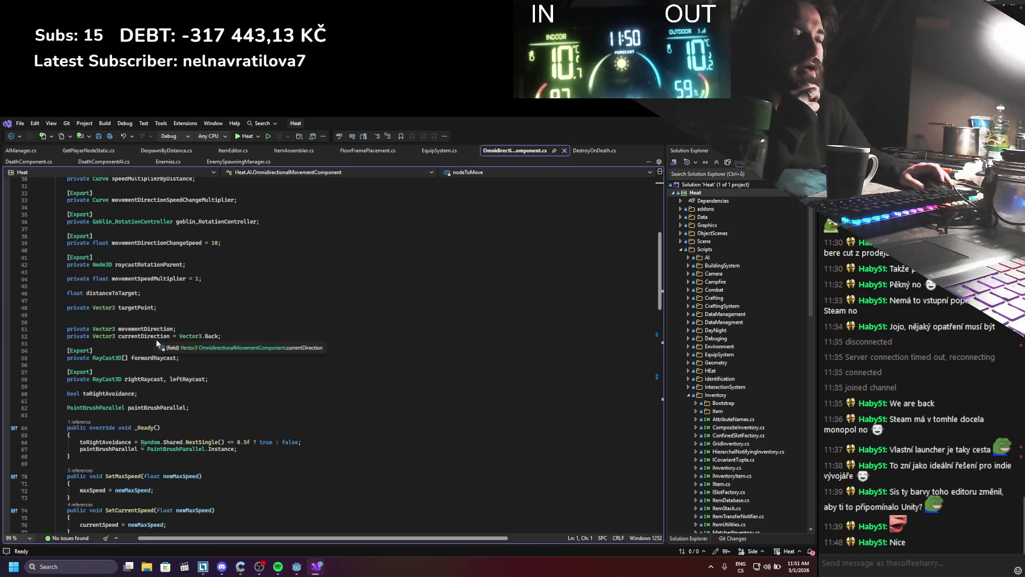
{"action": "scroll", "coordinate": [171, 339], "scroll_direction": "down", "scroll_amount": 2}
{"action": "scroll", "coordinate": [171, 338], "scroll_direction": "down", "scroll_amount": 1}
{"action": "scroll", "coordinate": [186, 352], "scroll_direction": "up", "scroll_amount": 7}
{"action": "scroll", "coordinate": [202, 369], "scroll_direction": "down", "scroll_amount": 3}
{"action": "scroll", "coordinate": [202, 369], "scroll_direction": "down", "scroll_amount": 15}
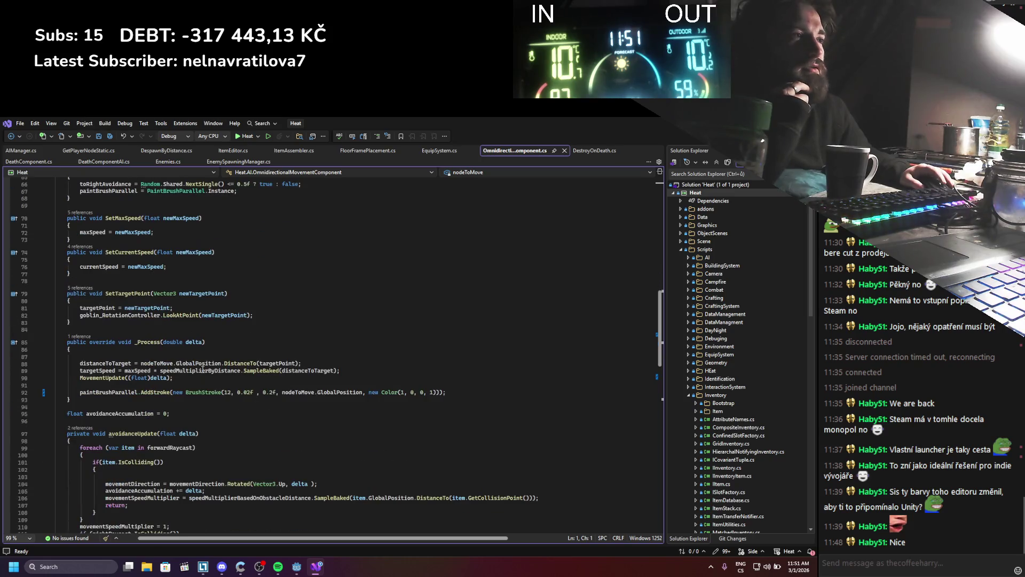
{"action": "scroll", "coordinate": [202, 369], "scroll_direction": "down", "scroll_amount": 11}
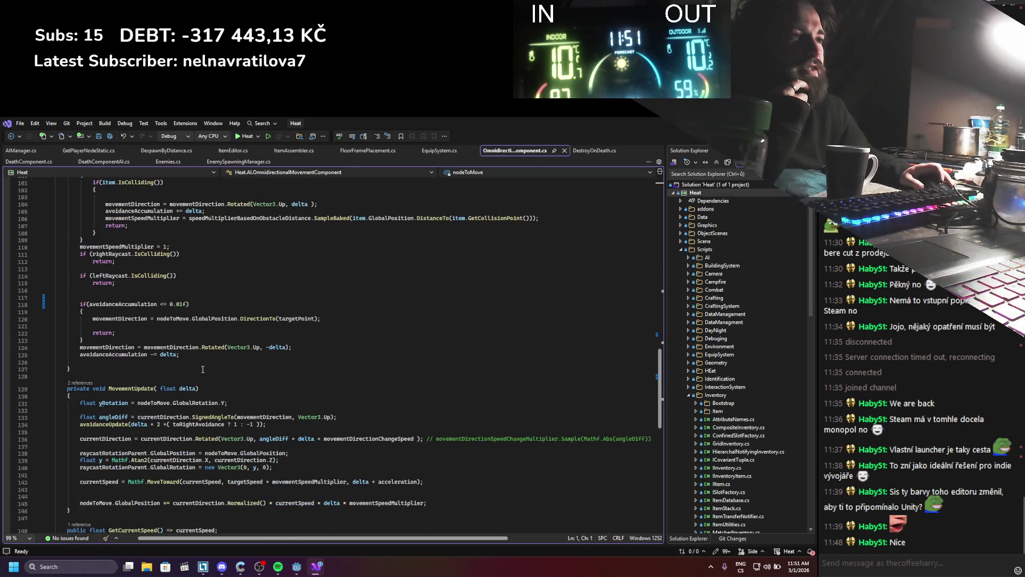
{"action": "scroll", "coordinate": [202, 369], "scroll_direction": "down", "scroll_amount": 3}
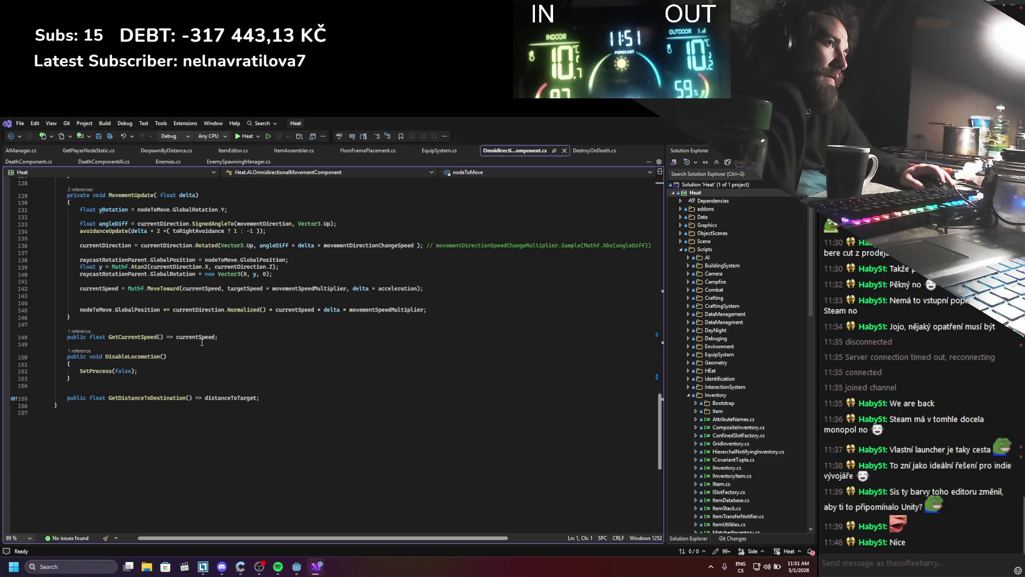
{"action": "scroll", "coordinate": [202, 342], "scroll_direction": "up", "scroll_amount": 3}
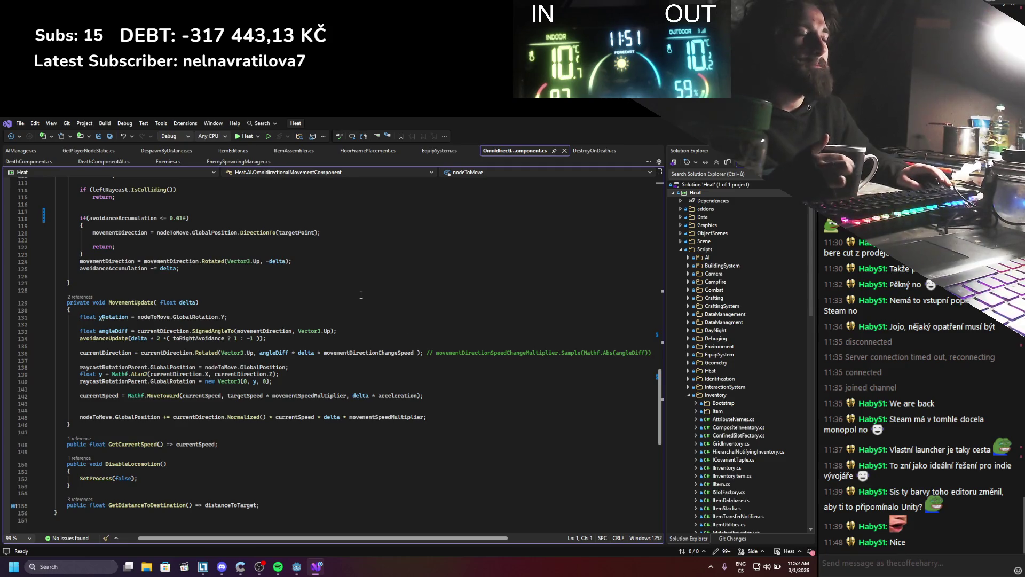
{"action": "scroll", "coordinate": [250, 329], "scroll_direction": "down", "scroll_amount": 4}
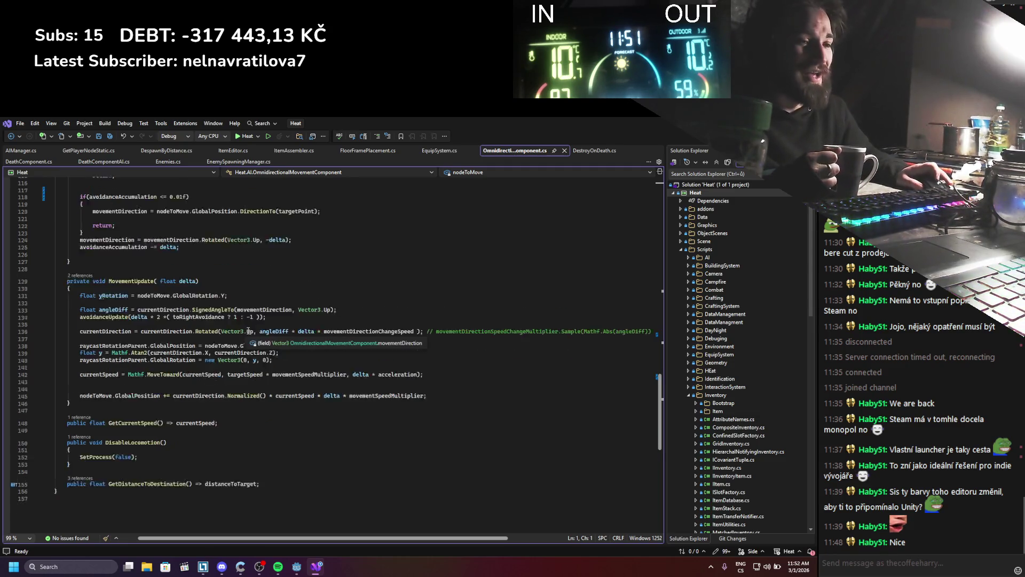
{"action": "scroll", "coordinate": [248, 334], "scroll_direction": "up", "scroll_amount": 4}
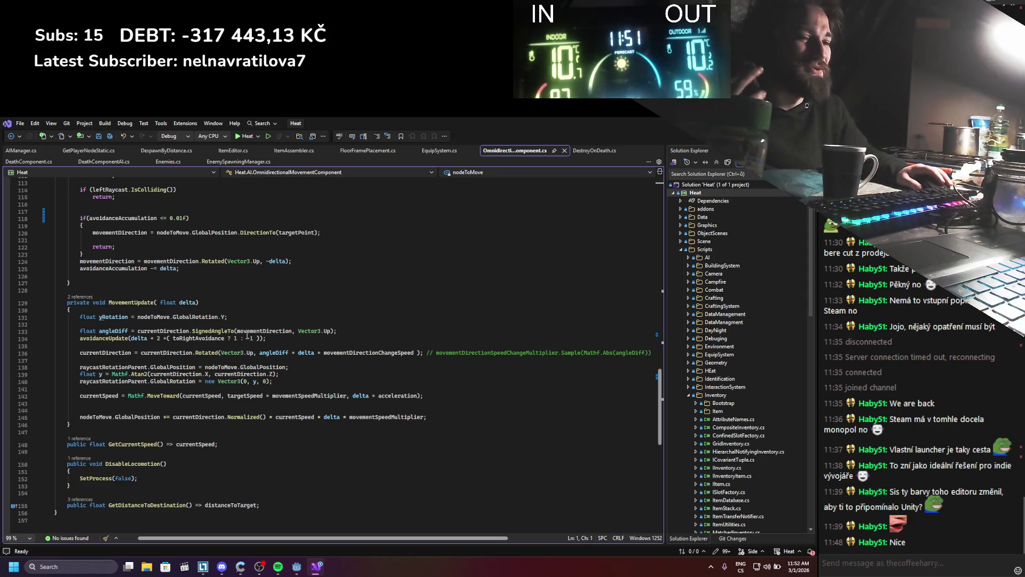
{"action": "key", "text": "alt+Tab"}
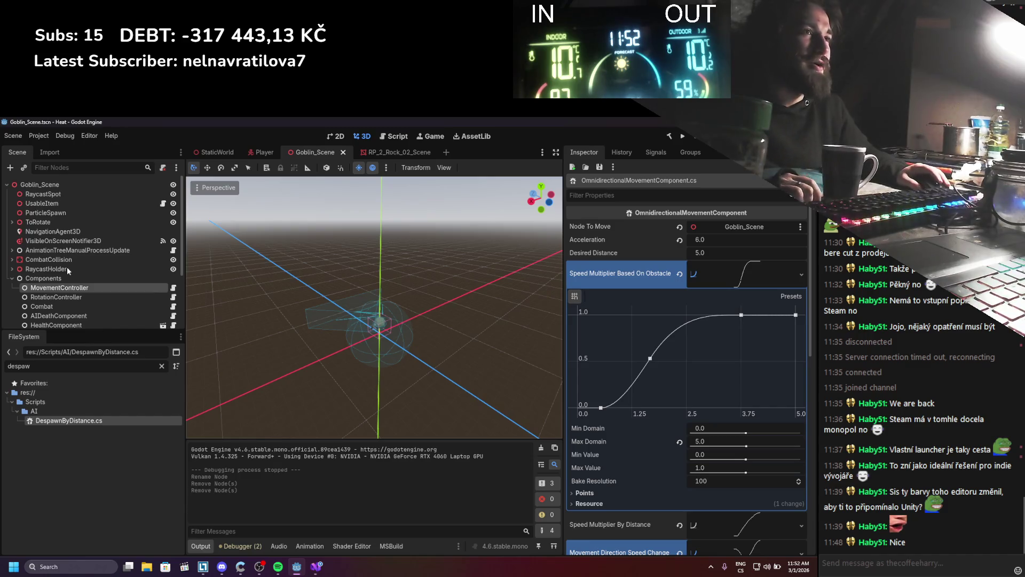
Step: Save the goblin scene and dismiss the scene-instancing picker opened by mistake
{"action": "scroll", "coordinate": [403, 299], "scroll_direction": "up", "scroll_amount": 5}
{"action": "scroll", "coordinate": [396, 354], "scroll_direction": "up", "scroll_amount": 3}
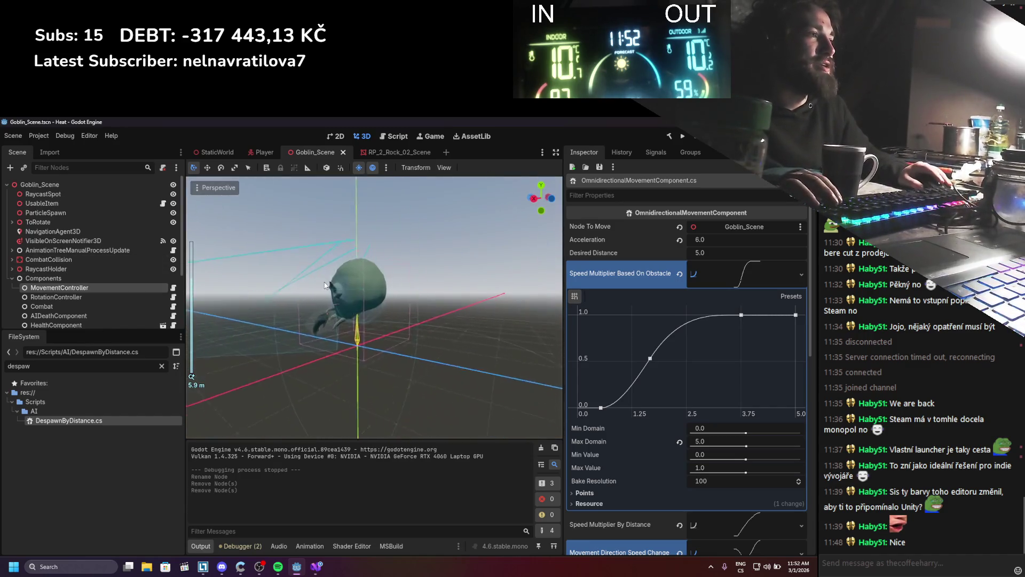
{"action": "key", "text": "ctrl+s"}
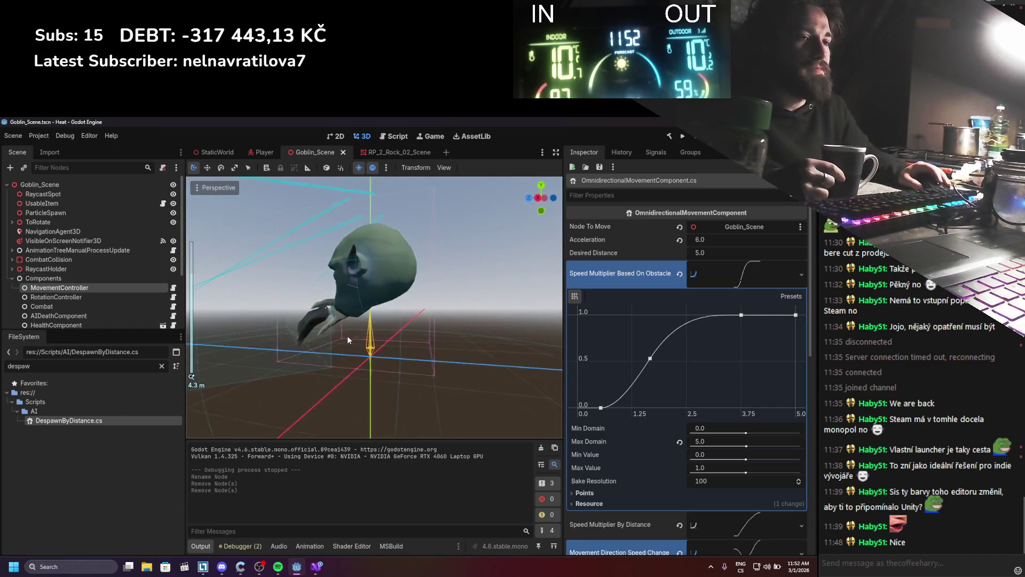
{"action": "scroll", "coordinate": [349, 333], "scroll_direction": "up", "scroll_amount": 2}
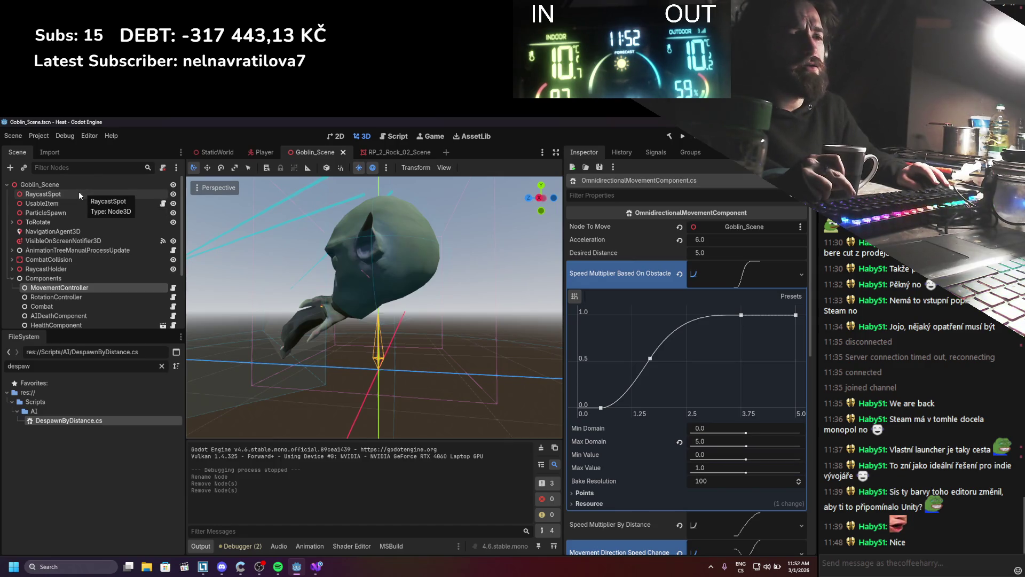
{"action": "right_click", "coordinate": [15, 184]}
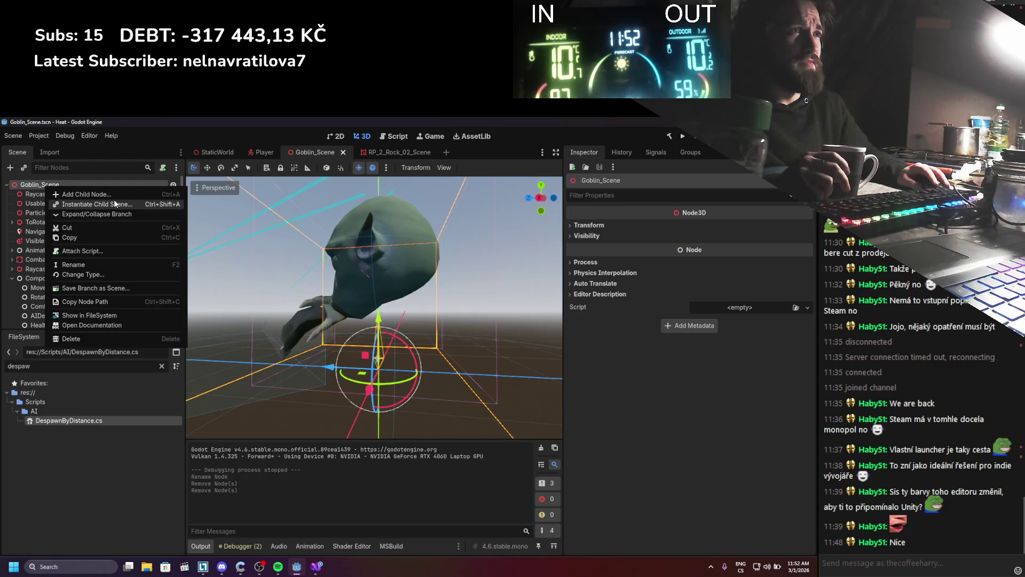
{"action": "left_click", "coordinate": [116, 207]}
{"action": "left_click", "coordinate": [568, 202]}
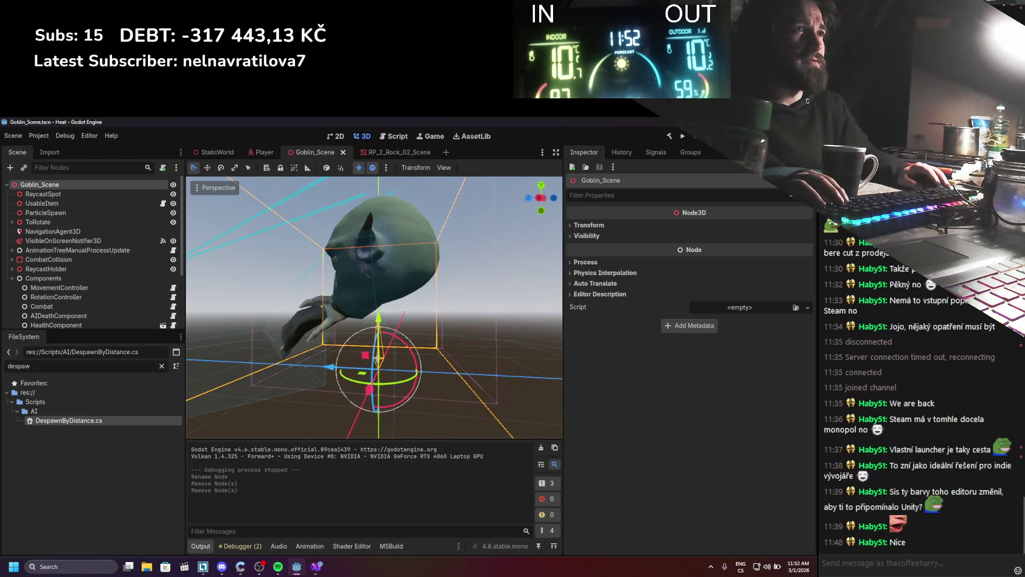
Step: Add a RayCast3D child to Goblin_Scene and aim its target down to y -2.215
{"action": "right_click", "coordinate": [52, 185]}
{"action": "left_click", "coordinate": [75, 192]}
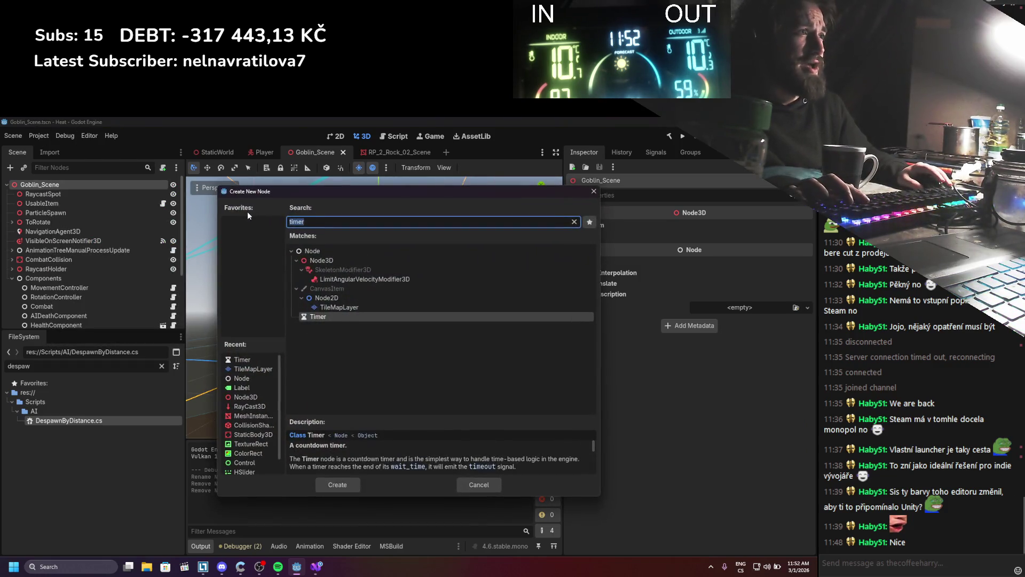
{"action": "type", "text": "te"}
{"action": "key", "text": "BackSpace"}
{"action": "key", "text": "BackSpace"}
{"action": "type", "text": "raycast"}
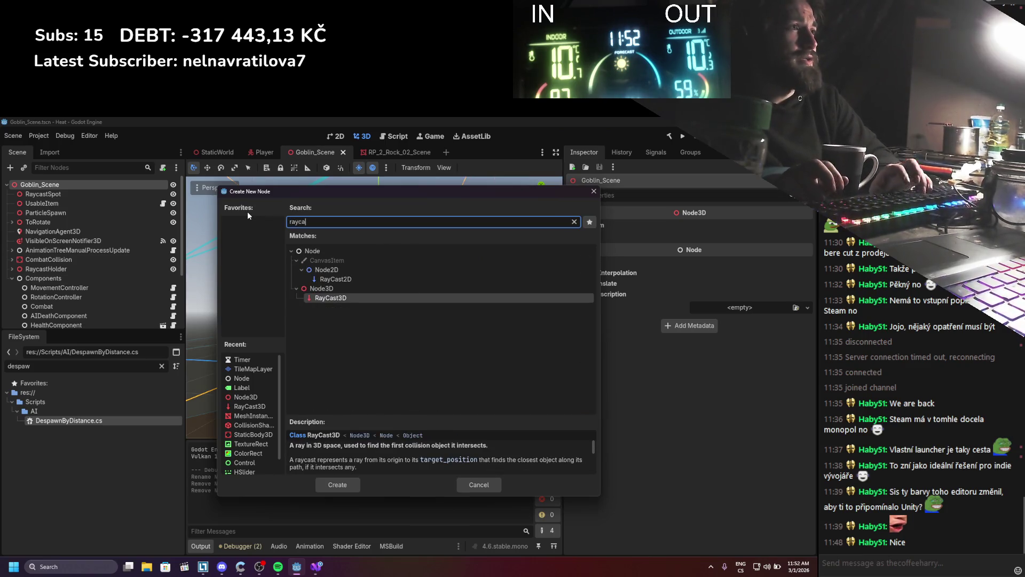
{"action": "key", "text": "Return"}
{"action": "mouse_move", "coordinate": [77, 320]}
{"action": "left_mouse_down"}
{"action": "mouse_move", "coordinate": [58, 184]}
{"action": "mouse_move", "coordinate": [63, 260]}
{"action": "left_mouse_up"}
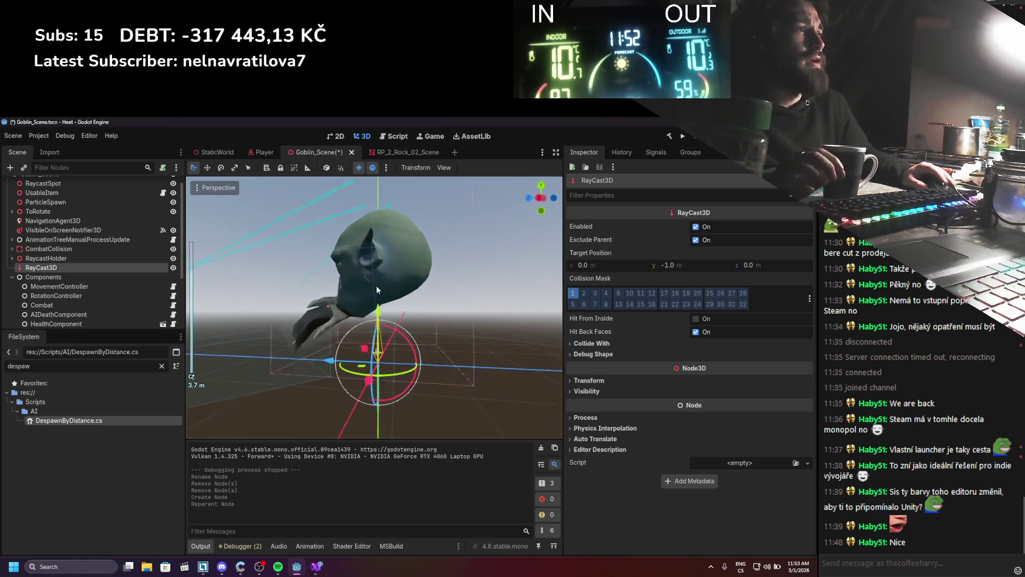
{"action": "scroll", "coordinate": [376, 285], "scroll_direction": "up", "scroll_amount": 2}
{"action": "mouse_move", "coordinate": [388, 323]}
{"action": "left_mouse_down"}
{"action": "mouse_move", "coordinate": [399, 296]}
{"action": "mouse_move", "coordinate": [580, 286]}
{"action": "left_mouse_up"}
{"action": "left_click_drag", "start_coordinate": [688, 267], "coordinate": [662, 267]}
{"action": "scroll", "coordinate": [380, 273], "scroll_direction": "up", "scroll_amount": 5}
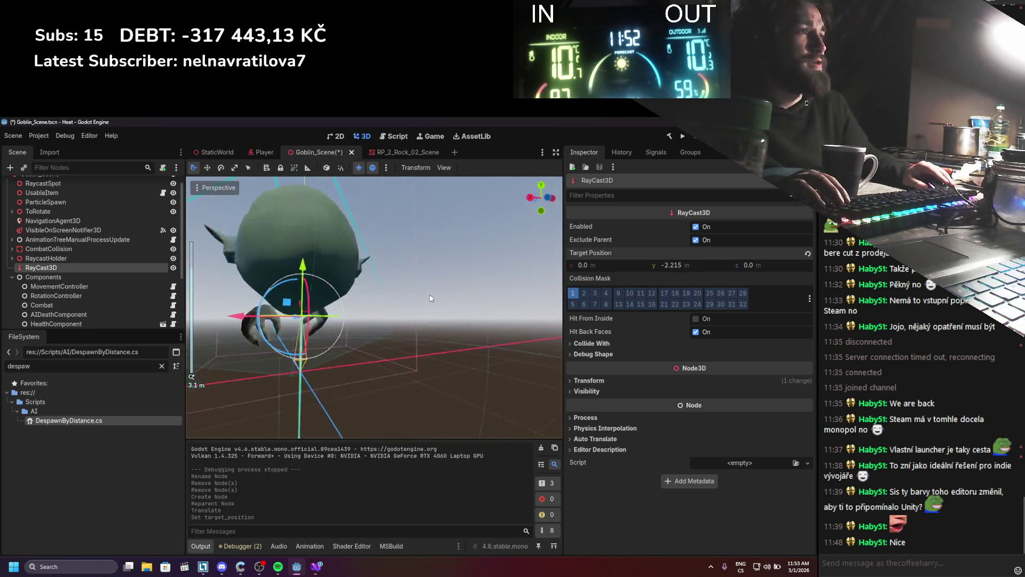
{"action": "left_click_drag", "start_coordinate": [381, 273], "coordinate": [414, 363]}
Step: Mask the ray to the Terrain collision layer, save, and disable it by default
{"action": "left_click", "coordinate": [572, 304]}
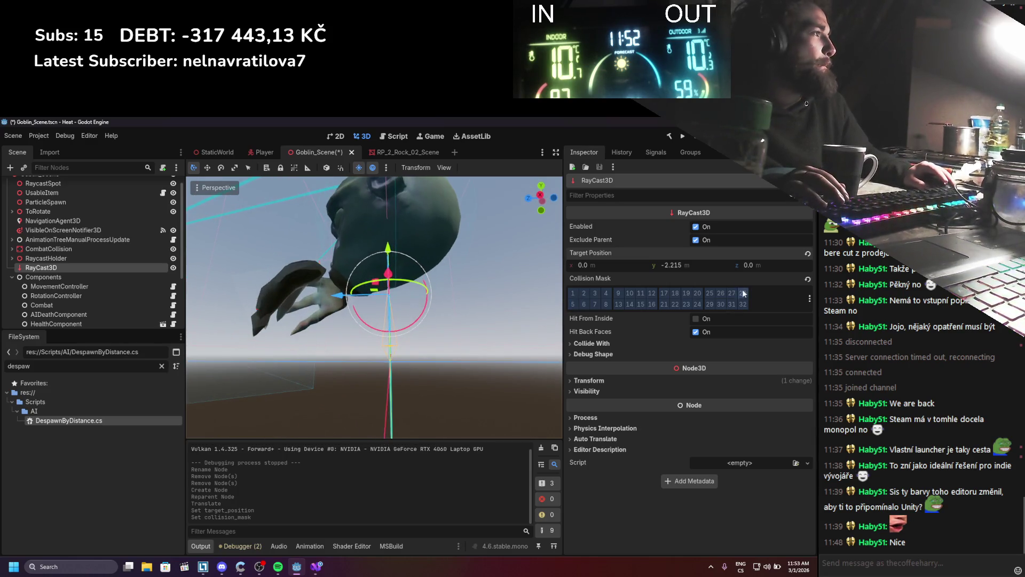
{"action": "left_click", "coordinate": [809, 298]}
{"action": "left_click", "coordinate": [630, 348]}
{"action": "left_click", "coordinate": [633, 245]}
{"action": "key", "text": "ctrl+s"}
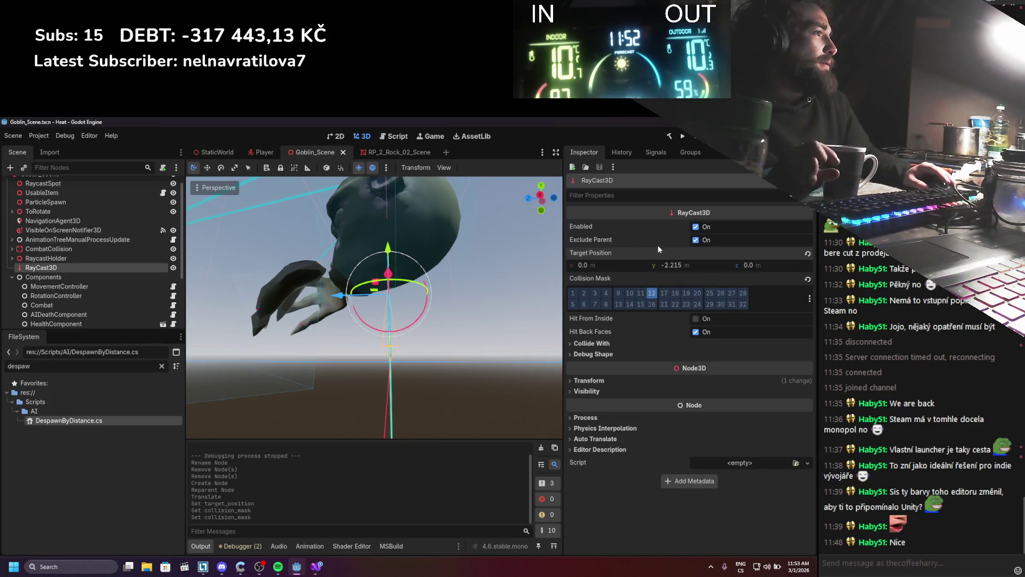
{"action": "left_click", "coordinate": [697, 227]}
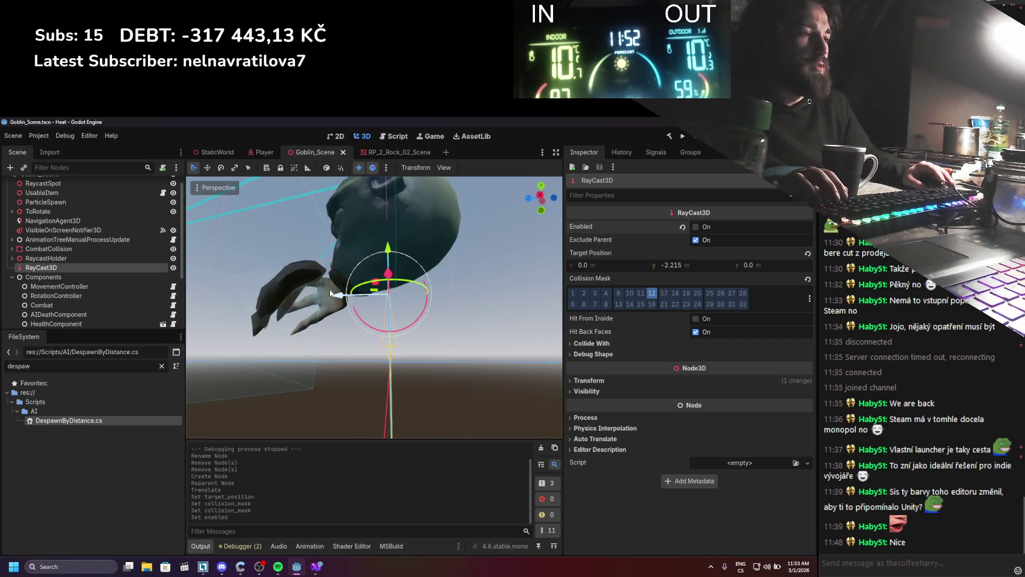
{"action": "left_click", "coordinate": [316, 566]}
{"action": "scroll", "coordinate": [203, 387], "scroll_direction": "down", "scroll_amount": 4}
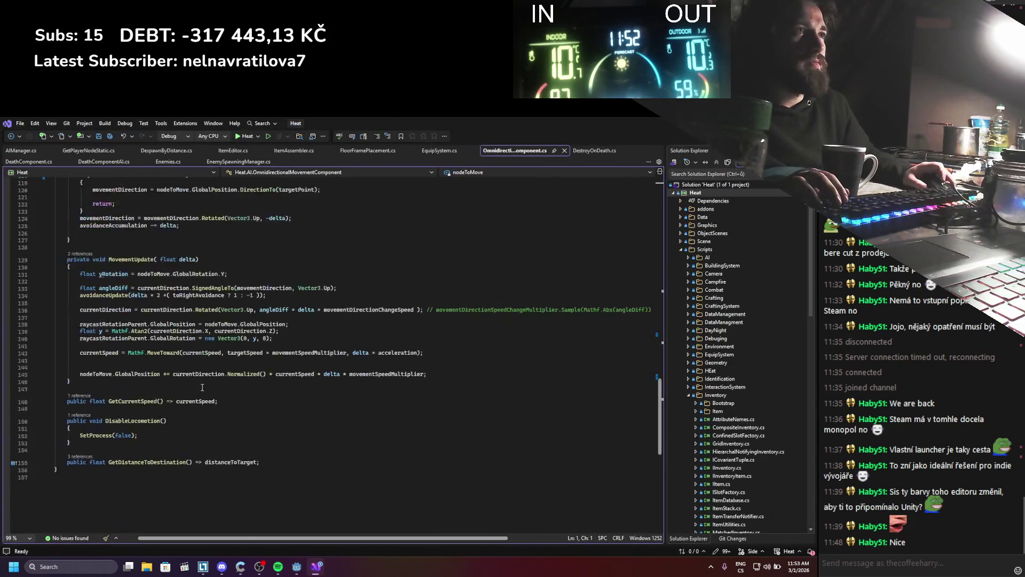
Step: Rename the RayCast3D node to GroundCheck
{"action": "scroll", "coordinate": [203, 387], "scroll_direction": "up", "scroll_amount": 20}
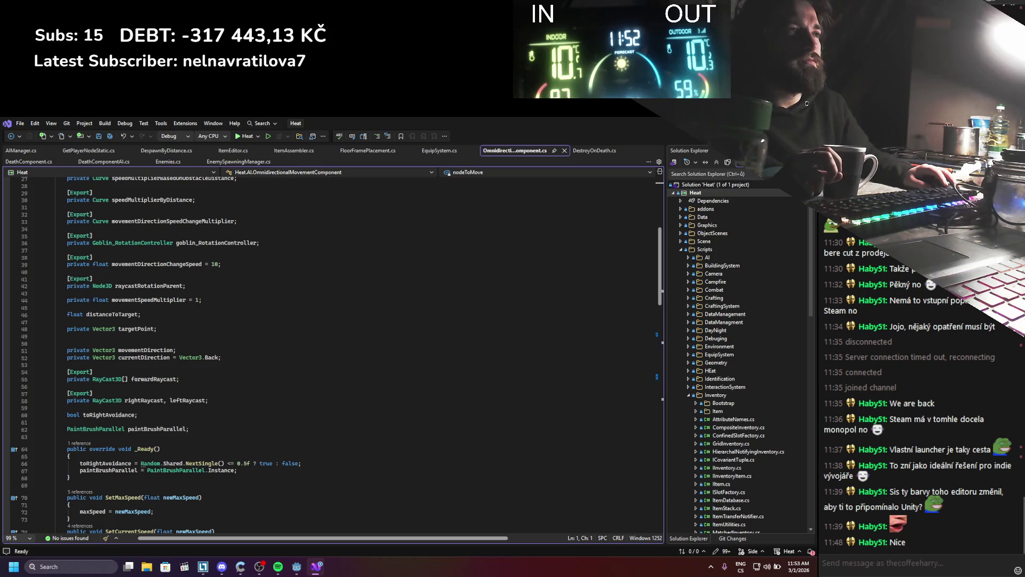
{"action": "key", "text": "alt+Tab"}
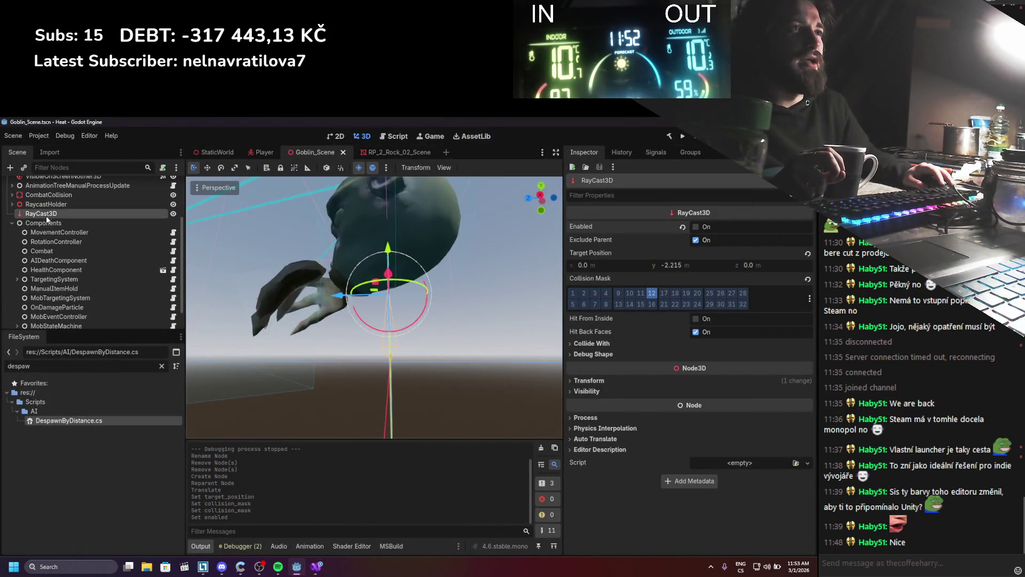
{"action": "double_click", "coordinate": [40, 214]}
{"action": "type", "text": "TerrainCheck"}
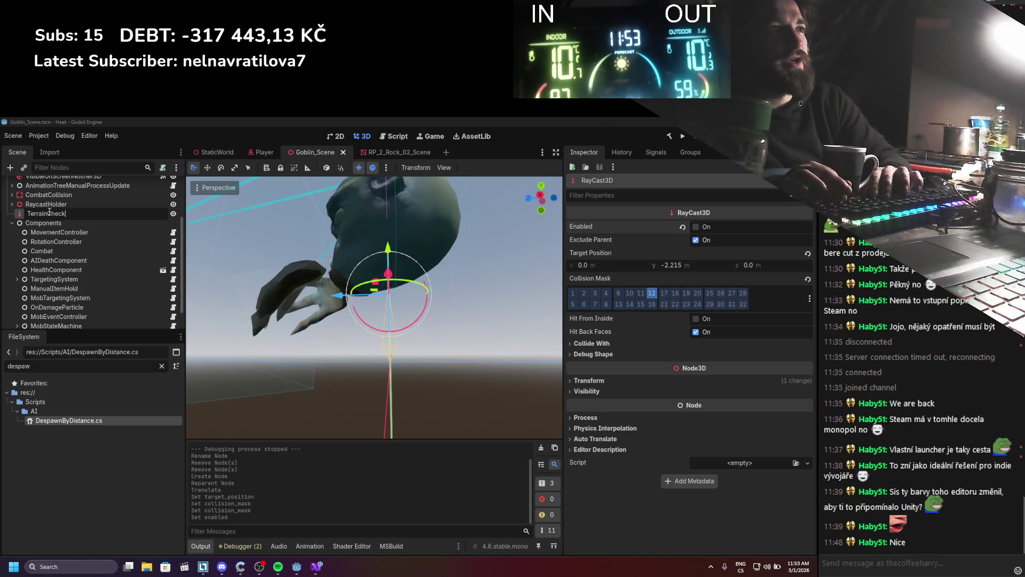
{"action": "key", "text": "Return"}
{"action": "double_click", "coordinate": [49, 213]}
{"action": "type", "text": "Grou"}
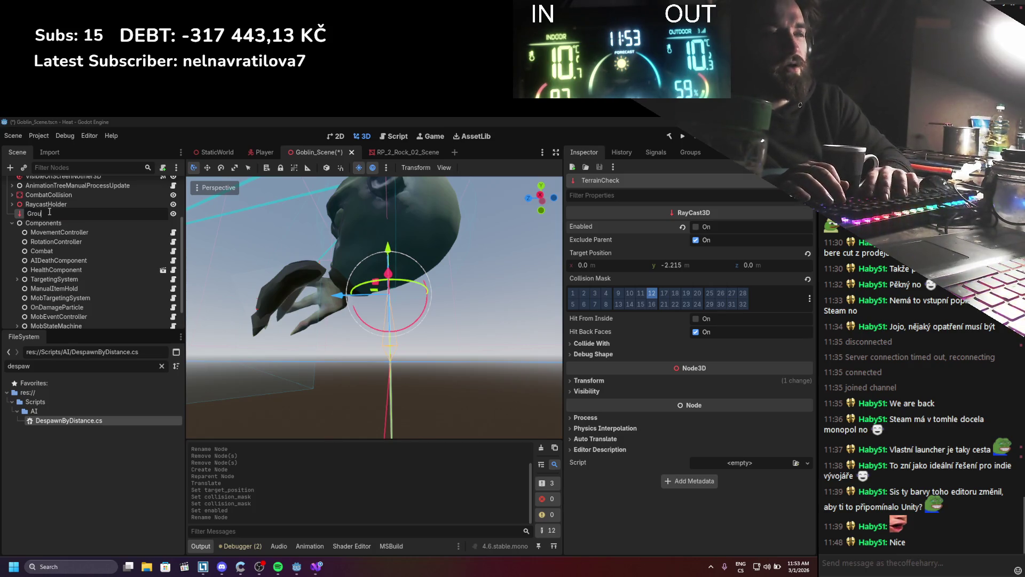
{"action": "type", "text": "ndCheck"}
{"action": "key", "text": "Return"}
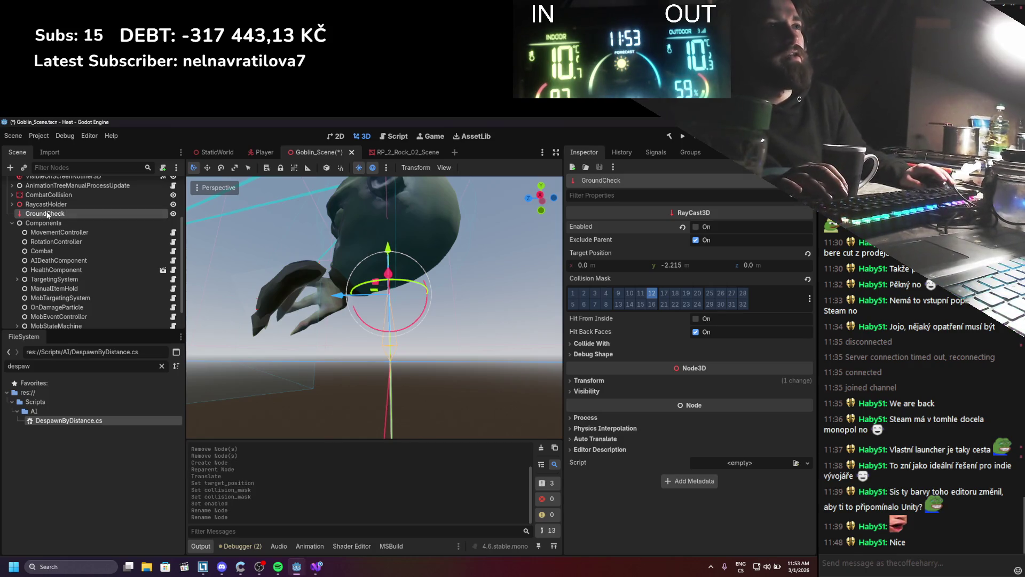
Step: Add a plain Node under Components, move it to the top, and name it GroundCheck
{"action": "right_click", "coordinate": [52, 221]}
{"action": "left_click", "coordinate": [75, 231]}
{"action": "double_click", "coordinate": [302, 255]}
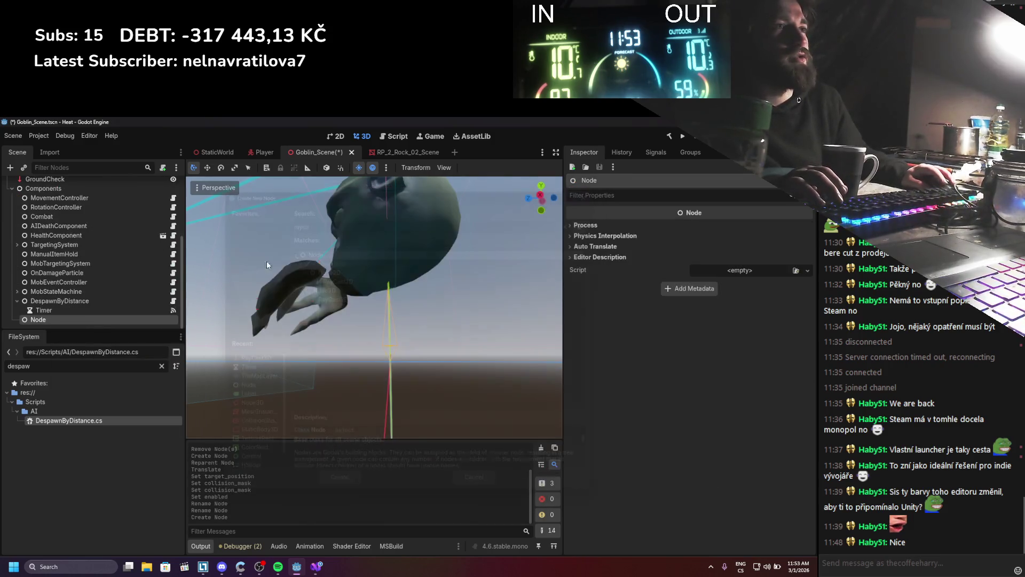
{"action": "mouse_move", "coordinate": [48, 310]}
{"action": "left_mouse_down"}
{"action": "mouse_move", "coordinate": [71, 191]}
{"action": "mouse_move", "coordinate": [46, 216]}
{"action": "left_mouse_up"}
{"action": "double_click", "coordinate": [46, 215]}
{"action": "type", "text": "GroundCheck"}
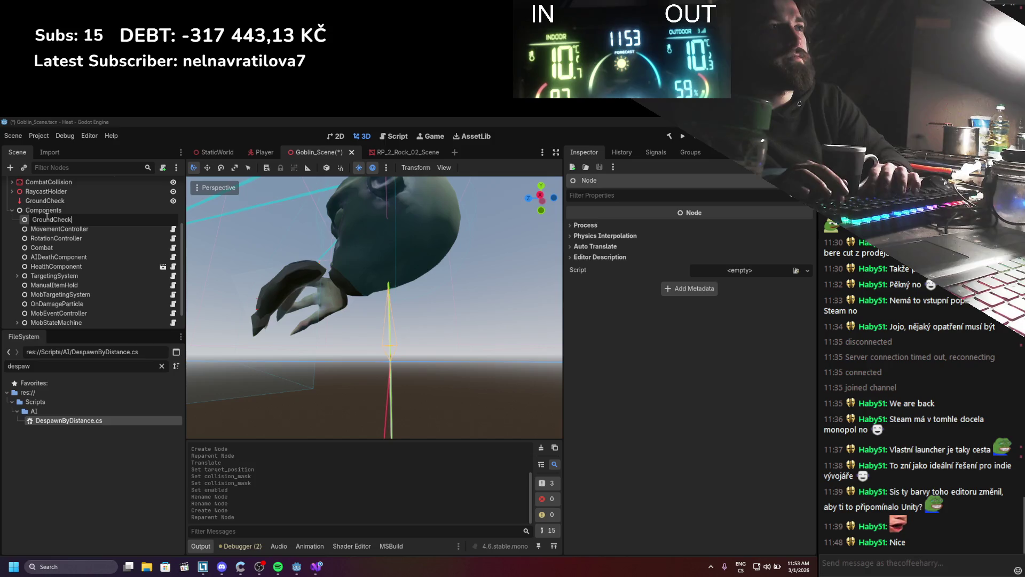
{"action": "key", "text": "Return"}
Step: Cancel adding a child to GroundCheck and clear the FileSystem filter to show all files
{"action": "right_click", "coordinate": [49, 216]}
{"action": "left_click", "coordinate": [75, 220]}
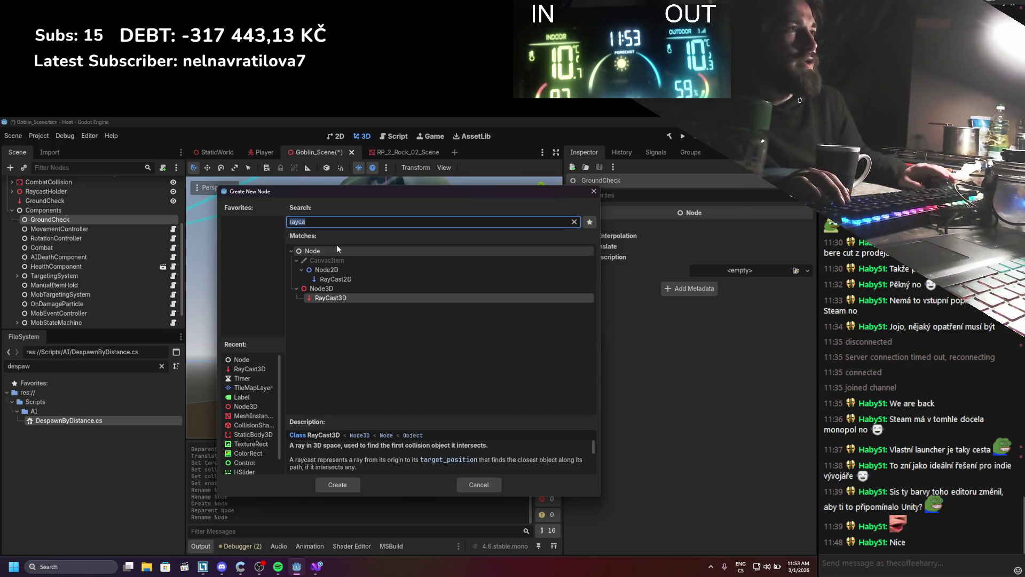
{"action": "key", "text": "Escape"}
{"action": "left_click", "coordinate": [34, 411]}
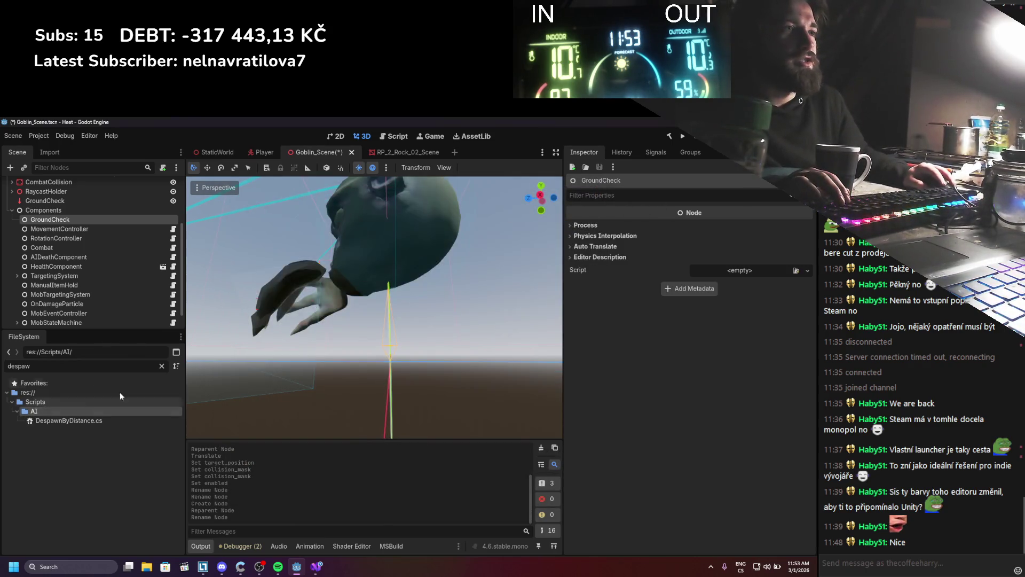
Step: Create the C# script res://Scripts/AI/GroundCheck.cs and drag it onto the GroundCheck node
{"action": "left_click", "coordinate": [162, 365]}
{"action": "right_click", "coordinate": [60, 456]}
{"action": "mouse_move", "coordinate": [117, 400]}
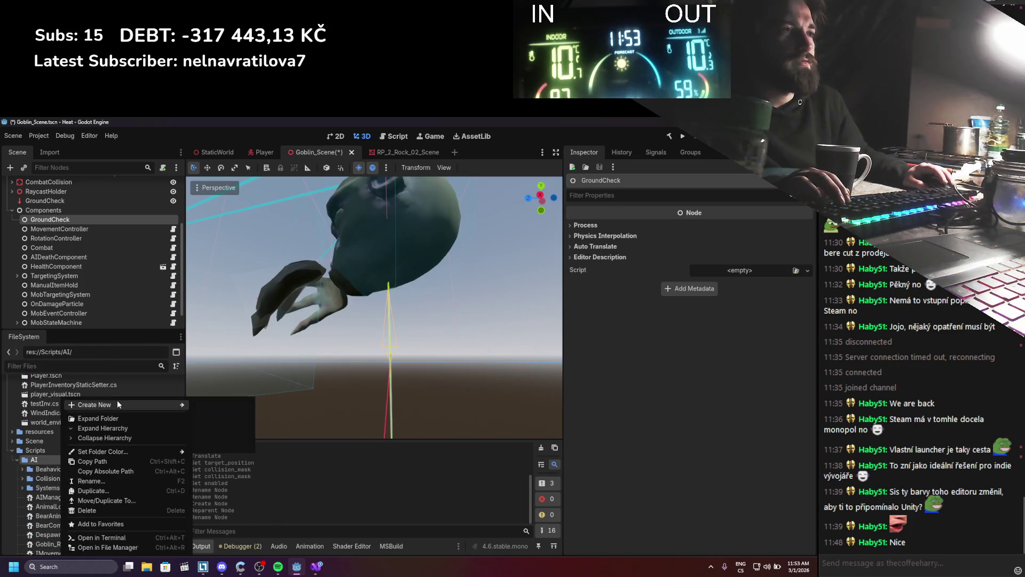
{"action": "left_click", "coordinate": [220, 434]}
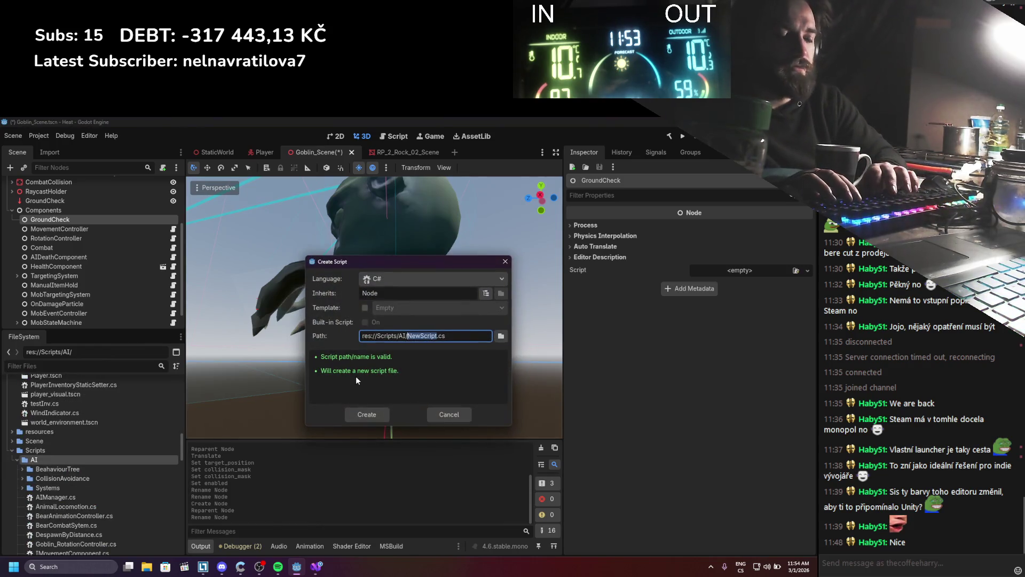
{"action": "type", "text": "GroundCheck"}
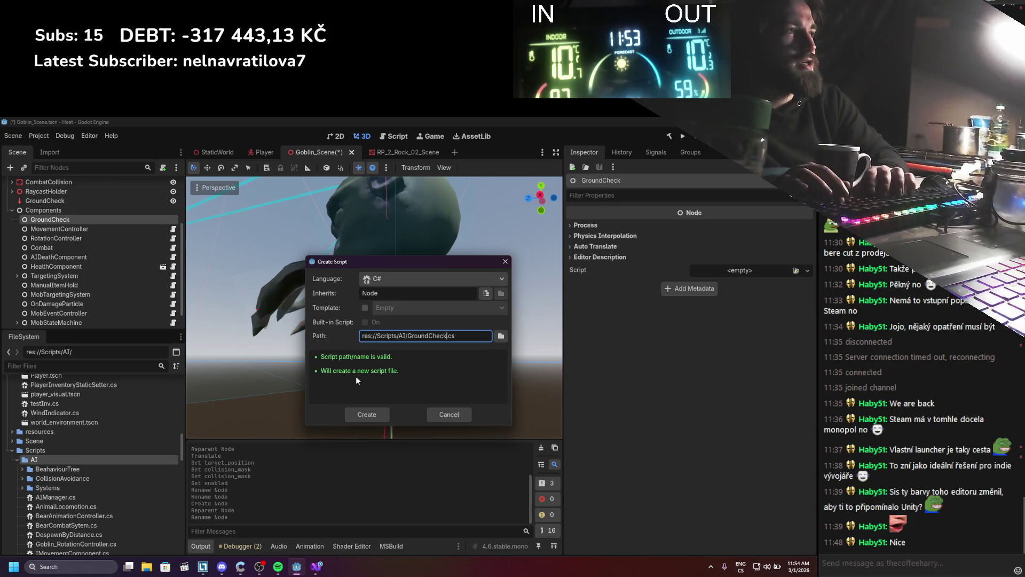
{"action": "left_click", "coordinate": [380, 408]}
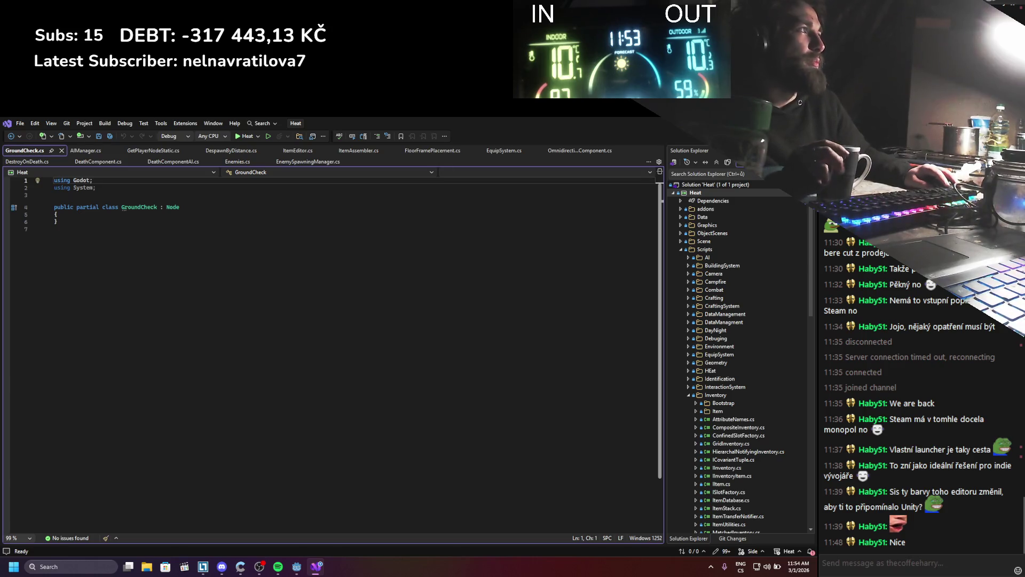
{"action": "key", "text": "alt+Tab"}
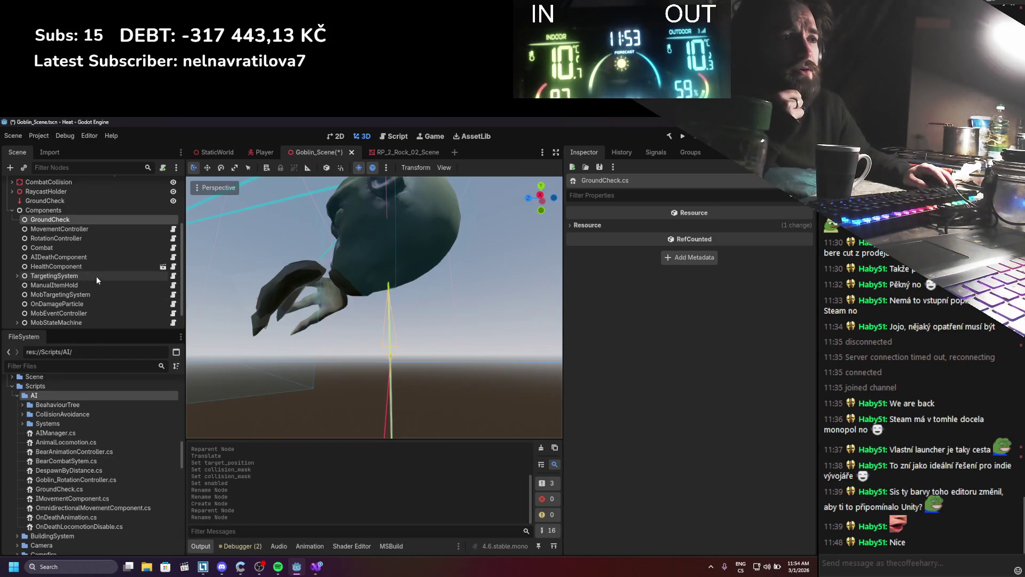
{"action": "left_click_drag", "start_coordinate": [68, 492], "coordinate": [145, 215]}
Step: Add an [Export] line inside the GroundCheck class and save the script
{"action": "left_click", "coordinate": [173, 218]}
{"action": "left_click", "coordinate": [138, 217]}
{"action": "key", "text": "Return"}
{"action": "key", "text": "Up"}
{"action": "key", "text": "Down"}
{"action": "type", "text": "[Export]"}
{"action": "key", "text": "Return"}
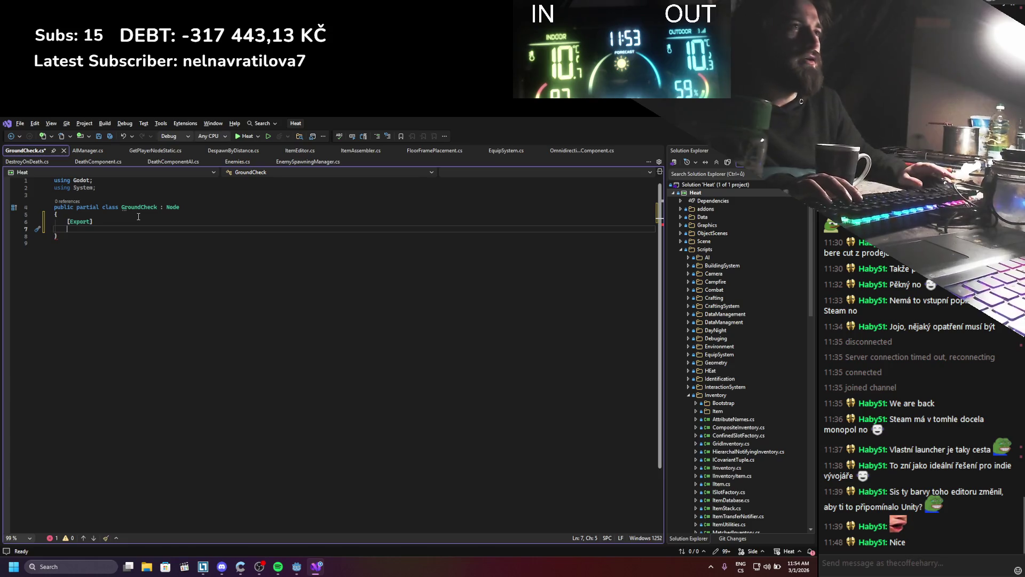
{"action": "key", "text": "ctrl+s"}
Step: Change GroundCheck's base class from Node to RayCast3D, then reselect the GroundCheck node in Godot
{"action": "double_click", "coordinate": [173, 207]}
{"action": "type", "text": "Rayca"}
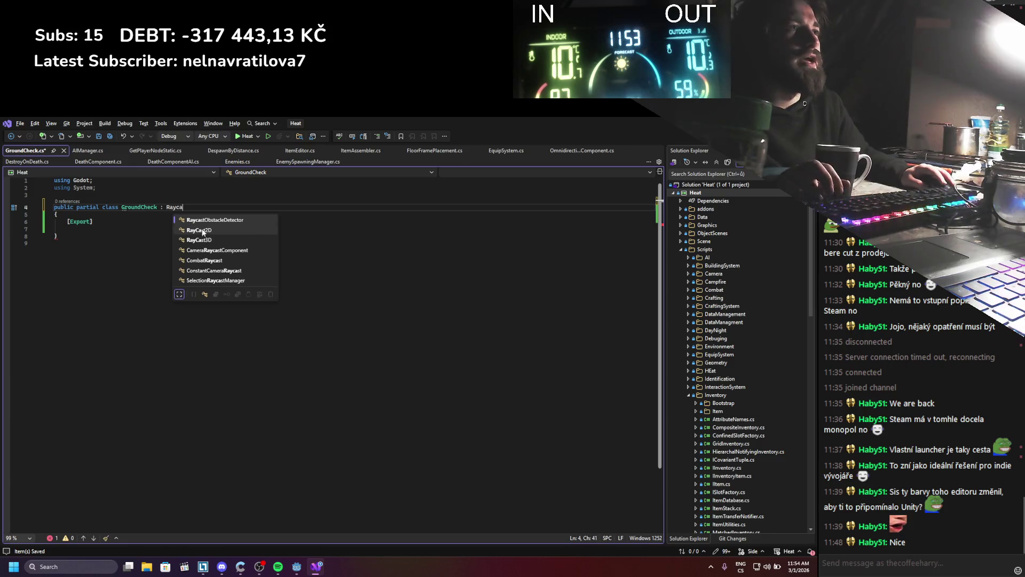
{"action": "key", "text": "Down"}
{"action": "key", "text": "Tab"}
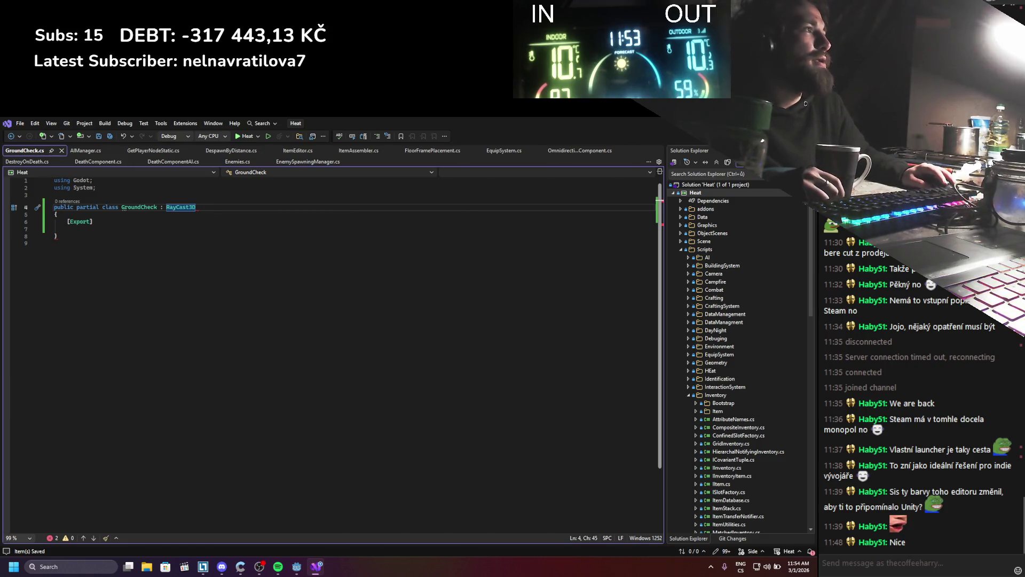
{"action": "key", "text": "alt+Tab"}
{"action": "left_click", "coordinate": [54, 214]}
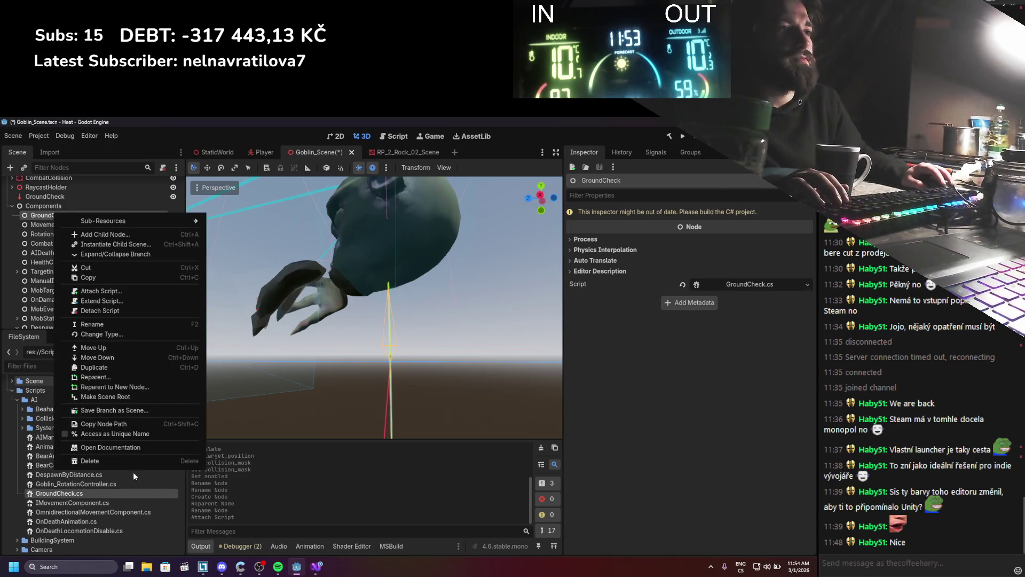
Step: Delete the duplicate GroundCheck under Components and attach GroundCheck.cs to the GroundCheck RayCast3D
{"action": "left_click", "coordinate": [129, 461]}
{"action": "left_click", "coordinate": [385, 354]}
{"action": "scroll", "coordinate": [112, 285], "scroll_direction": "up", "scroll_amount": 3}
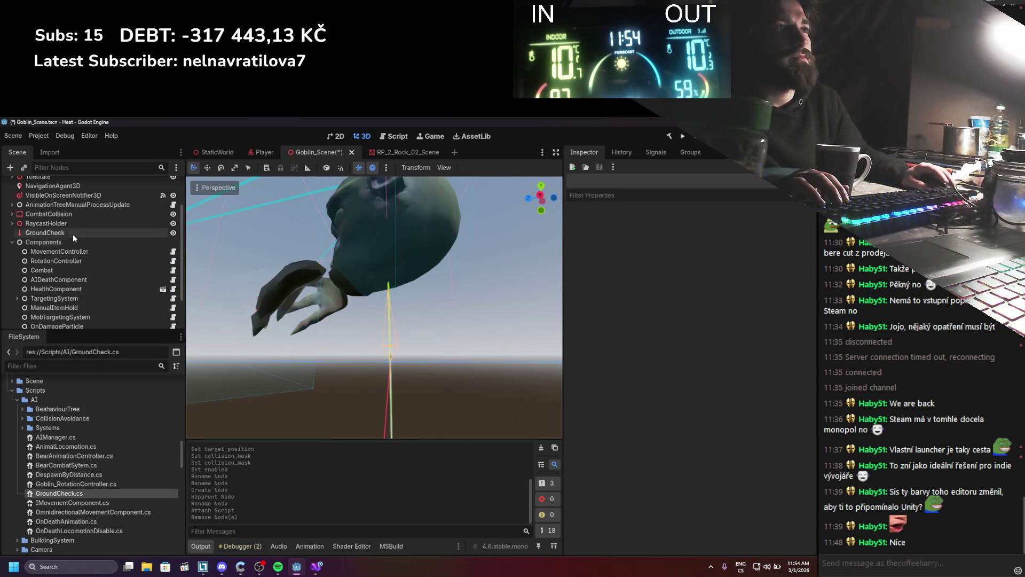
{"action": "left_click", "coordinate": [72, 234]}
{"action": "mouse_move", "coordinate": [97, 493]}
{"action": "left_mouse_down"}
{"action": "mouse_move", "coordinate": [788, 470]}
{"action": "mouse_move", "coordinate": [780, 463]}
{"action": "left_mouse_up"}
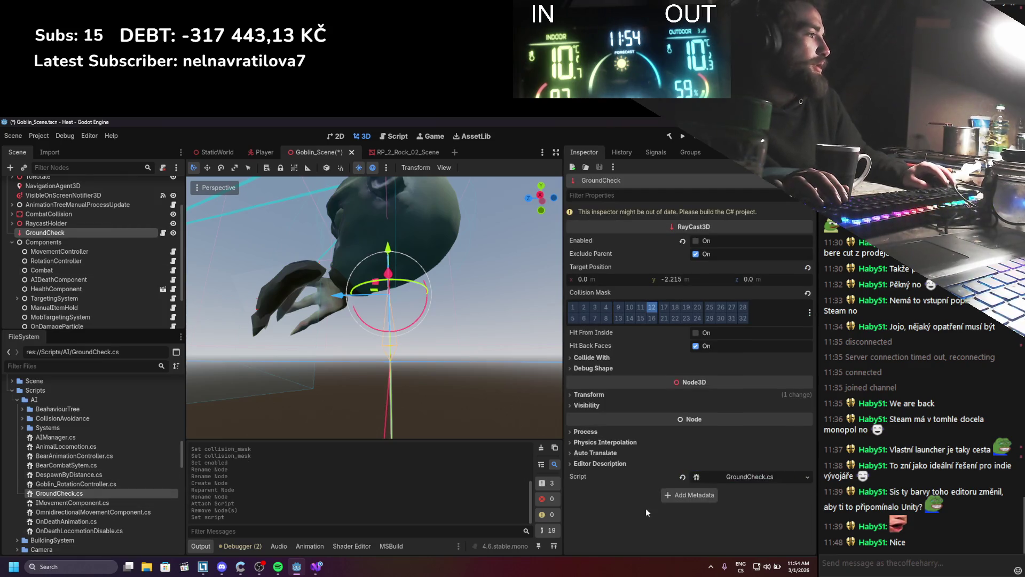
Step: Open GroundCheck.cs in Visual Studio and delete its stray [Export] line
{"action": "left_click", "coordinate": [755, 476]}
{"action": "left_click_drag", "start_coordinate": [67, 229], "coordinate": [68, 224]}
{"action": "key", "text": "Delete"}
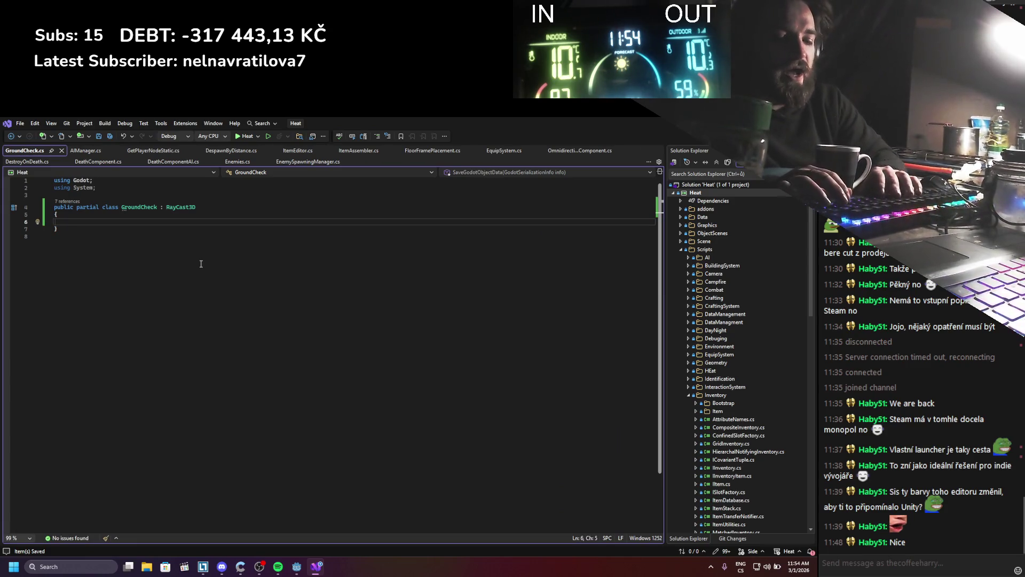
Step: Add a _PhysicsProcess override to GroundCheck that calls ForceRaycastUpdate(), and save
{"action": "type", "text": "oiv"}
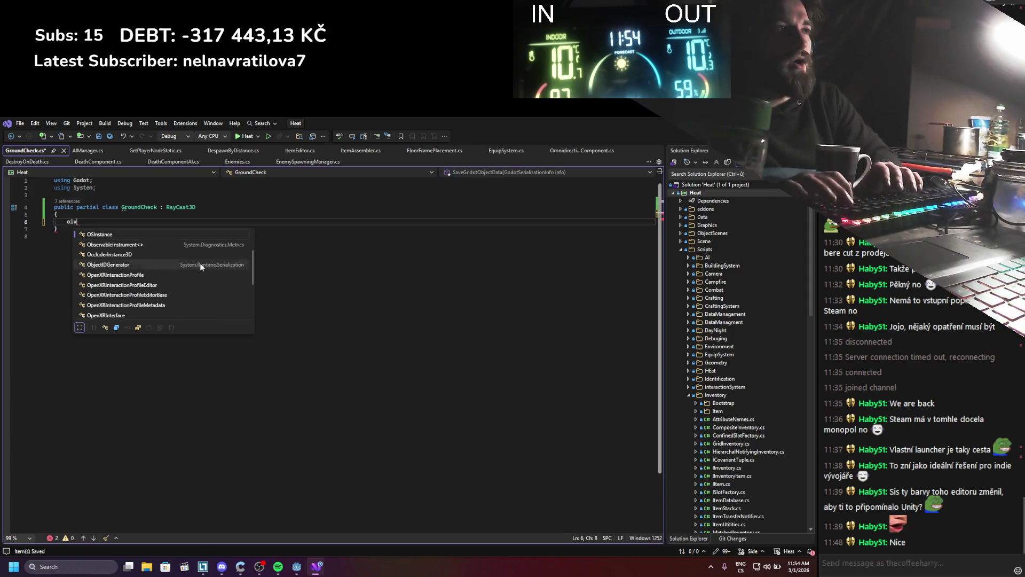
{"action": "key", "text": "BackSpace"}
{"action": "key", "text": "BackSpace"}
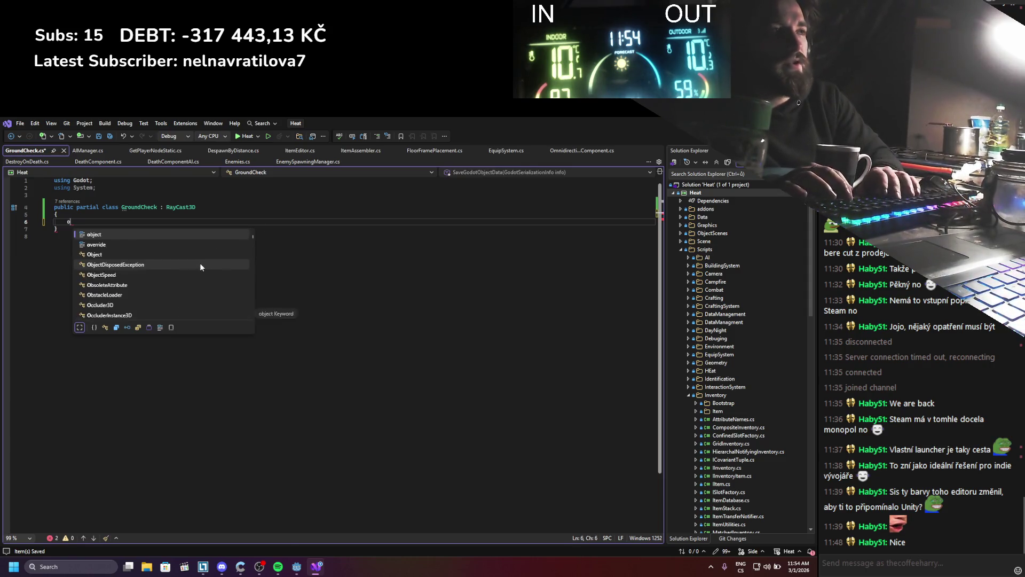
{"action": "type", "text": "verride phy"}
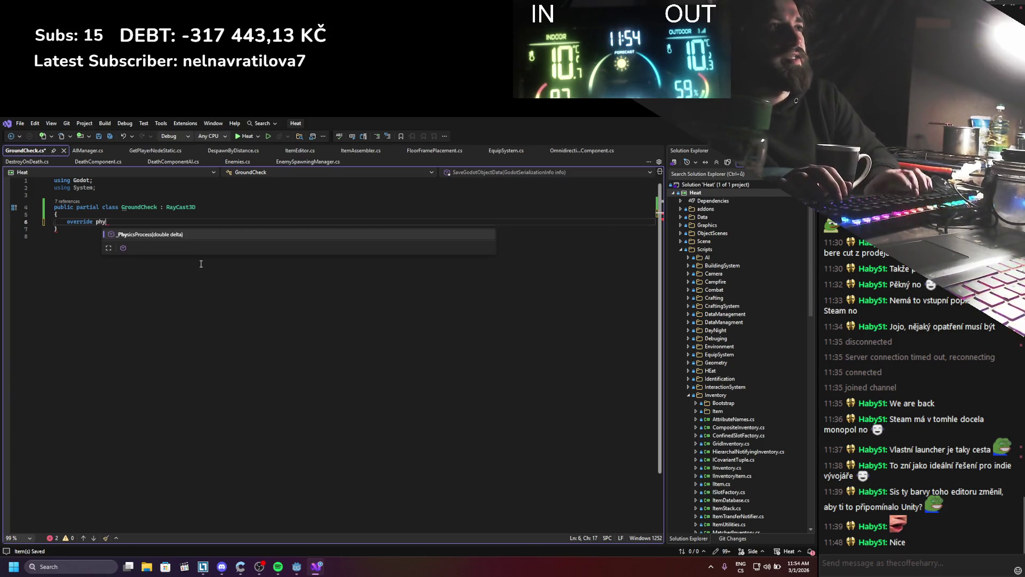
{"action": "key", "text": "Tab"}
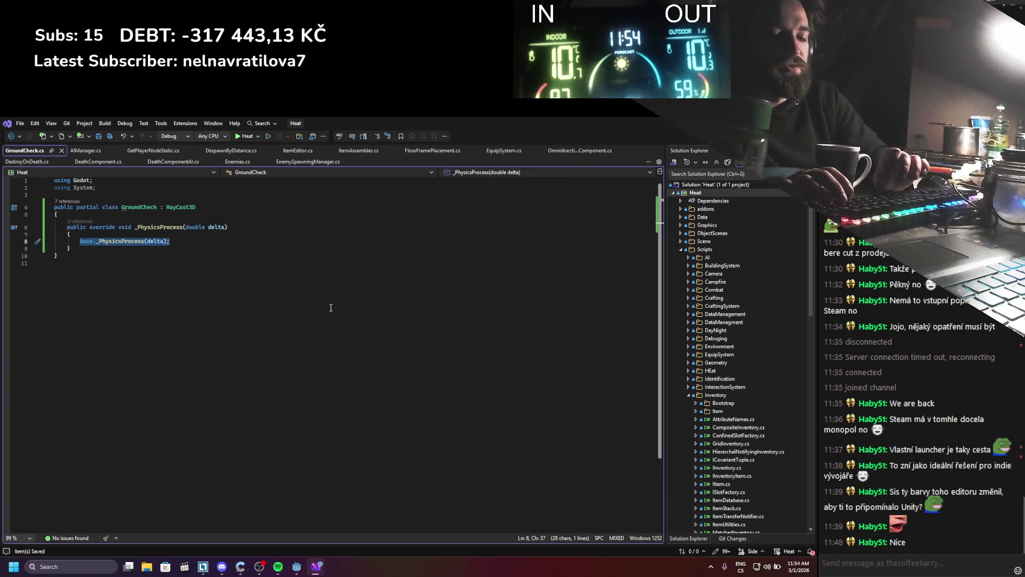
{"action": "type", "text": "force"}
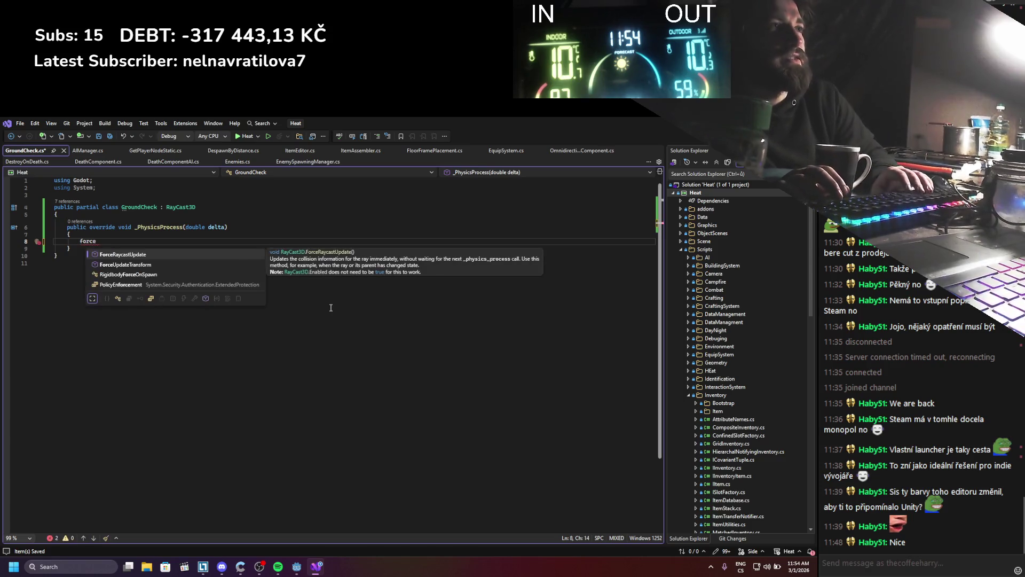
{"action": "key", "text": "Tab"}
{"action": "type", "text": "()"}
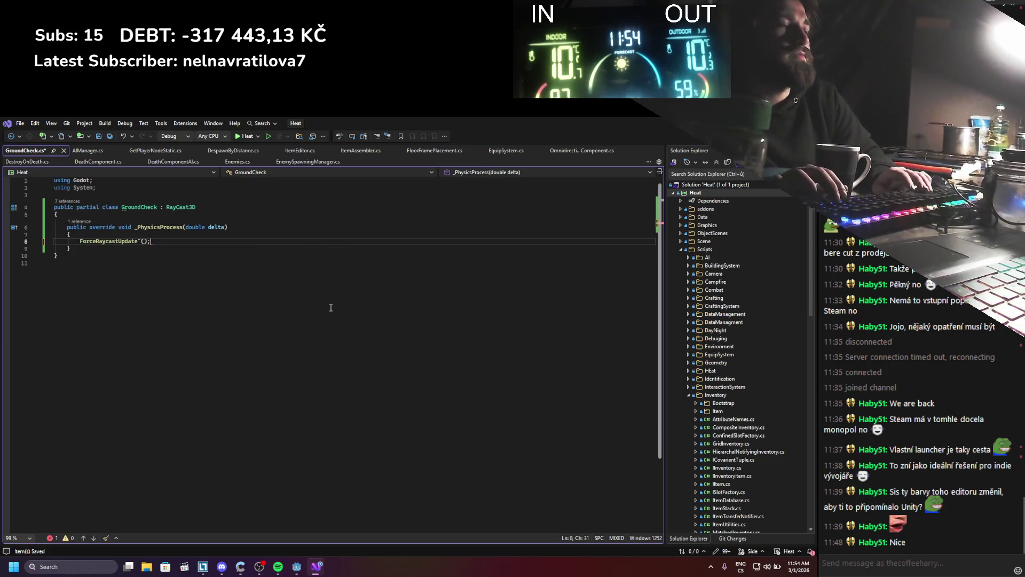
{"action": "type", "text": ")"}
{"action": "key", "text": "ctrl+s"}
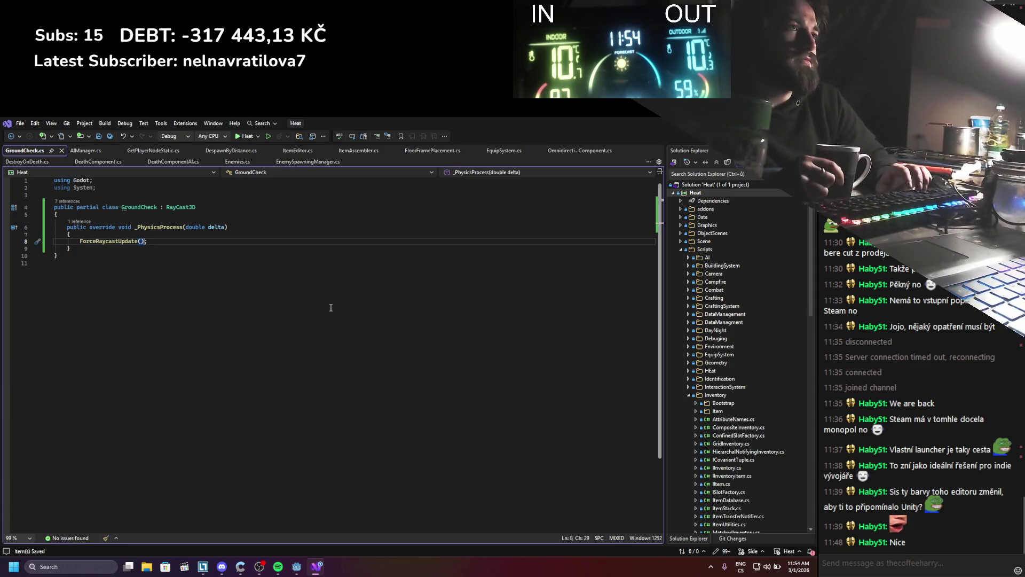
Step: Revert the override so GroundCheck holds an empty public void Disable() method
{"action": "key", "text": "Up"}
{"action": "key", "text": "Up"}
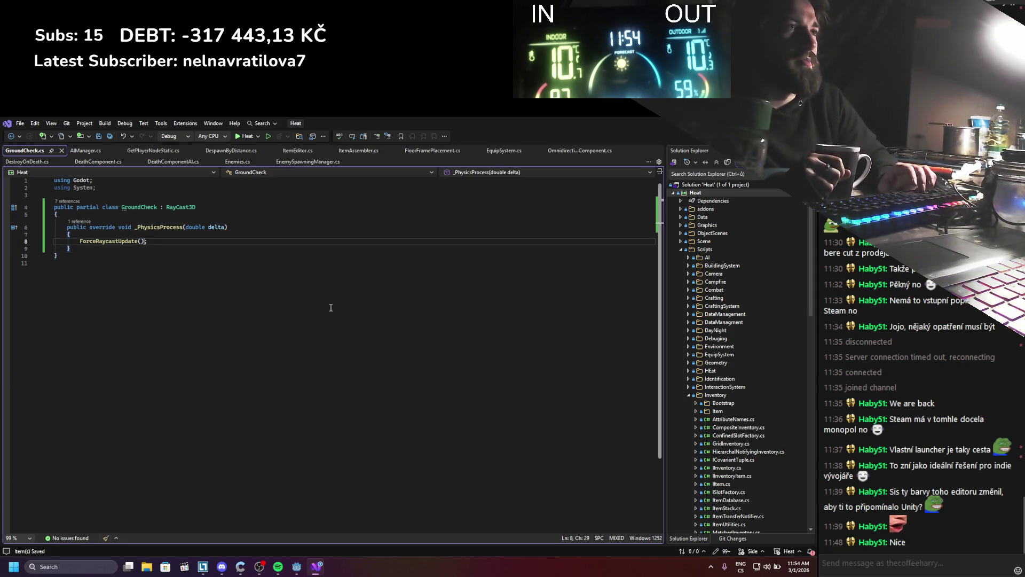
{"action": "key", "text": "Down"}
{"action": "key", "text": "Down"}
{"action": "key", "text": "Down"}
{"action": "key", "text": "Up"}
{"action": "key", "text": "Up"}
{"action": "key", "text": "Up"}
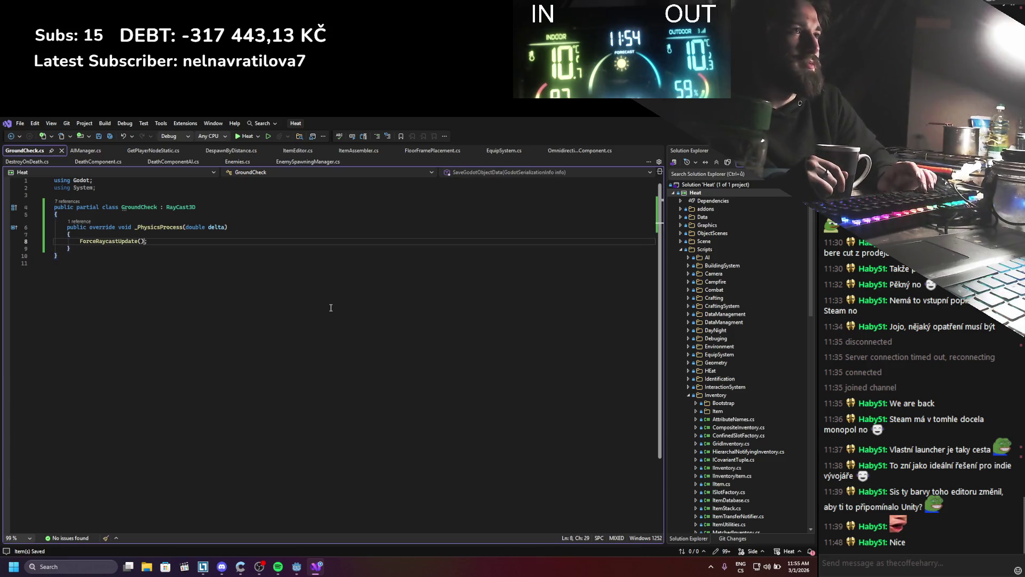
{"action": "key", "text": "Down"}
{"action": "key", "text": "Down"}
{"action": "key", "text": "Down"}
{"action": "key", "text": "Up"}
{"action": "key", "text": "Up"}
{"action": "key", "text": "Up"}
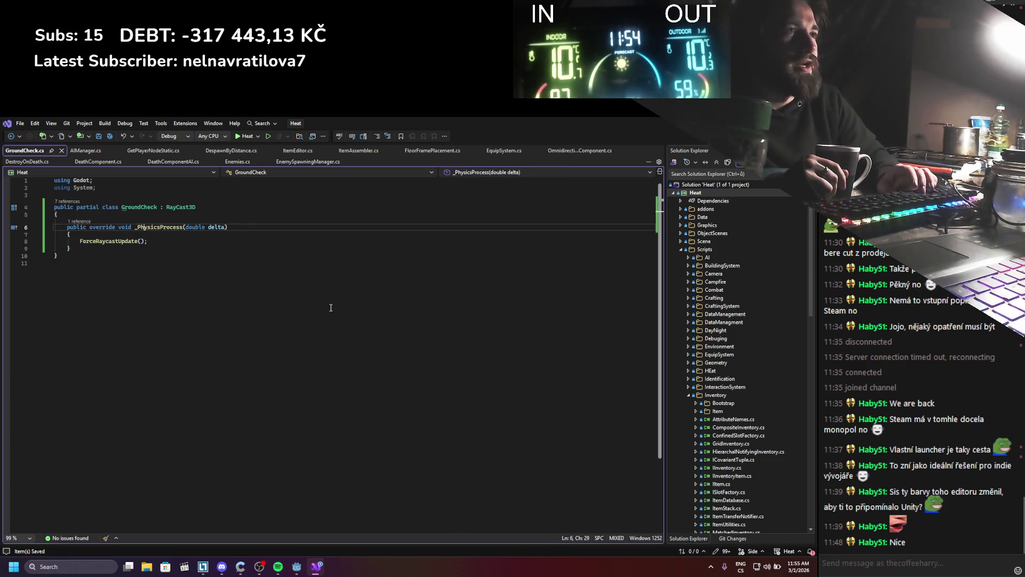
{"action": "key", "text": "ctrl+z"}
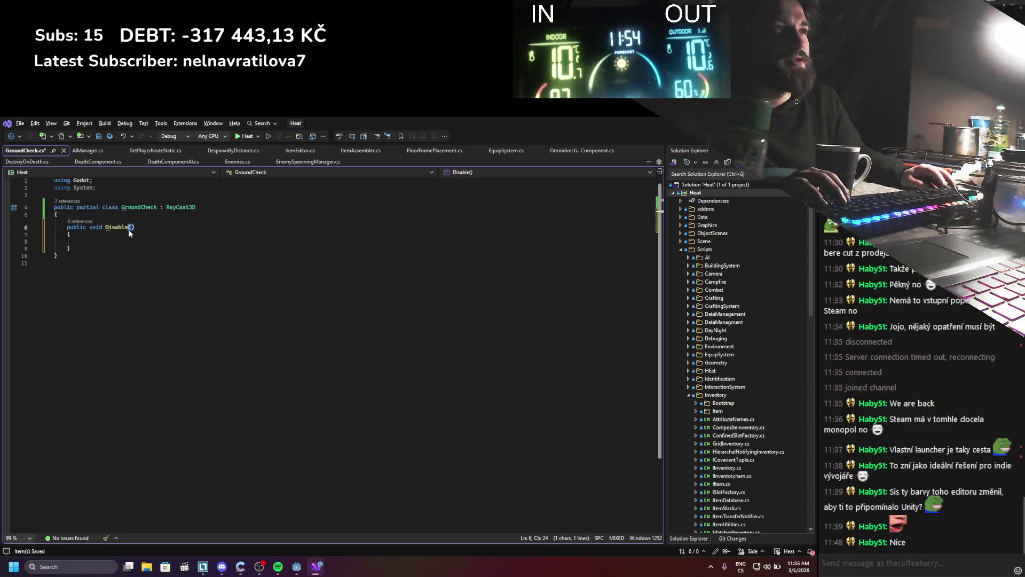
Step: Rewrite Disable() as a one-liner, => Enabled = false;, and save
{"action": "left_click", "coordinate": [107, 241]}
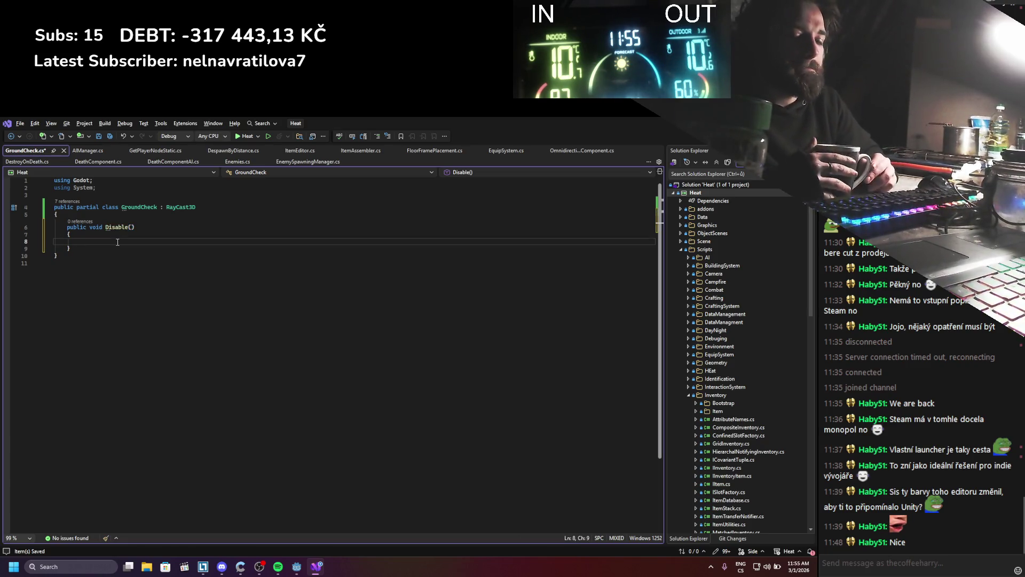
{"action": "key", "text": "shift+alt+equal"}
{"action": "key", "text": "shift+alt+equal"}
{"action": "key", "text": "shift+alt+equal"}
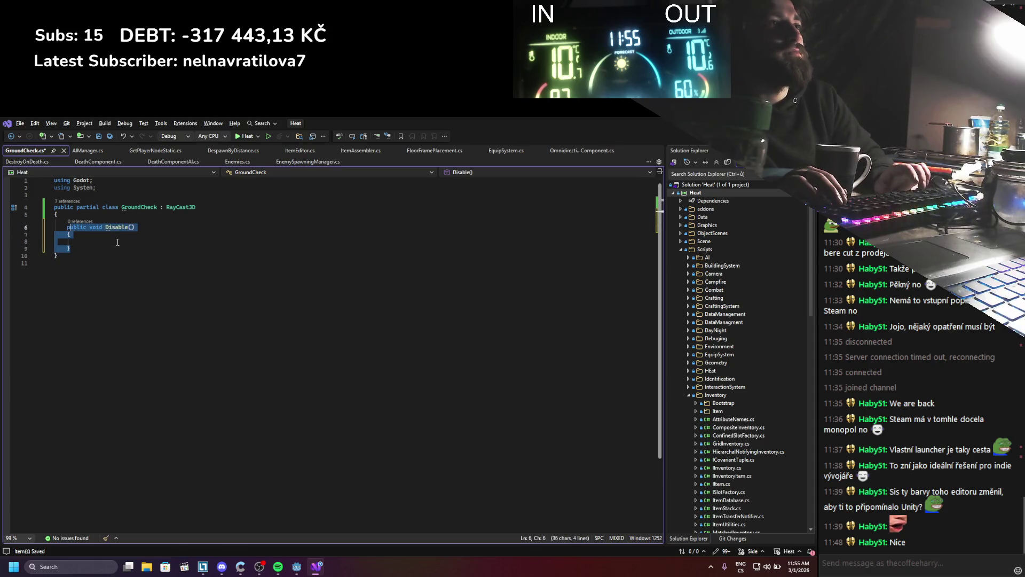
{"action": "key", "text": "ctrl+shift+Right"}
{"action": "key", "text": "ctrl+shift+Right"}
{"action": "key", "text": "ctrl+shift+Right"}
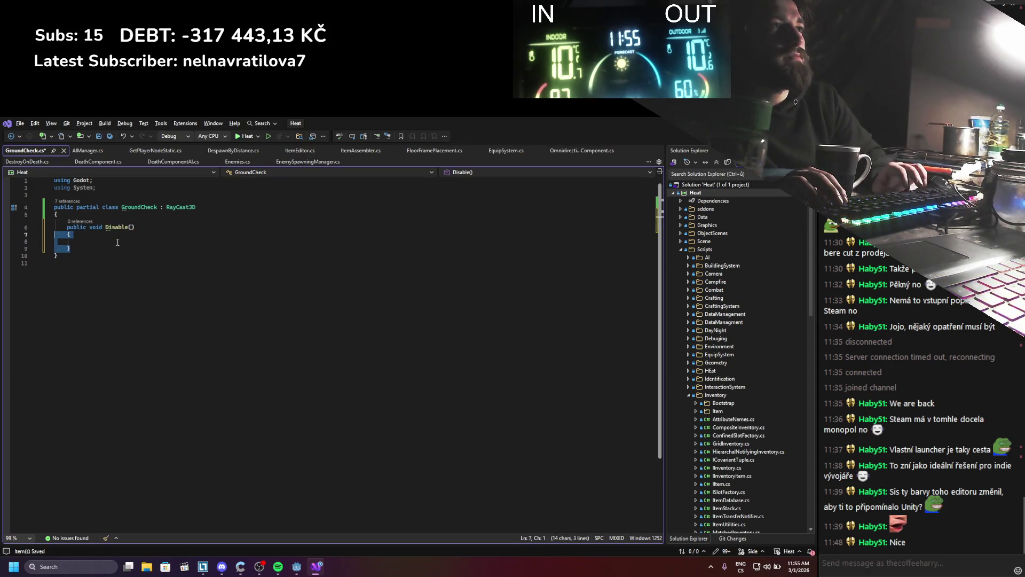
{"action": "type", "text": " => "}
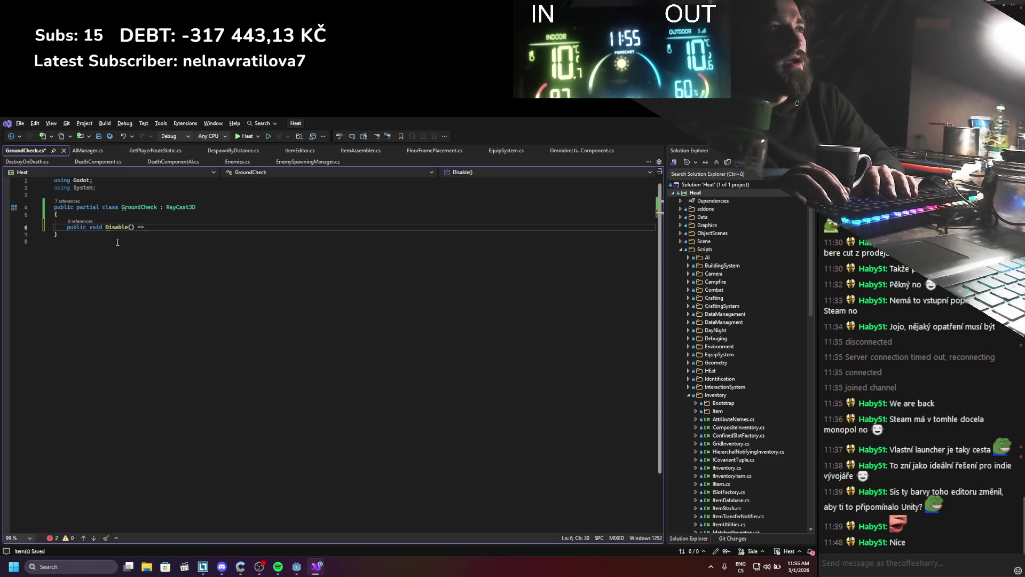
{"action": "type", "text": "Enabled = false;"}
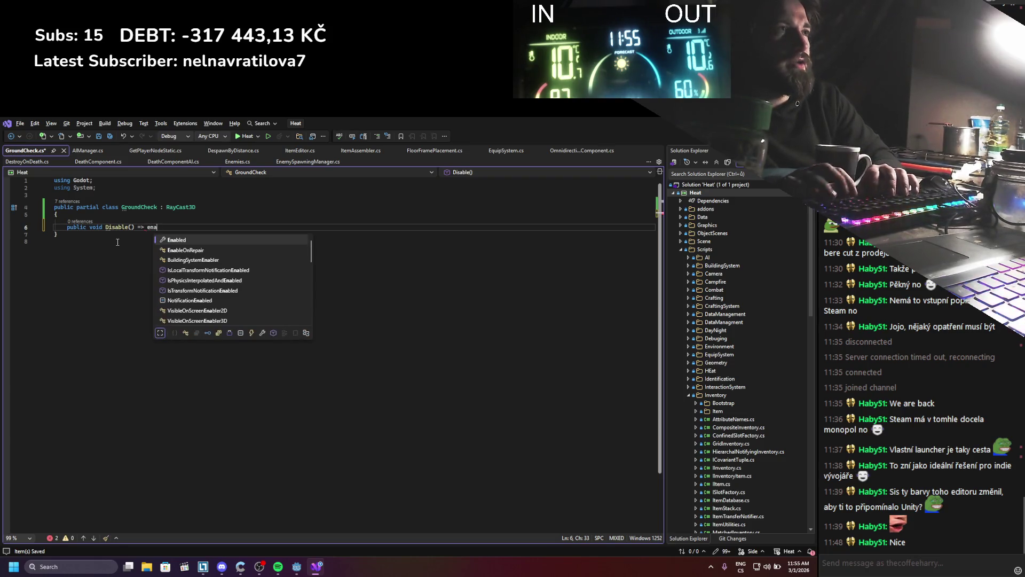
{"action": "key", "text": "ctrl+s"}
Step: Add public void Enable() => Enabled = true;, remove extra blank lines, and save
{"action": "key", "text": "Return"}
{"action": "type", "text": "public v"}
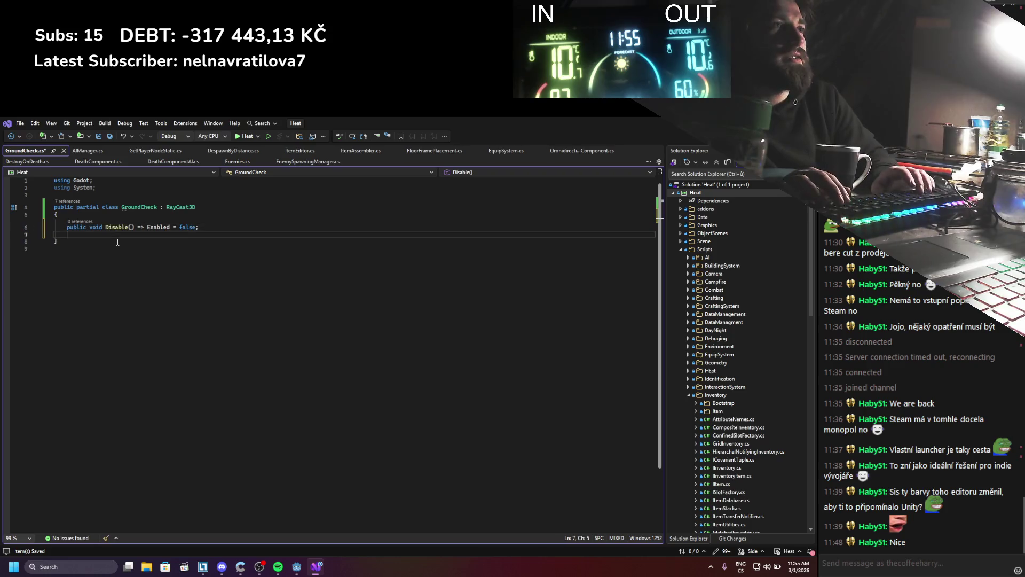
{"action": "type", "text": "o"}
{"action": "key", "text": "Tab"}
{"action": "key", "text": "ctrl+s"}
{"action": "key", "text": "Return"}
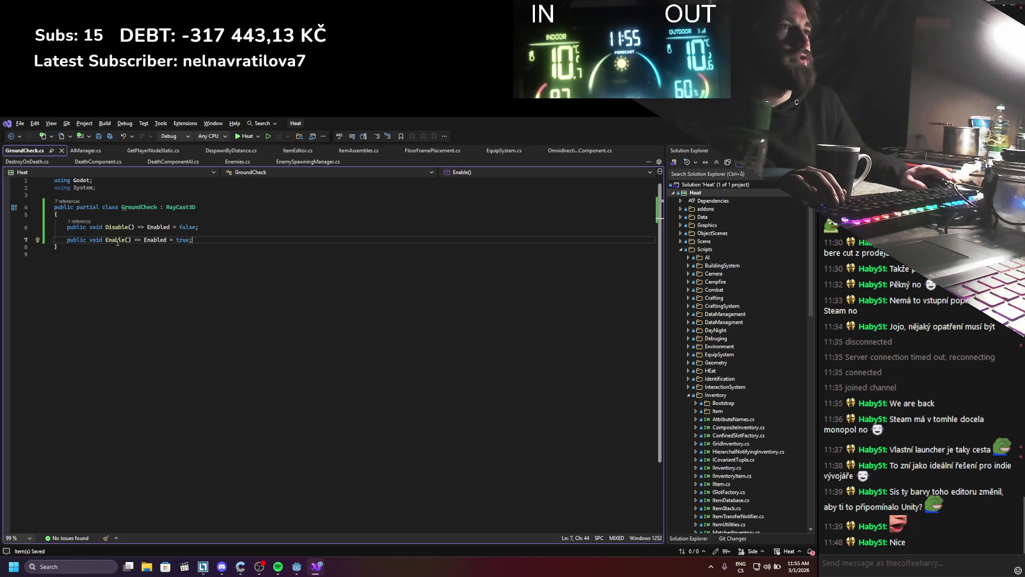
{"action": "key", "text": "Return"}
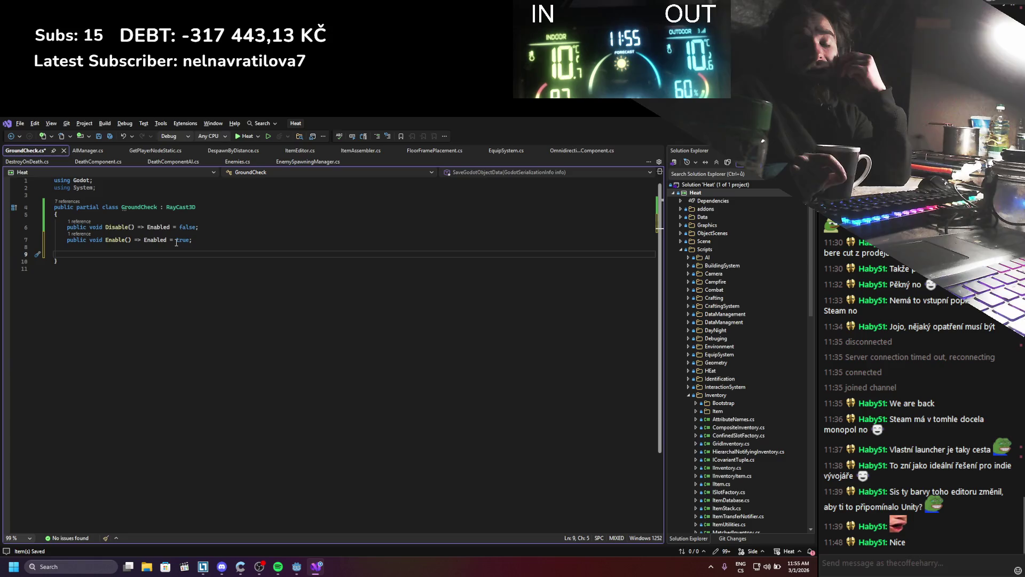
{"action": "key", "text": "ctrl+s"}
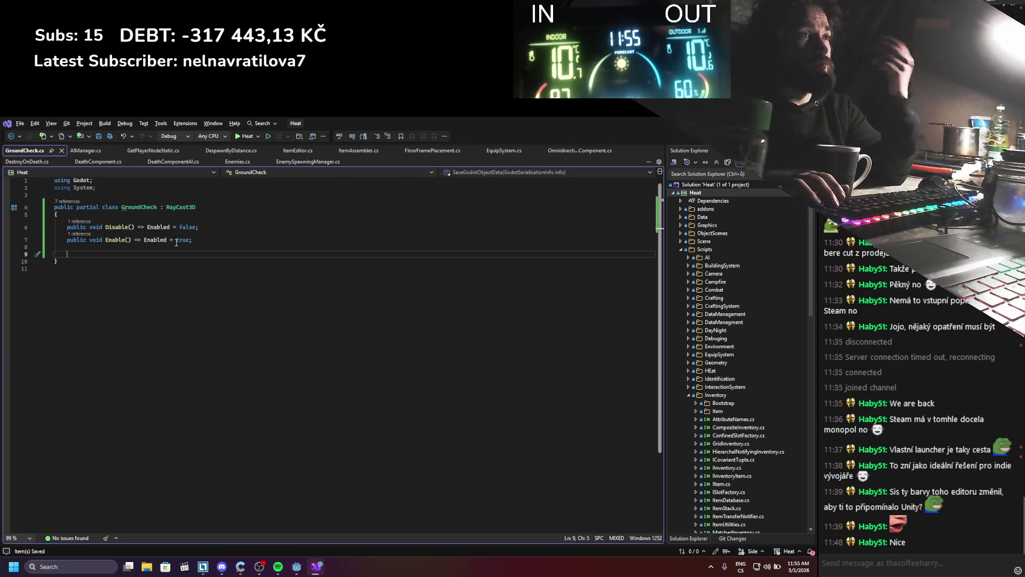
{"action": "key", "text": "shift+Up"}
{"action": "key", "text": "BackSpace"}
{"action": "key", "text": "BackSpace"}
{"action": "key", "text": "ctrl+s"}
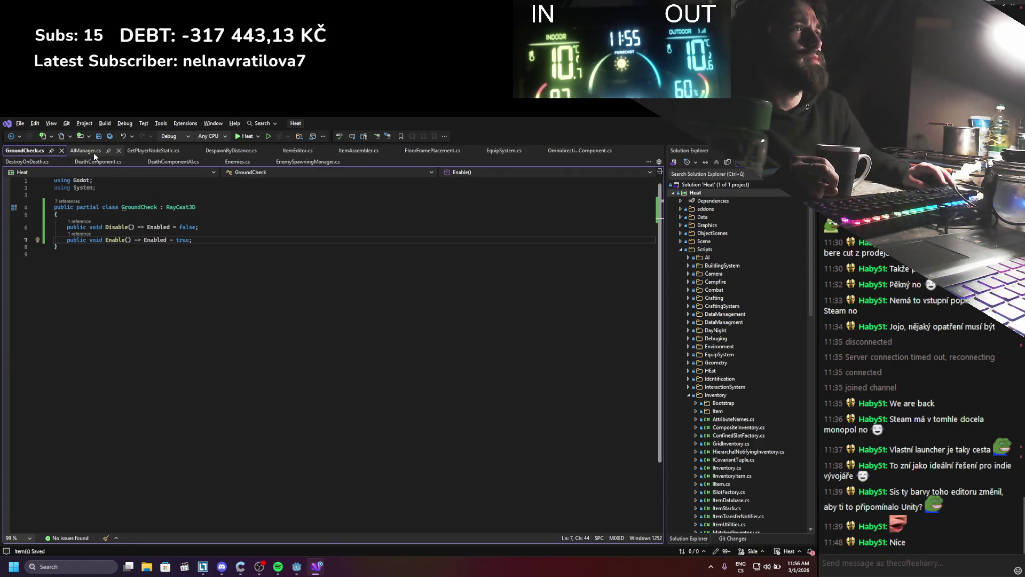
Step: Close the other code tabs and open MovementController's movement script from Godot
{"action": "right_click", "coordinate": [31, 162]}
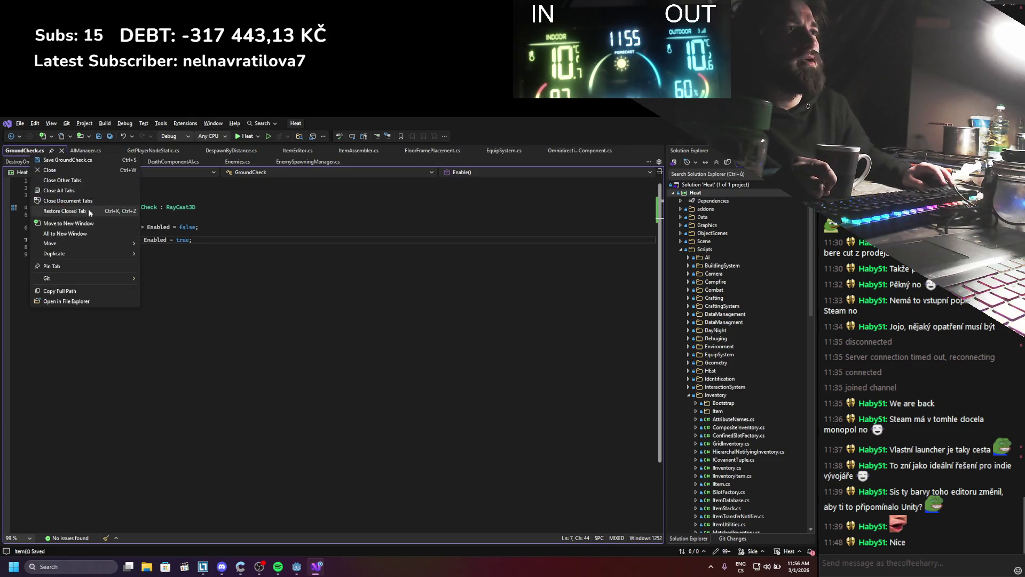
{"action": "left_click", "coordinate": [80, 179]}
{"action": "key", "text": "alt+Tab"}
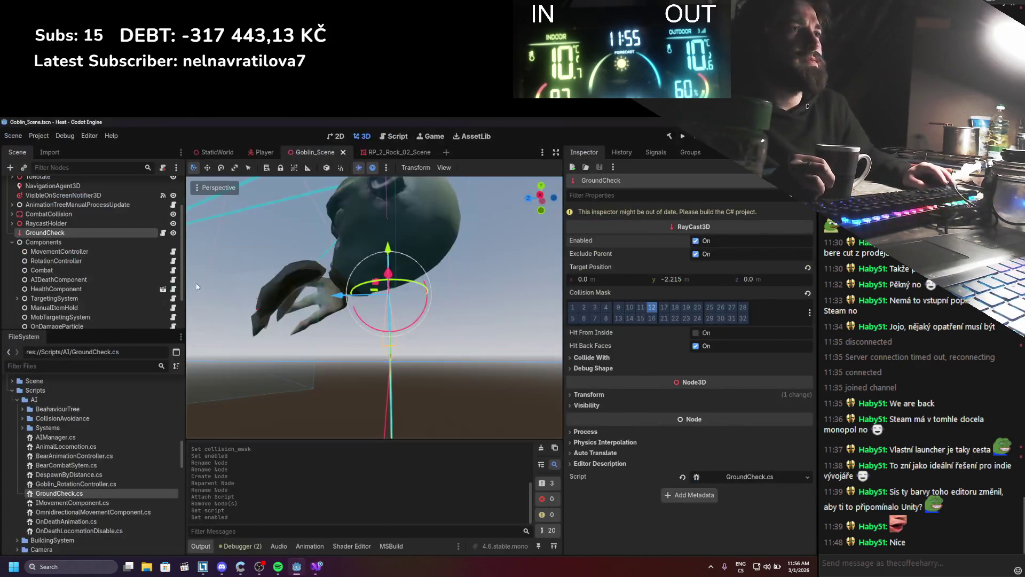
{"action": "left_click", "coordinate": [99, 253]}
{"action": "left_click", "coordinate": [172, 252]}
Step: Insert an [Export] attribute on a new line below the paintBrushParallel field
{"action": "scroll", "coordinate": [154, 320], "scroll_direction": "down", "scroll_amount": 12}
{"action": "left_click", "coordinate": [154, 361]}
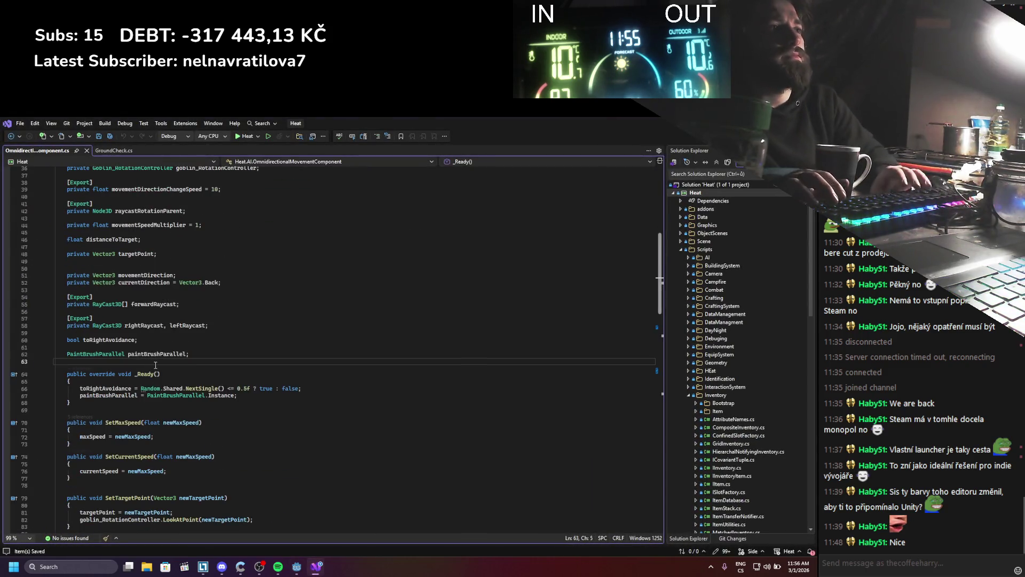
{"action": "key", "text": "Return"}
{"action": "key", "text": "Return"}
{"action": "key", "text": "Return"}
{"action": "key", "text": "Up"}
{"action": "type", "text": "[exp"}
{"action": "key", "text": "Tab"}
{"action": "key", "text": "End"}
{"action": "key", "text": "Return"}
Step: Declare it as private GroundCheck groundCheck; and save the script
{"action": "type", "text": "pri"}
{"action": "key", "text": "Tab"}
{"action": "type", "text": "v"}
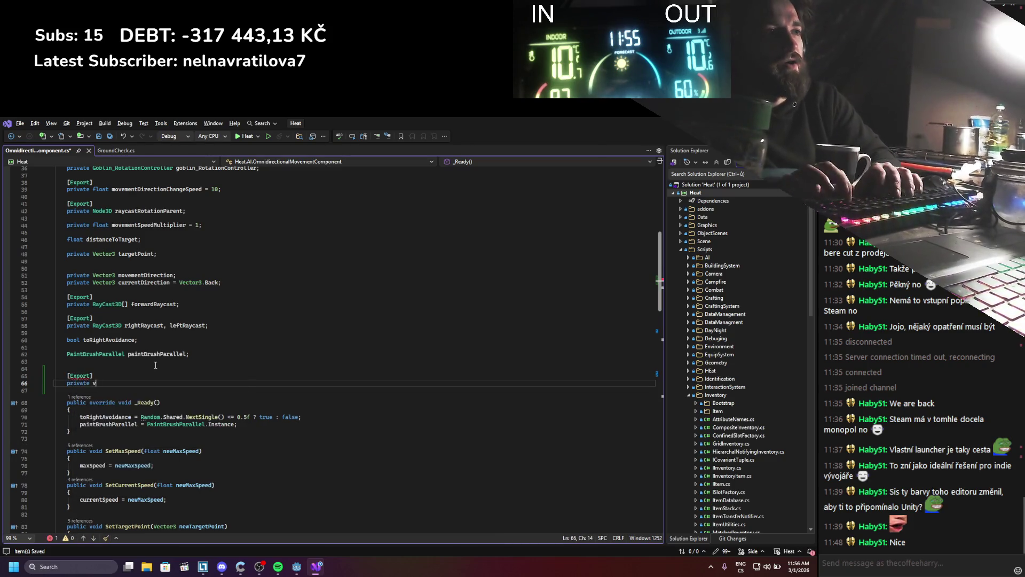
{"action": "type", "text": "oid Gro"}
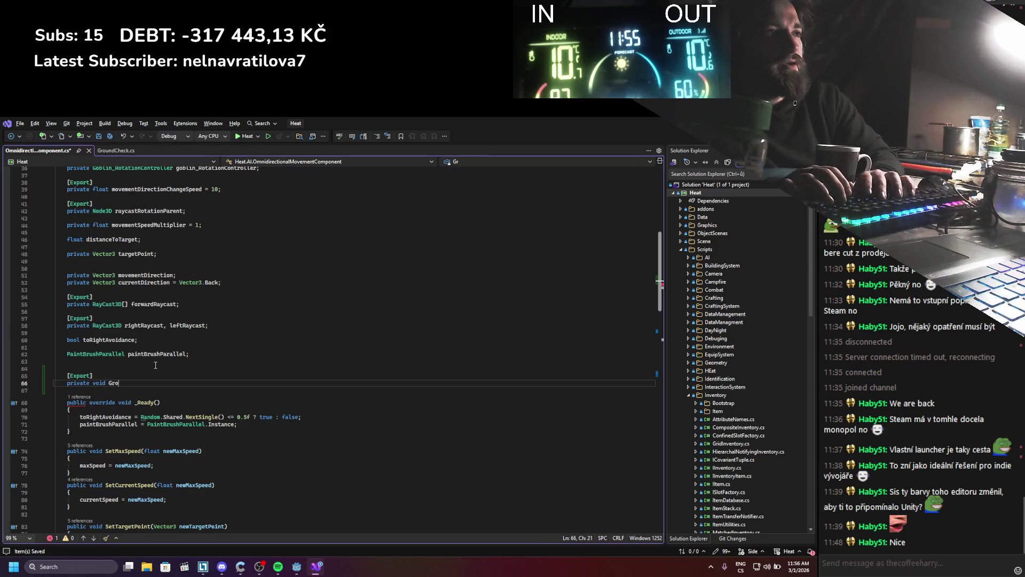
{"action": "key", "text": "BackSpace"}
{"action": "key", "text": "BackSpace"}
{"action": "key", "text": "BackSpace"}
{"action": "key", "text": "BackSpace"}
{"action": "key", "text": "BackSpace"}
{"action": "key", "text": "BackSpace"}
{"action": "key", "text": "BackSpace"}
{"action": "key", "text": "BackSpace"}
{"action": "type", "text": "Gro"}
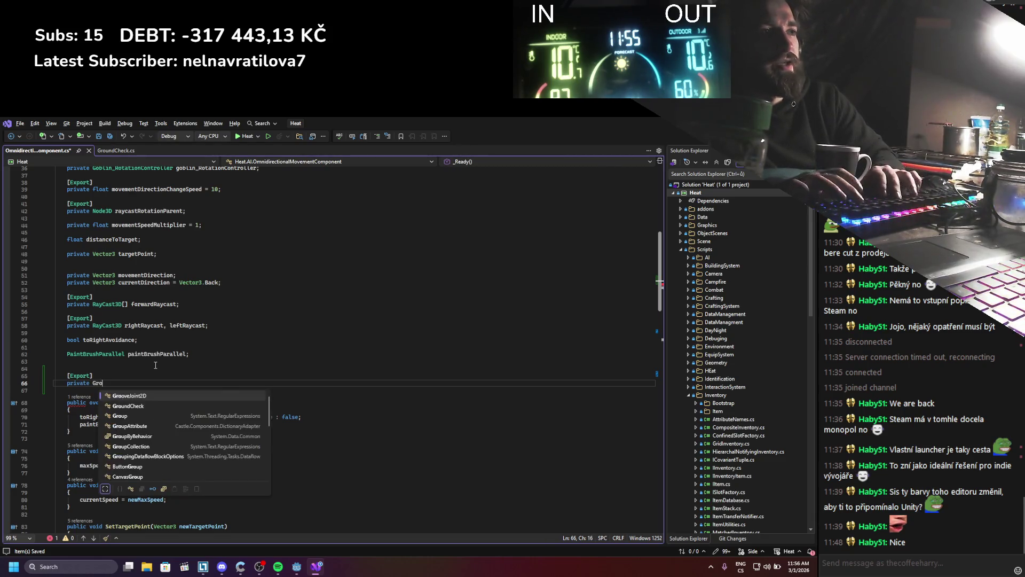
{"action": "key", "text": "Tab"}
{"action": "type", "text": "g"}
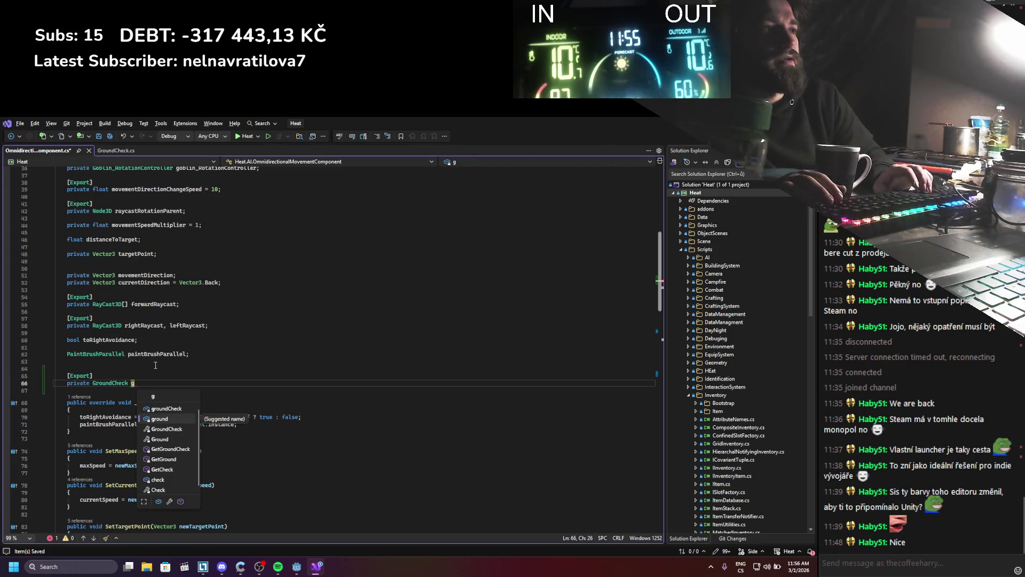
{"action": "key", "text": "Up"}
{"action": "key", "text": "Tab"}
{"action": "type", "text": ";"}
{"action": "key", "text": "ctrl+s"}
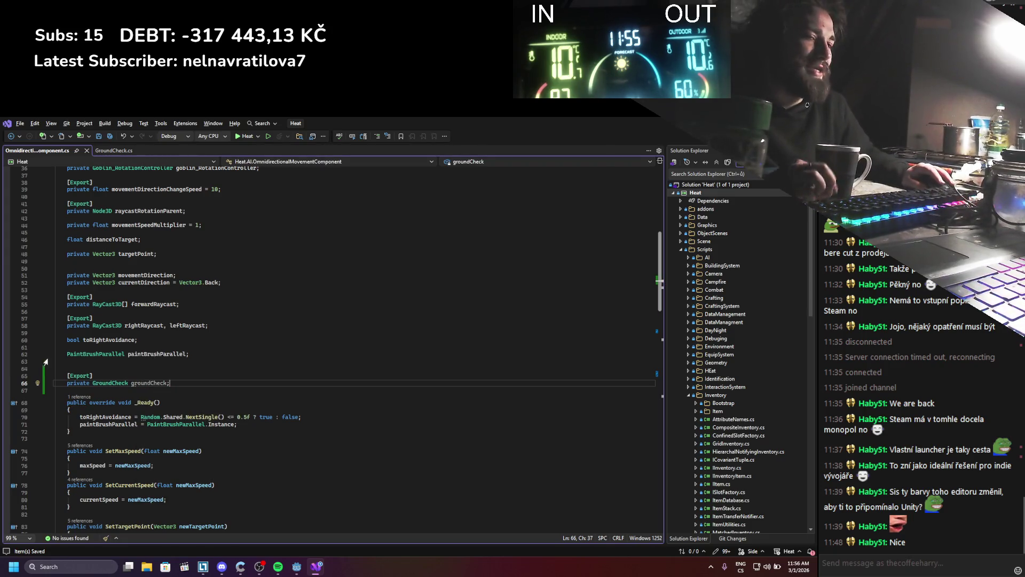
{"action": "double_click", "coordinate": [153, 384]}
{"action": "scroll", "coordinate": [180, 383], "scroll_direction": "down", "scroll_amount": 5}
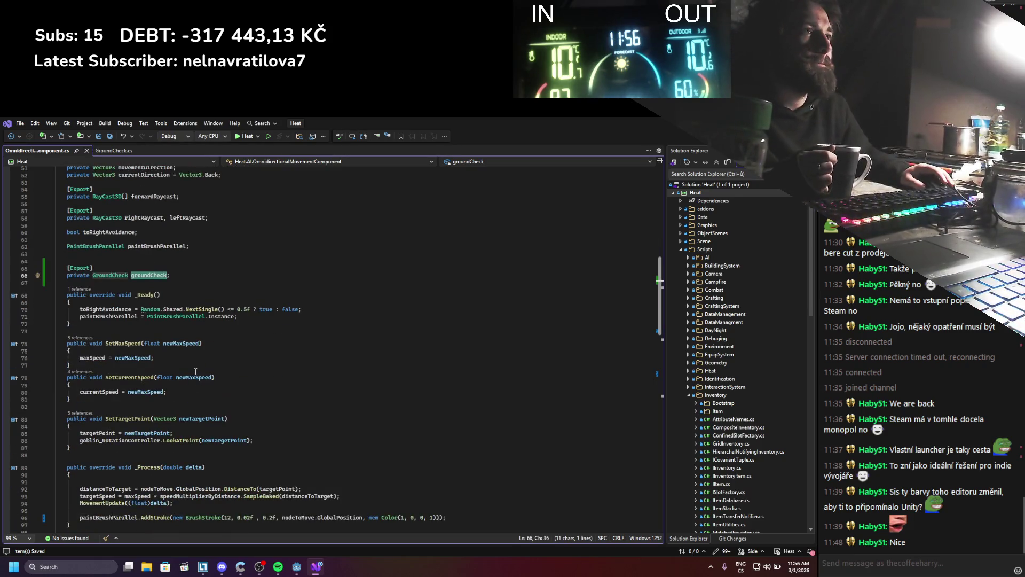
{"action": "scroll", "coordinate": [194, 370], "scroll_direction": "down", "scroll_amount": 2}
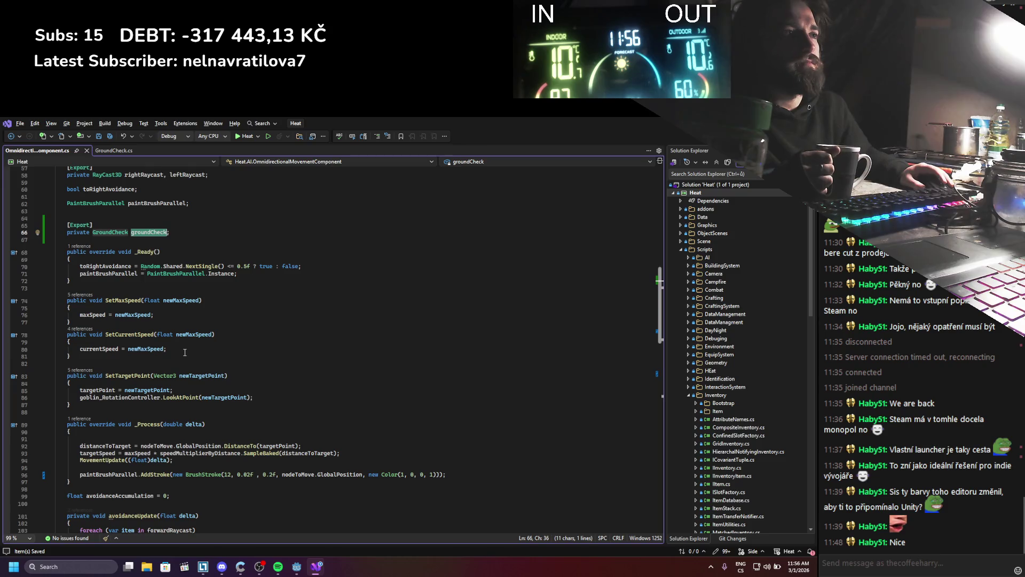
{"action": "scroll", "coordinate": [184, 352], "scroll_direction": "down", "scroll_amount": 8}
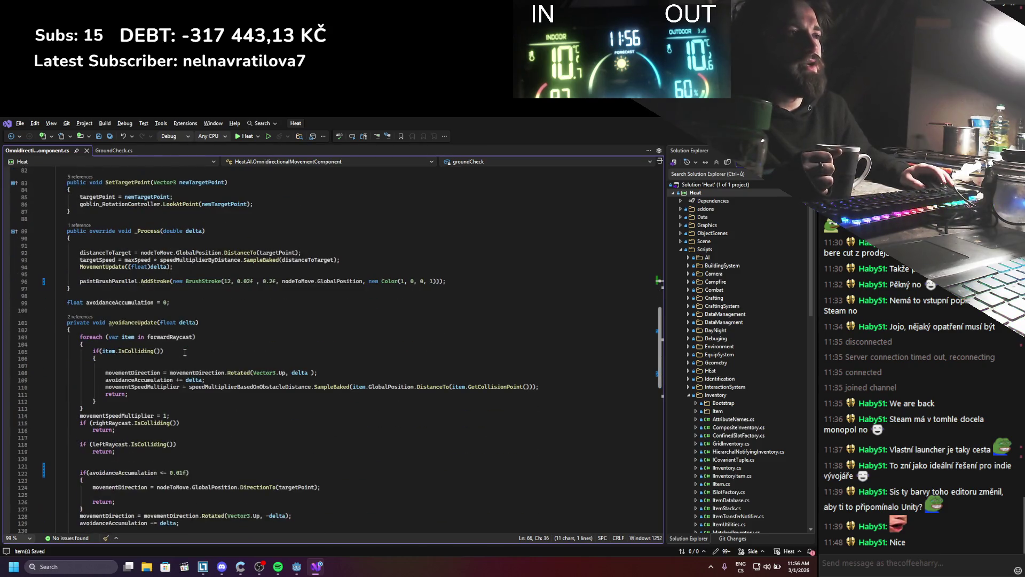
{"action": "scroll", "coordinate": [152, 344], "scroll_direction": "down", "scroll_amount": 1}
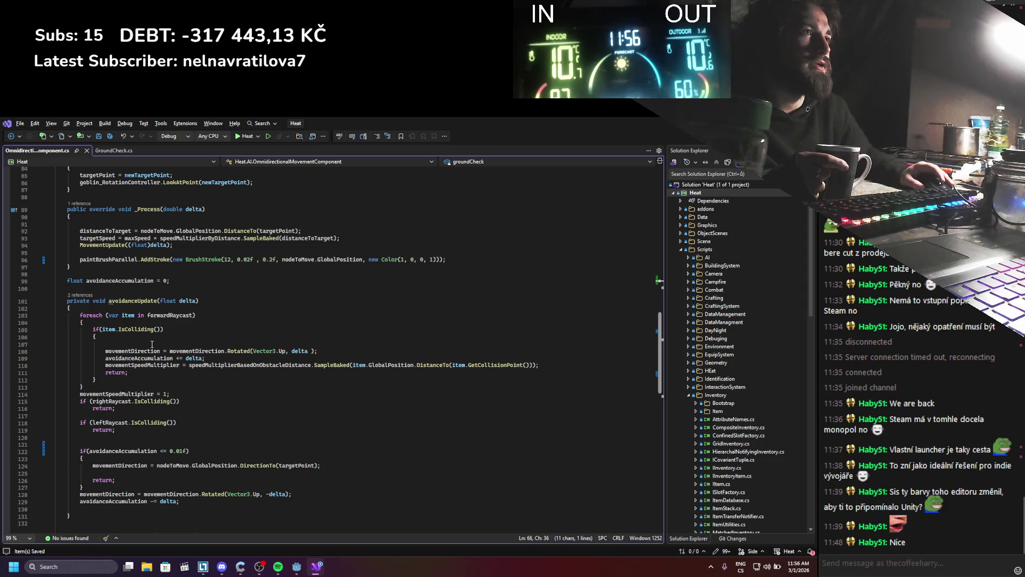
{"action": "scroll", "coordinate": [149, 341], "scroll_direction": "up", "scroll_amount": 5}
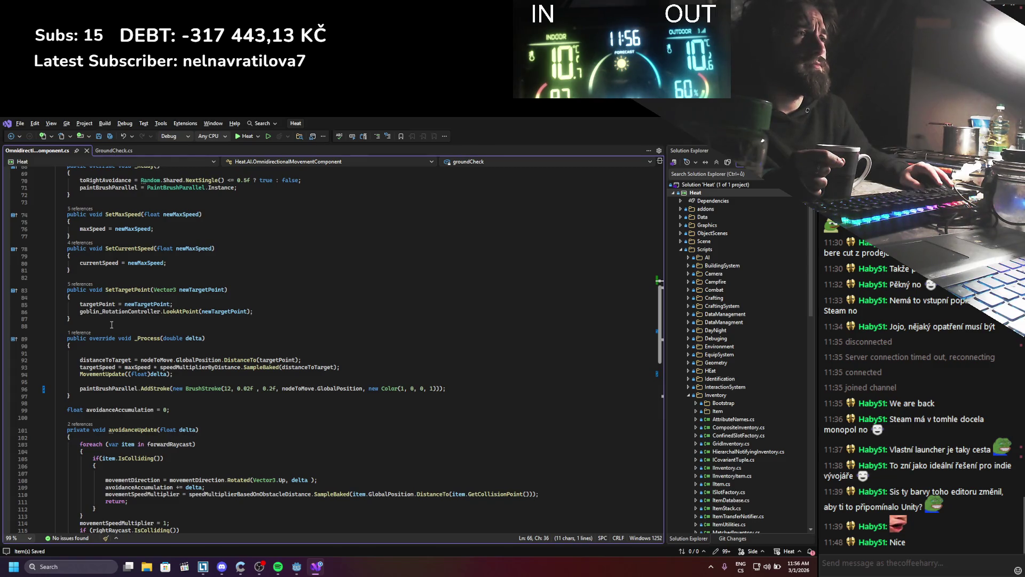
{"action": "left_click", "coordinate": [121, 374]}
{"action": "scroll", "coordinate": [136, 382], "scroll_direction": "down", "scroll_amount": 10}
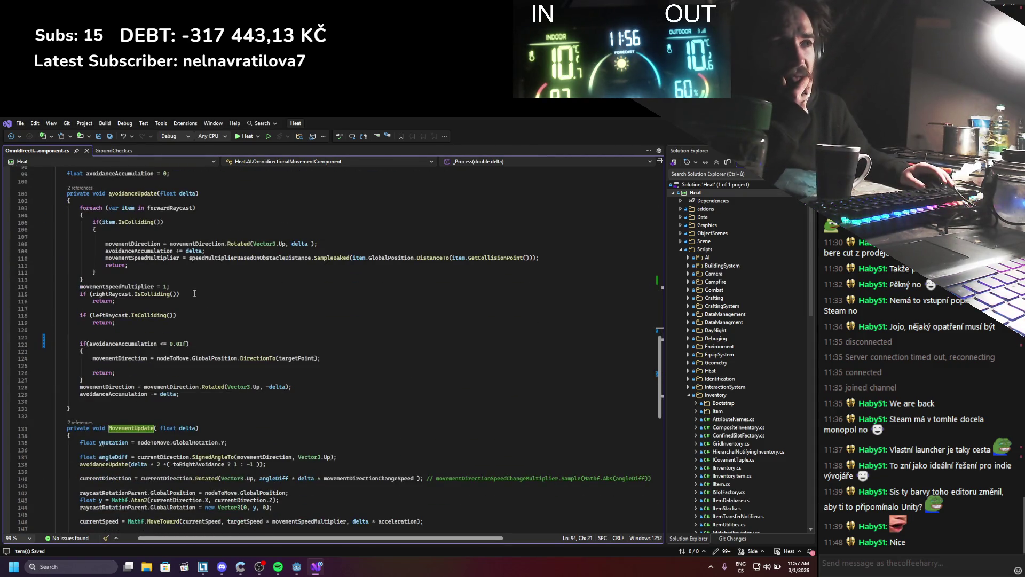
{"action": "scroll", "coordinate": [195, 293], "scroll_direction": "down", "scroll_amount": 6}
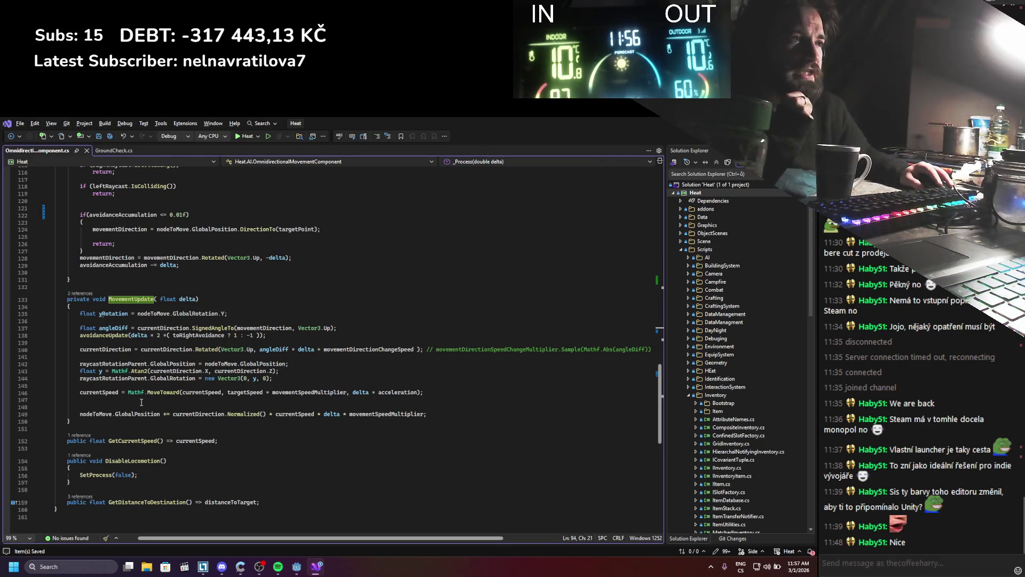
{"action": "left_click", "coordinate": [157, 399]}
Step: Start a new line declaring Vector3 finalMovementDirection = in MovementUpdate
{"action": "key", "text": "Return"}
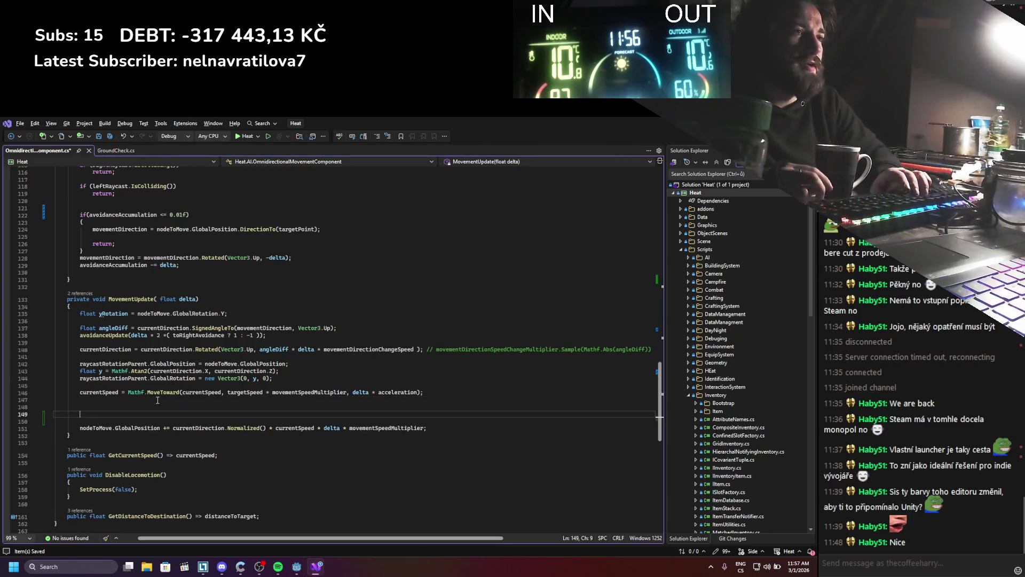
{"action": "type", "text": "vec"}
{"action": "key", "text": "Down"}
{"action": "key", "text": "Down"}
{"action": "key", "text": "Down"}
{"action": "type", "text": "fin"}
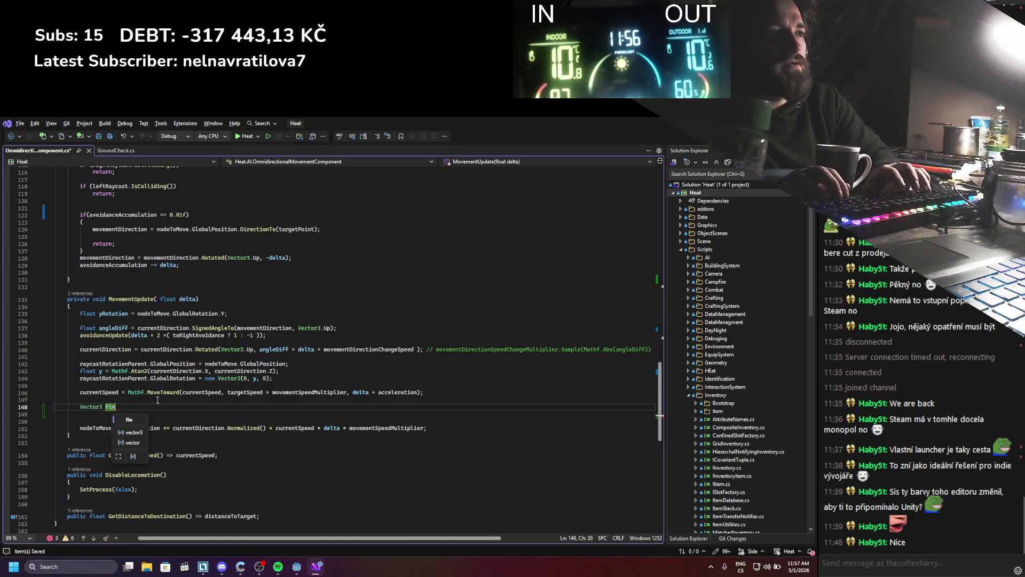
{"action": "key", "text": "BackSpace"}
{"action": "key", "text": "BackSpace"}
{"action": "key", "text": "BackSpace"}
{"action": "type", "text": "movem"}
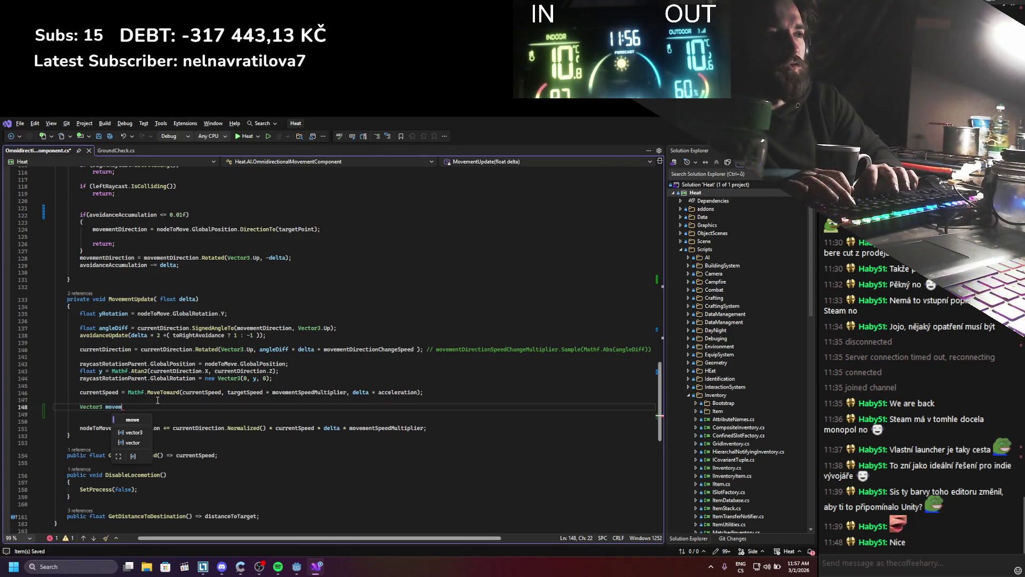
{"action": "type", "text": "entDirection"}
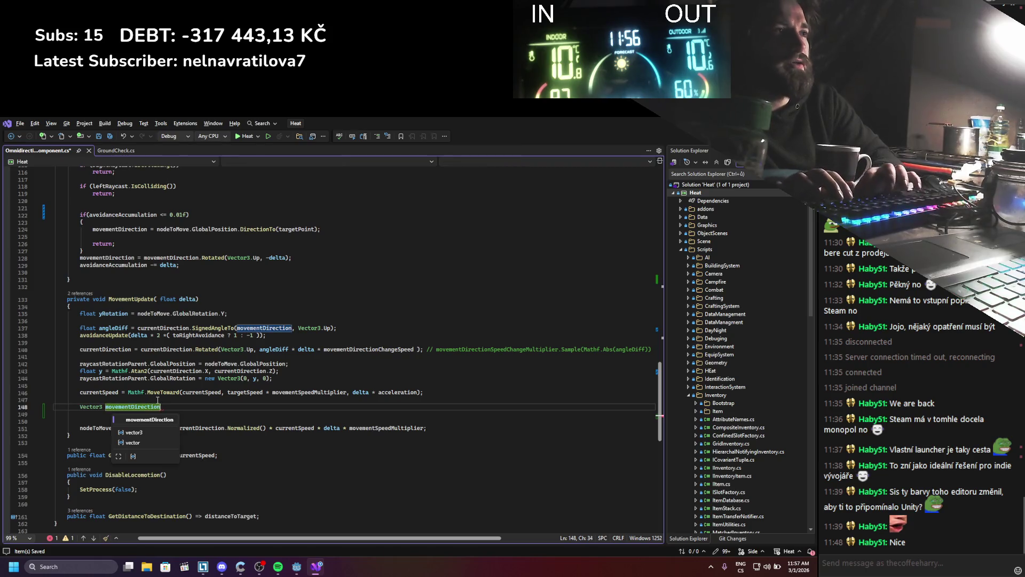
{"action": "key", "text": "BackSpace"}
{"action": "key", "text": "BackSpace"}
{"action": "key", "text": "BackSpace"}
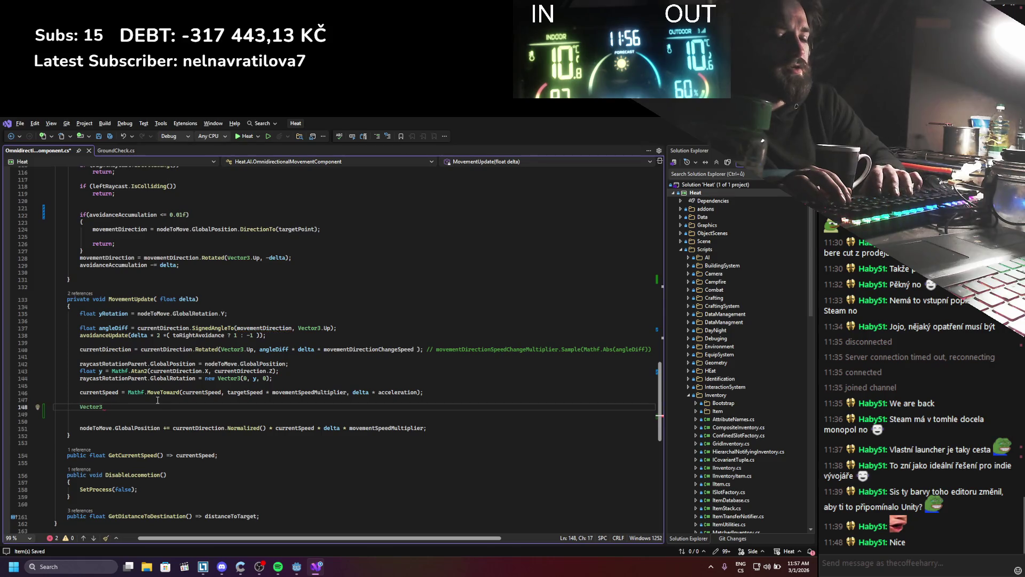
{"action": "type", "text": "finalMovementDirect"}
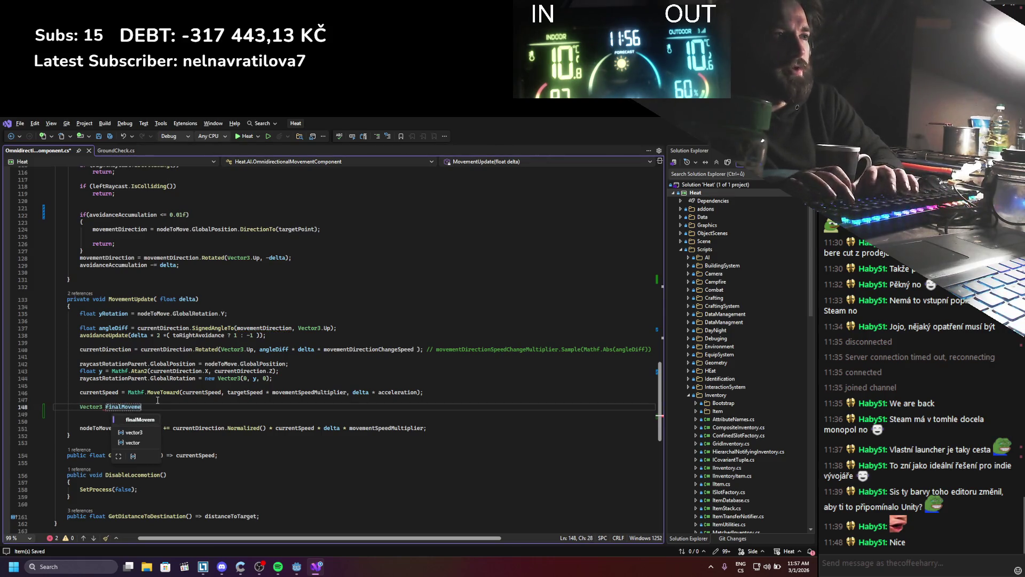
{"action": "type", "text": "ion ="}
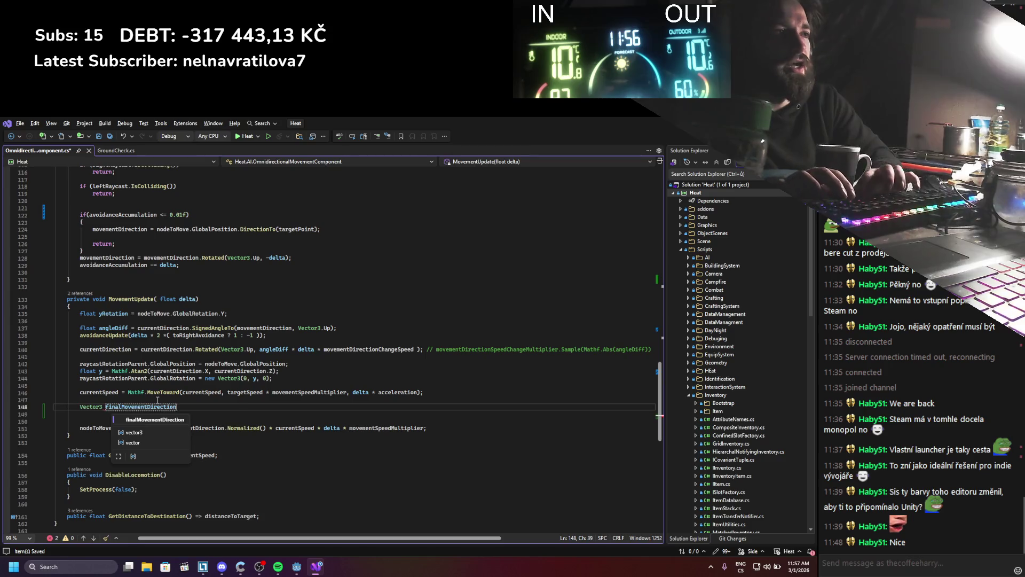
Step: Cut the position-step expression from the GlobalPosition line into finalMovementDirection, and save
{"action": "left_click_drag", "start_coordinate": [173, 431], "coordinate": [431, 432]}
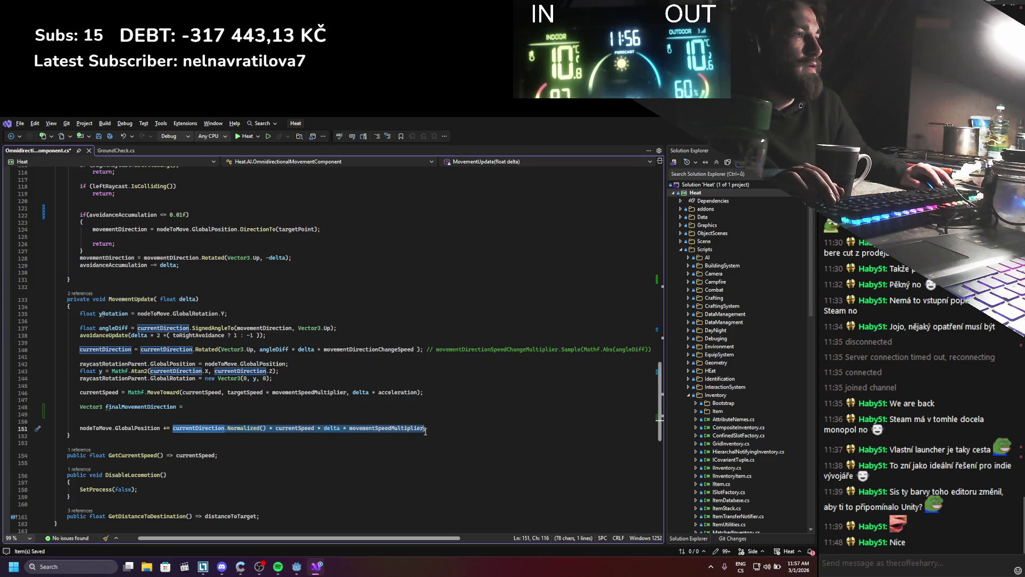
{"action": "key", "text": "ctrl+x"}
{"action": "left_click", "coordinate": [335, 402]}
{"action": "left_click", "coordinate": [331, 405]}
{"action": "key", "text": "ctrl+v"}
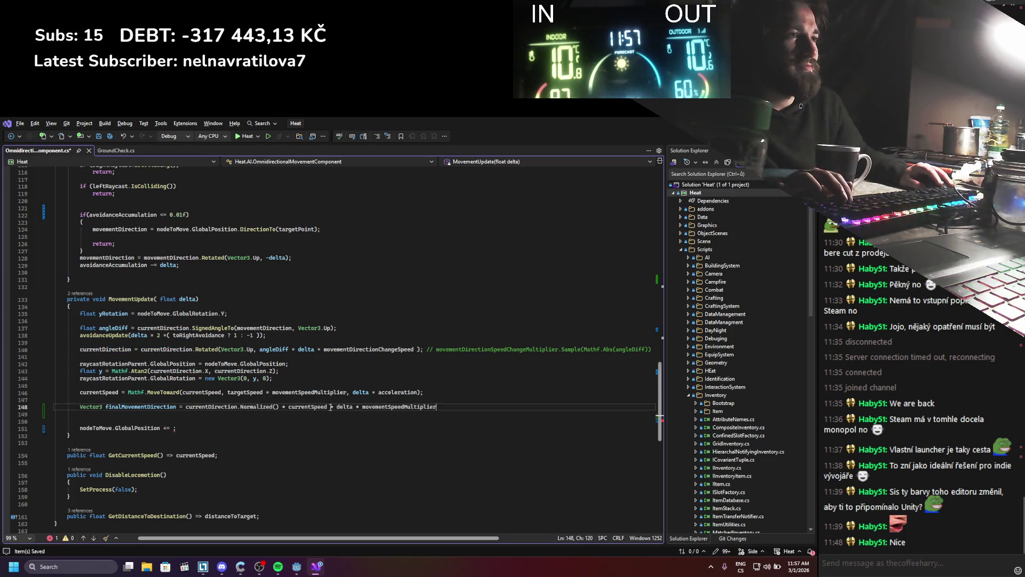
{"action": "type", "text": ";"}
{"action": "key", "text": "ctrl+s"}
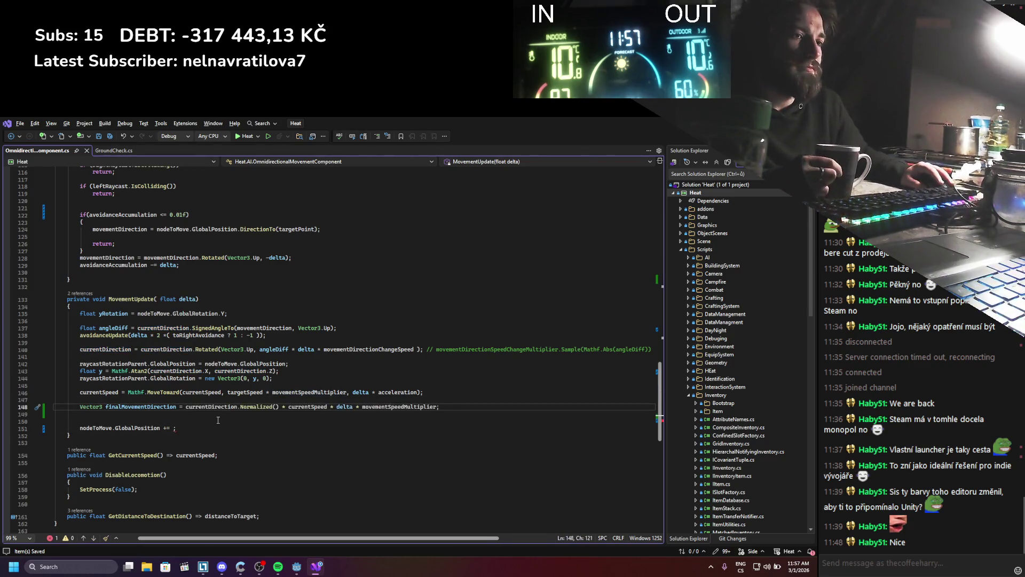
{"action": "double_click", "coordinate": [140, 406]}
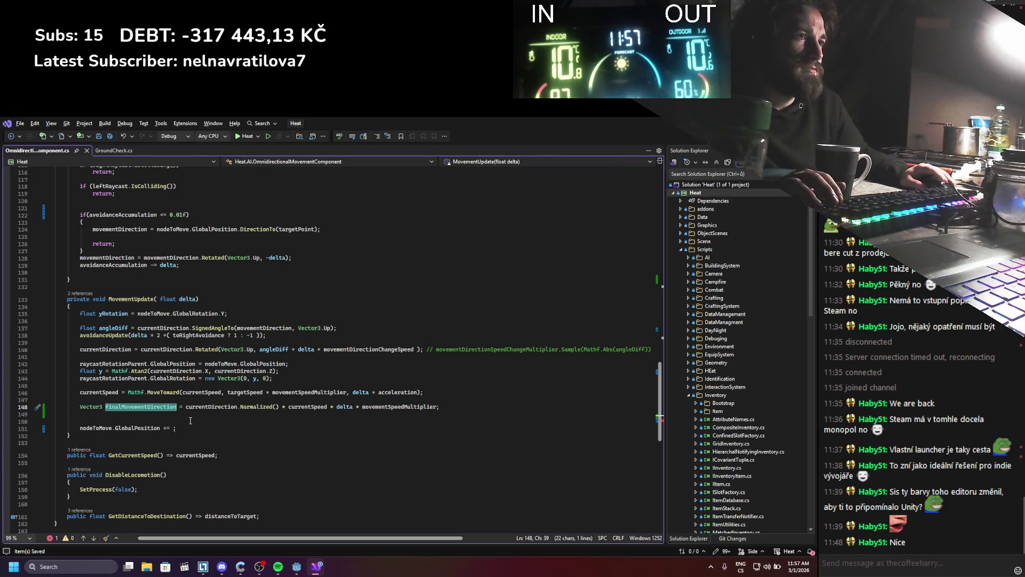
{"action": "left_click", "coordinate": [195, 415]}
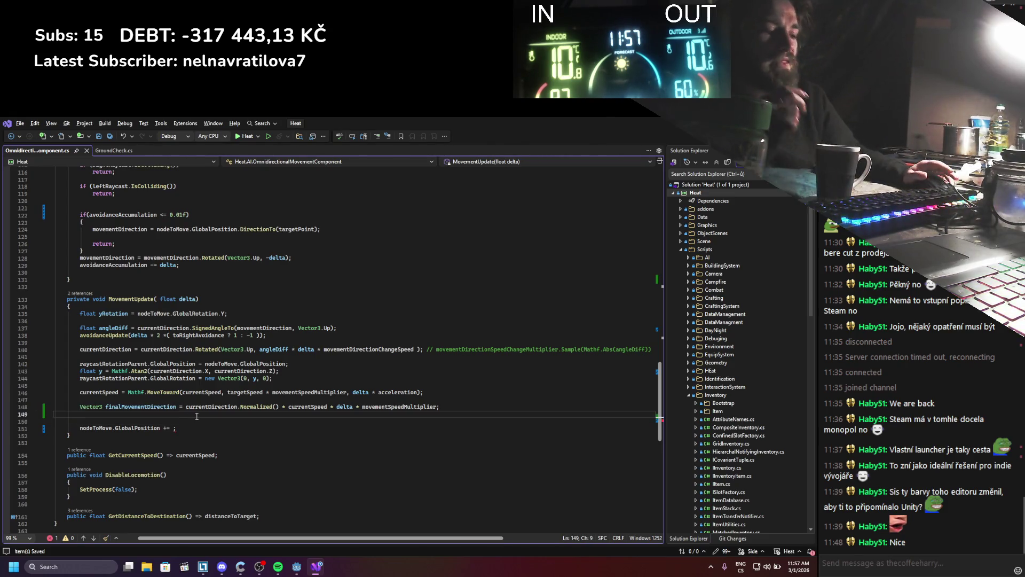
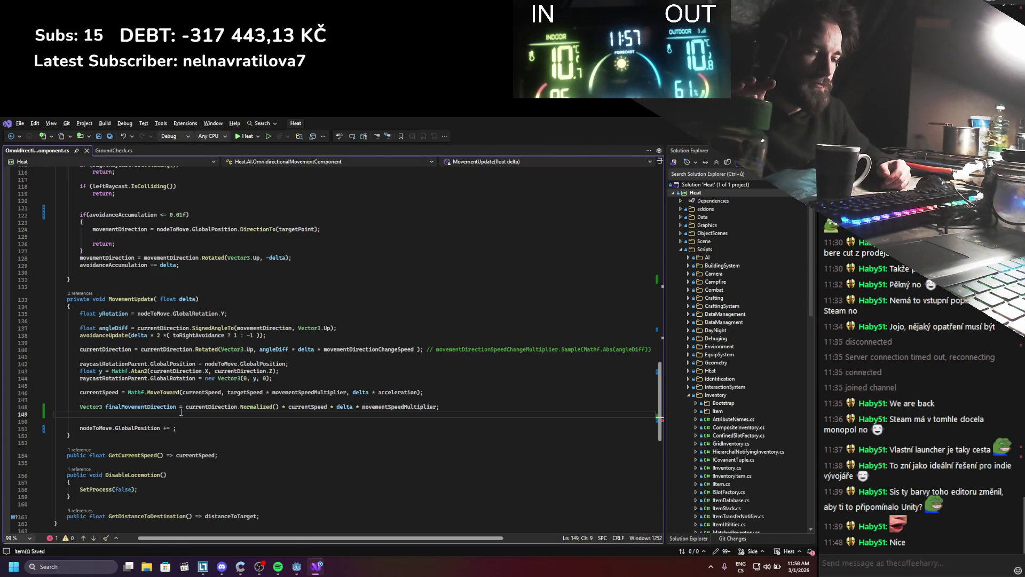
Step: Write the condition if(!groundCheck.IsColliding()) on a new line below line 149, using IntelliSense
{"action": "scroll", "coordinate": [181, 412], "scroll_direction": "down", "scroll_amount": 6}
{"action": "scroll", "coordinate": [181, 412], "scroll_direction": "up", "scroll_amount": 7}
{"action": "scroll", "coordinate": [181, 411], "scroll_direction": "down", "scroll_amount": 4}
{"action": "scroll", "coordinate": [180, 412], "scroll_direction": "up", "scroll_amount": 3}
{"action": "scroll", "coordinate": [180, 412], "scroll_direction": "up", "scroll_amount": 1}
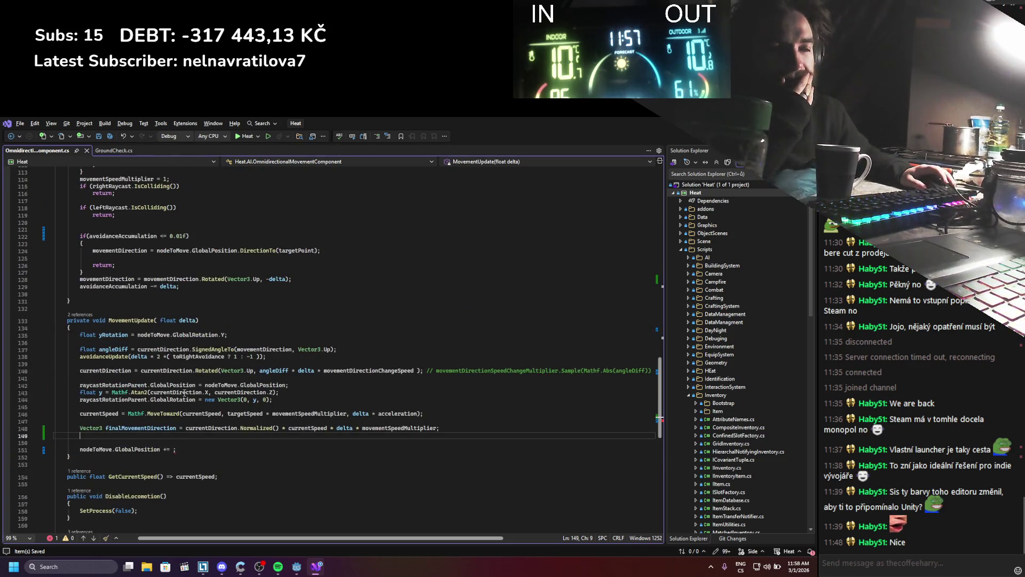
{"action": "scroll", "coordinate": [185, 392], "scroll_direction": "down", "scroll_amount": 1}
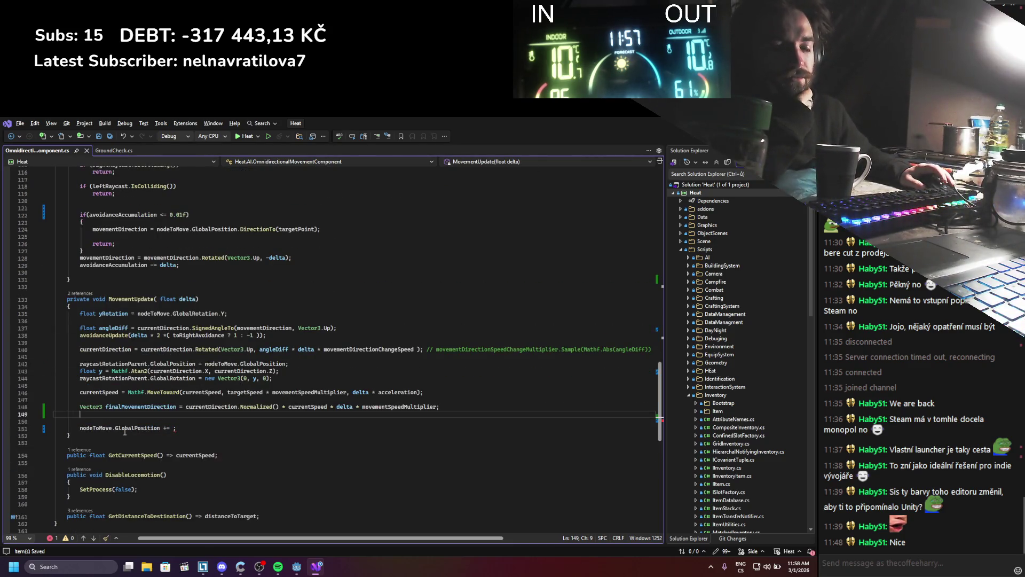
{"action": "key", "text": "Return"}
{"action": "type", "text": "if("}
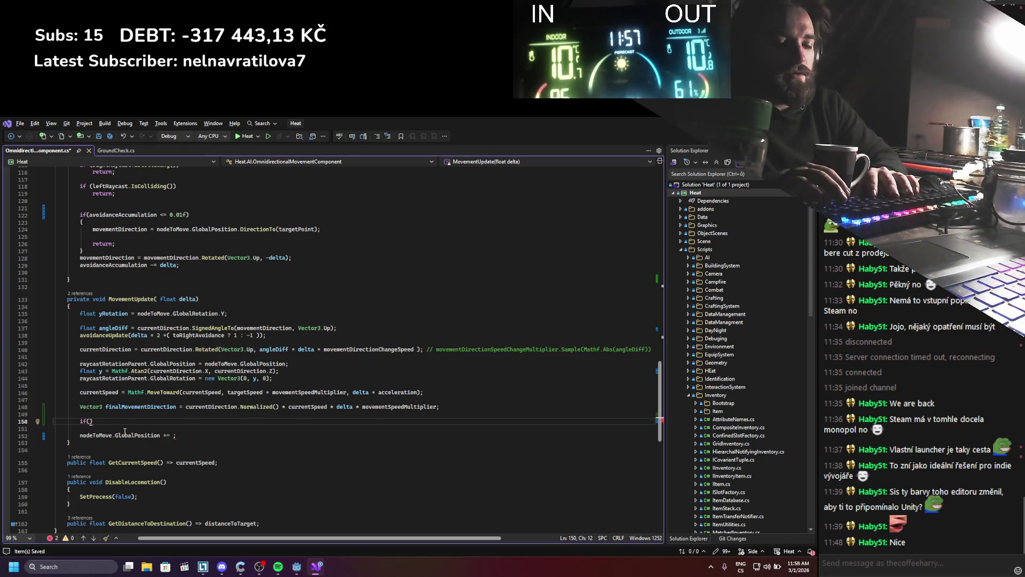
{"action": "type", "text": "groundCheck."}
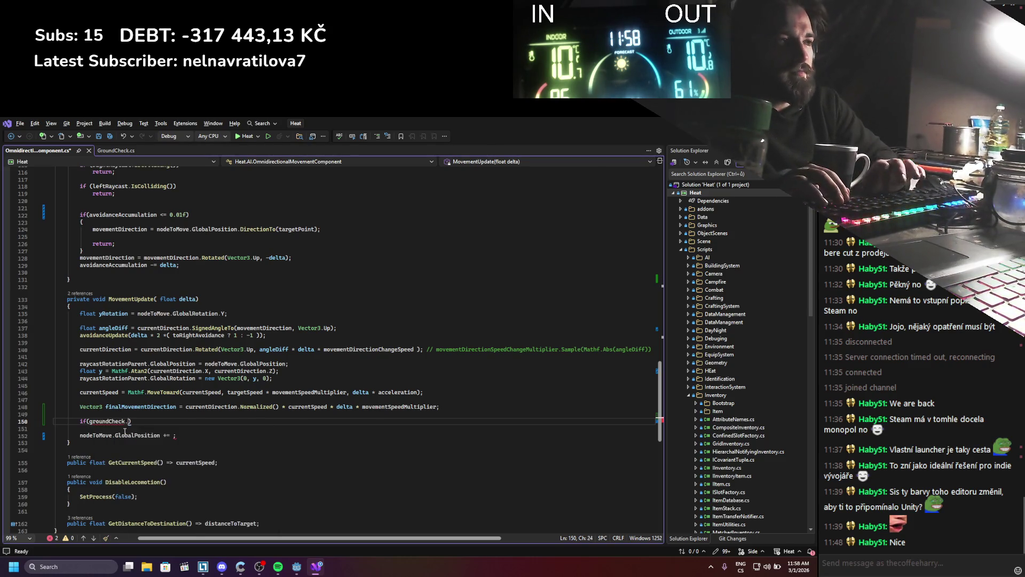
{"action": "key", "text": "ctrl+space"}
{"action": "type", "text": "isc"}
{"action": "key", "text": "Tab"}
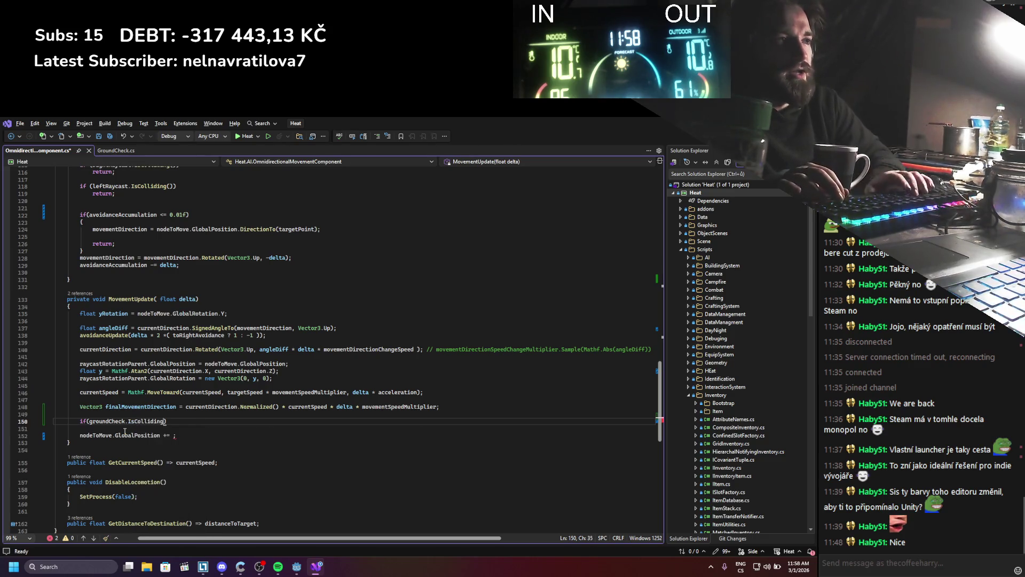
{"action": "type", "text": "("}
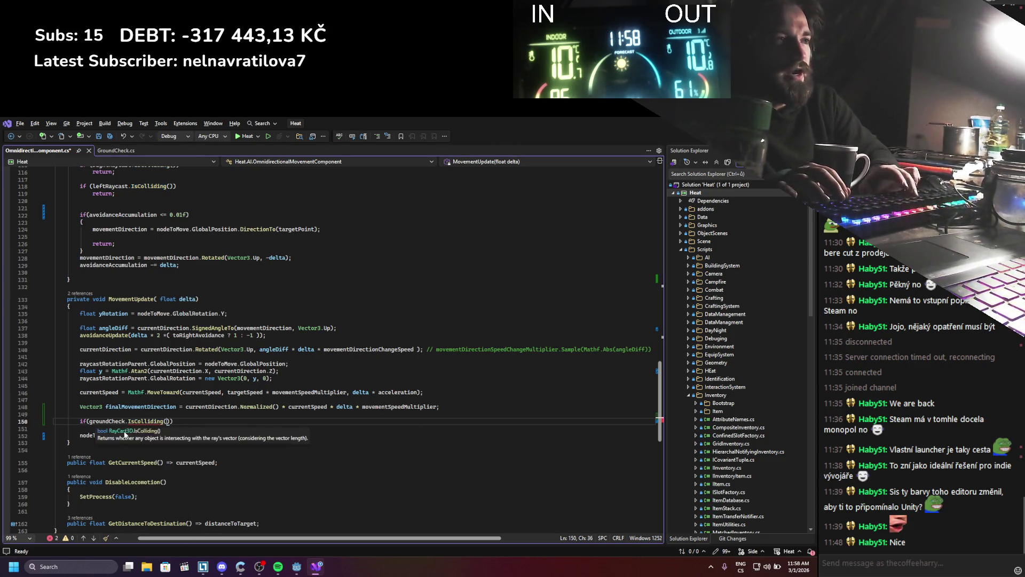
{"action": "key", "text": "Left"}
{"action": "key", "text": "Left"}
{"action": "key", "text": "Left"}
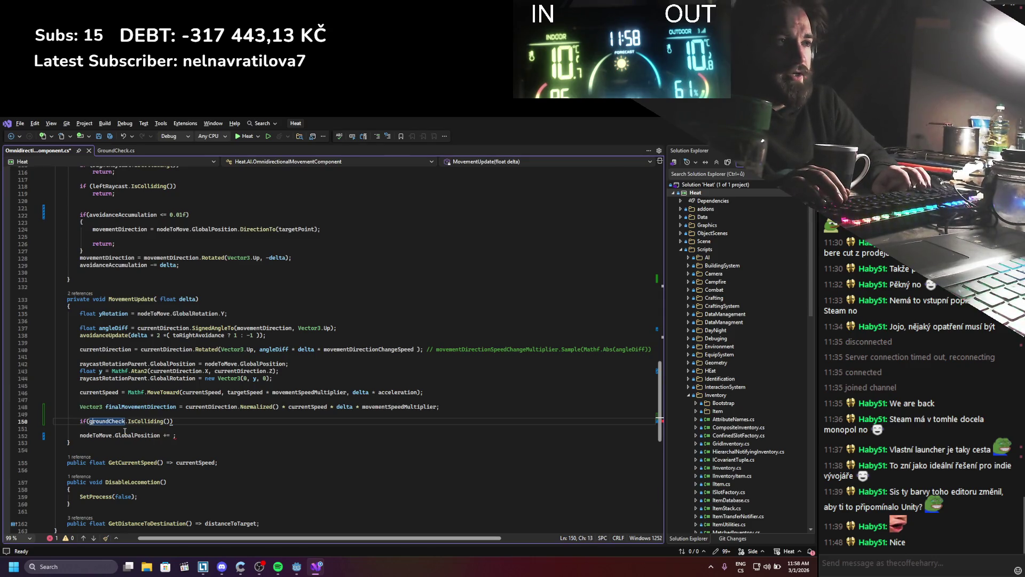
{"action": "type", "text": "!"}
Step: Add an empty { } block under the condition and save the script
{"action": "key", "text": "End"}
{"action": "key", "text": "Return"}
{"action": "type", "text": "{"}
{"action": "key", "text": "Return"}
{"action": "key", "text": "ctrl+s"}
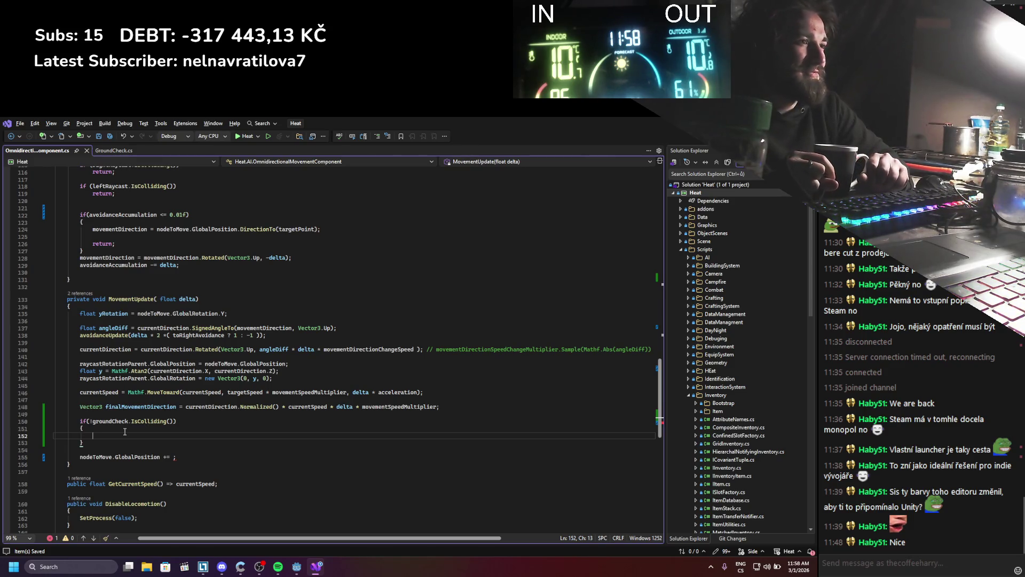
Step: Start the line finalMovementDirection = finalMovementDirection.Lerp(new Vector3(0, 9.8f inside the block
{"action": "type", "text": "final"}
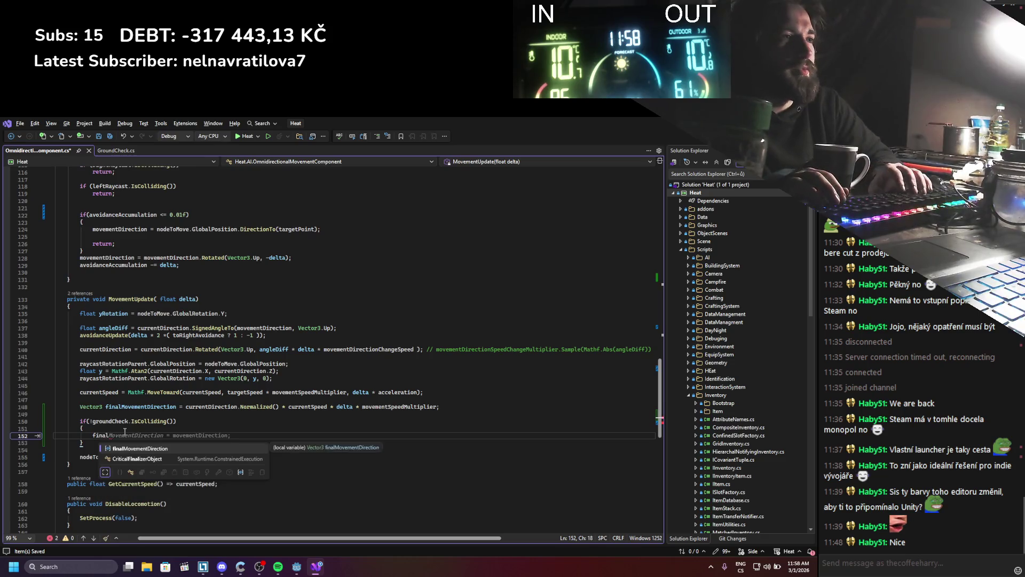
{"action": "type", "text": "MovementDirection = fina"}
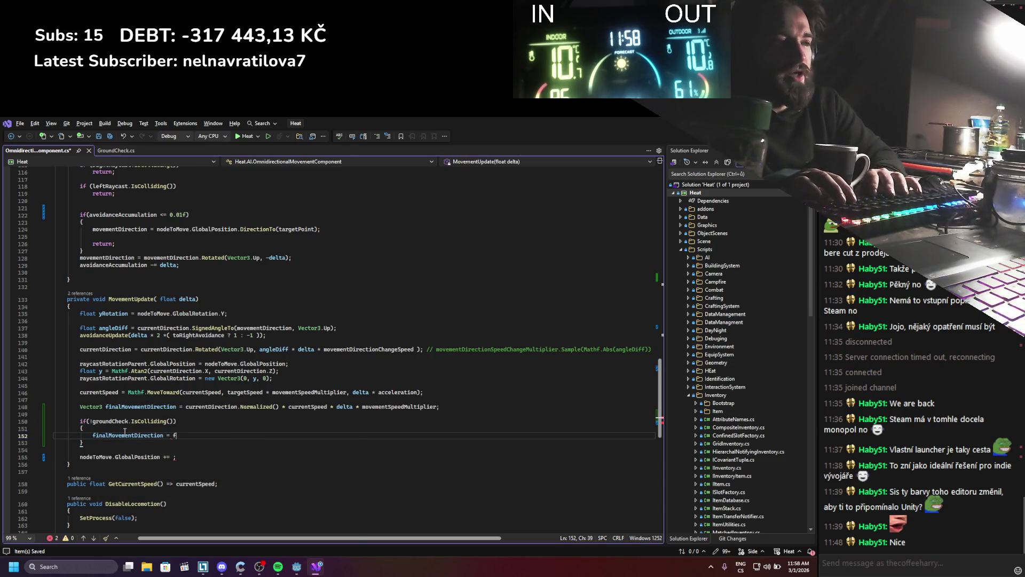
{"action": "key", "text": "Tab"}
{"action": "type", "text": ".Lerp"}
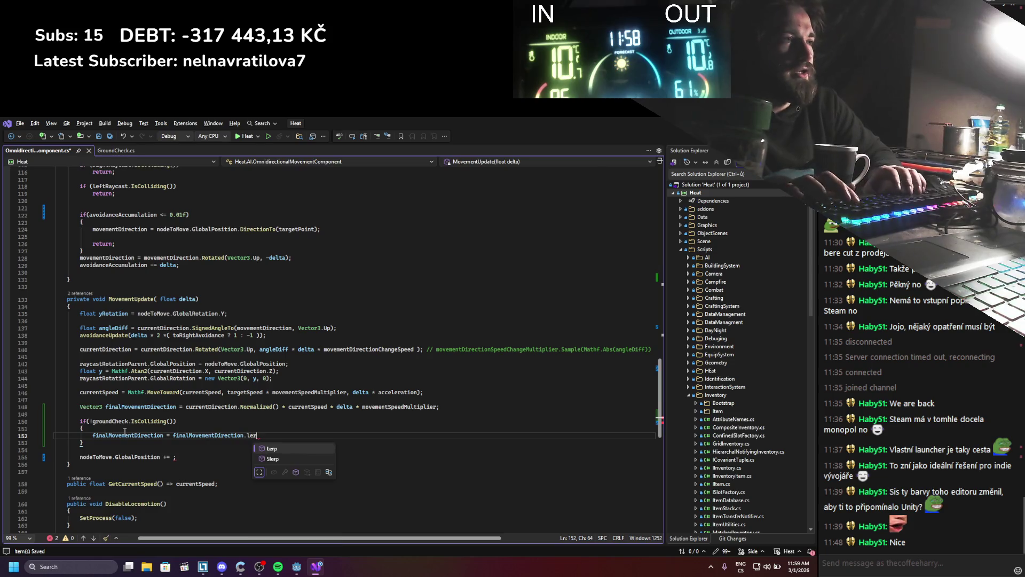
{"action": "type", "text": "()"}
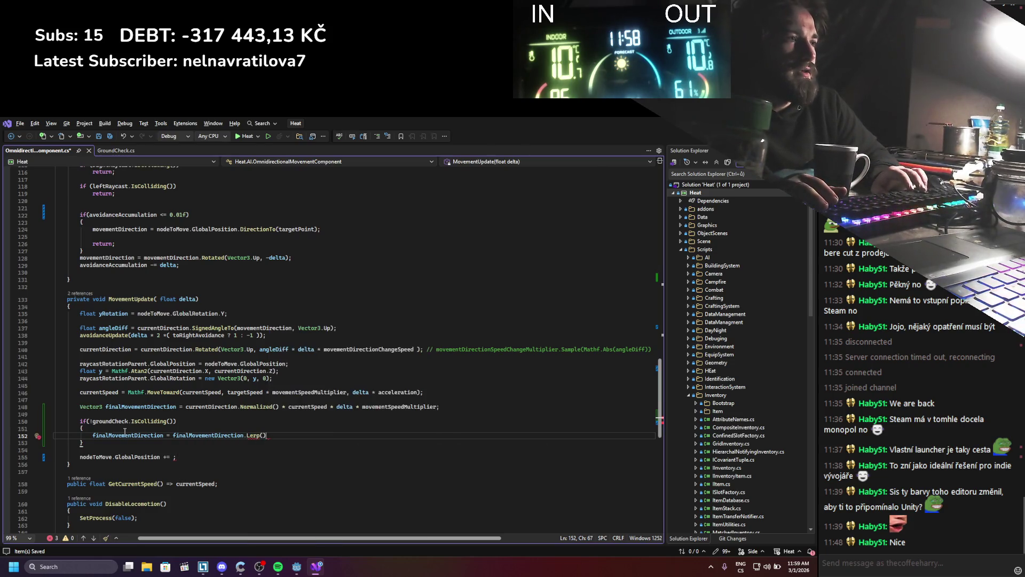
{"action": "type", "text": "Vector3.dow"}
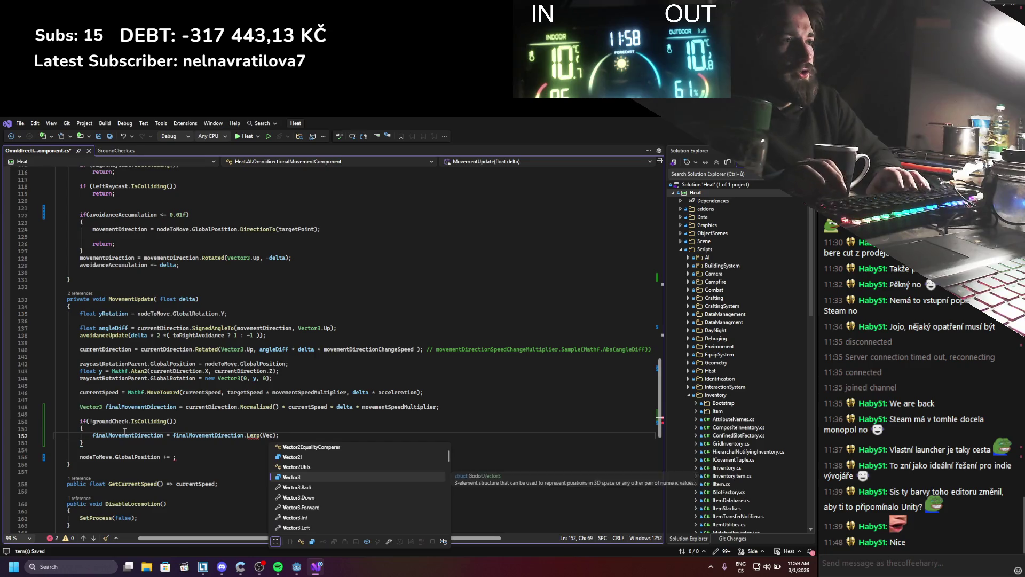
{"action": "key", "text": "BackSpace"}
{"action": "key", "text": "BackSpace"}
{"action": "key", "text": "BackSpace"}
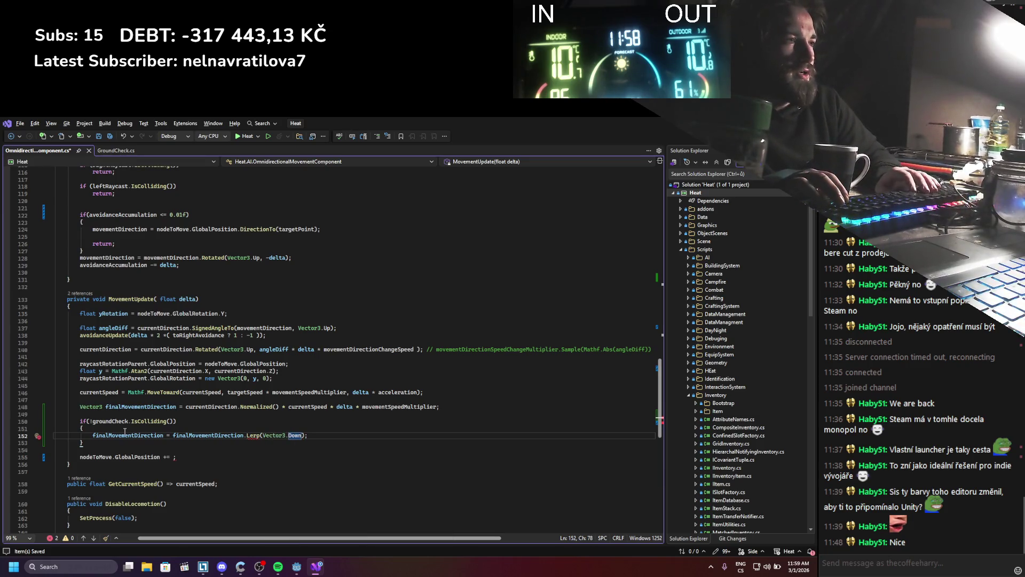
{"action": "type", "text": "Do"}
{"action": "key", "text": "BackSpace"}
{"action": "key", "text": "BackSpace"}
{"action": "key", "text": "BackSpace"}
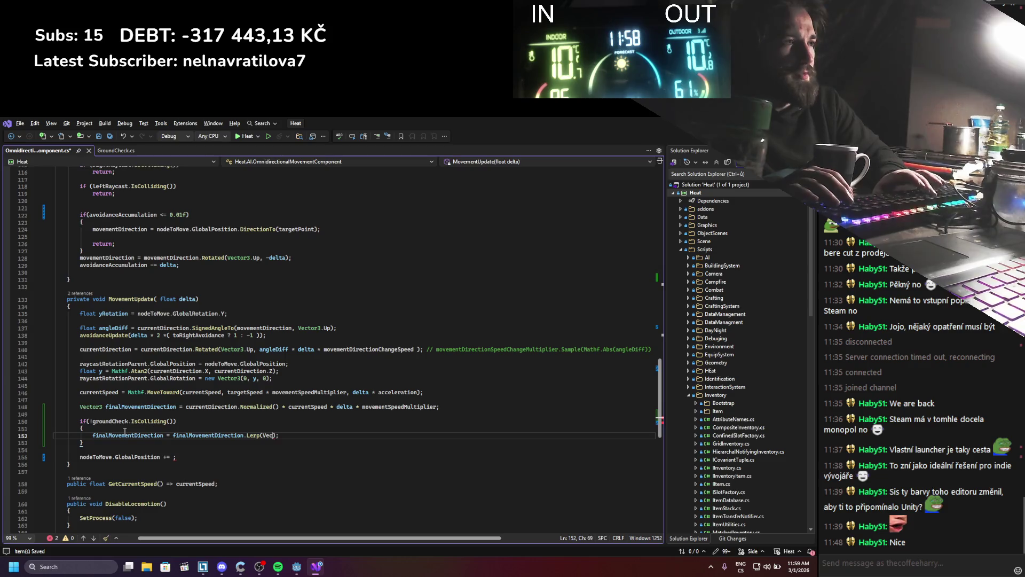
{"action": "type", "text": "new Vector3("}
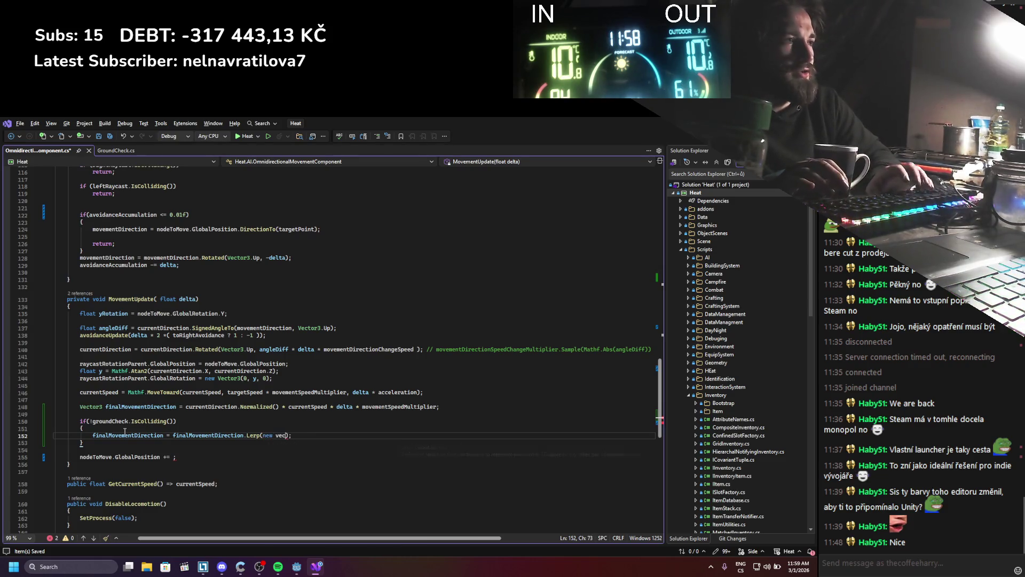
{"action": "type", "text": "0,"}
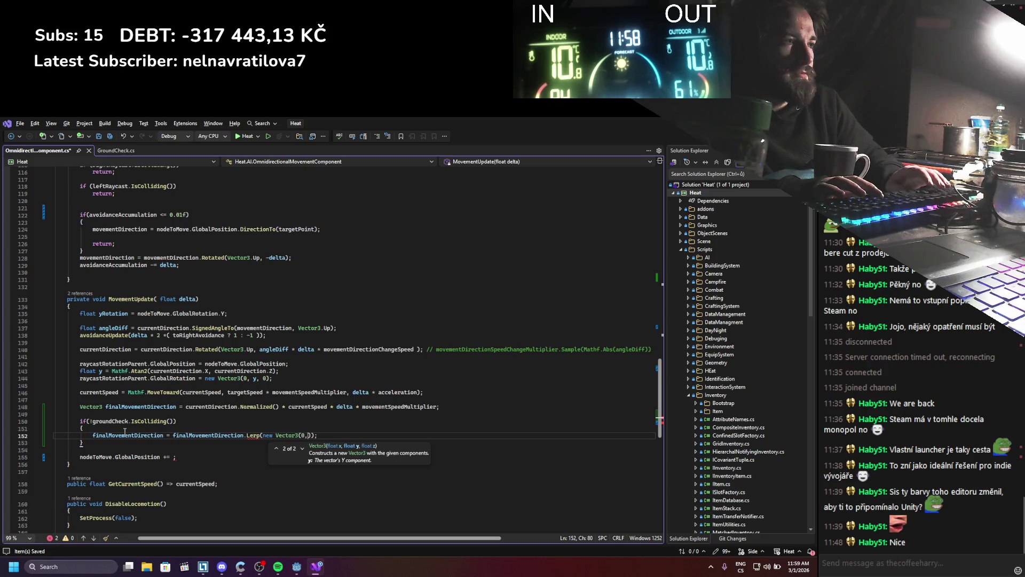
{"action": "type", "text": " 8."}
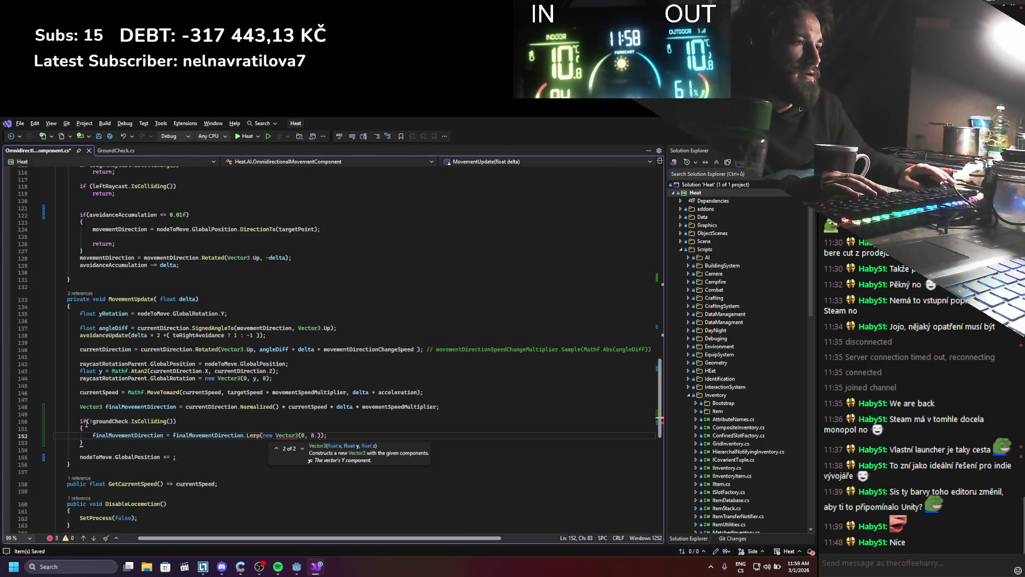
{"action": "type", "text": "8"}
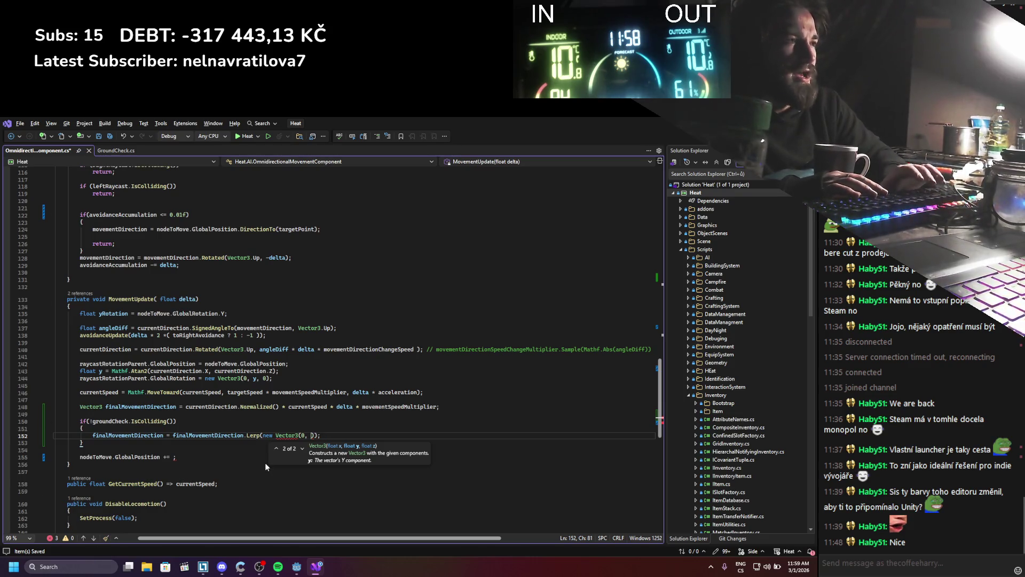
{"action": "type", "text": "f"}
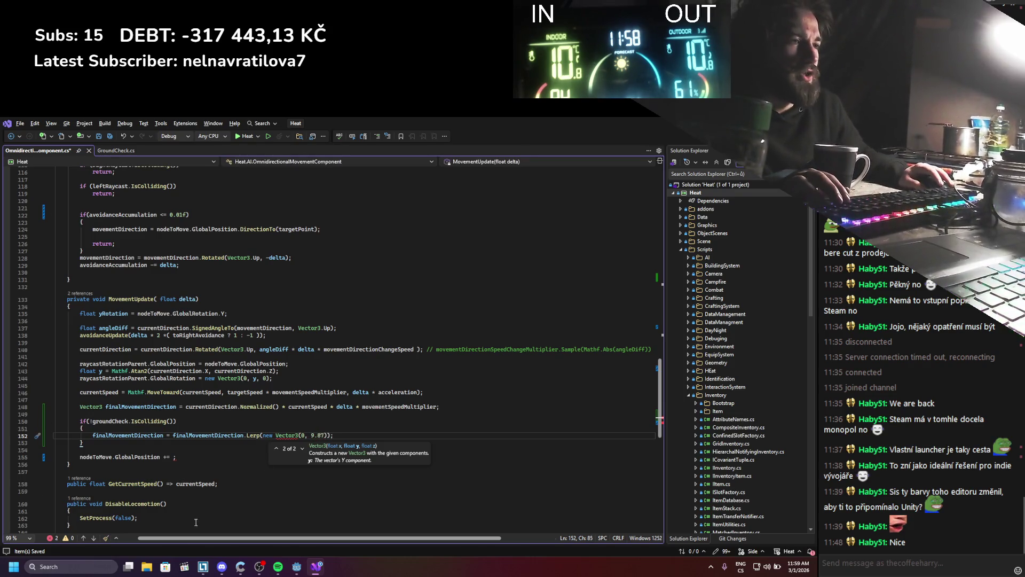
Step: Search 'earth gravity force' in Firefox, then return to Visual Studio
{"action": "left_click", "coordinate": [77, 566]}
{"action": "type", "text": "firefox"}
{"action": "key", "text": "Return"}
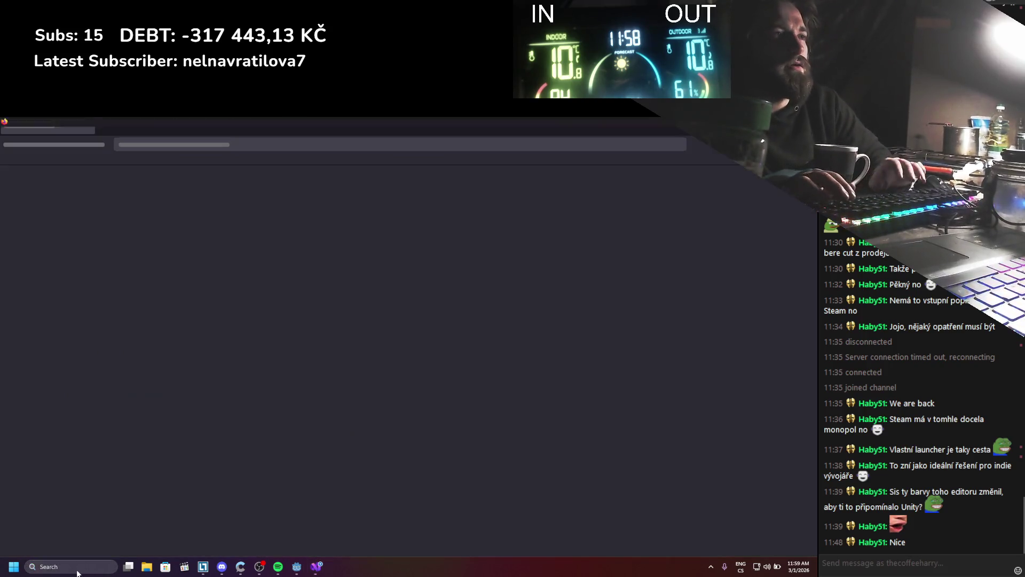
{"action": "type", "text": "earth"}
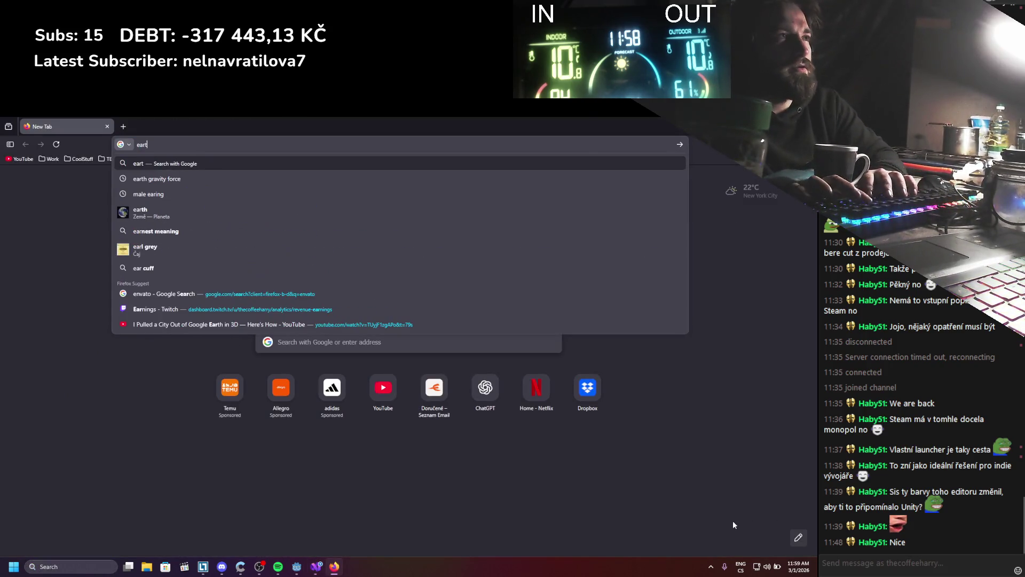
{"action": "key", "text": "Down"}
{"action": "key", "text": "Return"}
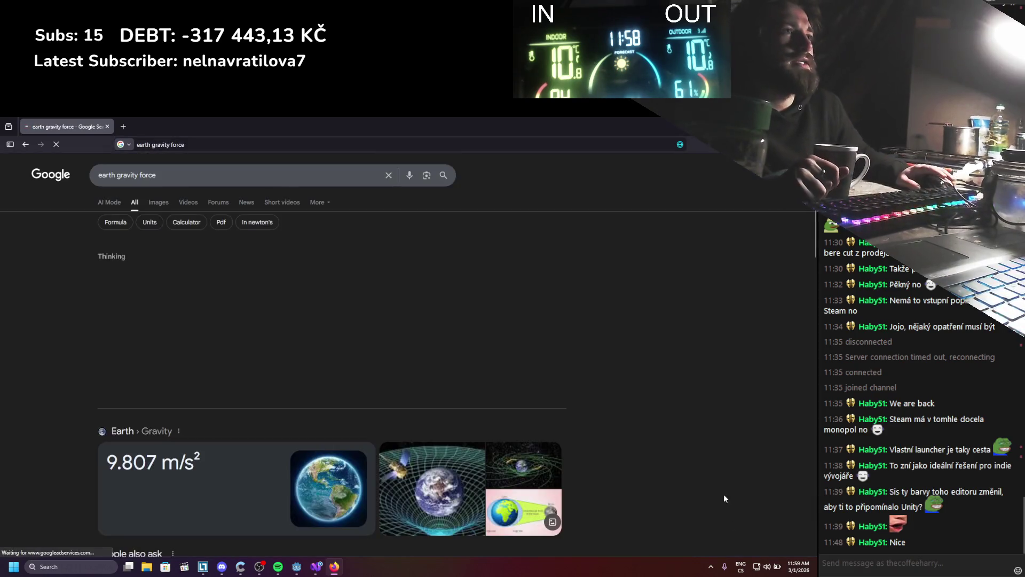
{"action": "key", "text": "alt+Tab"}
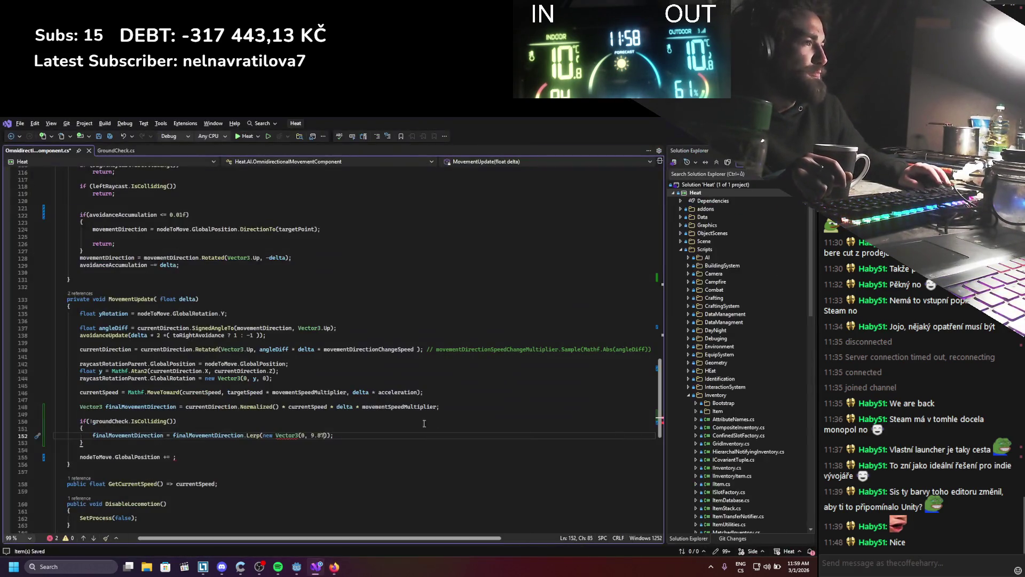
Step: Complete the Lerp target as new Vector3(0, -9.807f, 0) with weight 0, and save
{"action": "type", "text": "07f"}
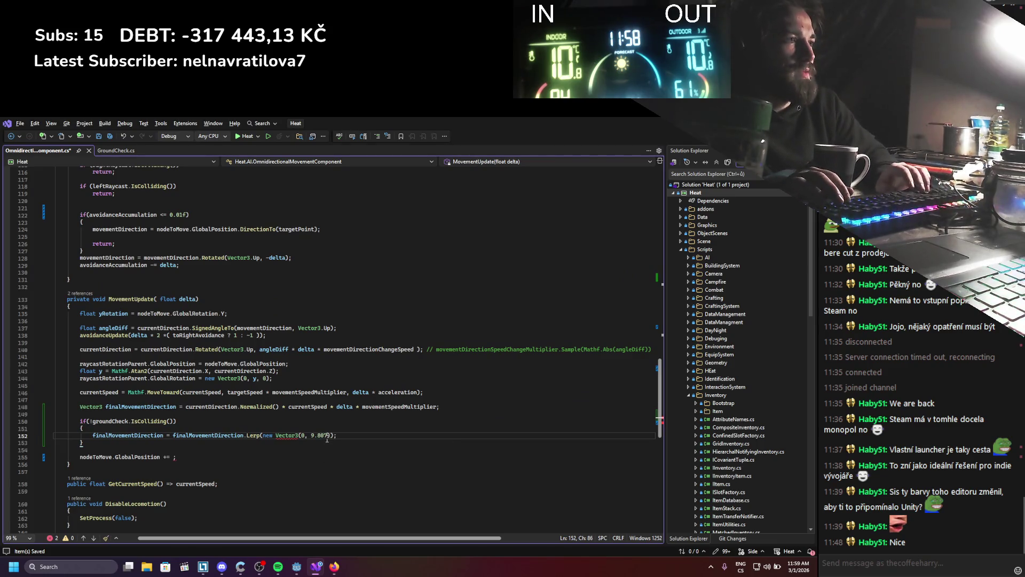
{"action": "type", "text": ", 0"}
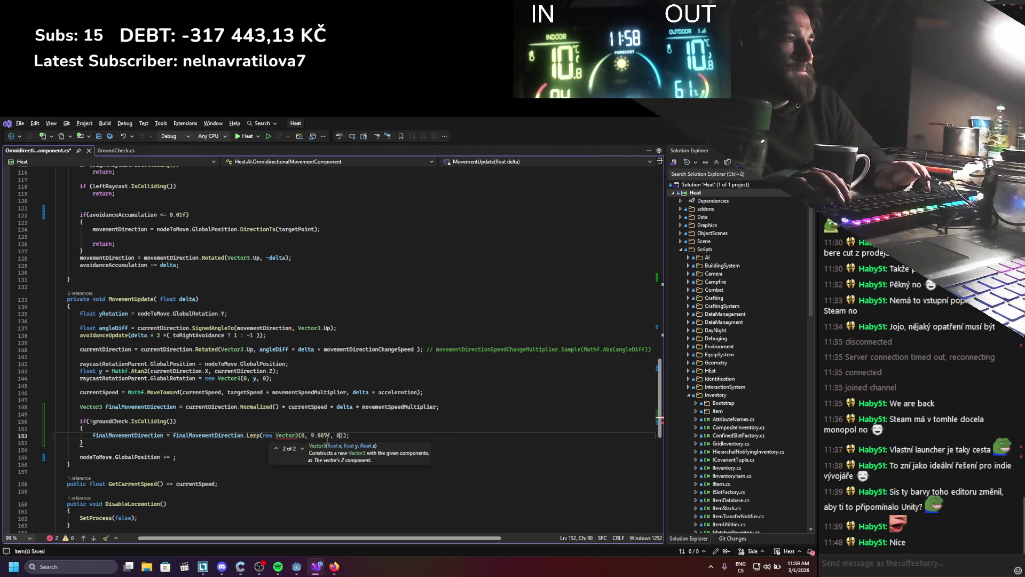
{"action": "key", "text": "Left"}
{"action": "key", "text": "Left"}
{"action": "key", "text": "Left"}
{"action": "type", "text": "-"}
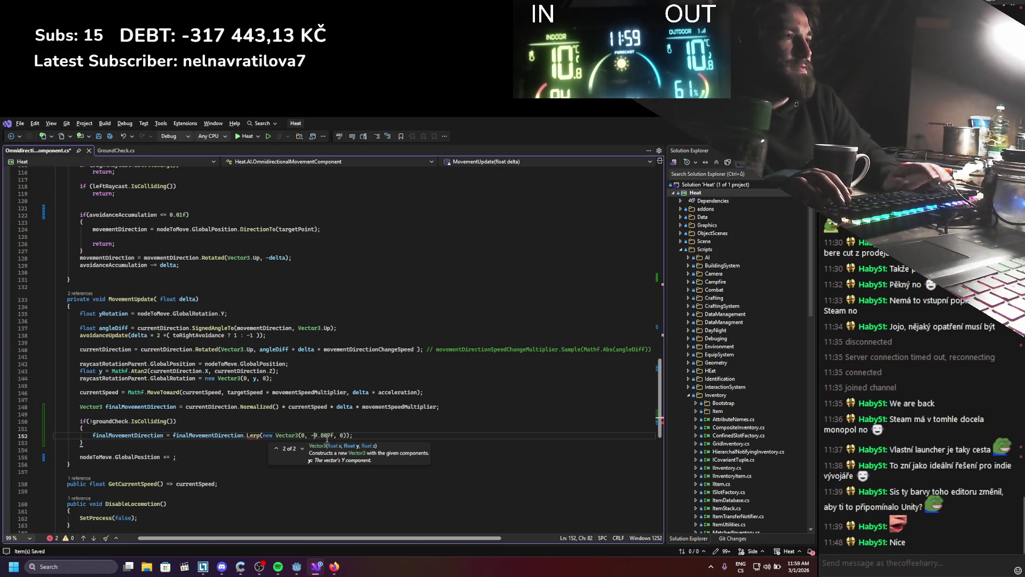
{"action": "key", "text": "Right"}
{"action": "key", "text": "Right"}
{"action": "key", "text": "Right"}
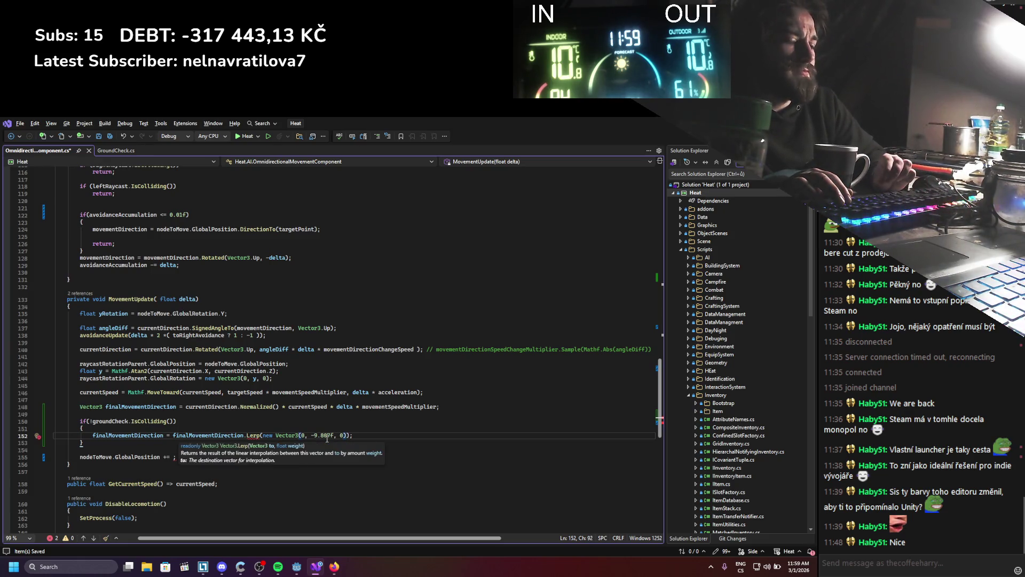
{"action": "type", "text": ","}
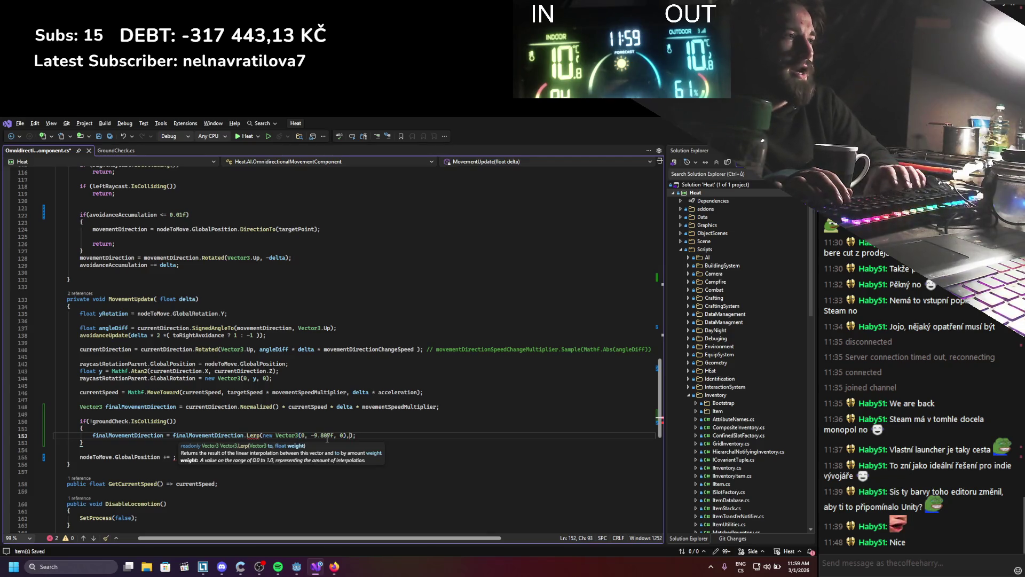
{"action": "type", "text": " 0)"}
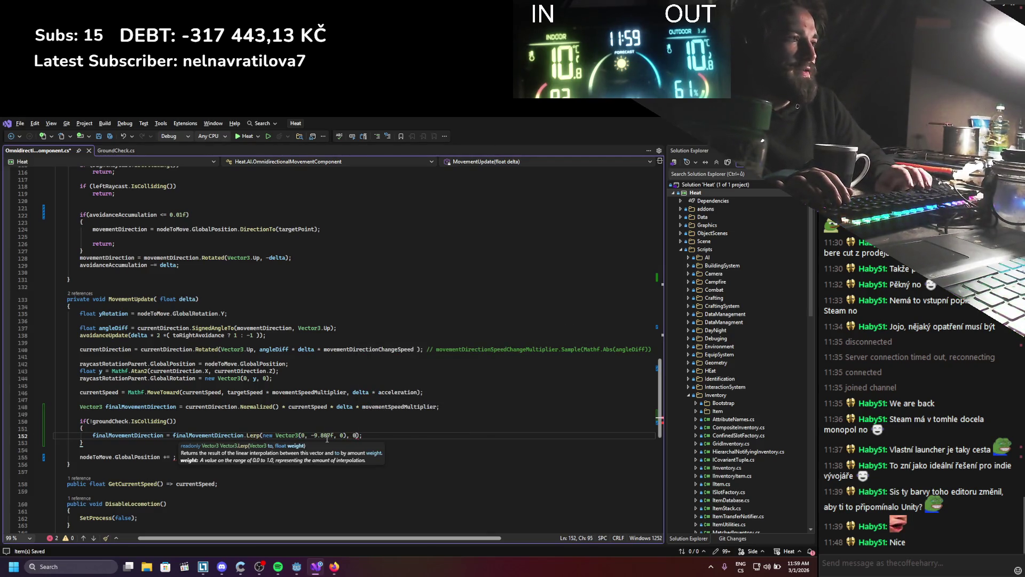
{"action": "key", "text": "ctrl+s"}
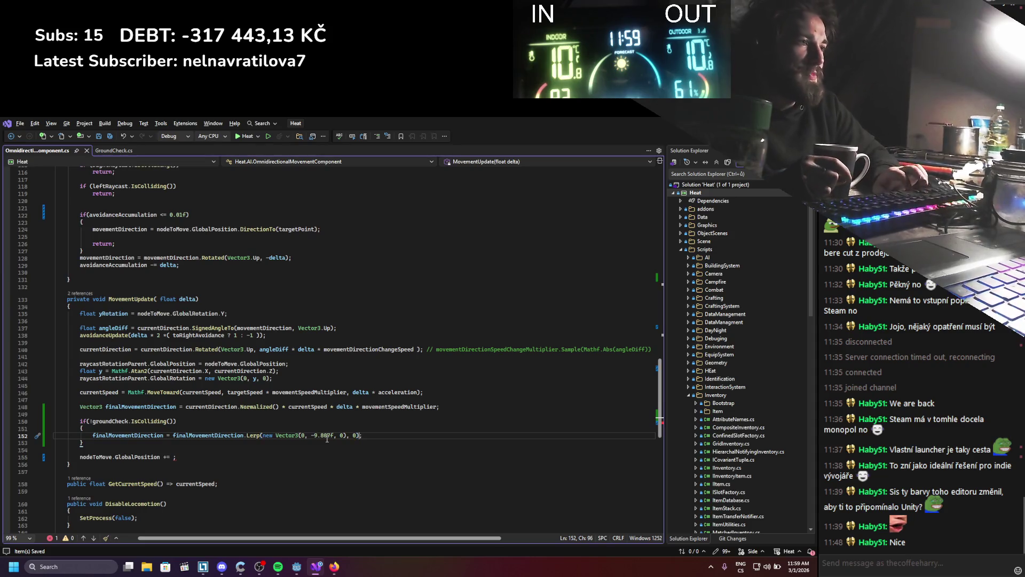
{"action": "key", "text": "Up"}
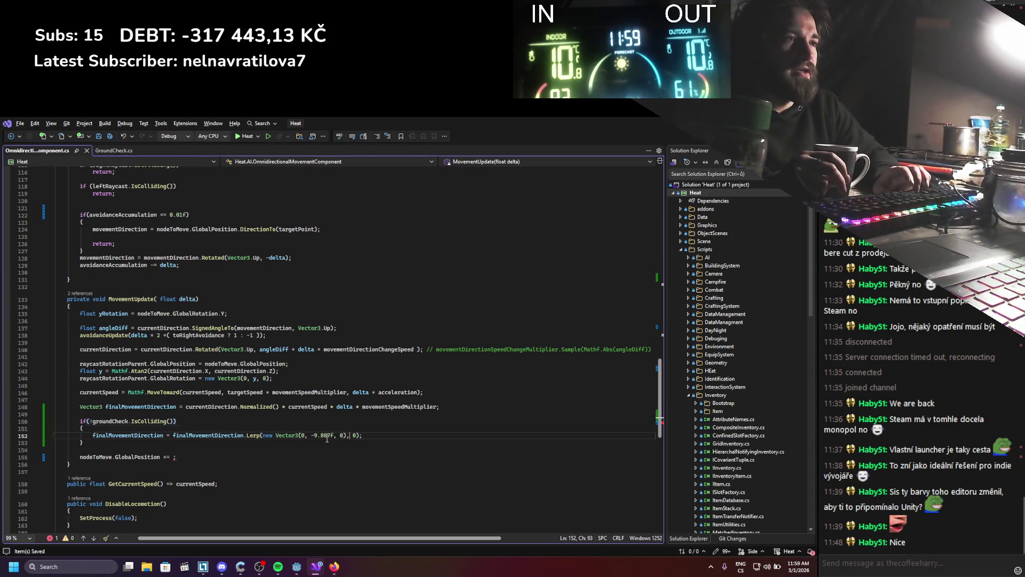
{"action": "key", "text": "Up"}
{"action": "scroll", "coordinate": [328, 432], "scroll_direction": "up", "scroll_amount": 20}
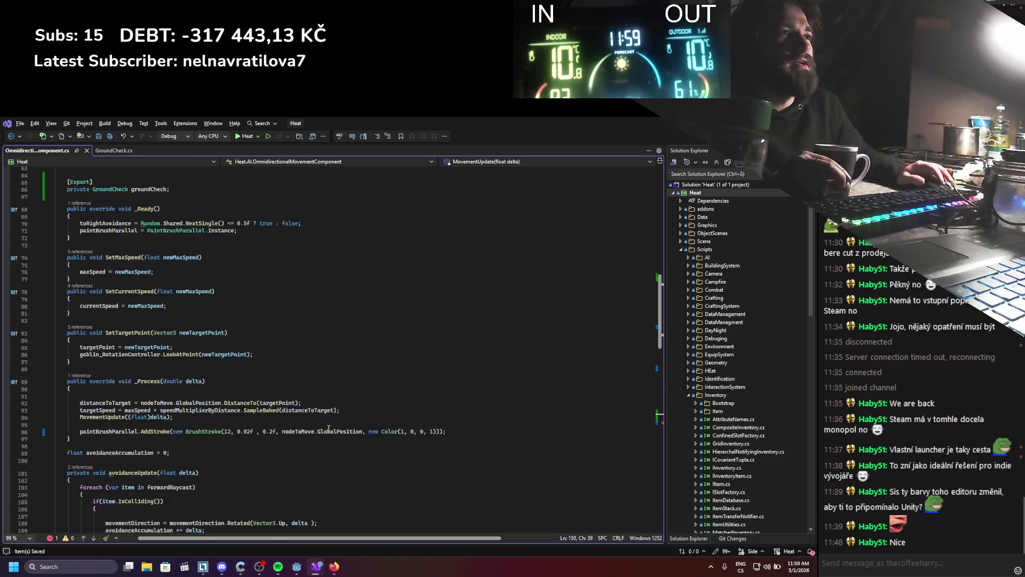
Step: Declare float transitionToFalling = 0; below the groundCheck field
{"action": "left_click", "coordinate": [168, 390]}
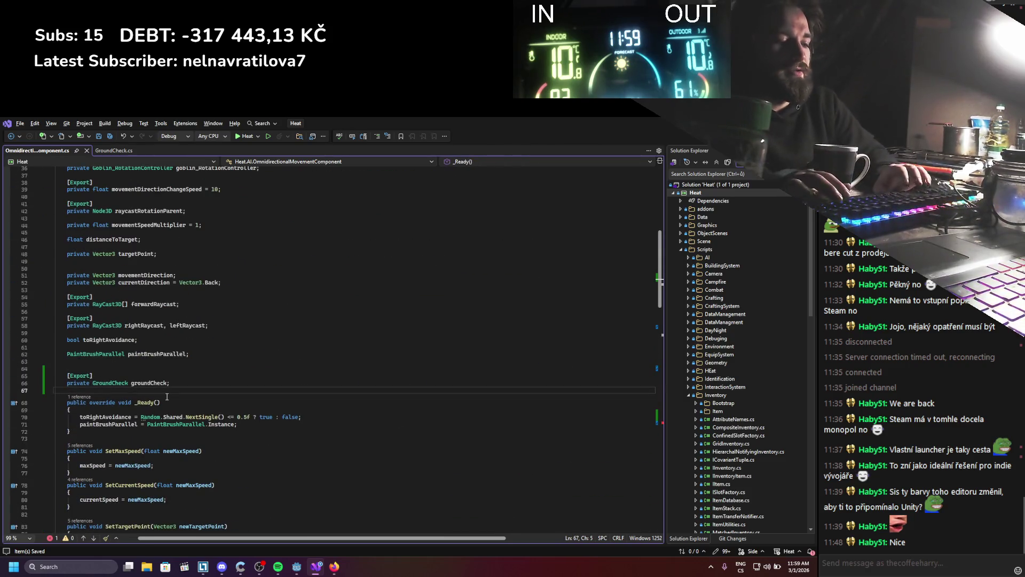
{"action": "key", "text": "Return"}
{"action": "key", "text": "Return"}
{"action": "key", "text": "Up"}
{"action": "type", "text": "float tra"}
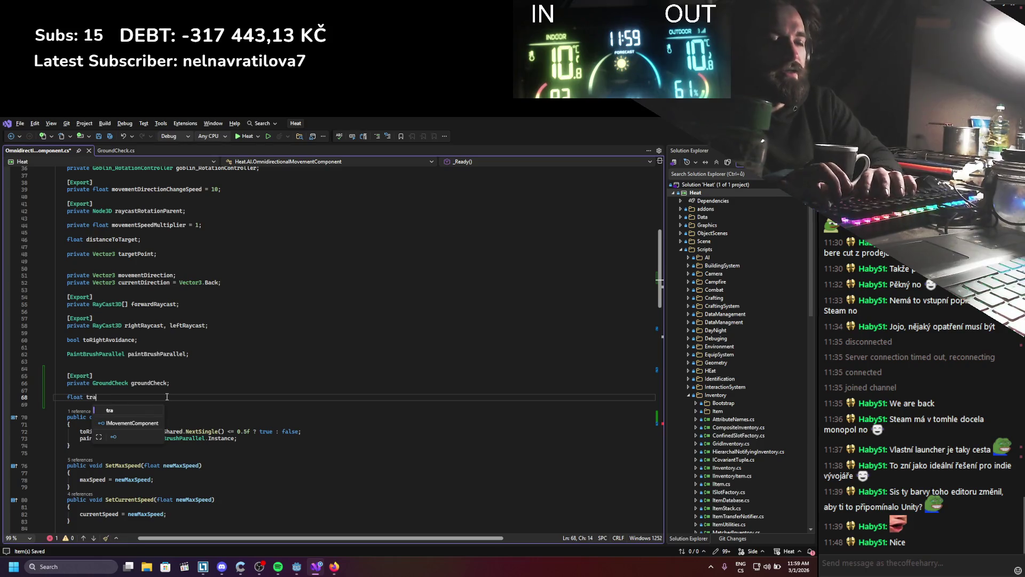
{"action": "type", "text": "nsitionTo"}
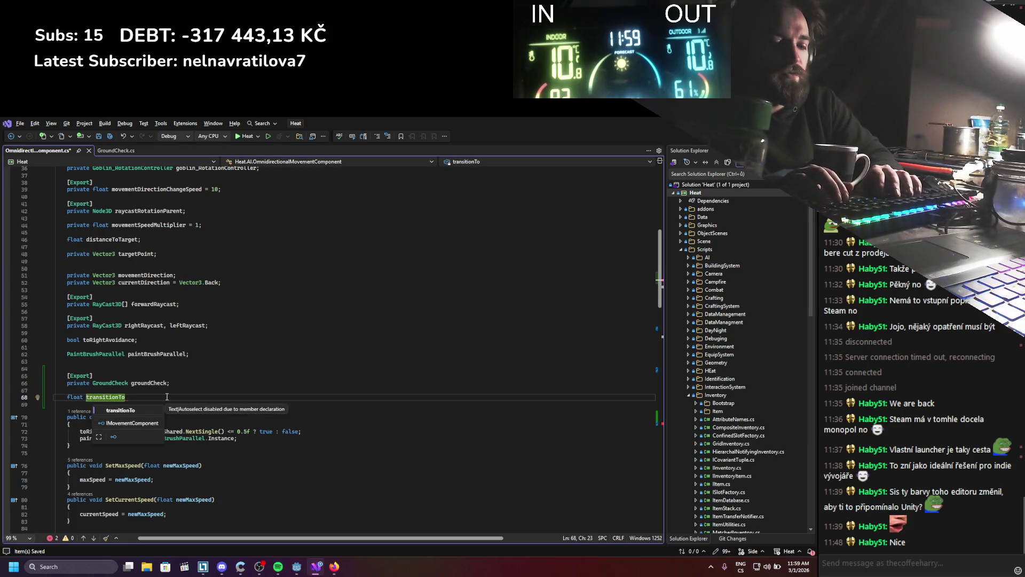
{"action": "type", "text": "Falling = "}
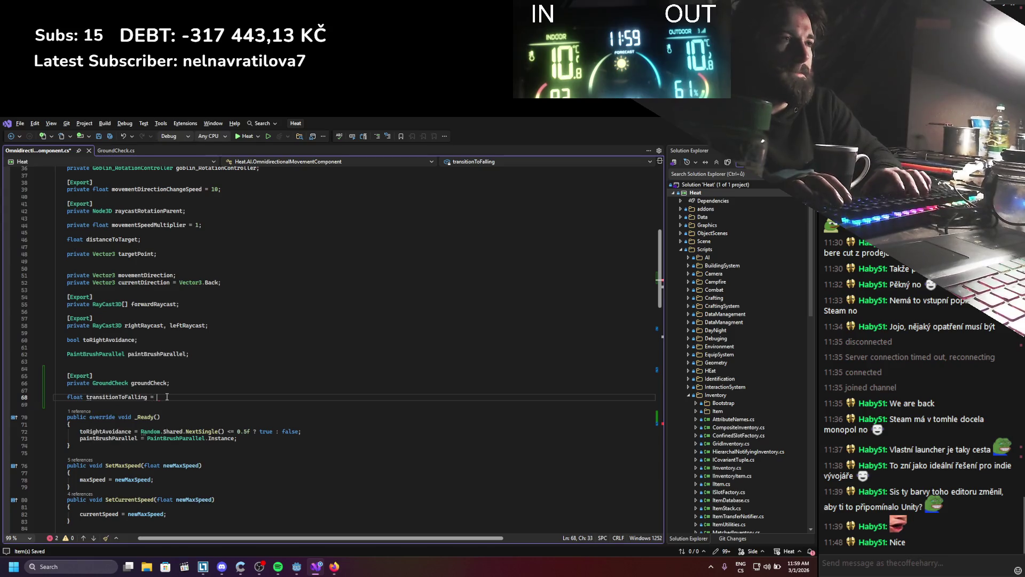
{"action": "type", "text": "0;"}
Step: Add a transitionToFalling += delta; line in the avoidance accumulation block
{"action": "double_click", "coordinate": [117, 396]}
{"action": "key", "text": "ctrl+c"}
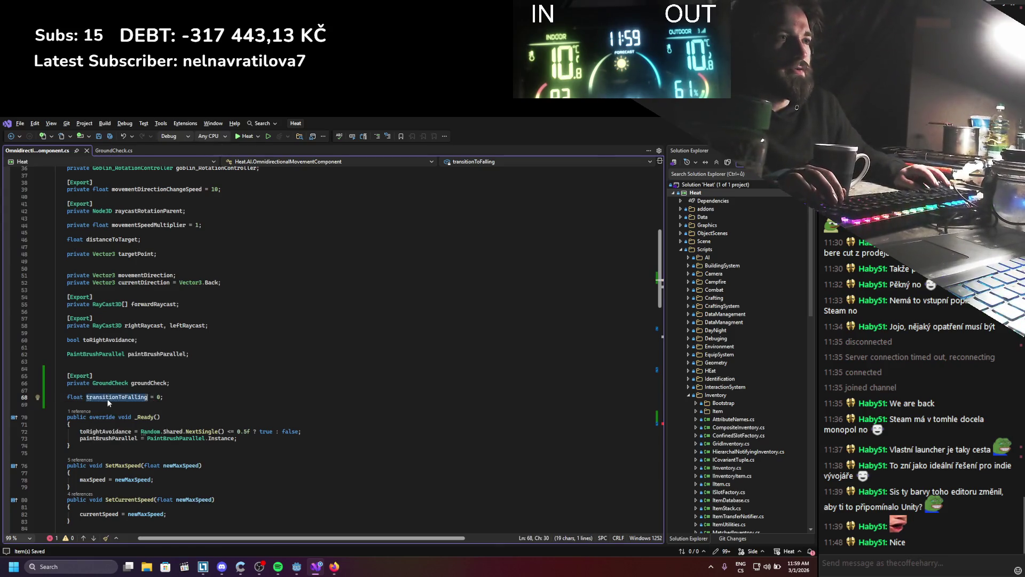
{"action": "scroll", "coordinate": [117, 318], "scroll_direction": "down", "scroll_amount": 6}
{"action": "scroll", "coordinate": [117, 318], "scroll_direction": "down", "scroll_amount": 15}
{"action": "left_click", "coordinate": [119, 367]}
{"action": "key", "text": "Return"}
{"action": "key", "text": "ctrl+v"}
{"action": "type", "text": "delta;"}
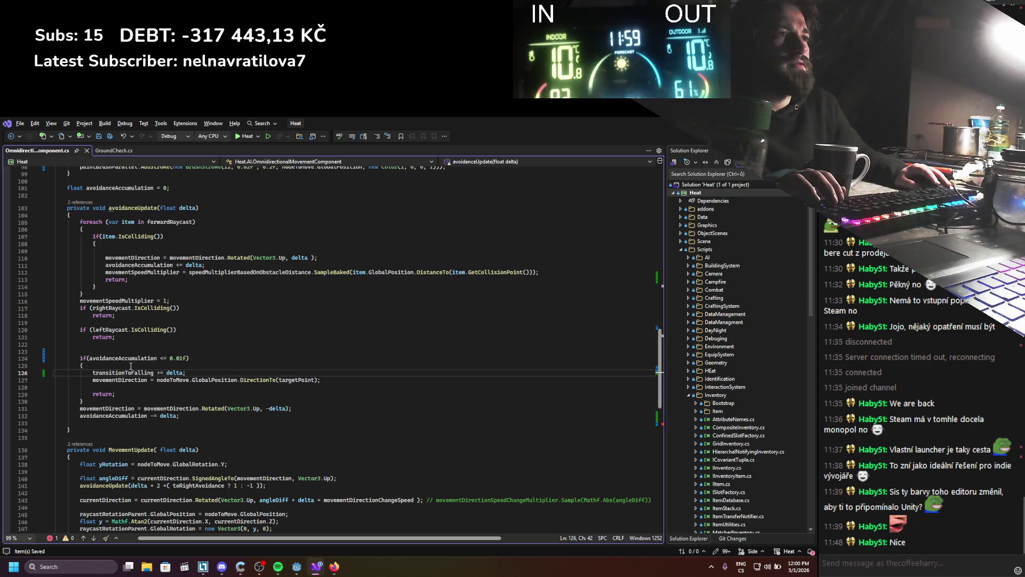
Step: Undo the extra transitionToFalling argument to DirectionTo and delete the misplaced increment line
{"action": "left_click", "coordinate": [320, 379]}
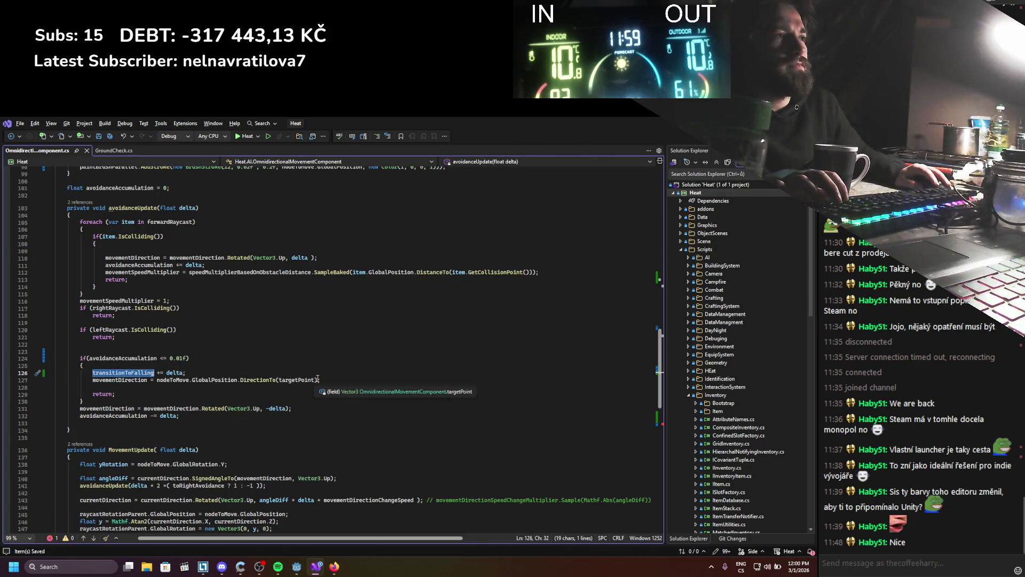
{"action": "type", "text": ", transitionToFalling"}
{"action": "left_click", "coordinate": [192, 369]}
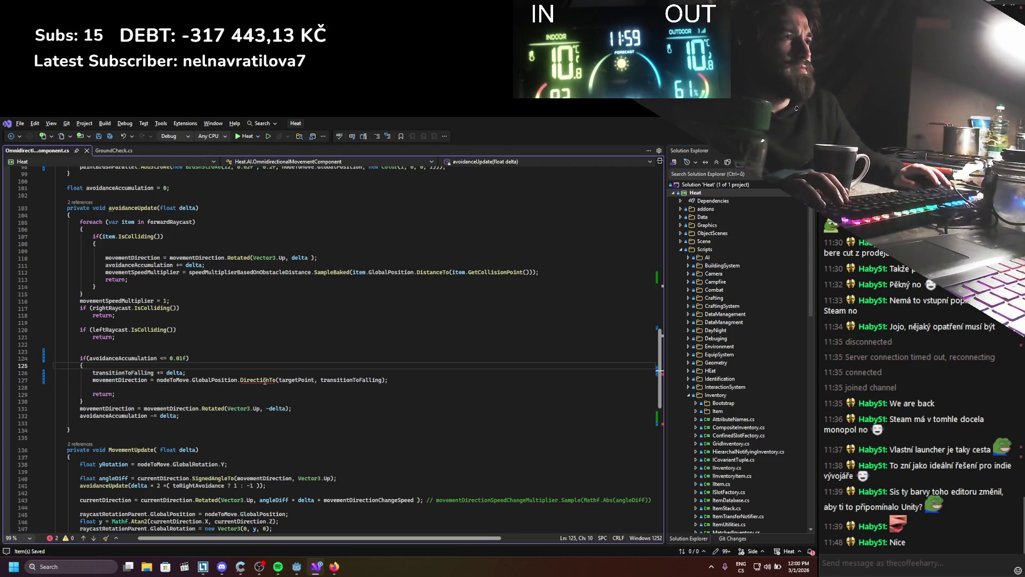
{"action": "key", "text": "ctrl+z"}
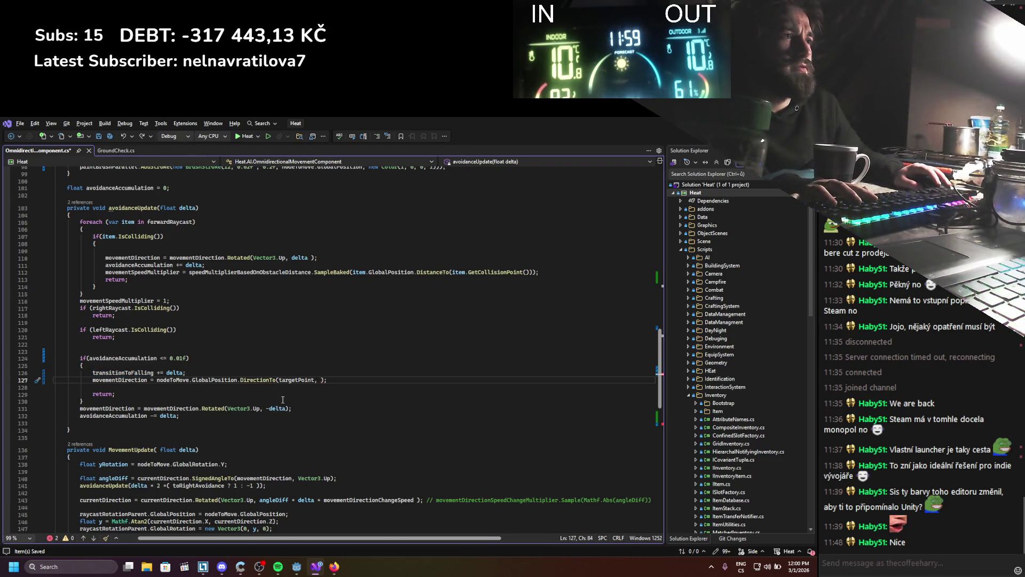
{"action": "key", "text": "BackSpace"}
{"action": "key", "text": "BackSpace"}
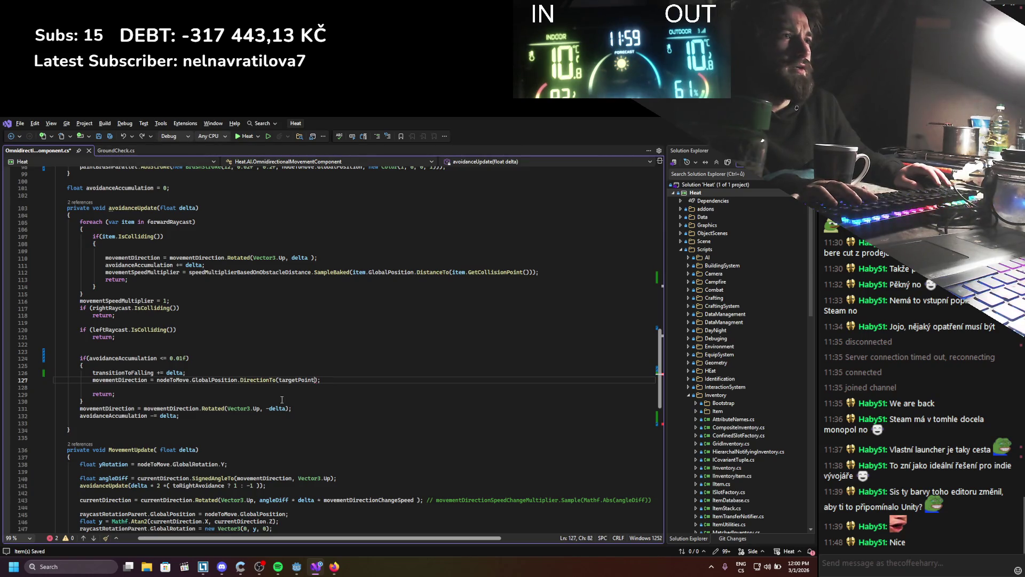
{"action": "left_click_drag", "start_coordinate": [183, 373], "coordinate": [92, 373]}
{"action": "key", "text": "BackSpace"}
Step: Paste the transitionToFalling increment above the Lerp line in the not-grounded block
{"action": "scroll", "coordinate": [130, 435], "scroll_direction": "down", "scroll_amount": 7}
{"action": "left_click", "coordinate": [129, 435]}
{"action": "left_click", "coordinate": [133, 428]}
{"action": "key", "text": "Return"}
{"action": "type", "text": "transitionToFalling += delta;"}
{"action": "scroll", "coordinate": [133, 428], "scroll_direction": "down", "scroll_amount": 1}
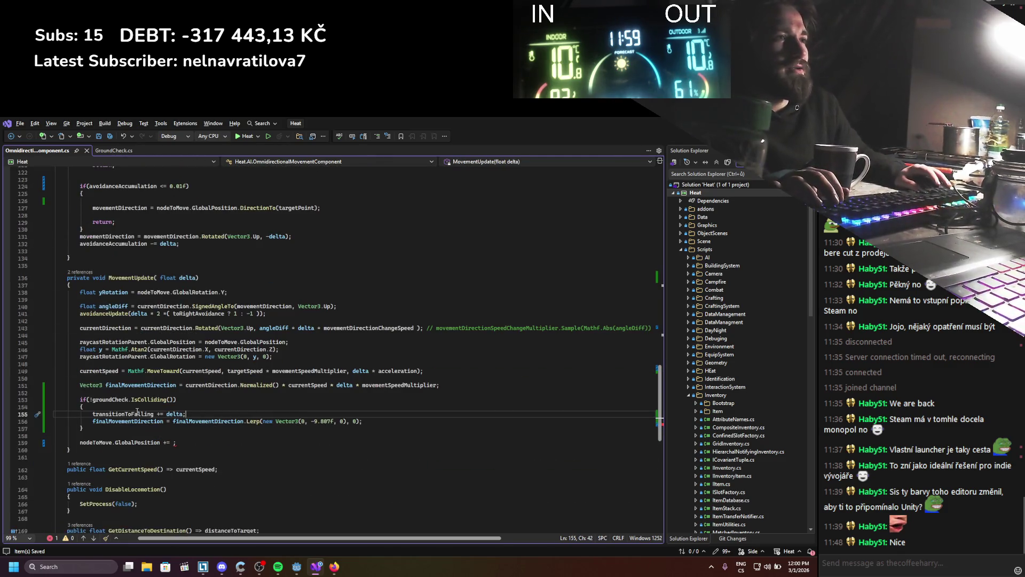
Step: Replace the Lerp weight 0 with transitionToFalling
{"action": "left_click", "coordinate": [355, 421]}
{"action": "key", "text": "BackSpace"}
{"action": "type", "text": "transitionToFalling"}
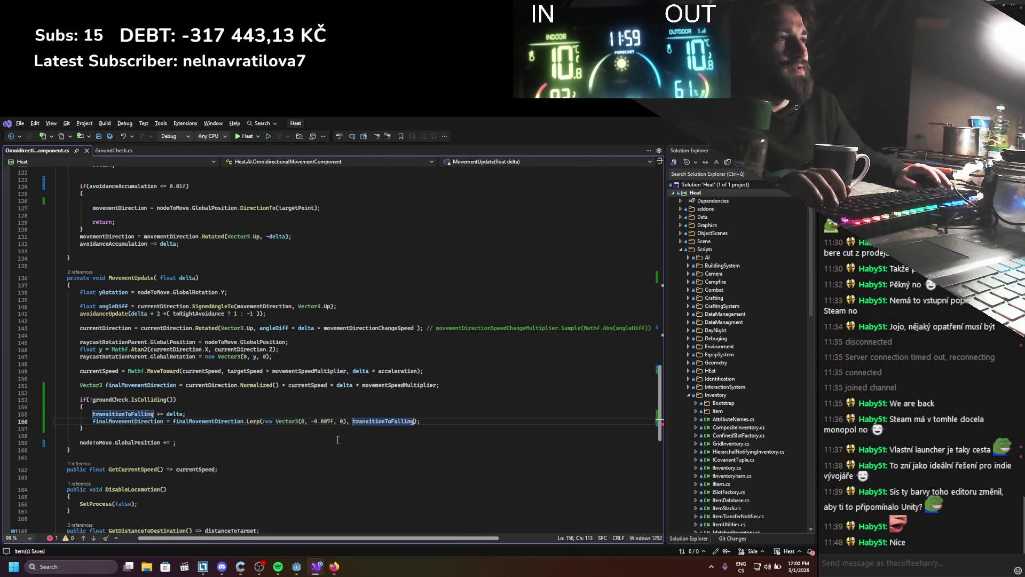
Step: Wrap the increment in if(transitionToFalling < 1), moving it into the if body
{"action": "left_click", "coordinate": [231, 412]}
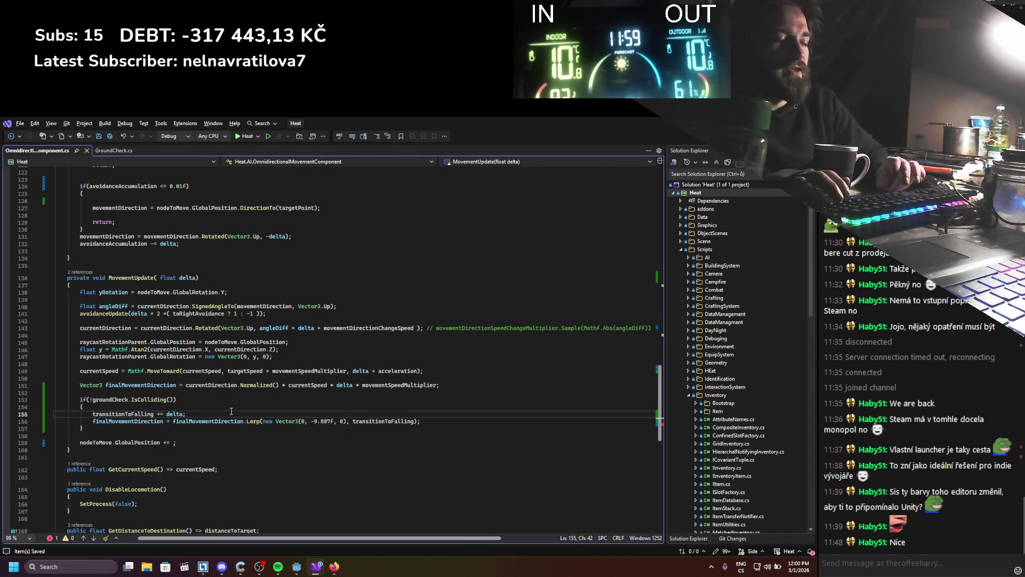
{"action": "key", "text": "ctrl+Return"}
{"action": "type", "text": "if("}
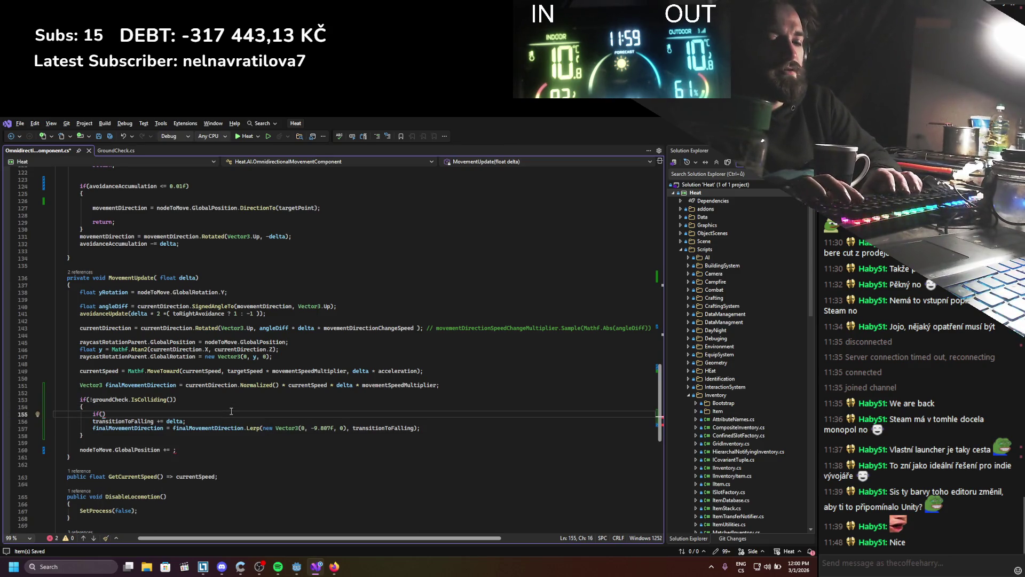
{"action": "type", "text": "transitionToFalling < 1"}
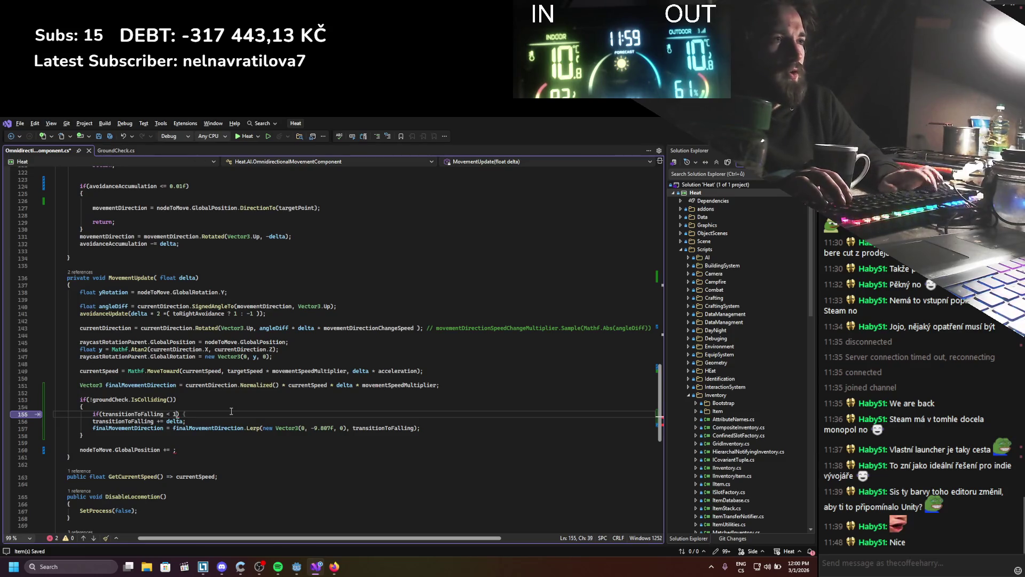
{"action": "key", "text": "Return"}
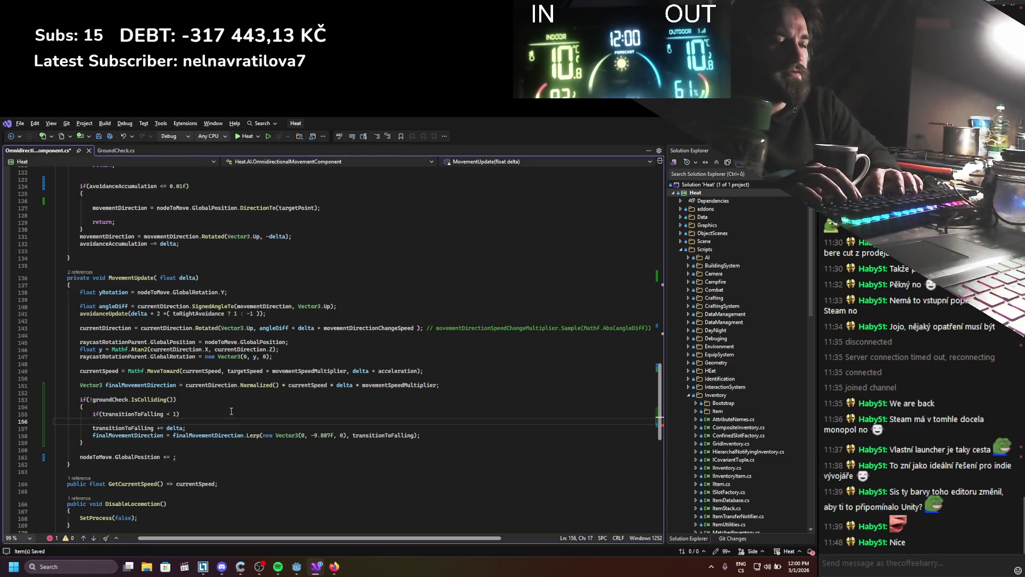
{"action": "type", "text": "{"}
{"action": "key", "text": "Down"}
{"action": "key", "text": "Down"}
{"action": "key", "text": "alt+Up"}
{"action": "key", "text": "alt+Up"}
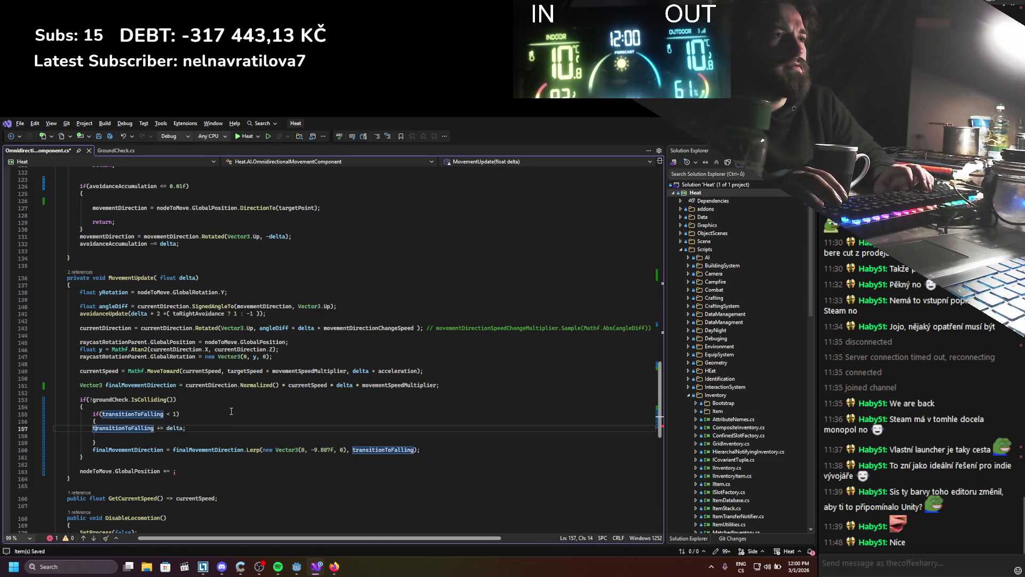
{"action": "key", "text": "BackSpace"}
{"action": "key", "text": "BackSpace"}
Step: Remove the braces around the if body and tidy the blank lines before Lerp
{"action": "key", "text": "Up"}
{"action": "key", "text": "shift+Left"}
{"action": "key", "text": "shift+Left"}
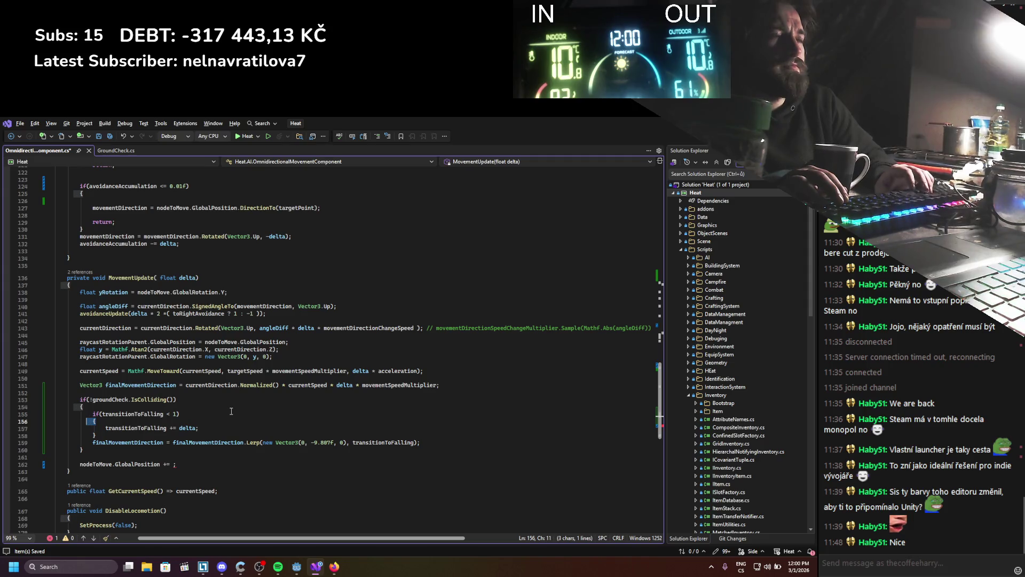
{"action": "key", "text": "shift+Home"}
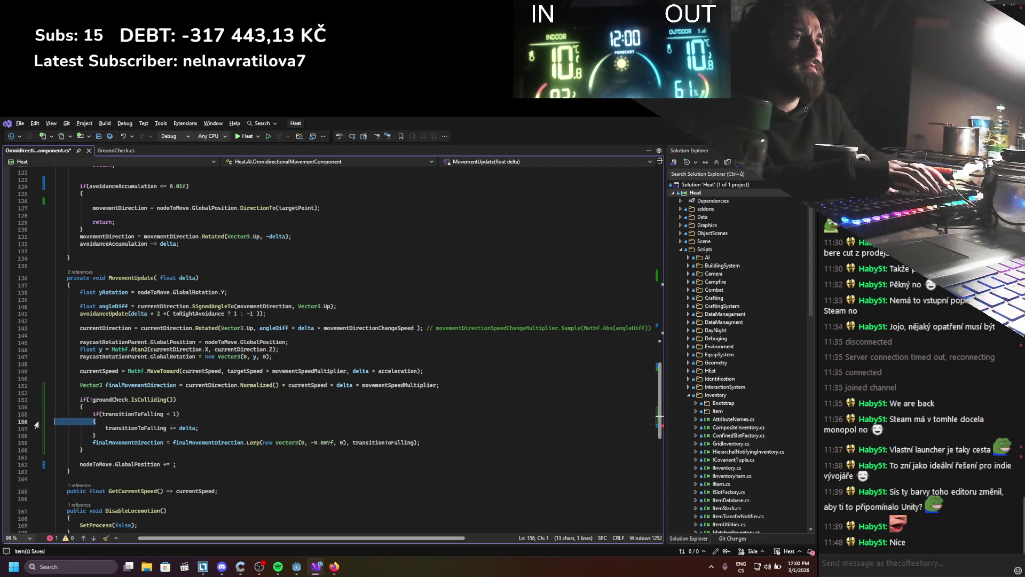
{"action": "key", "text": "Delete"}
{"action": "key", "text": "Delete"}
{"action": "key", "text": "End"}
{"action": "key", "text": "shift+Down"}
{"action": "key", "text": "Delete"}
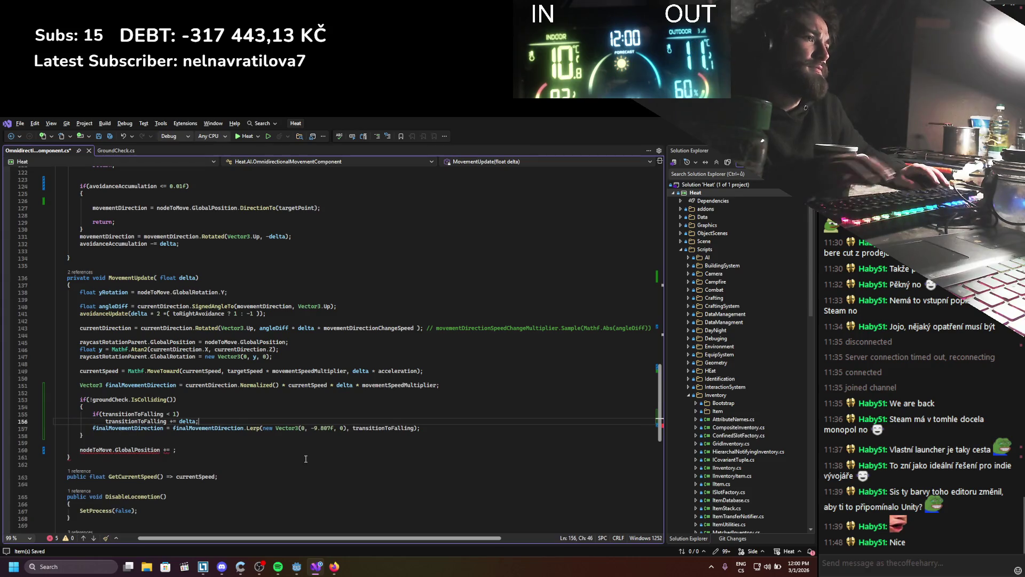
{"action": "key", "text": "Return"}
{"action": "key", "text": "Return"}
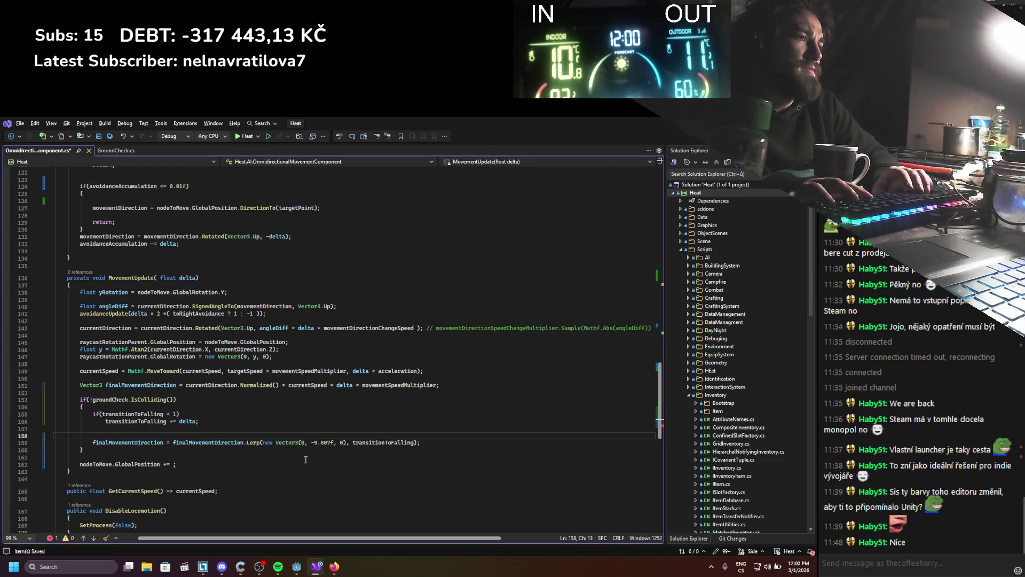
{"action": "key", "text": "BackSpace"}
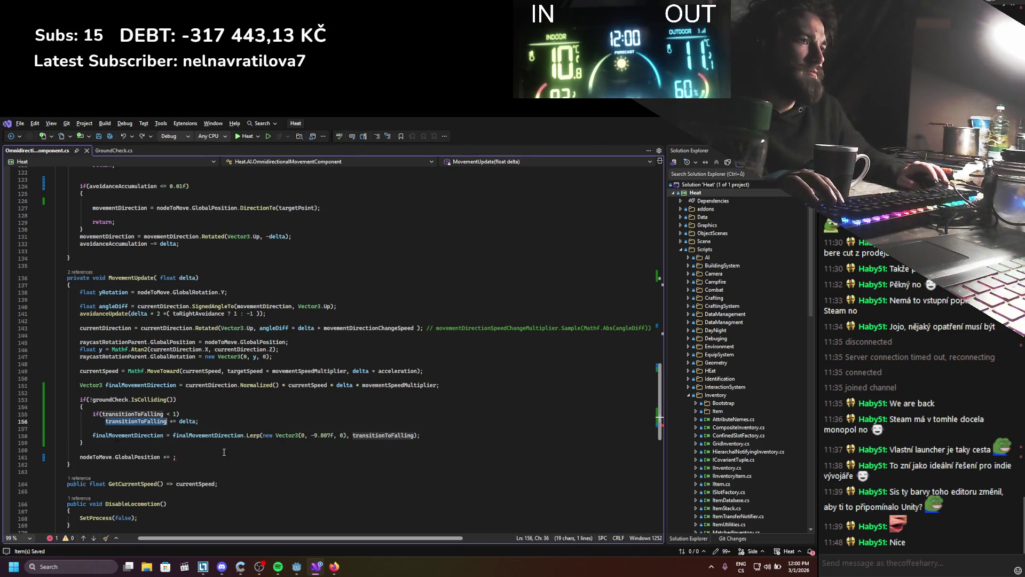
Step: Complete nodeToMove.GlobalPosition += finalMovementDirection; and save the script
{"action": "double_click", "coordinate": [136, 421]}
{"action": "scroll", "coordinate": [220, 421], "scroll_direction": "down", "scroll_amount": 2}
{"action": "double_click", "coordinate": [129, 392]}
{"action": "key", "text": "ctrl+c"}
{"action": "left_click", "coordinate": [173, 414]}
{"action": "key", "text": "ctrl+v"}
{"action": "key", "text": "ctrl+s"}
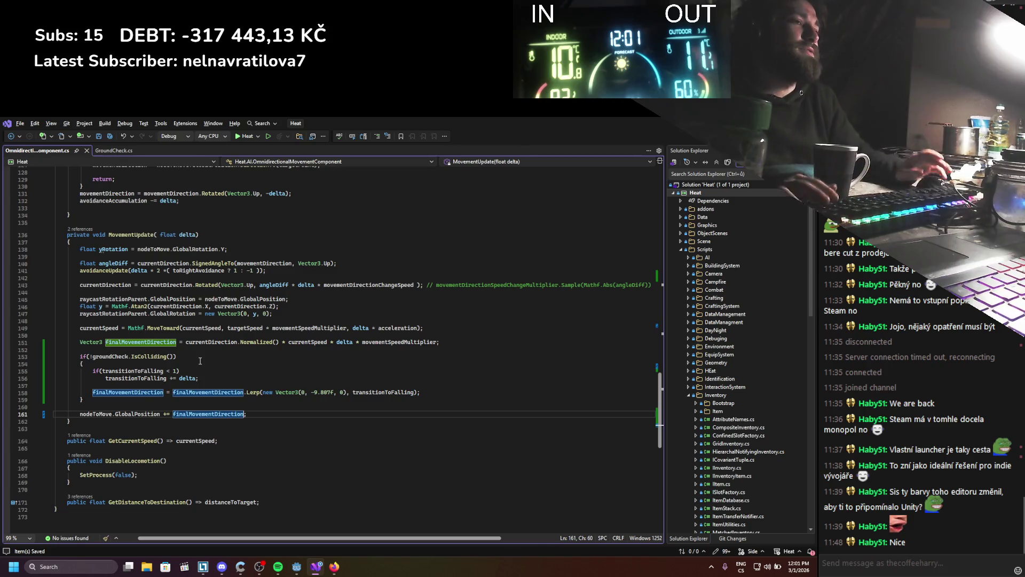
Step: Review the ground-check code, then switch to Godot and build the C# project
{"action": "left_click", "coordinate": [210, 348]}
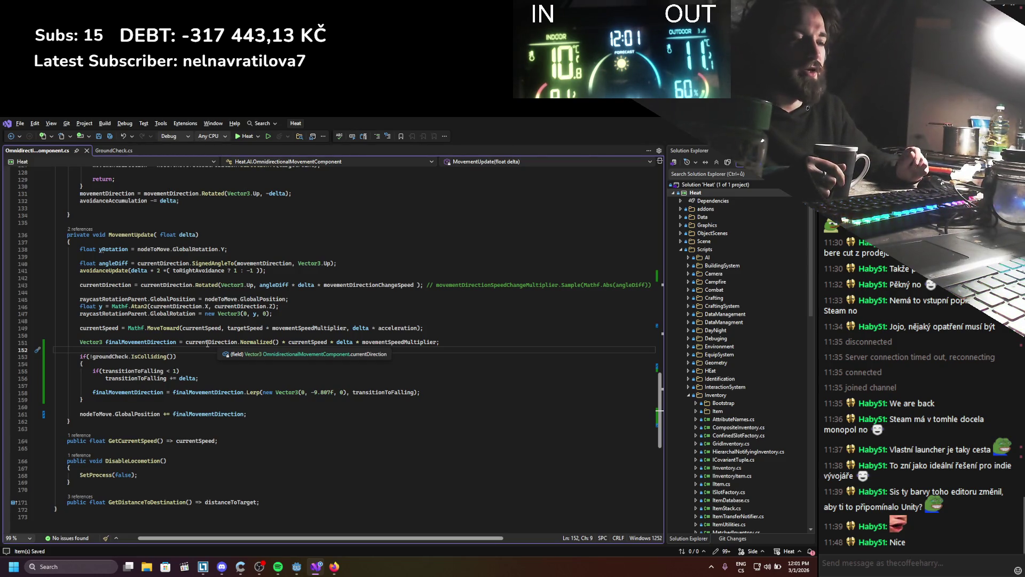
{"action": "scroll", "coordinate": [176, 339], "scroll_direction": "down", "scroll_amount": 2}
{"action": "scroll", "coordinate": [150, 335], "scroll_direction": "up", "scroll_amount": 2}
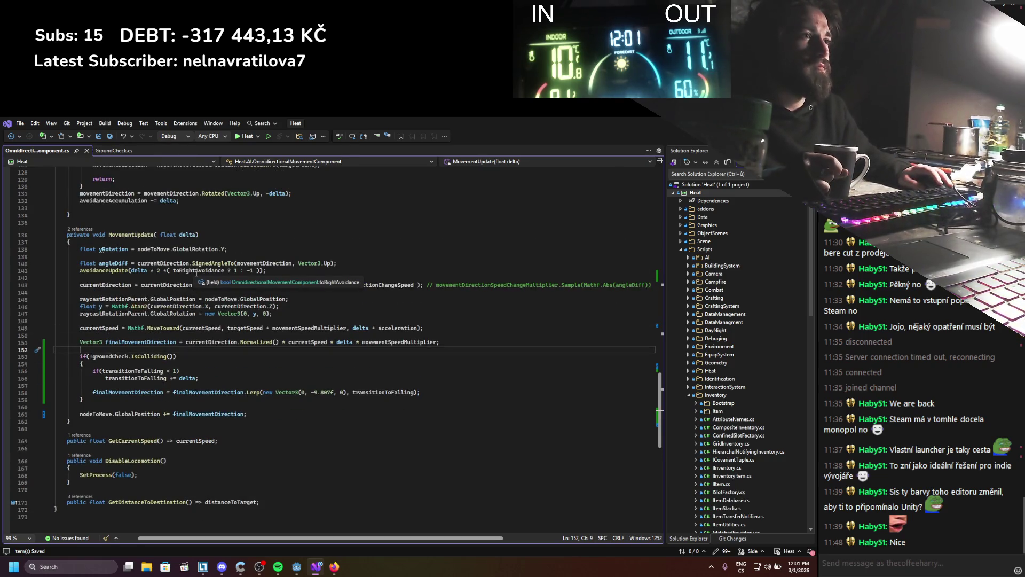
{"action": "scroll", "coordinate": [195, 273], "scroll_direction": "down", "scroll_amount": 1}
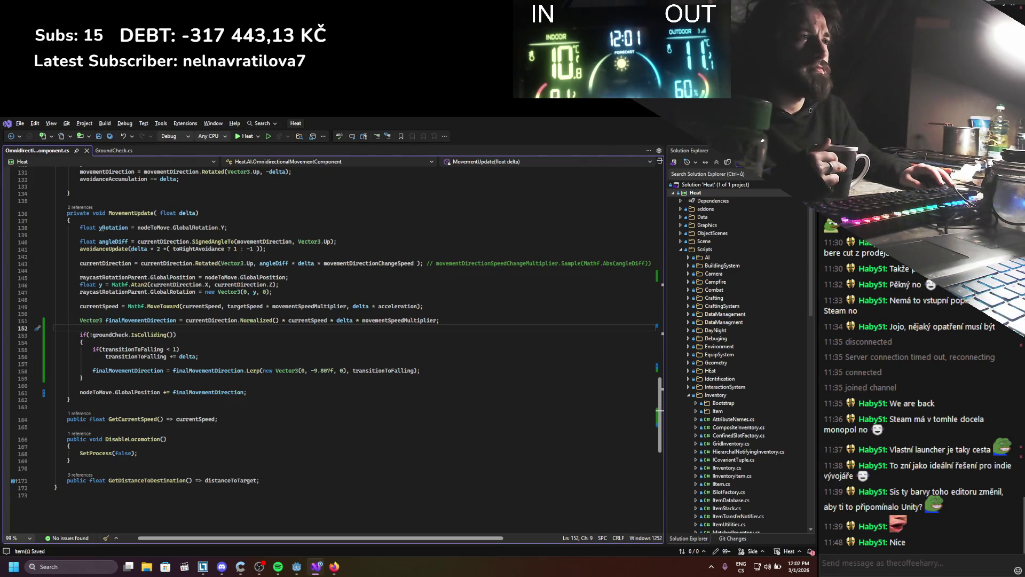
{"action": "key", "text": "alt+Tab"}
{"action": "left_click", "coordinate": [669, 138]}
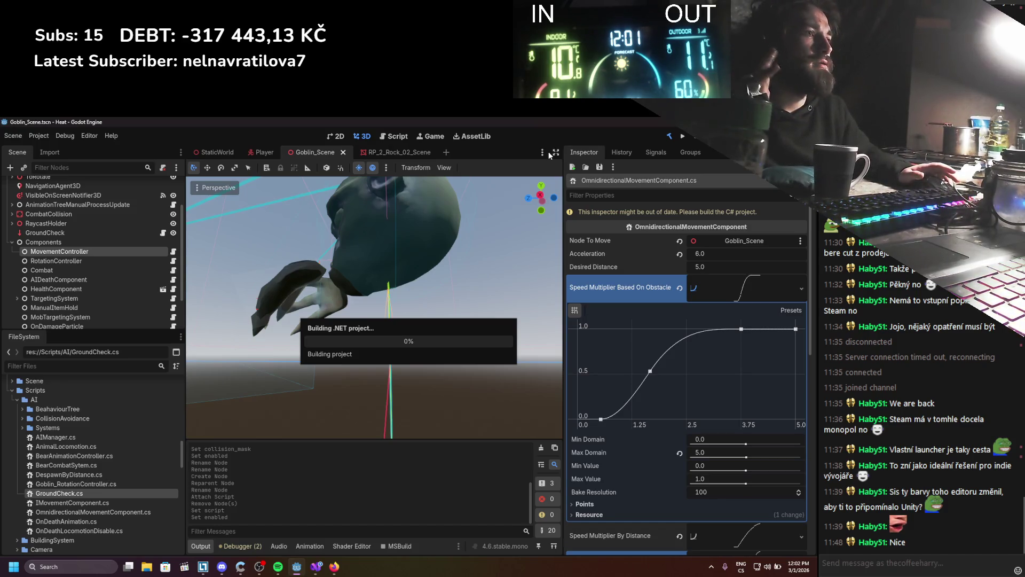
Step: Assign GroundCheck to the Ground Check property, save the goblin scene and run Heat
{"action": "scroll", "coordinate": [634, 344], "scroll_direction": "down", "scroll_amount": 10}
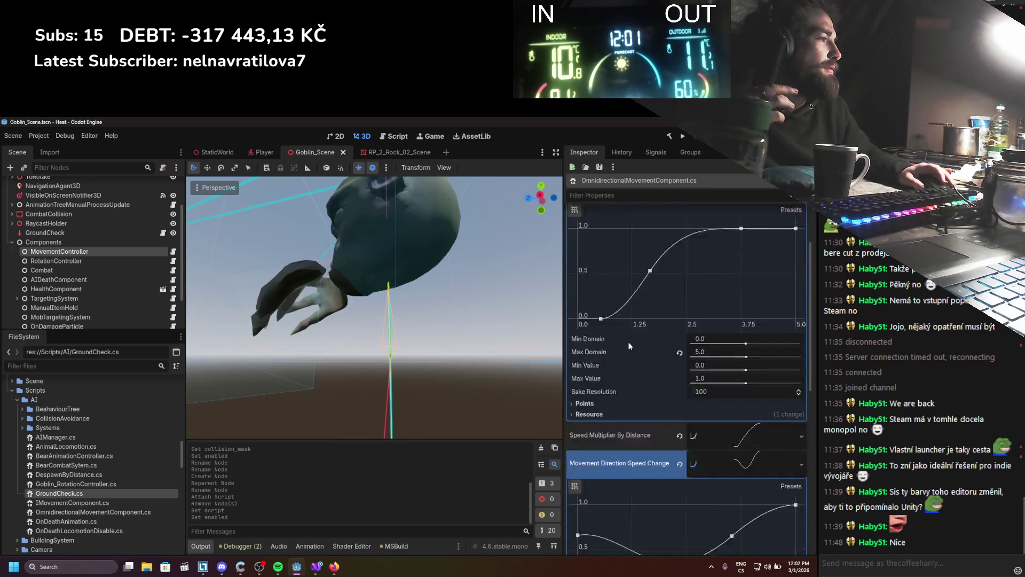
{"action": "scroll", "coordinate": [407, 310], "scroll_direction": "down", "scroll_amount": 5}
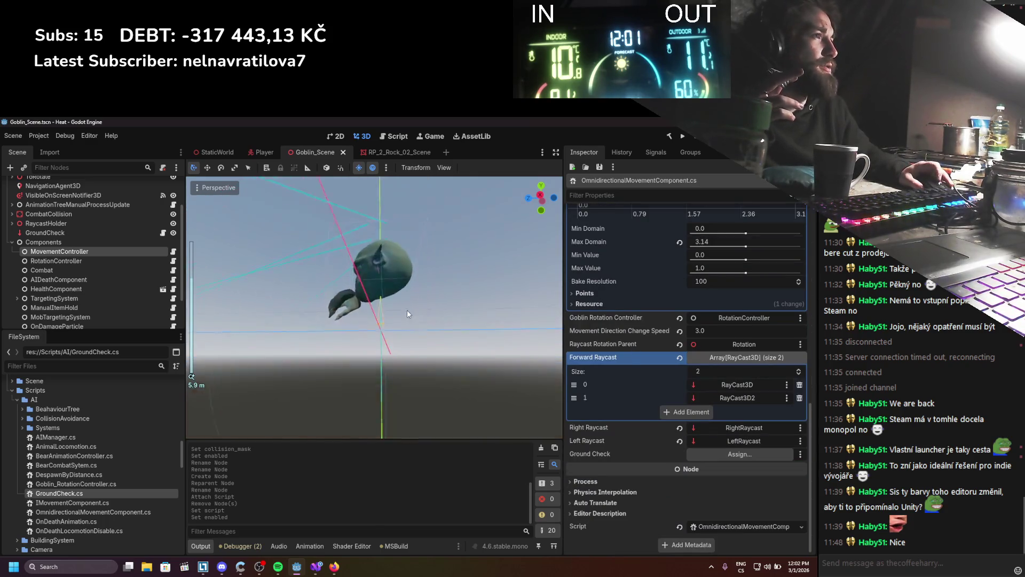
{"action": "scroll", "coordinate": [373, 328], "scroll_direction": "down", "scroll_amount": 2}
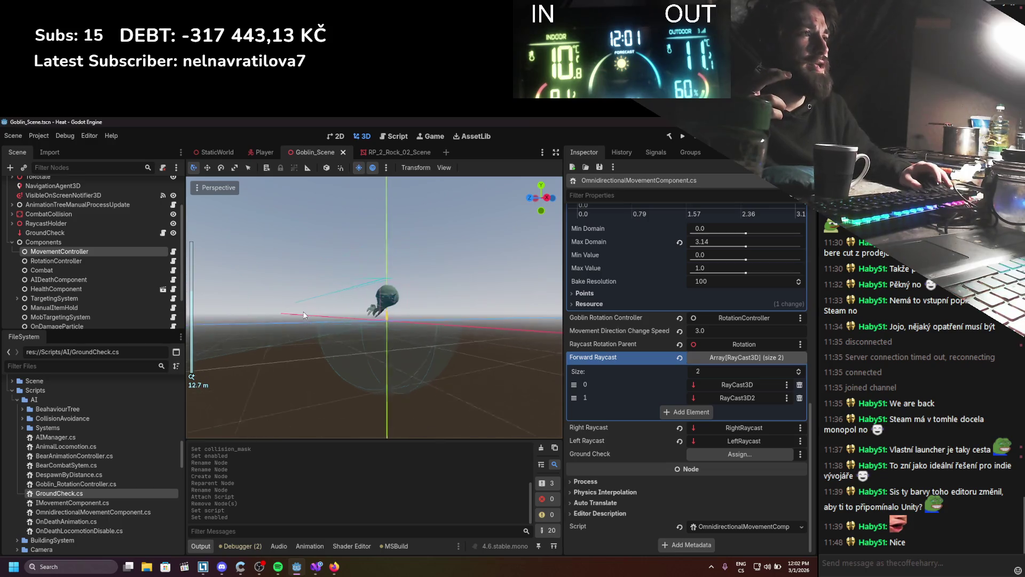
{"action": "left_click_drag", "start_coordinate": [338, 277], "coordinate": [296, 347]}
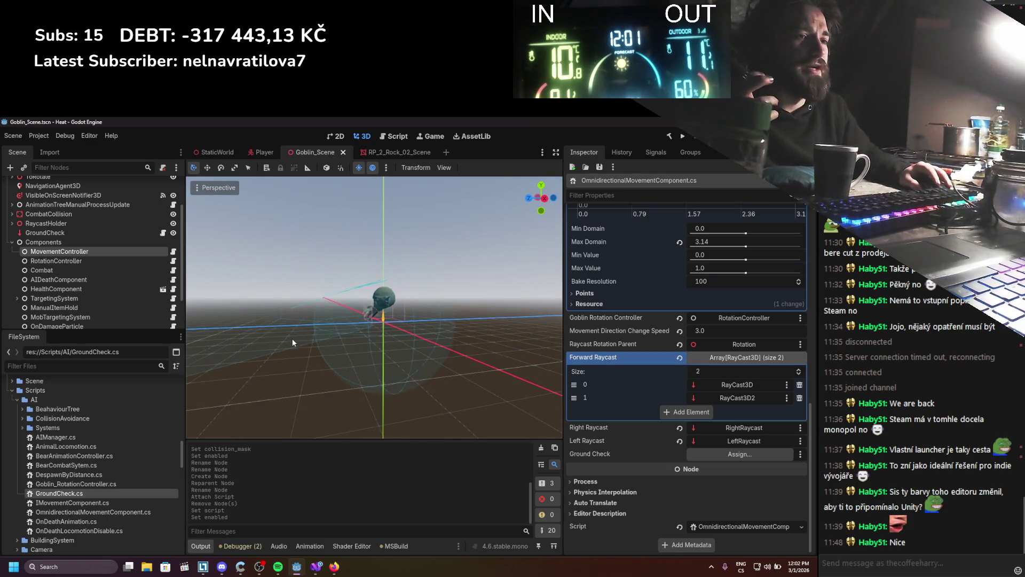
{"action": "scroll", "coordinate": [355, 322], "scroll_direction": "up", "scroll_amount": 4}
{"action": "mouse_move", "coordinate": [354, 322]}
{"action": "left_mouse_down"}
{"action": "mouse_move", "coordinate": [370, 340]}
{"action": "mouse_move", "coordinate": [360, 355]}
{"action": "left_mouse_up"}
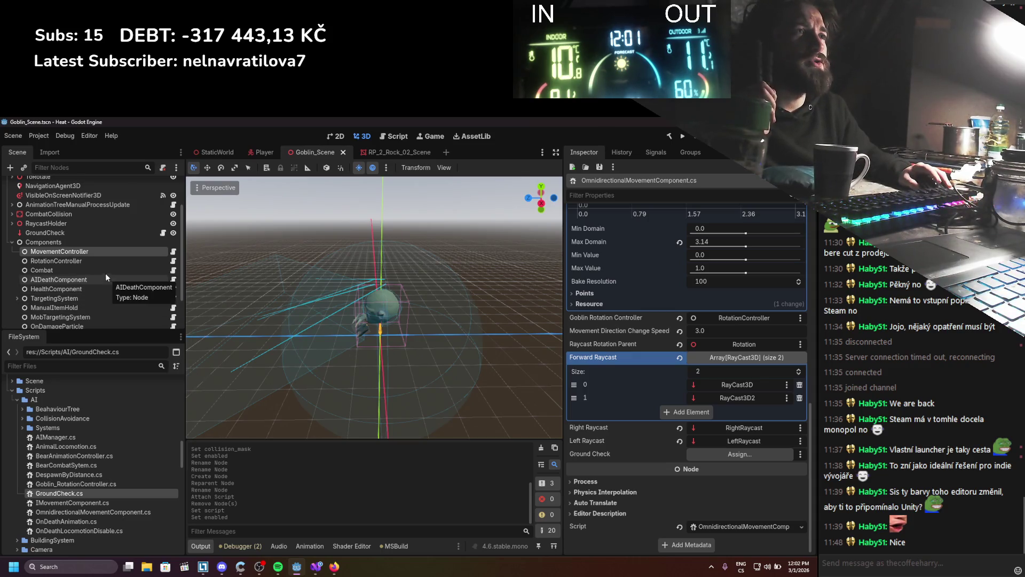
{"action": "mouse_move", "coordinate": [92, 235]}
{"action": "left_mouse_down"}
{"action": "mouse_move", "coordinate": [747, 430]}
{"action": "mouse_move", "coordinate": [740, 454]}
{"action": "left_mouse_up"}
{"action": "key", "text": "ctrl+s"}
{"action": "left_click", "coordinate": [682, 135]}
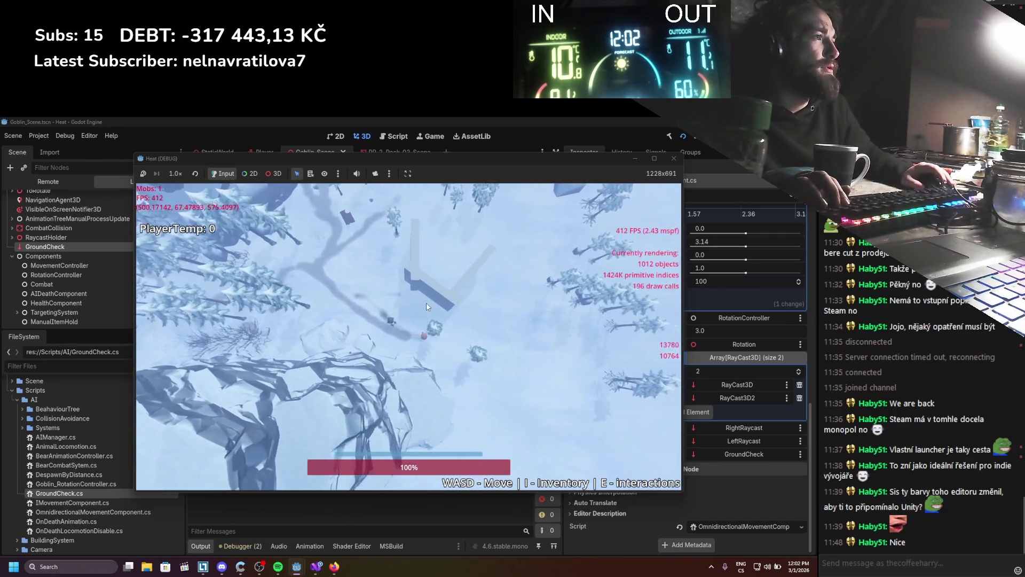
Step: Walk the player down, up and back across the snowy slopes with WASD, then stop the game
{"action": "key", "text": "s"}
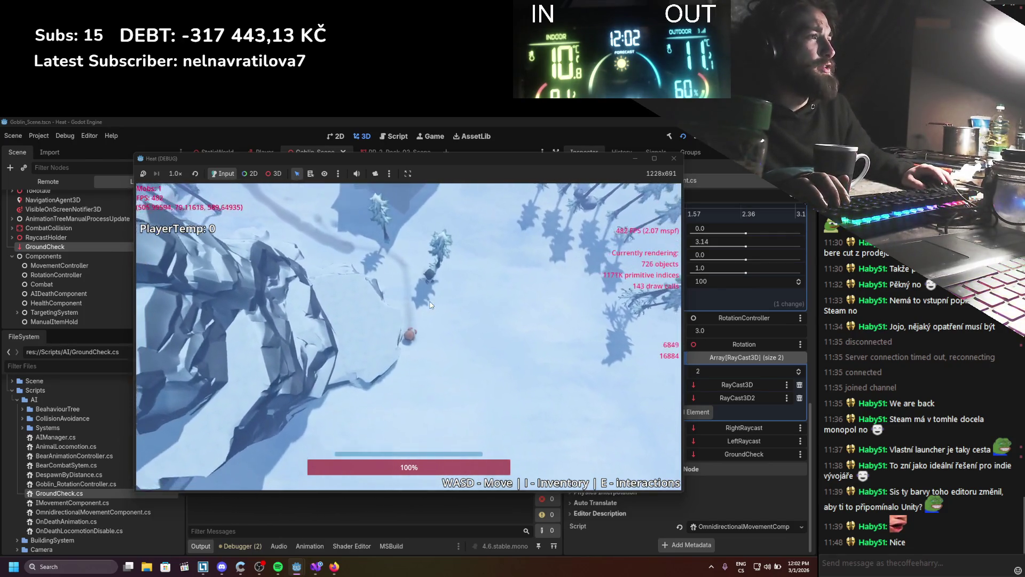
{"action": "key", "text": "s"}
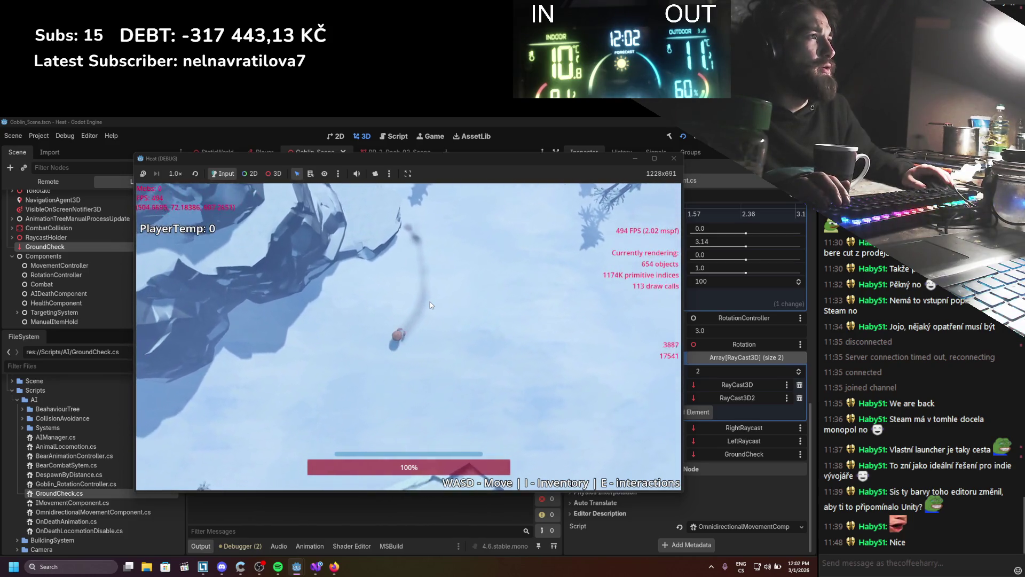
{"action": "key", "text": "w"}
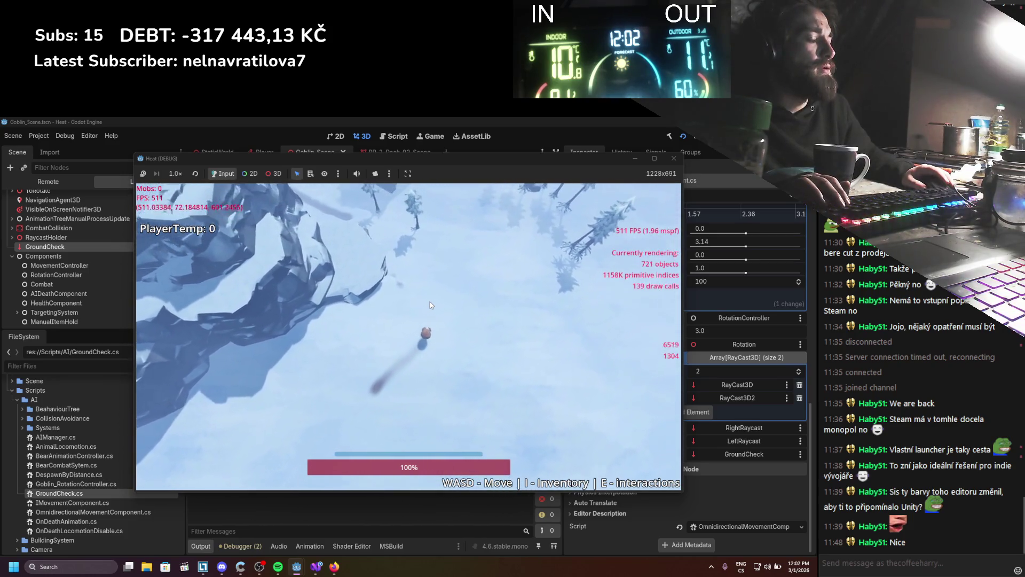
{"action": "key", "text": "w"}
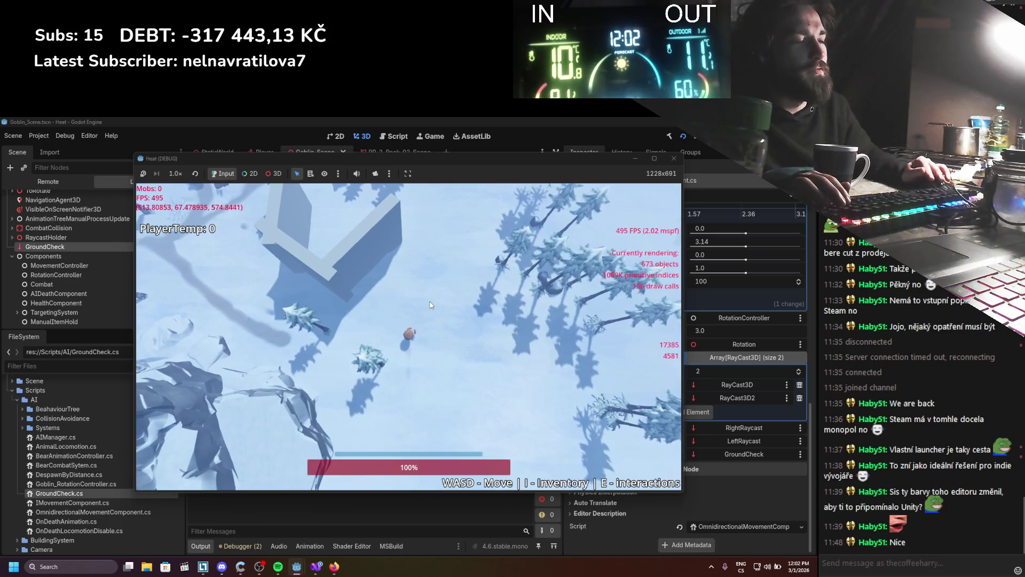
{"action": "key", "text": "w"}
{"action": "key", "text": "d"}
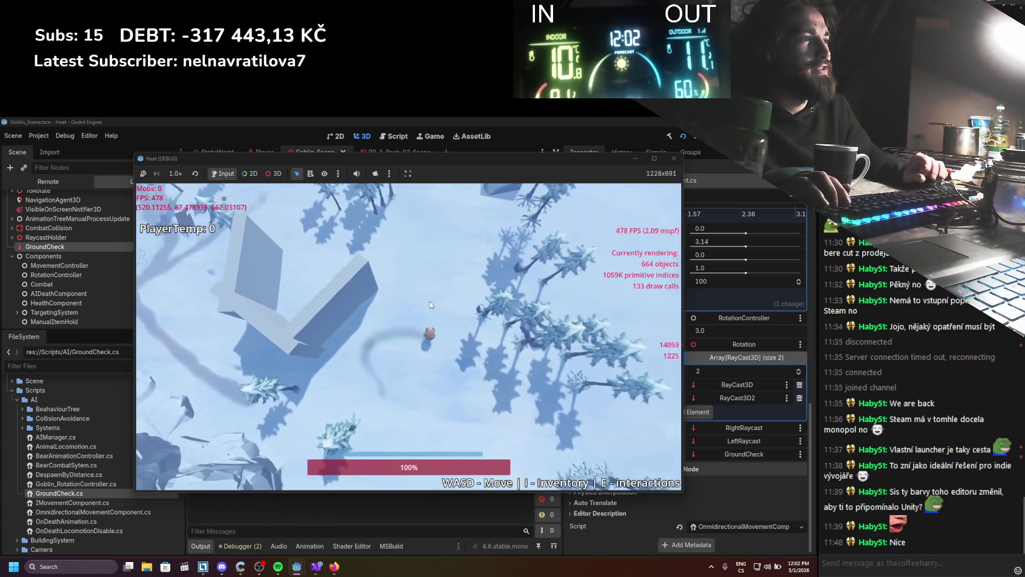
{"action": "key", "text": "s"}
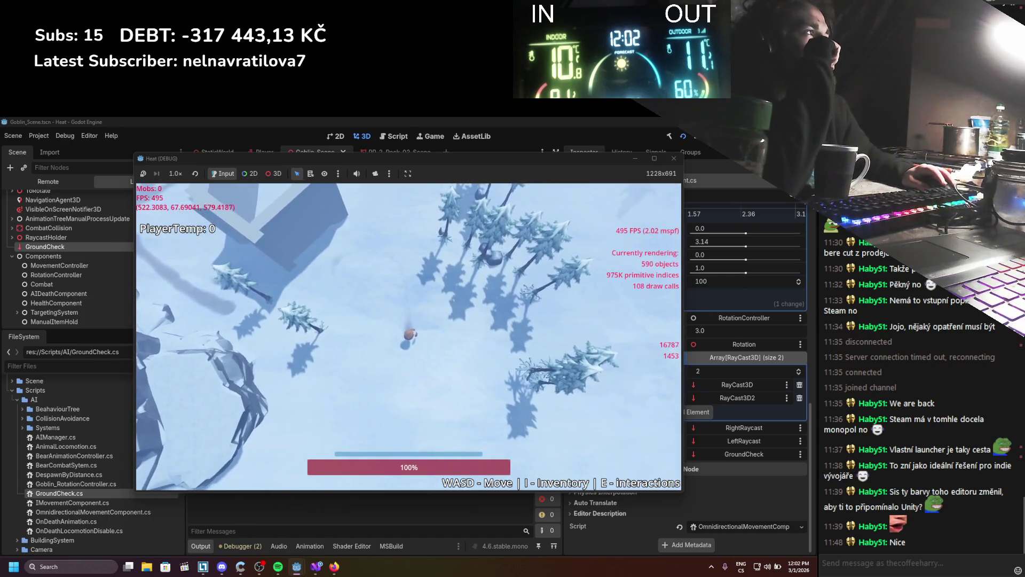
{"action": "left_click", "coordinate": [709, 146]}
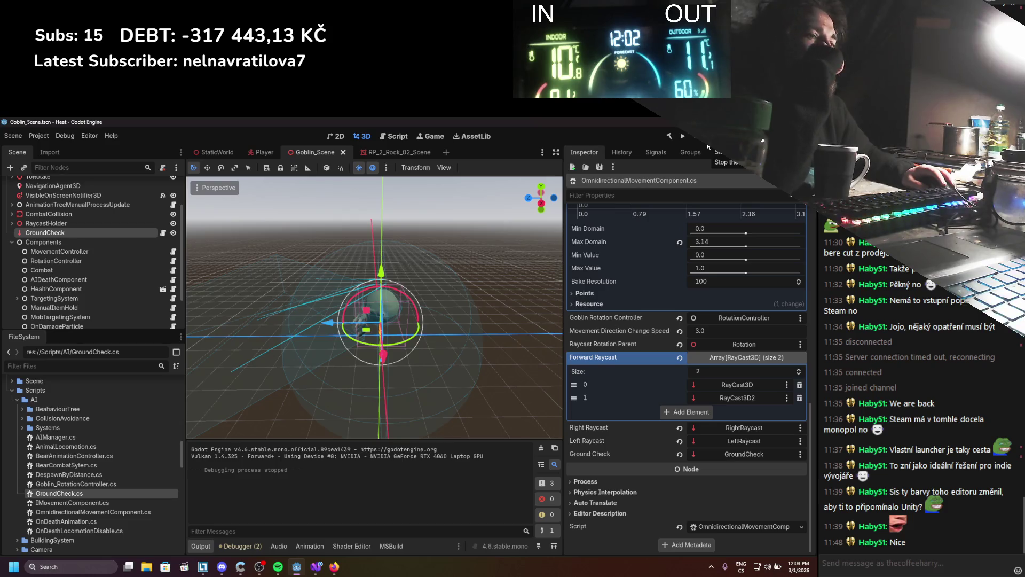
Step: Select the MovementController node and open OmnidirectionalMovementComponent.cs in Visual Studio
{"action": "scroll", "coordinate": [128, 238], "scroll_direction": "up", "scroll_amount": 3}
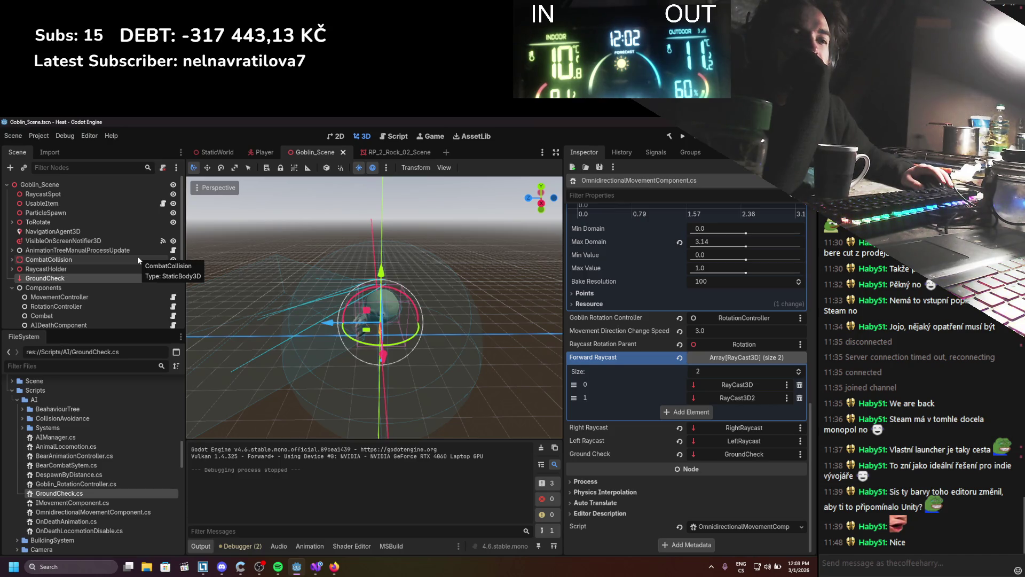
{"action": "scroll", "coordinate": [137, 255], "scroll_direction": "down", "scroll_amount": 1}
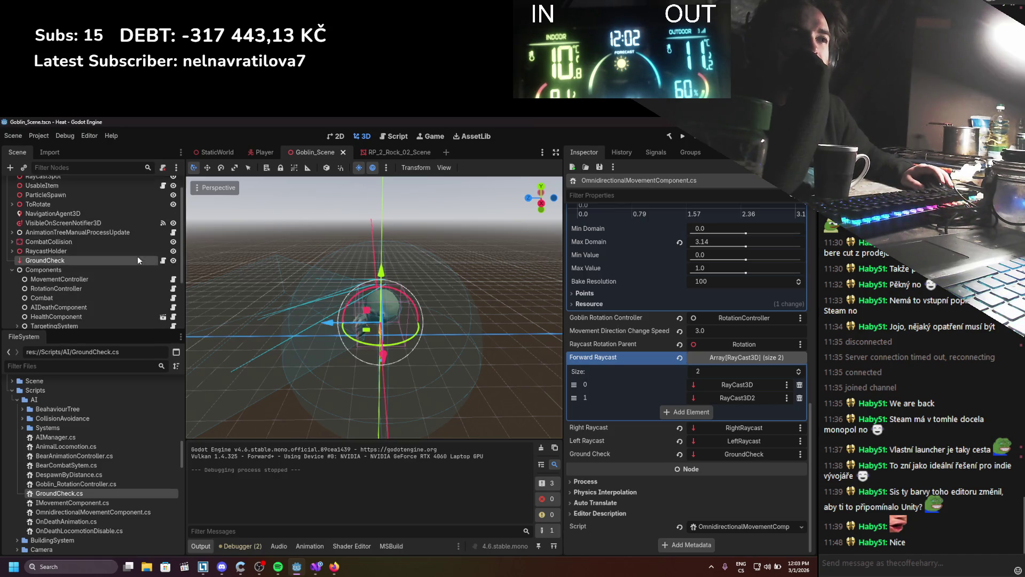
{"action": "left_click", "coordinate": [136, 279]}
{"action": "left_click", "coordinate": [172, 281]}
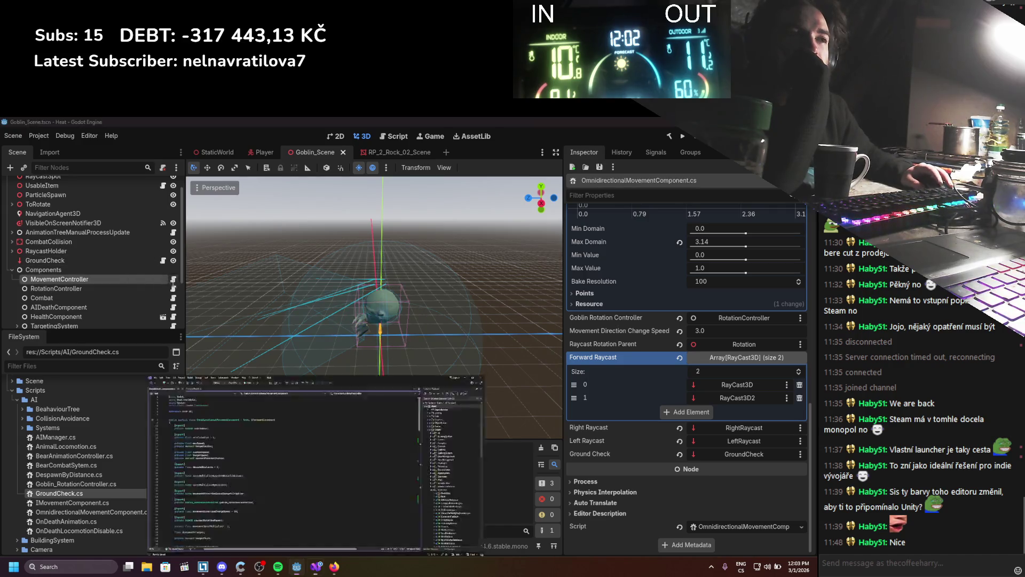
Step: Scroll down to the MovementUpdate ground-check code, then return to Godot
{"action": "scroll", "coordinate": [287, 398], "scroll_direction": "down", "scroll_amount": 15}
{"action": "scroll", "coordinate": [287, 397], "scroll_direction": "down", "scroll_amount": 7}
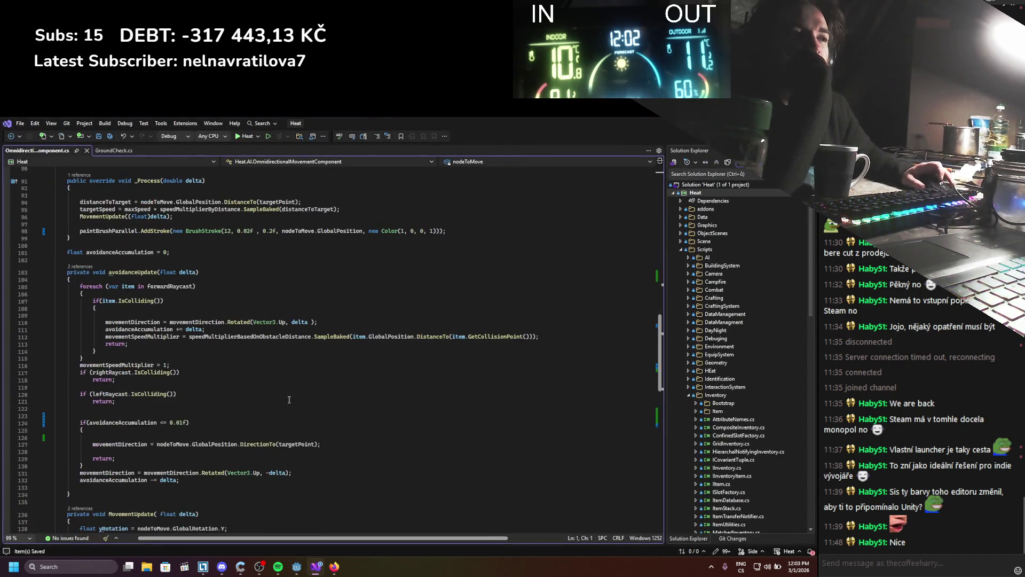
{"action": "scroll", "coordinate": [289, 399], "scroll_direction": "down", "scroll_amount": 10}
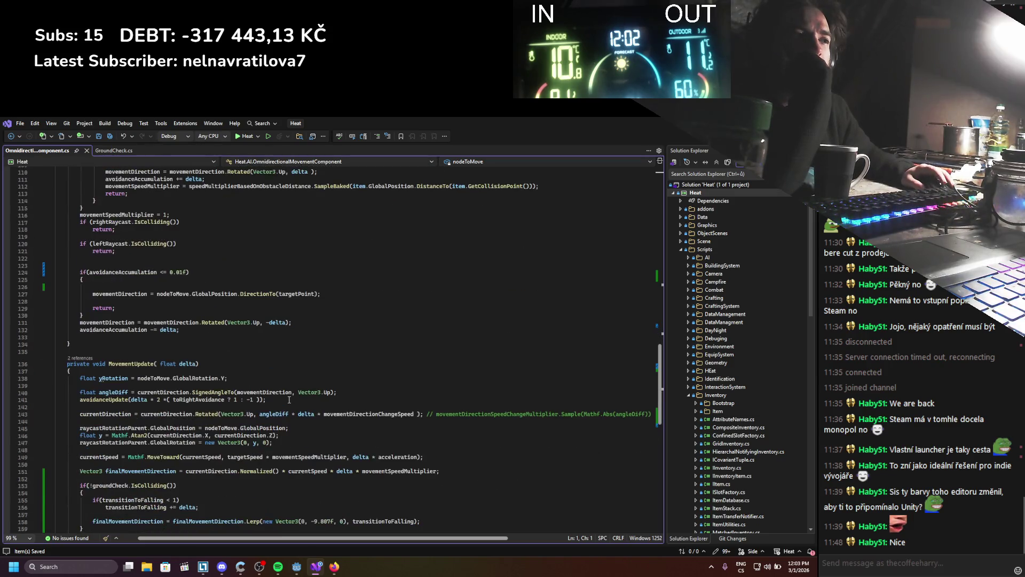
{"action": "scroll", "coordinate": [289, 399], "scroll_direction": "down", "scroll_amount": 4}
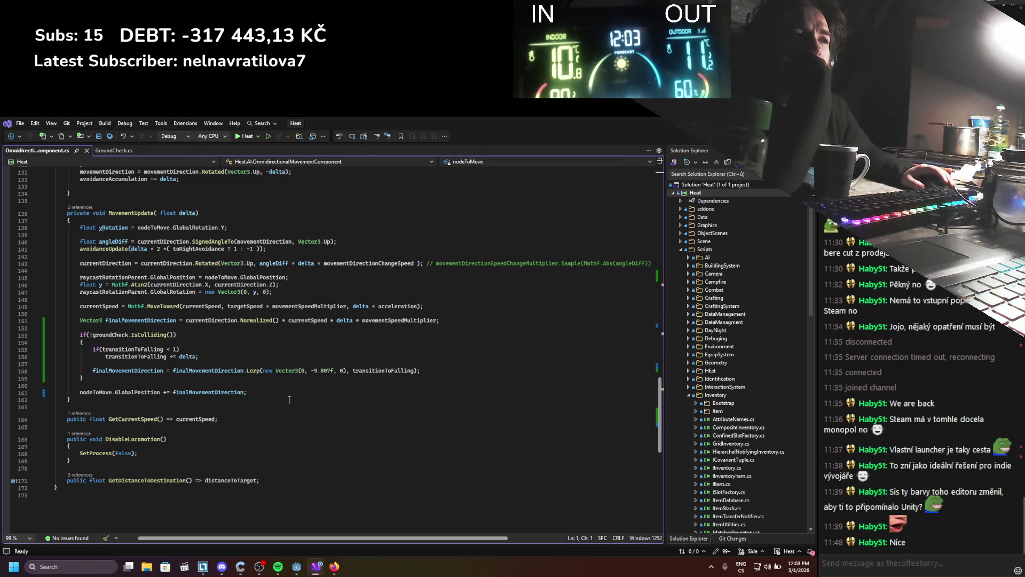
{"action": "key", "text": "alt+Tab"}
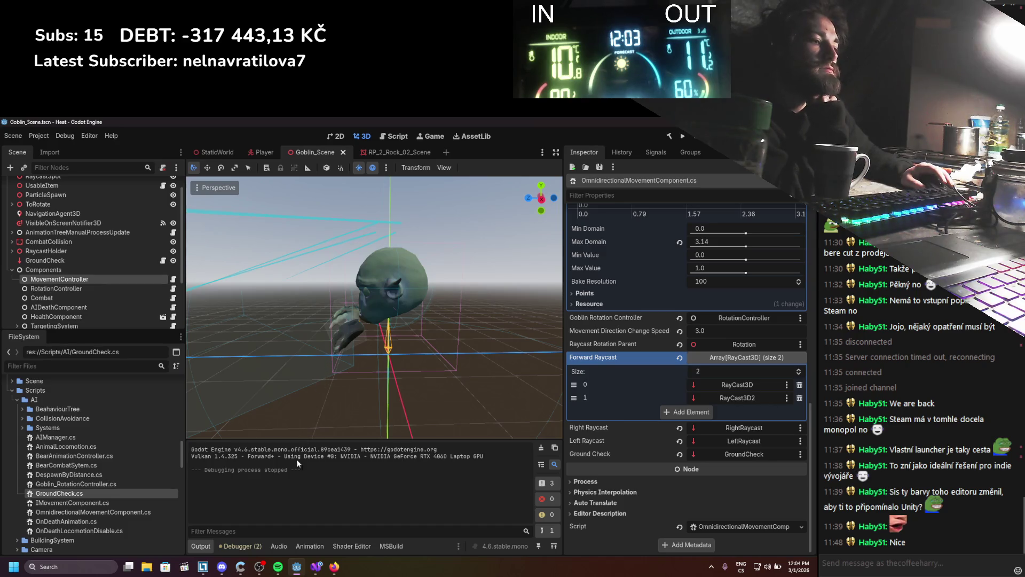
Step: Duplicate the GroundCheck raycast in Godot and undo the trial moves of the copy
{"action": "mouse_move", "coordinate": [334, 567]}
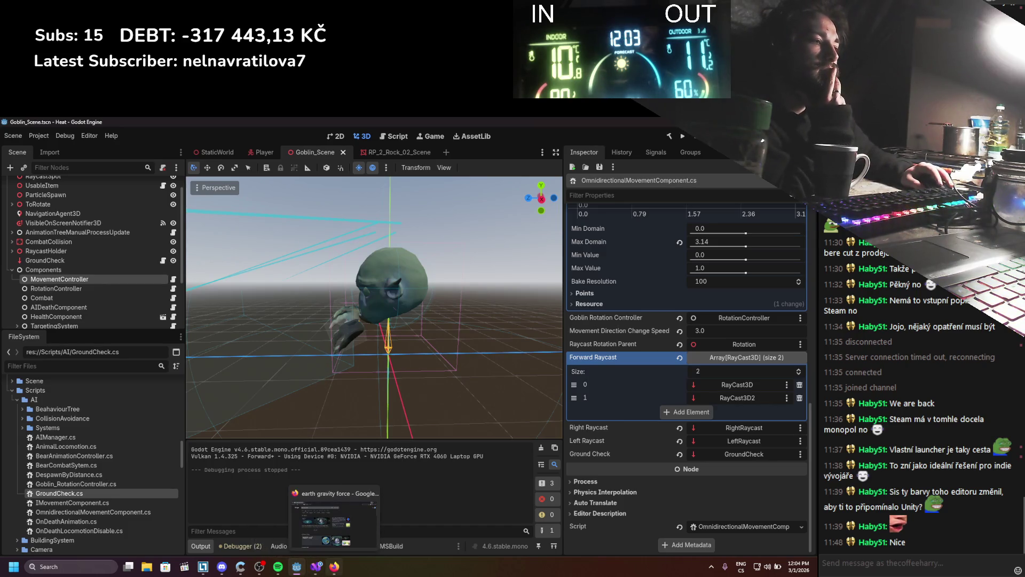
{"action": "left_click", "coordinate": [314, 573]}
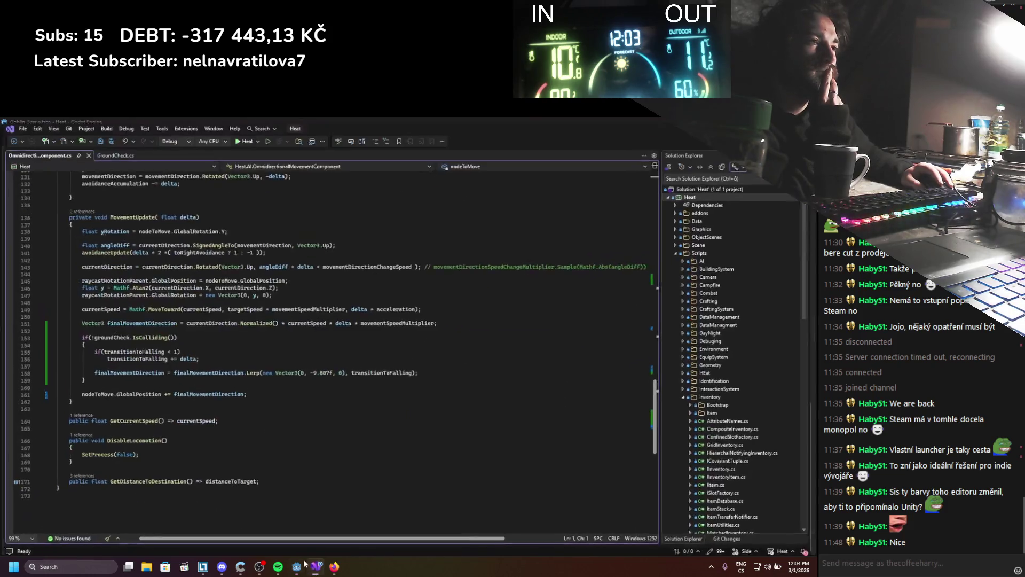
{"action": "key", "text": "alt+Tab"}
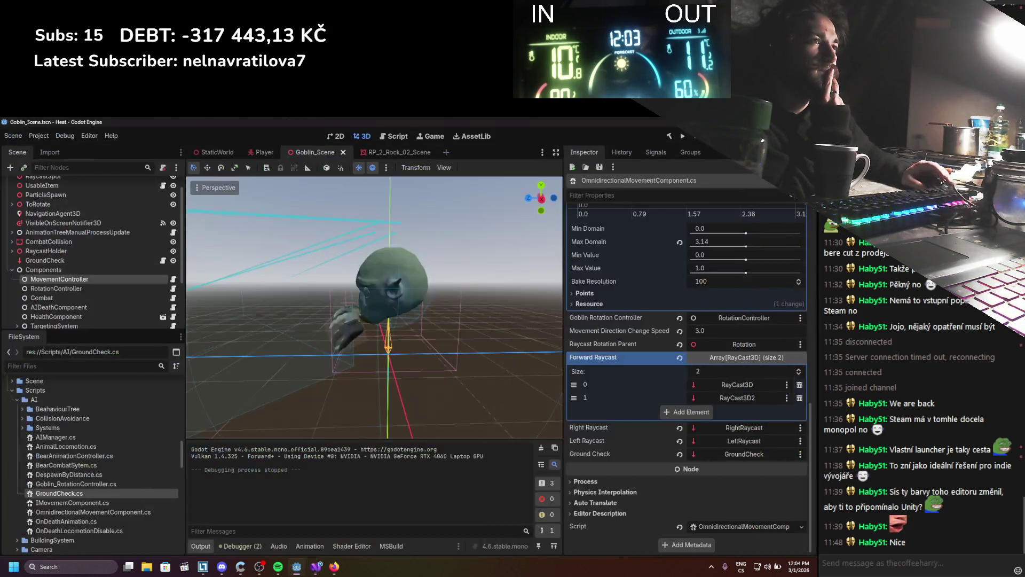
{"action": "left_click", "coordinate": [63, 260]}
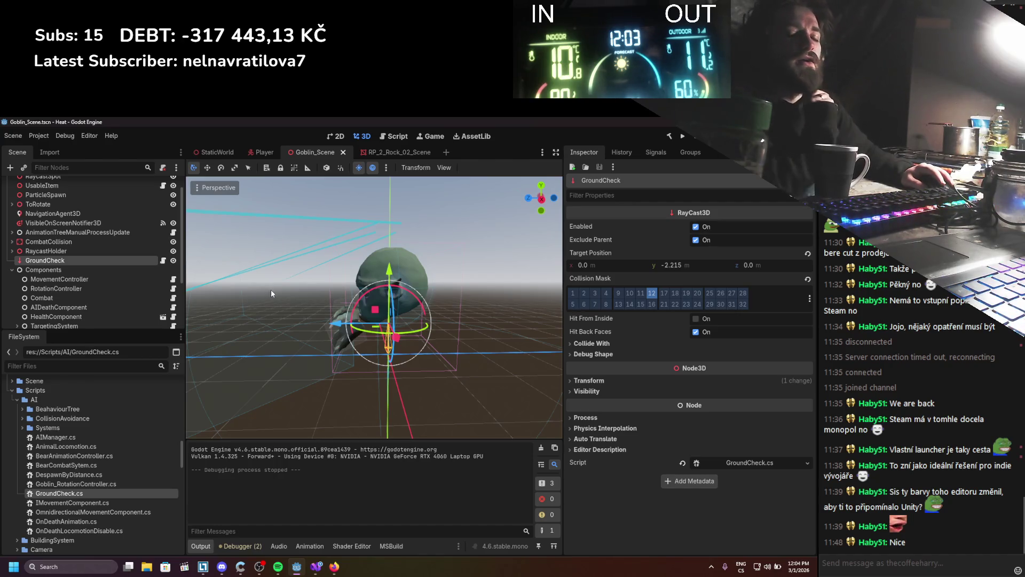
{"action": "key", "text": "ctrl+d"}
{"action": "mouse_move", "coordinate": [345, 325]}
{"action": "left_mouse_down"}
{"action": "mouse_move", "coordinate": [336, 320]}
{"action": "mouse_move", "coordinate": [349, 312]}
{"action": "left_mouse_up"}
{"action": "left_click_drag", "start_coordinate": [362, 274], "coordinate": [363, 263]}
{"action": "key", "text": "ctrl+z"}
{"action": "key", "text": "ctrl+s"}
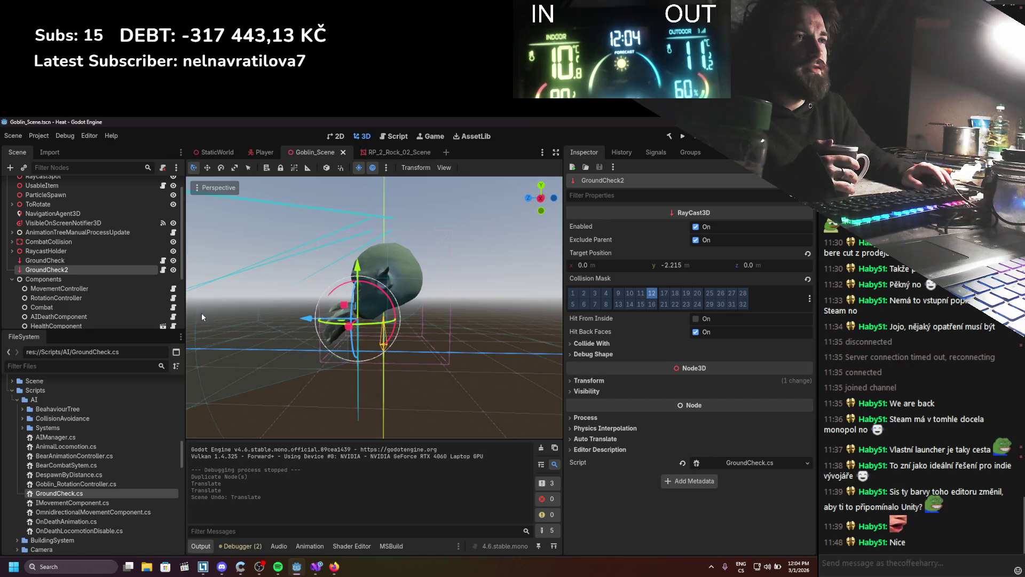
Step: Start renaming the GroundCheck2 copy in the Scene tree
{"action": "scroll", "coordinate": [36, 285], "scroll_direction": "up", "scroll_amount": 2}
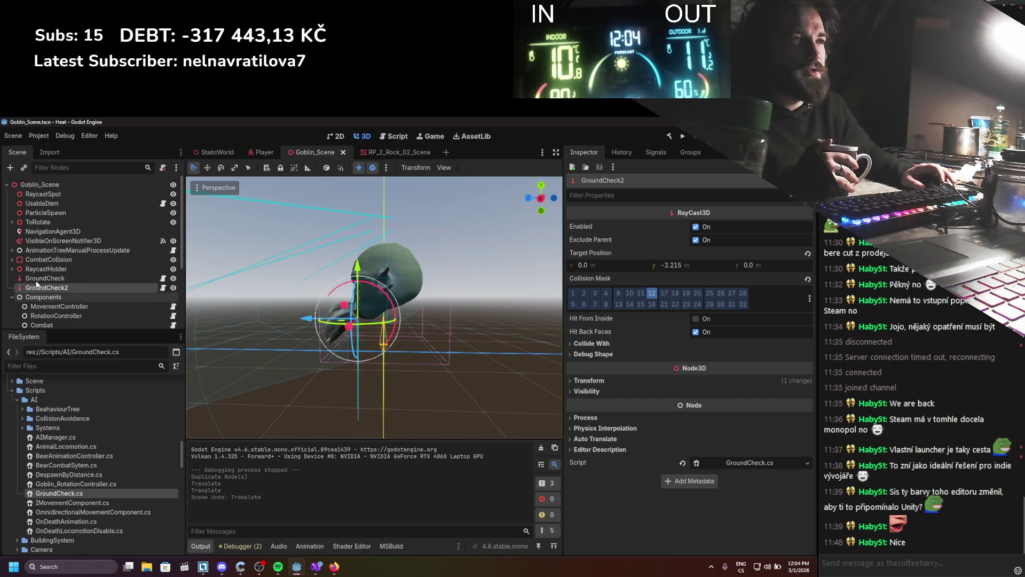
{"action": "scroll", "coordinate": [36, 284], "scroll_direction": "down", "scroll_amount": 2}
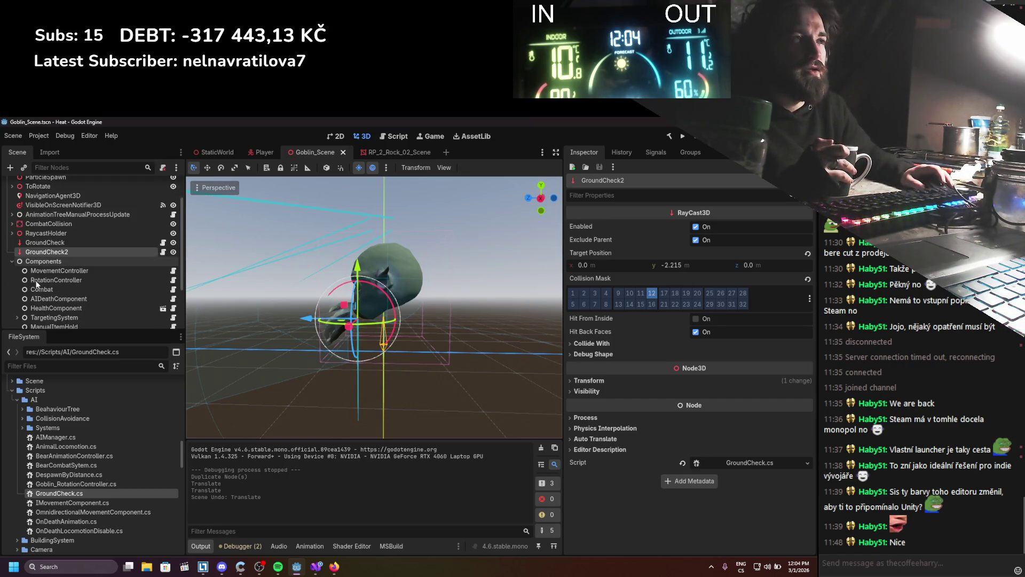
{"action": "double_click", "coordinate": [48, 252]}
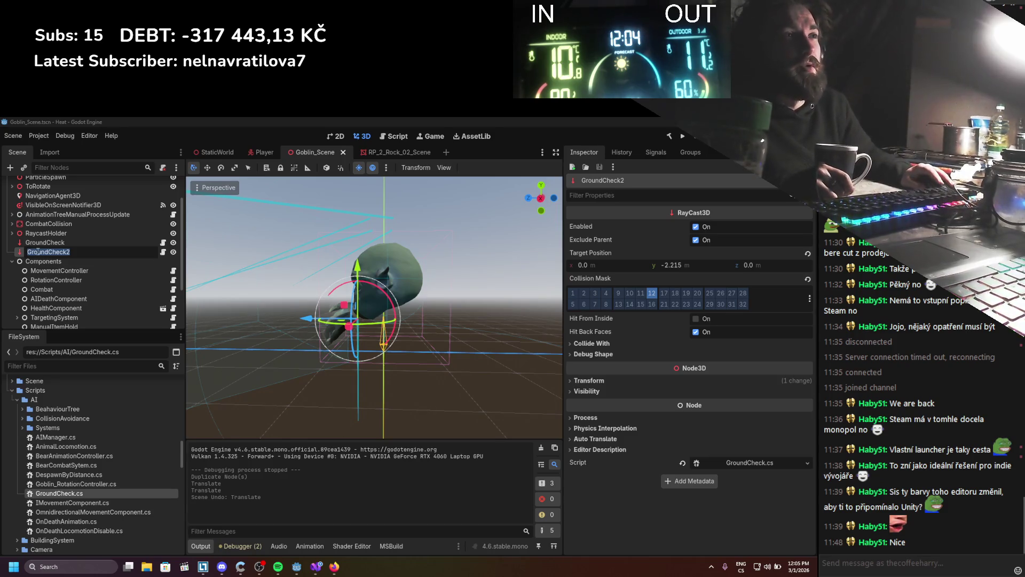
{"action": "left_click", "coordinate": [14, 233]}
Step: Move GroundCheck2 under the Rotation node in the Scene tree
{"action": "left_click", "coordinate": [15, 234]}
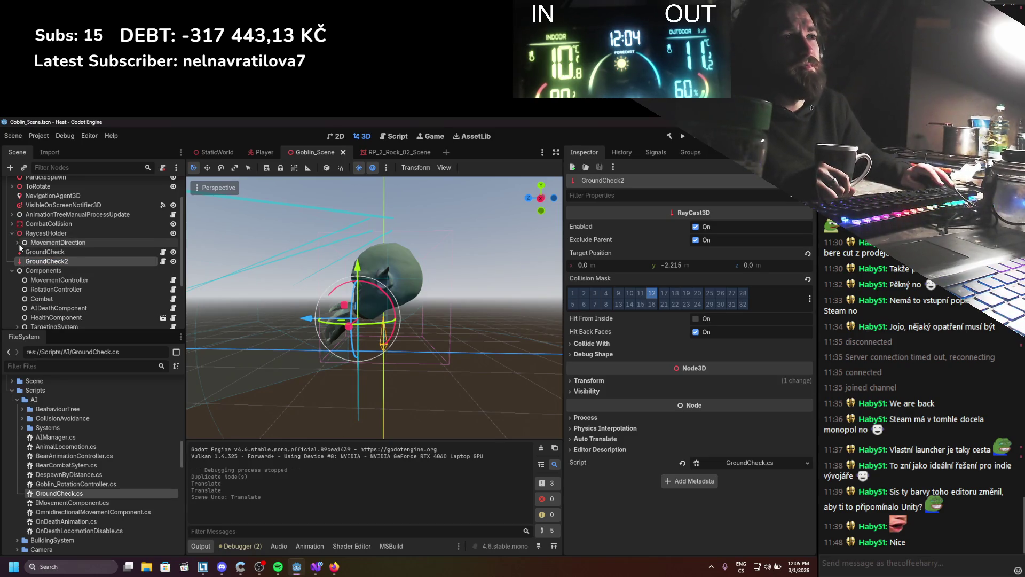
{"action": "left_click", "coordinate": [18, 243]}
{"action": "left_click", "coordinate": [22, 252]}
{"action": "left_click_drag", "start_coordinate": [54, 317], "coordinate": [52, 252]}
Step: Rename the moved raycast to TerrainDifferenceAdjuster
{"action": "double_click", "coordinate": [54, 309]}
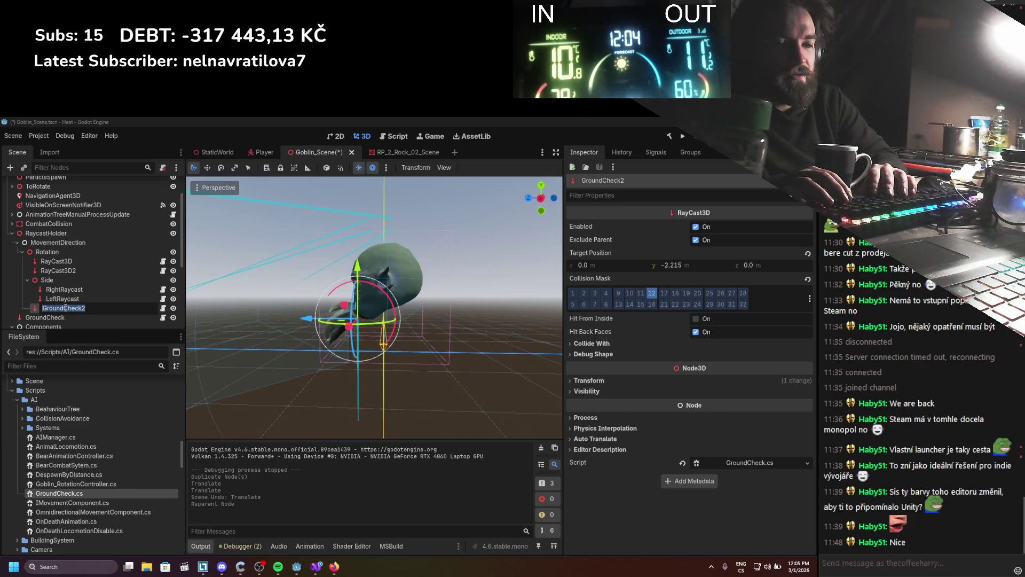
{"action": "type", "text": "Terra"}
{"action": "type", "text": "Cliff"}
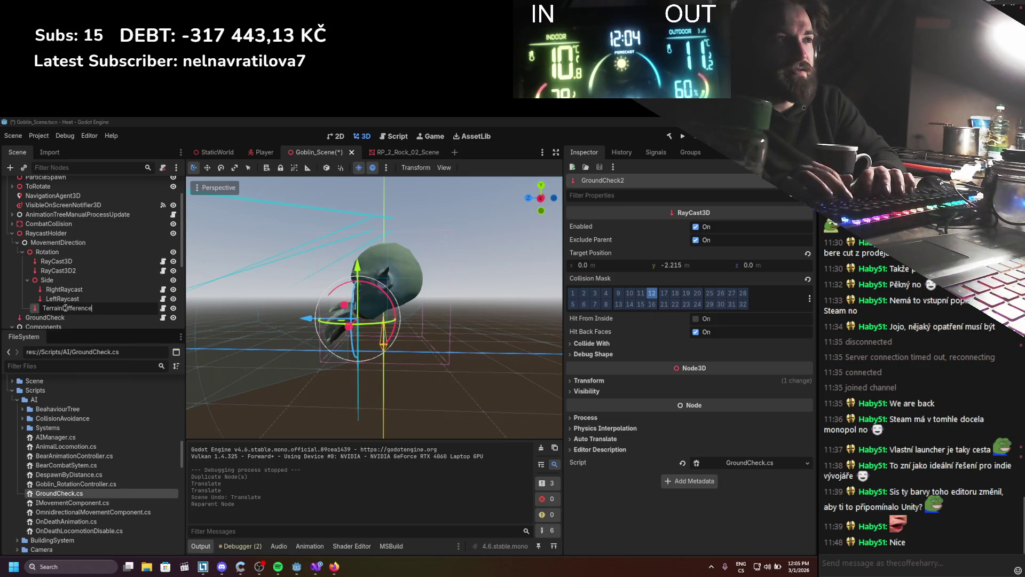
{"action": "type", "text": "djusted"}
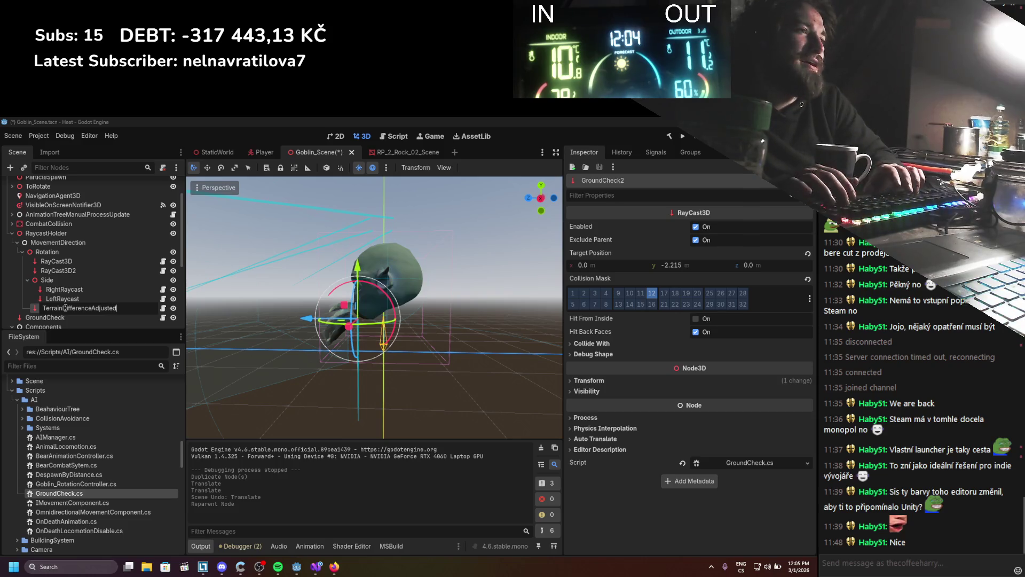
{"action": "key", "text": "Return"}
{"action": "double_click", "coordinate": [87, 308]}
{"action": "left_click", "coordinate": [119, 308]}
{"action": "key", "text": "BackSpace"}
{"action": "type", "text": "r"}
{"action": "key", "text": "Return"}
Step: Save the goblin scene and remove the GroundCheck script from TerrainDifferenceAdjuster
{"action": "key", "text": "ctrl+s"}
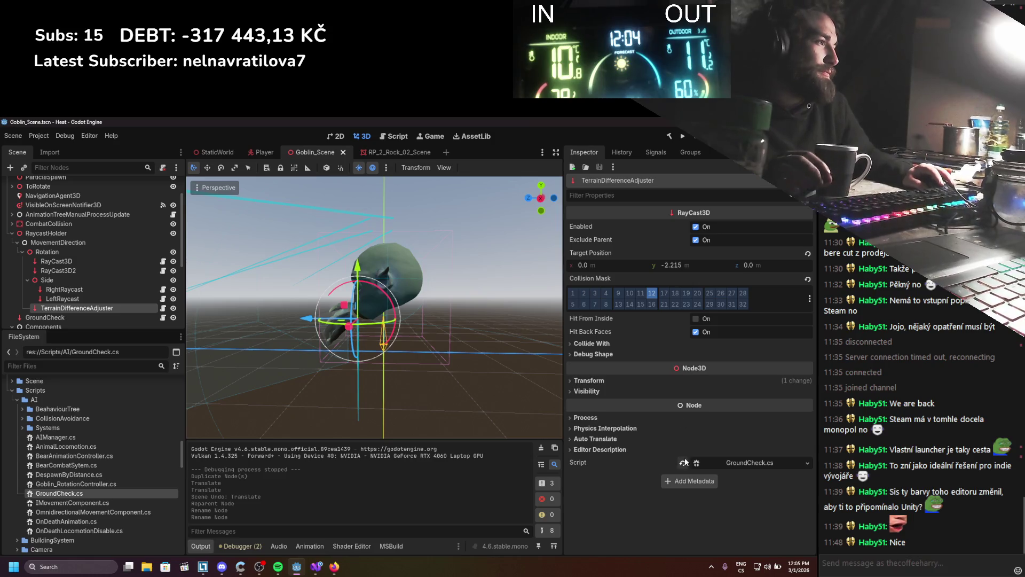
{"action": "left_click", "coordinate": [682, 463]}
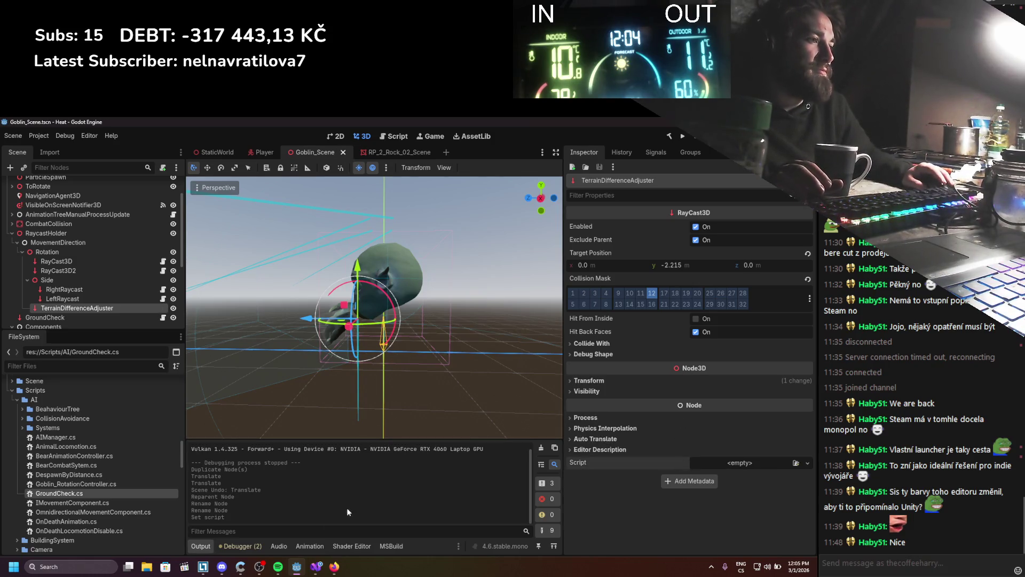
{"action": "left_click", "coordinate": [316, 565]}
Step: Insert an [Export] attribute line above the groundCheck field
{"action": "scroll", "coordinate": [286, 433], "scroll_direction": "up", "scroll_amount": 20}
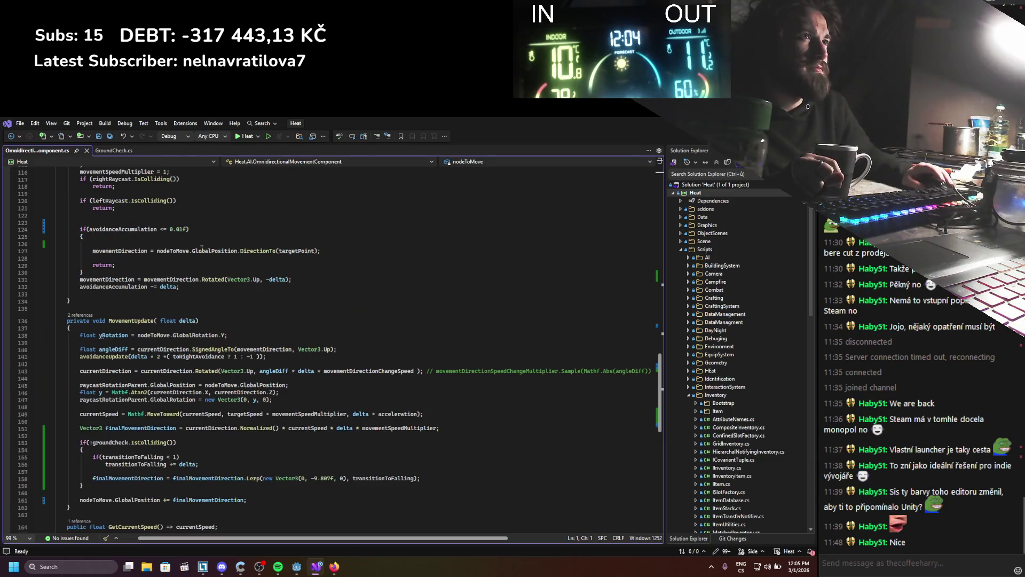
{"action": "scroll", "coordinate": [226, 379], "scroll_direction": "up", "scroll_amount": 4}
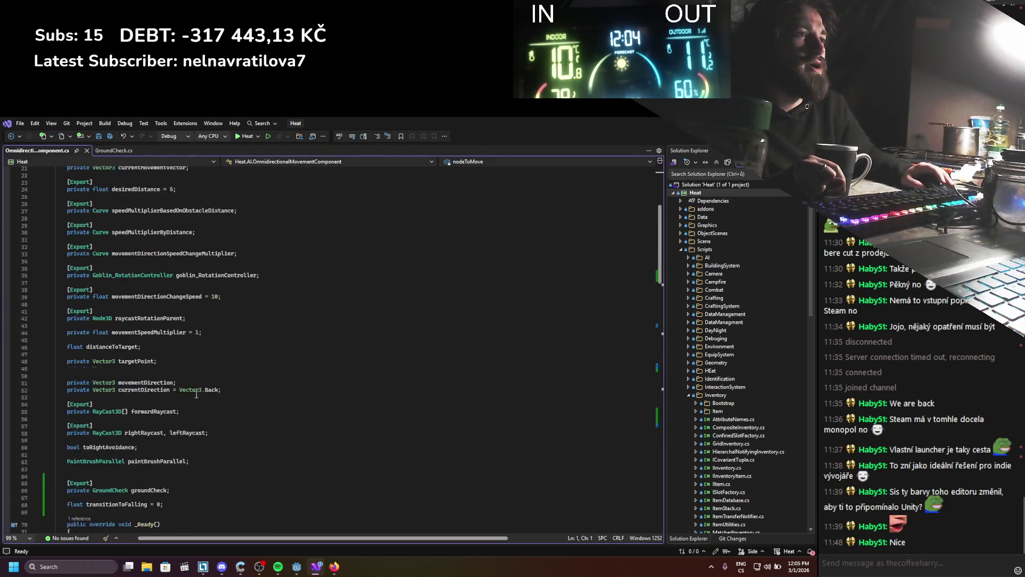
{"action": "left_click", "coordinate": [174, 456]}
{"action": "key", "text": "Return"}
{"action": "key", "text": "Return"}
{"action": "key", "text": "Up"}
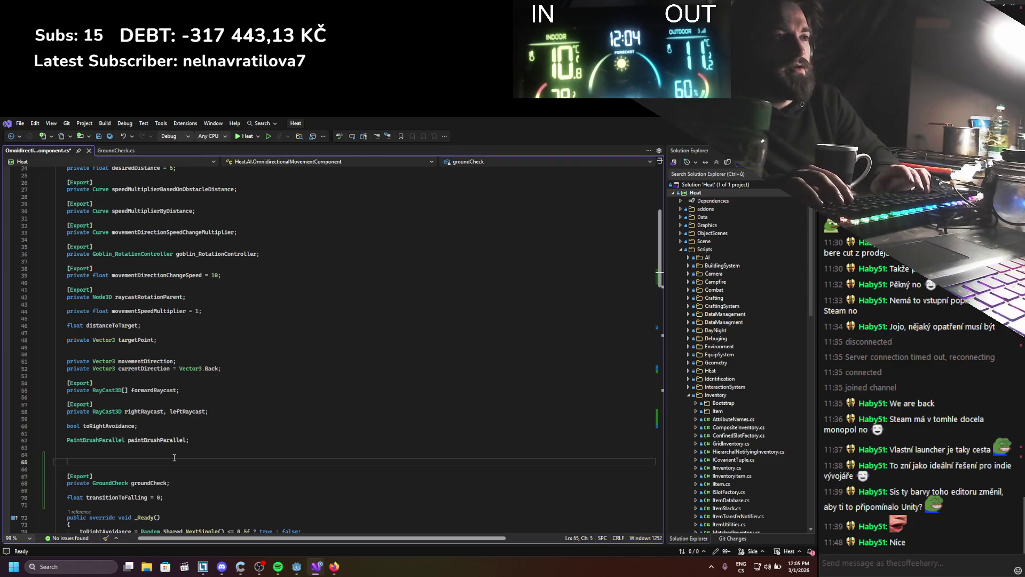
{"action": "type", "text": "[Export]"}
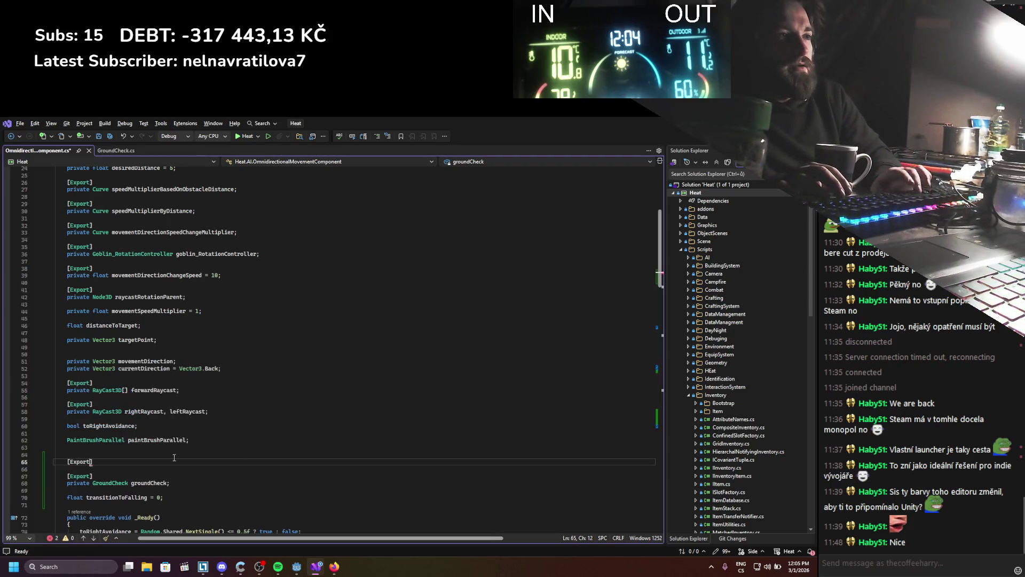
{"action": "key", "text": "Return"}
Step: Declare private RayCast3D terrainDifferenceCheck under the attribute and save the script
{"action": "type", "text": "private terr"}
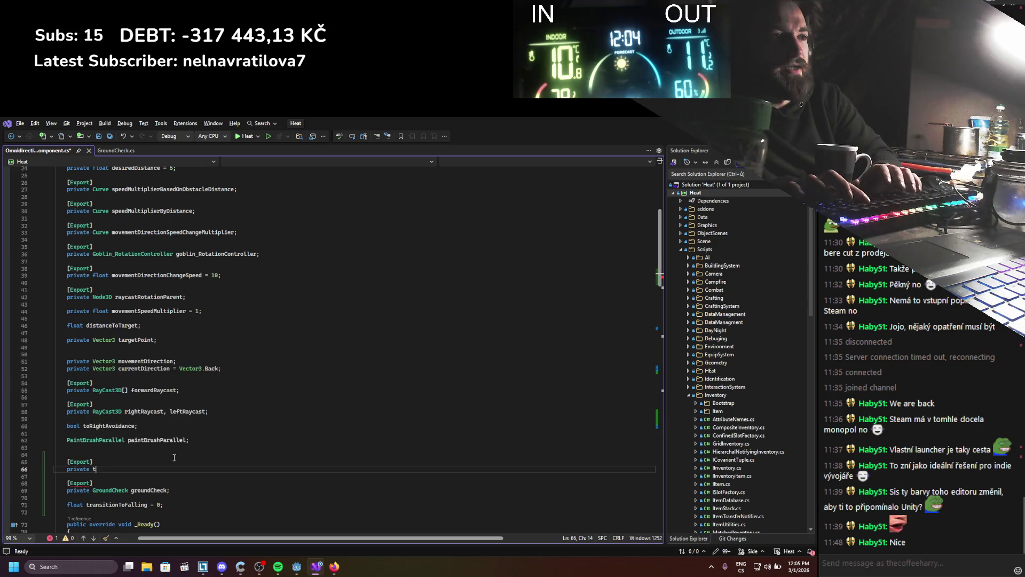
{"action": "key", "text": "BackSpace"}
{"action": "key", "text": "BackSpace"}
{"action": "key", "text": "BackSpace"}
{"action": "type", "text": "Ta"}
{"action": "key", "text": "BackSpace"}
{"action": "key", "text": "BackSpace"}
{"action": "type", "text": "Ra"}
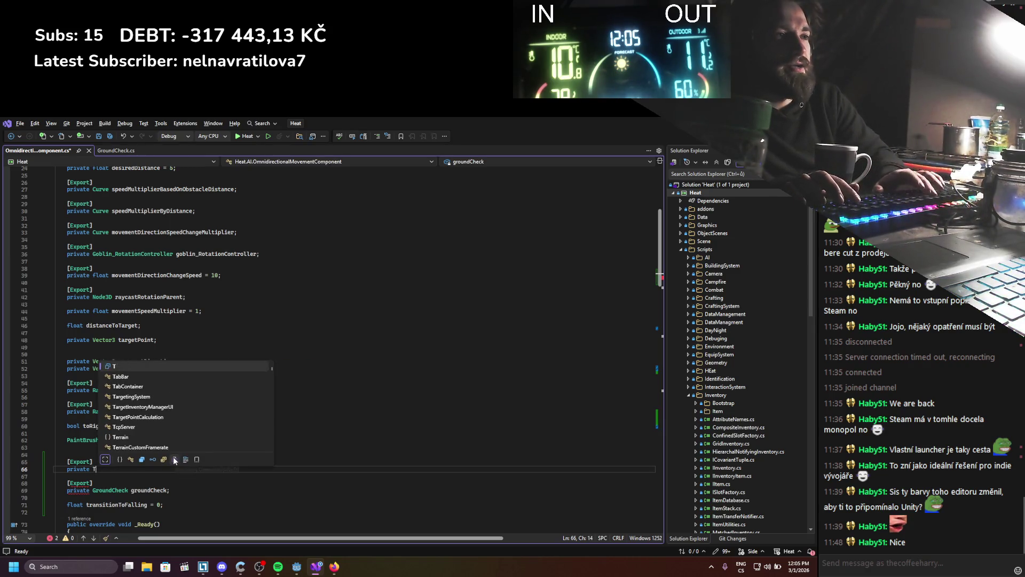
{"action": "type", "text": "yCast3D "}
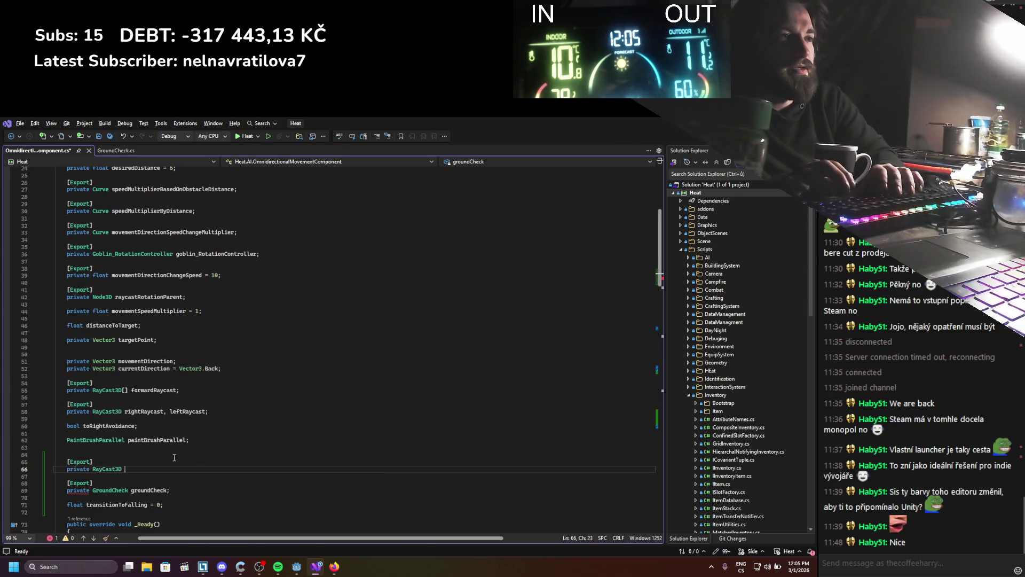
{"action": "type", "text": "terrain"}
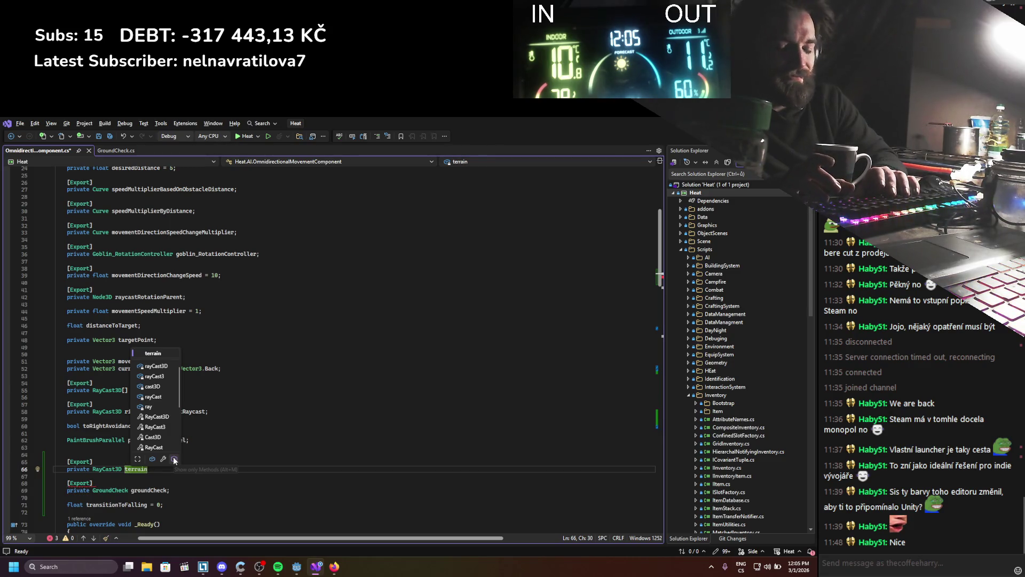
{"action": "type", "text": "Differen"}
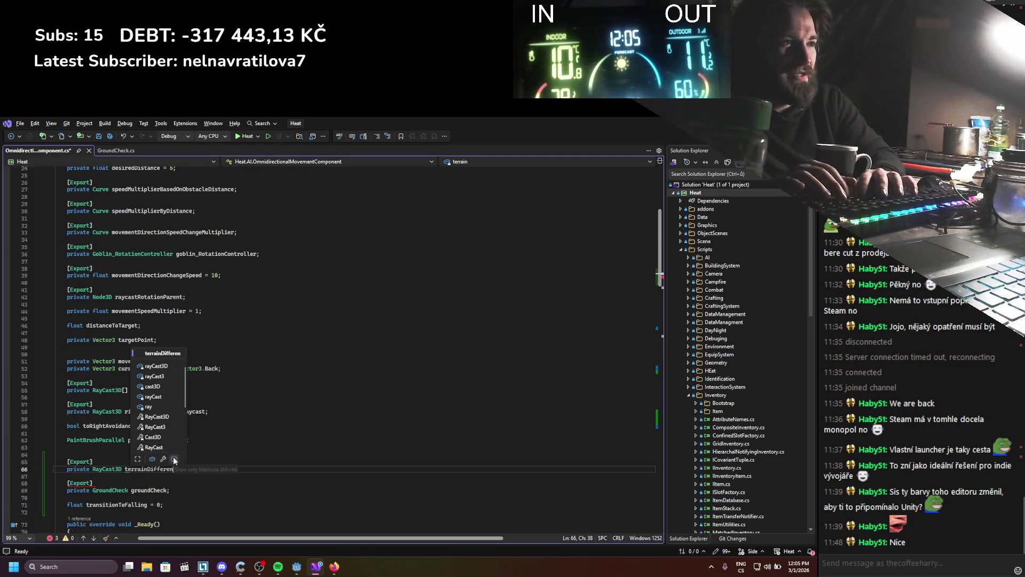
{"action": "type", "text": "ceCheck;"}
{"action": "key", "text": "ctrl+s"}
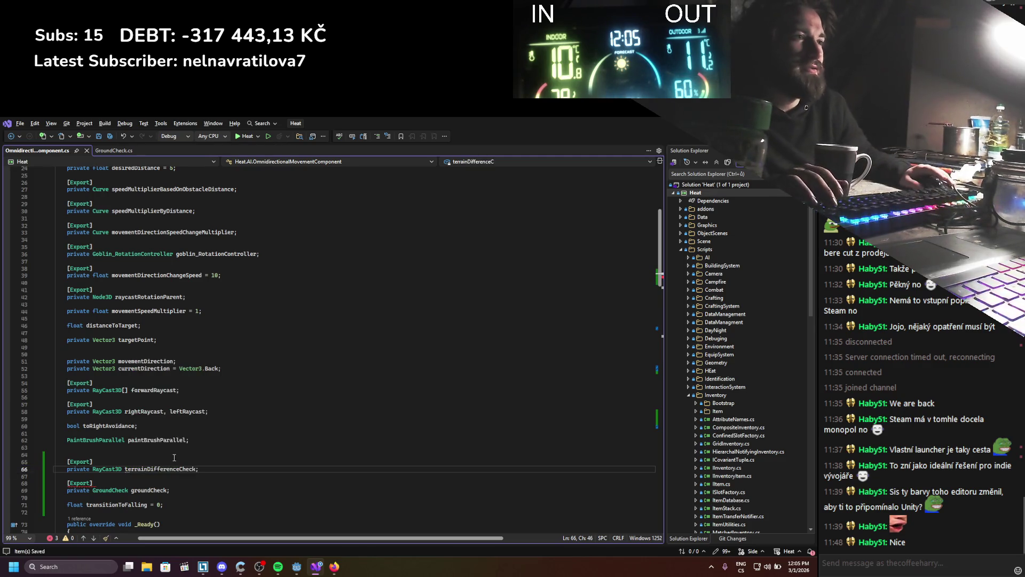
{"action": "double_click", "coordinate": [162, 468]}
{"action": "scroll", "coordinate": [162, 469], "scroll_direction": "down", "scroll_amount": 20}
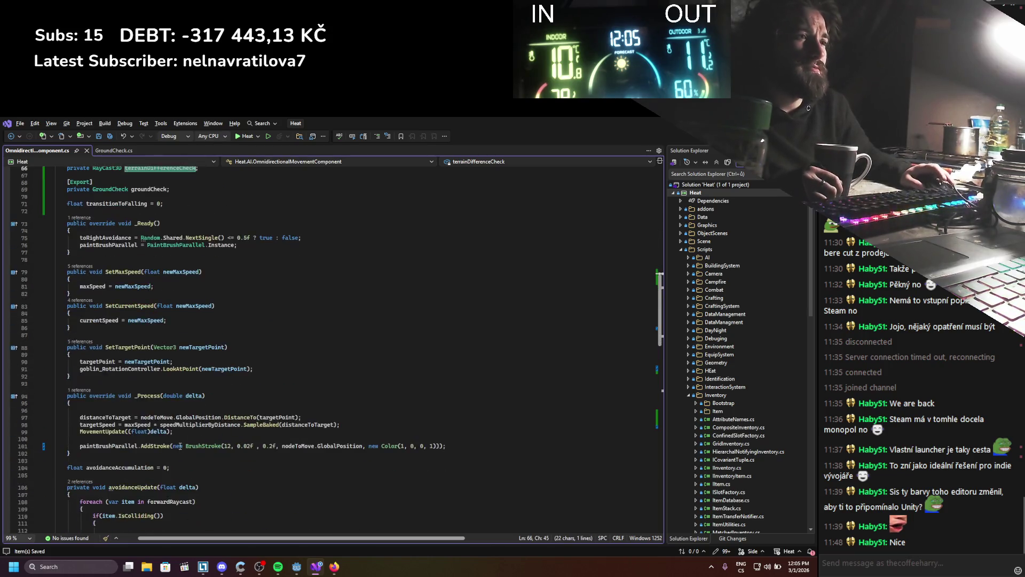
Step: Paste finalMovementDirection onto a new line below its declaration
{"action": "scroll", "coordinate": [180, 446], "scroll_direction": "down", "scroll_amount": 8}
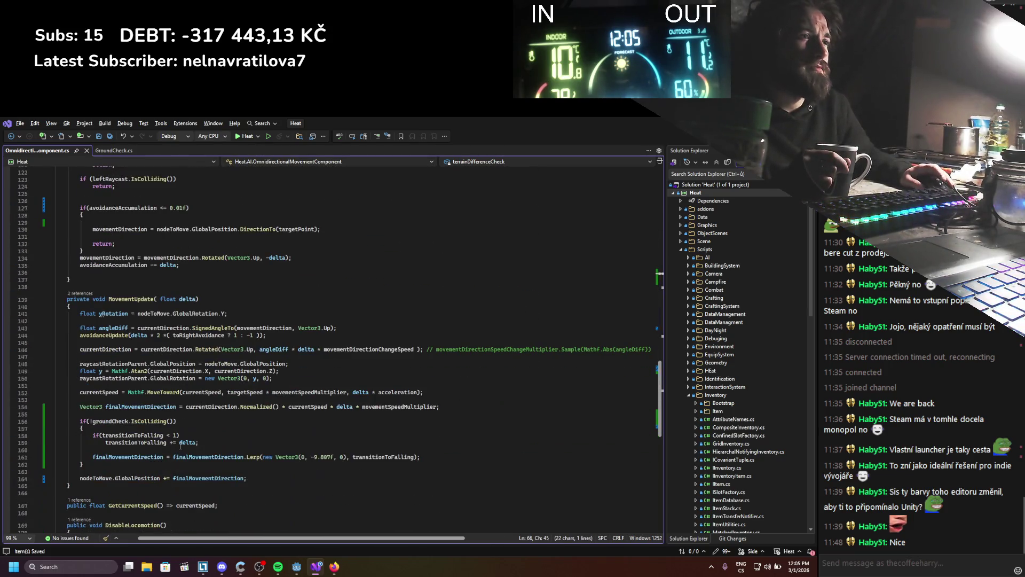
{"action": "double_click", "coordinate": [140, 407]}
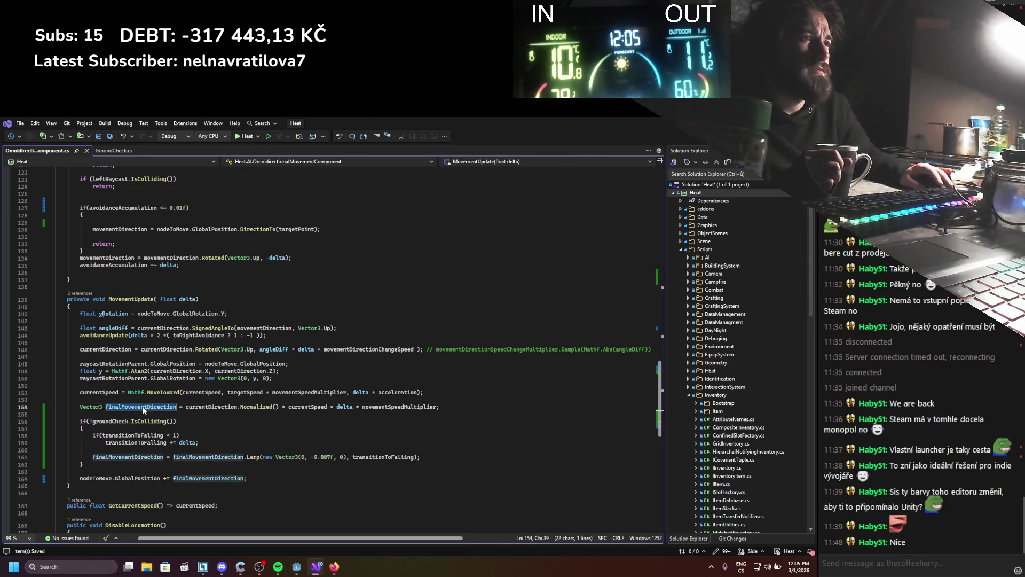
{"action": "key", "text": "ctrl+c"}
{"action": "left_click", "coordinate": [303, 414]}
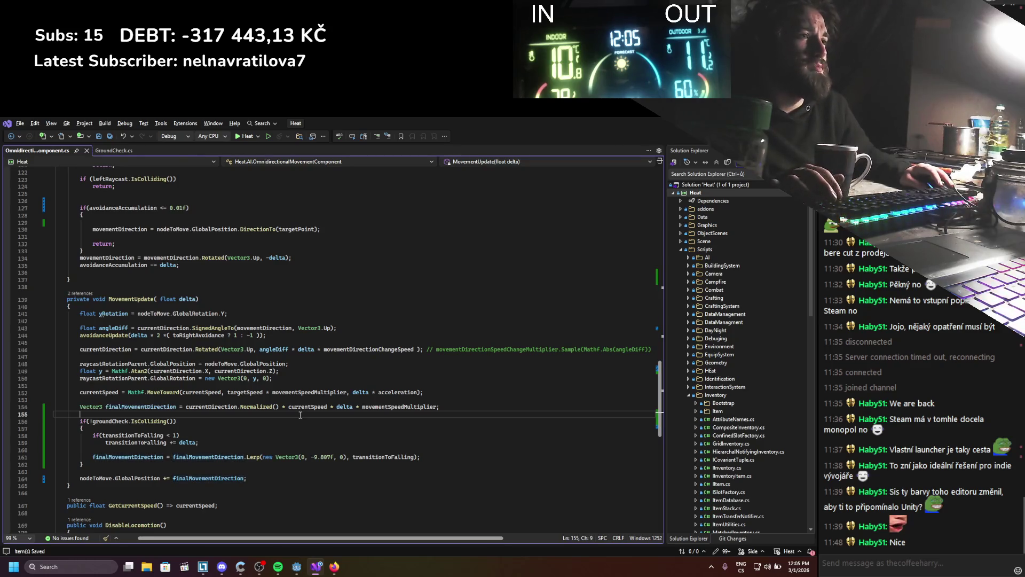
{"action": "key", "text": "Return"}
{"action": "key", "text": "Return"}
{"action": "key", "text": "Up"}
{"action": "key", "text": "ctrl+v"}
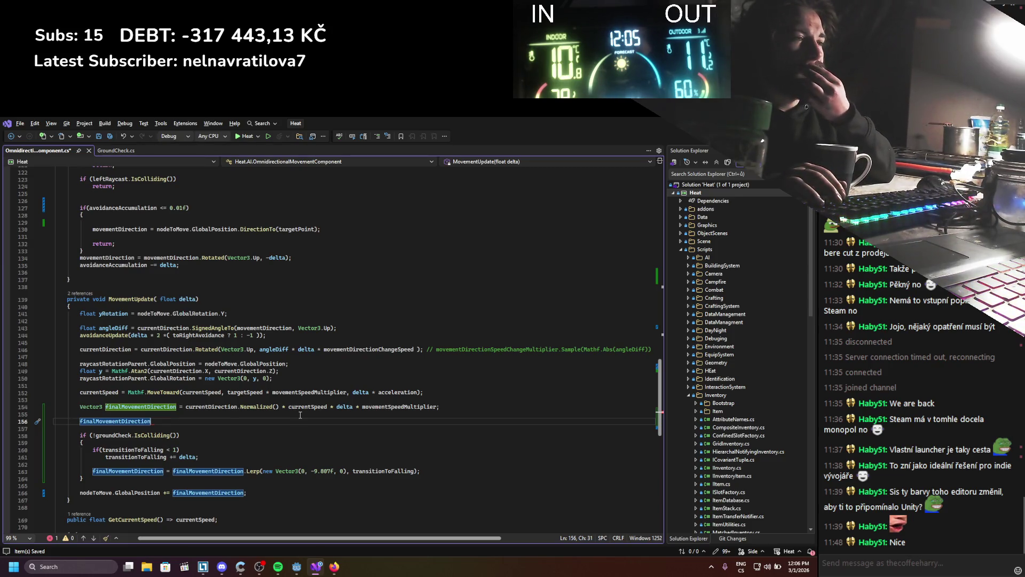
Step: Wrap that line in an if (terrainDifferenceCheck.IsColliding()) block
{"action": "key", "text": "Up"}
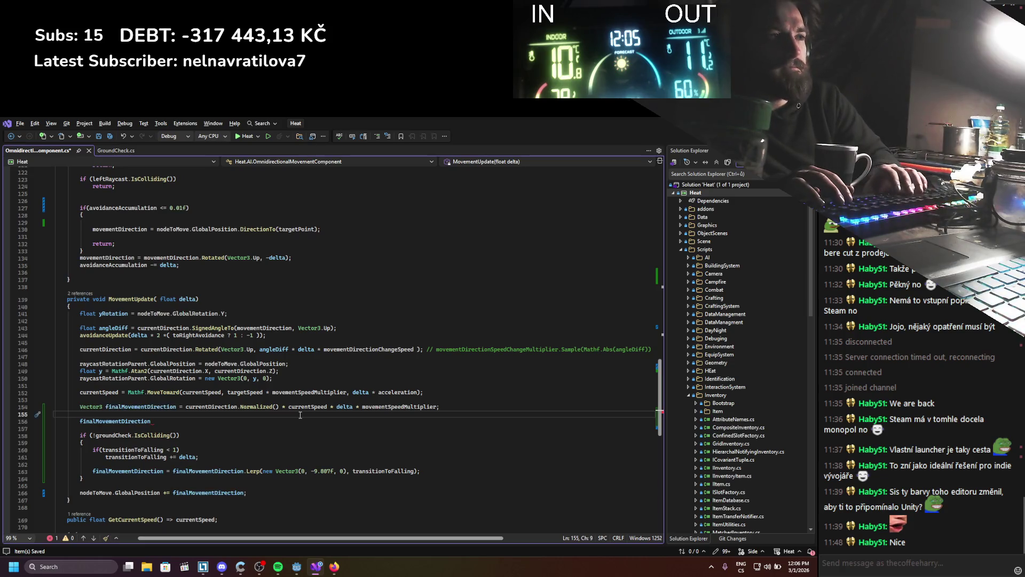
{"action": "key", "text": "Return"}
{"action": "type", "text": "if(finalMovementDirection"}
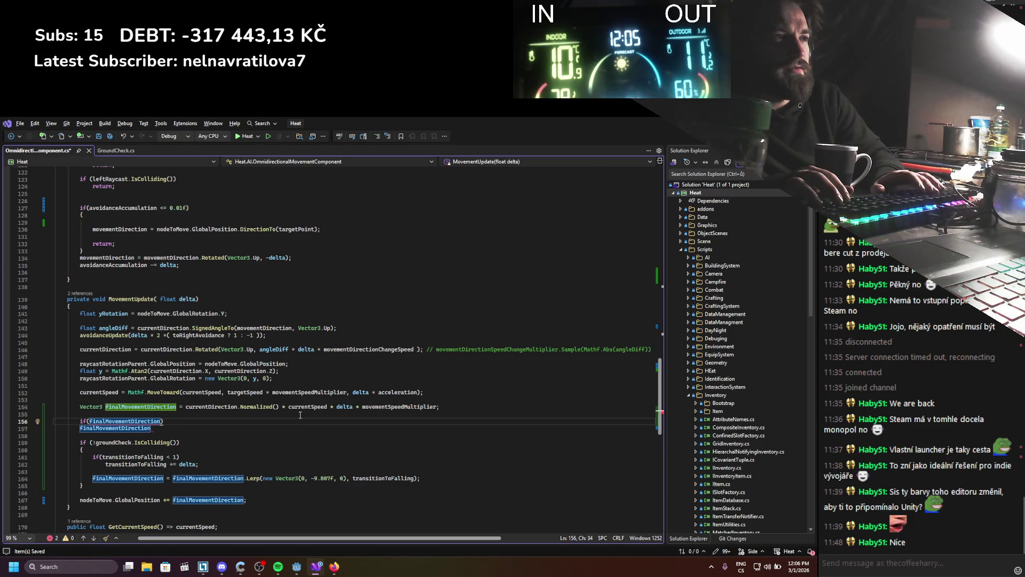
{"action": "key", "text": "BackSpace"}
{"action": "key", "text": "BackSpace"}
{"action": "key", "text": "BackSpace"}
{"action": "type", "text": "ter"}
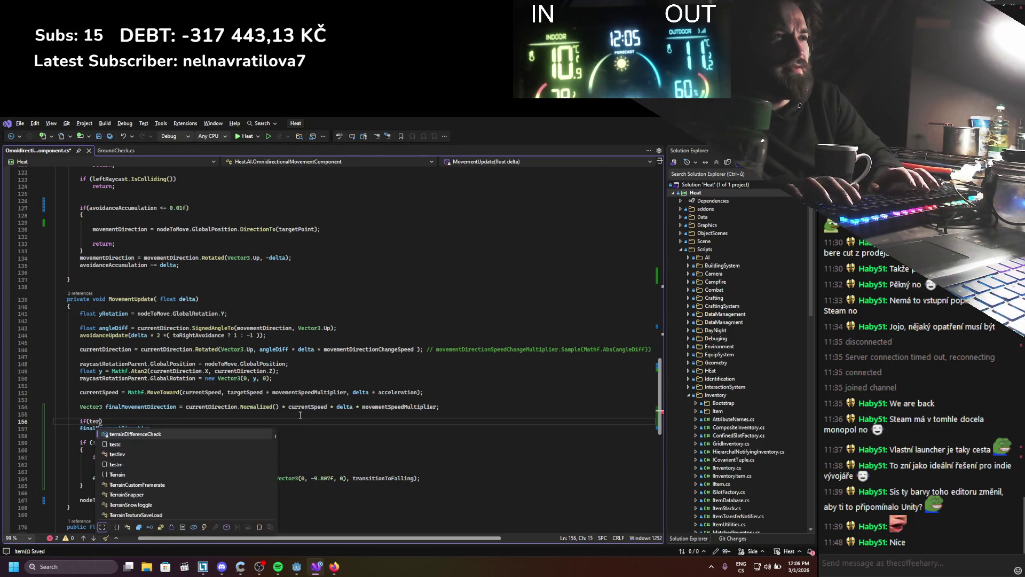
{"action": "type", "text": ".isc"}
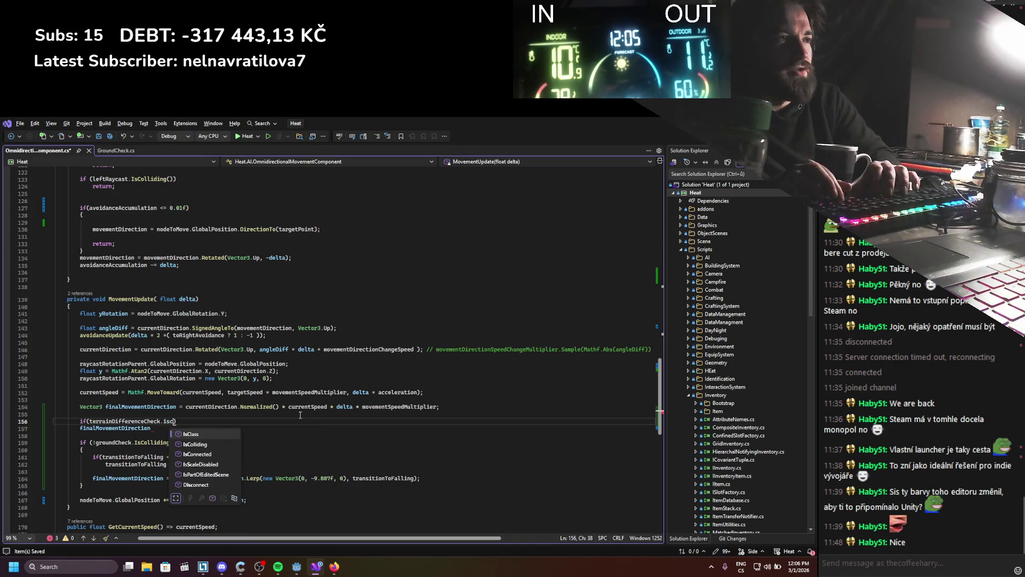
{"action": "key", "text": "Down"}
{"action": "key", "text": "Tab"}
{"action": "type", "text": "("}
{"action": "key", "text": "Right"}
{"action": "key", "text": "Return"}
{"action": "type", "text": "{"}
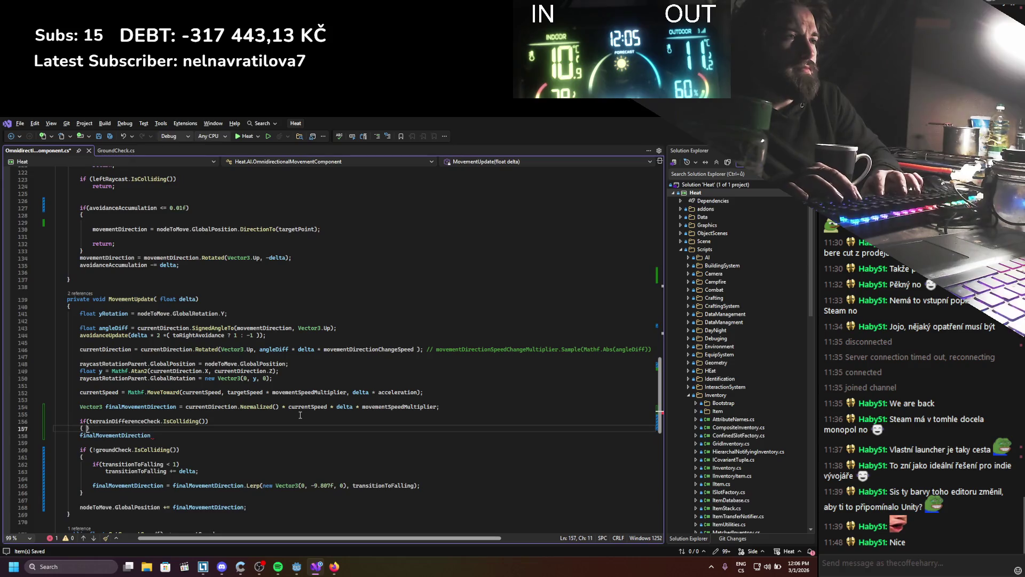
{"action": "key", "text": "Return"}
{"action": "key", "text": "Down"}
{"action": "key", "text": "Down"}
{"action": "key", "text": "alt+Up"}
{"action": "key", "text": "alt+Up"}
{"action": "key", "text": "Tab"}
Step: Add nodeToMove.GlobalPosition.Y minus terrainDifferenceCheck.GetCollisionPoint().Y to finalMovementDirection
{"action": "type", "text": "+= "}
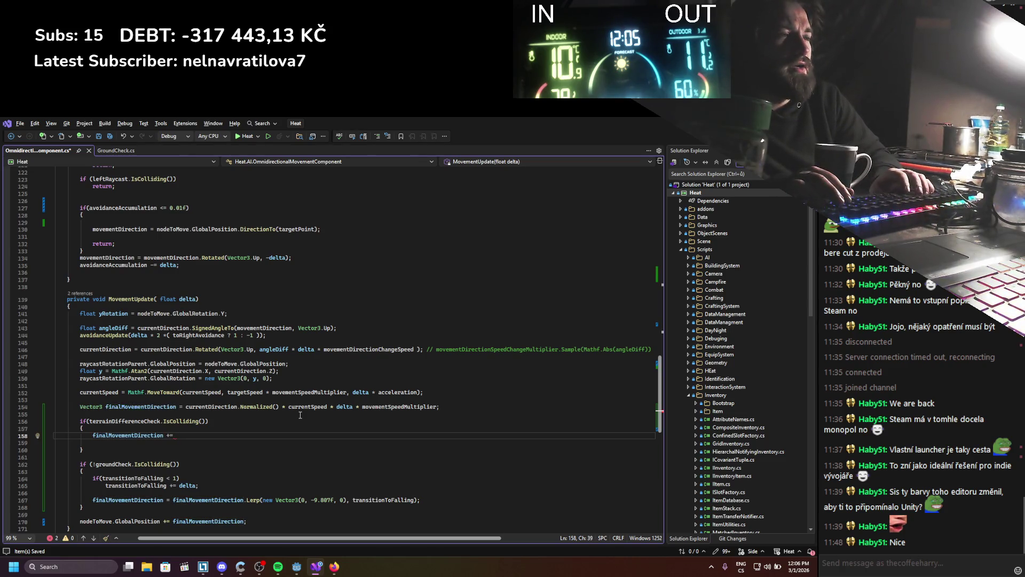
{"action": "type", "text": "node"}
{"action": "key", "text": "Tab"}
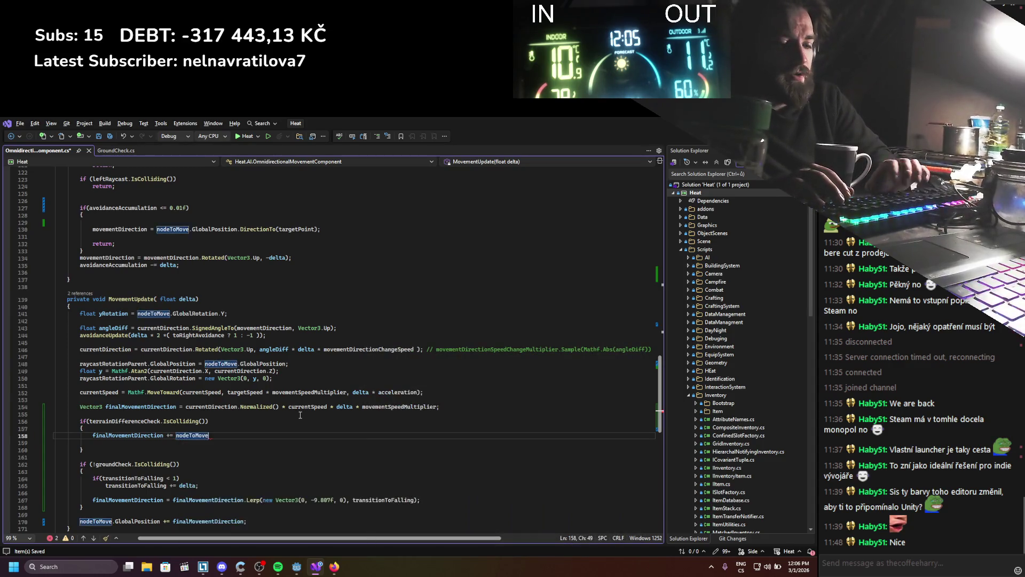
{"action": "type", "text": "."}
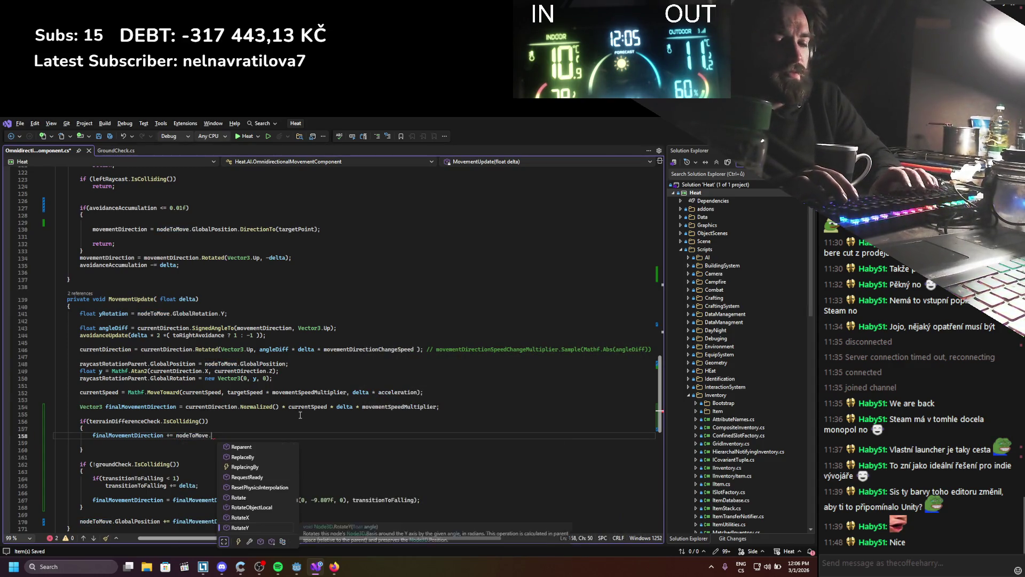
{"action": "type", "text": "GlobalPosition.Y"}
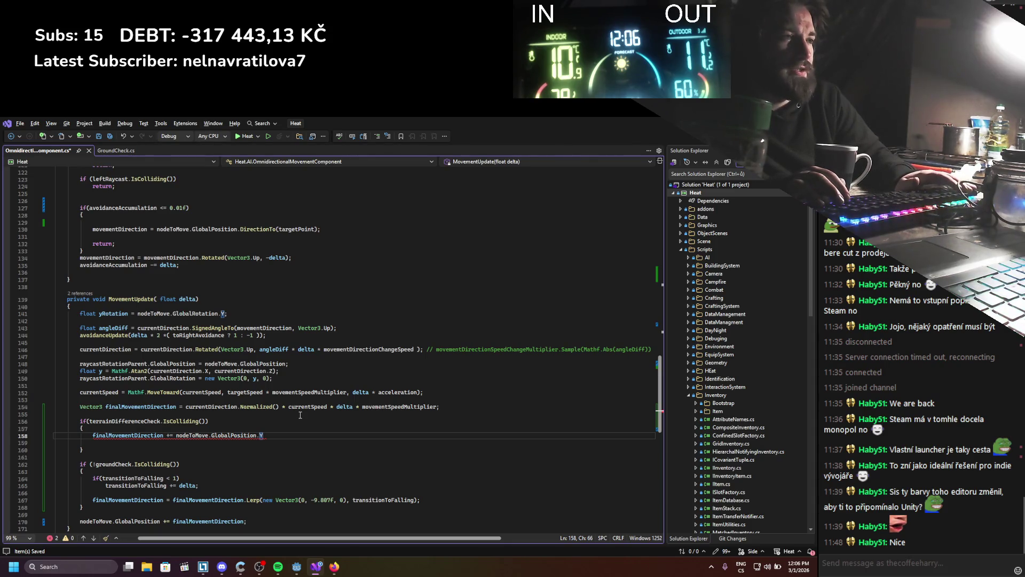
{"action": "type", "text": " - terrainDifferenceCheck."}
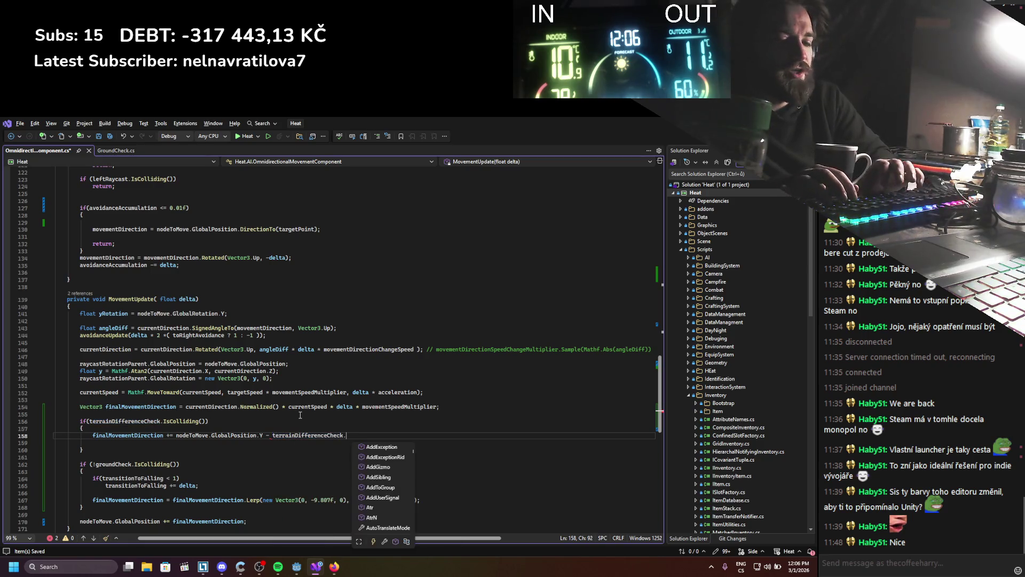
{"action": "type", "text": "getcoll"}
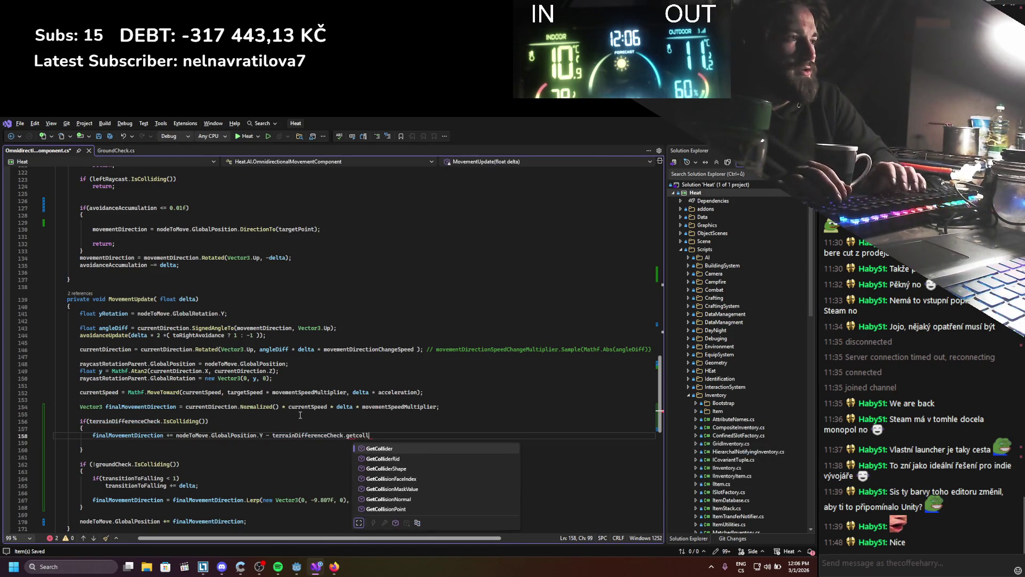
{"action": "key", "text": "Down"}
{"action": "key", "text": "Down"}
{"action": "key", "text": "Down"}
{"action": "key", "text": "Tab"}
{"action": "type", "text": "."}
{"action": "key", "text": "ctrl+z"}
{"action": "key", "text": "Left"}
{"action": "key", "text": "Left"}
{"action": "key", "text": "Left"}
{"action": "key", "text": "ctrl+Left"}
{"action": "key", "text": "ctrl+Left"}
{"action": "key", "text": "ctrl+Left"}
{"action": "key", "text": "Left"}
Step: Wrap the height difference in new Vector3(0, …, 0)
{"action": "type", "text": "new vec"}
{"action": "key", "text": "Down"}
{"action": "key", "text": "Down"}
{"action": "key", "text": "Down"}
{"action": "key", "text": "Tab"}
{"action": "key", "text": "Delete"}
{"action": "type", "text": "("}
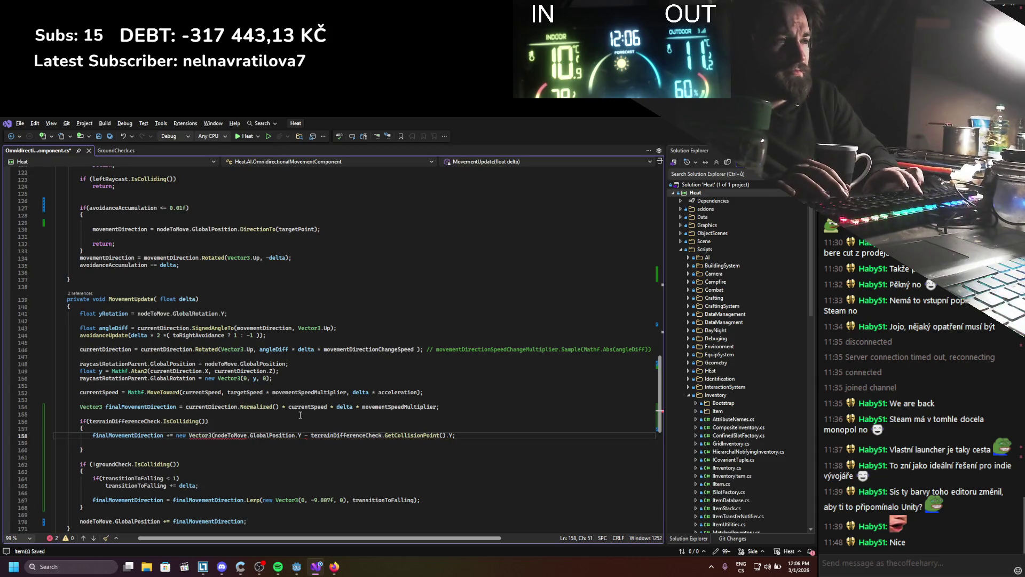
{"action": "type", "text": "0,"}
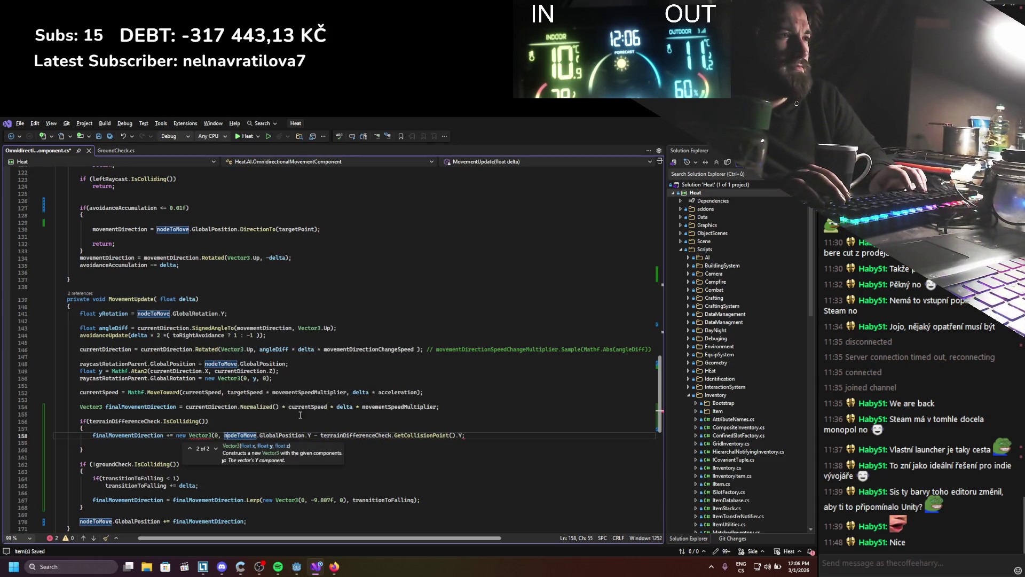
{"action": "key", "text": "ctrl+Right"}
{"action": "key", "text": "ctrl+Right"}
{"action": "key", "text": "ctrl+Right"}
{"action": "key", "text": "Right"}
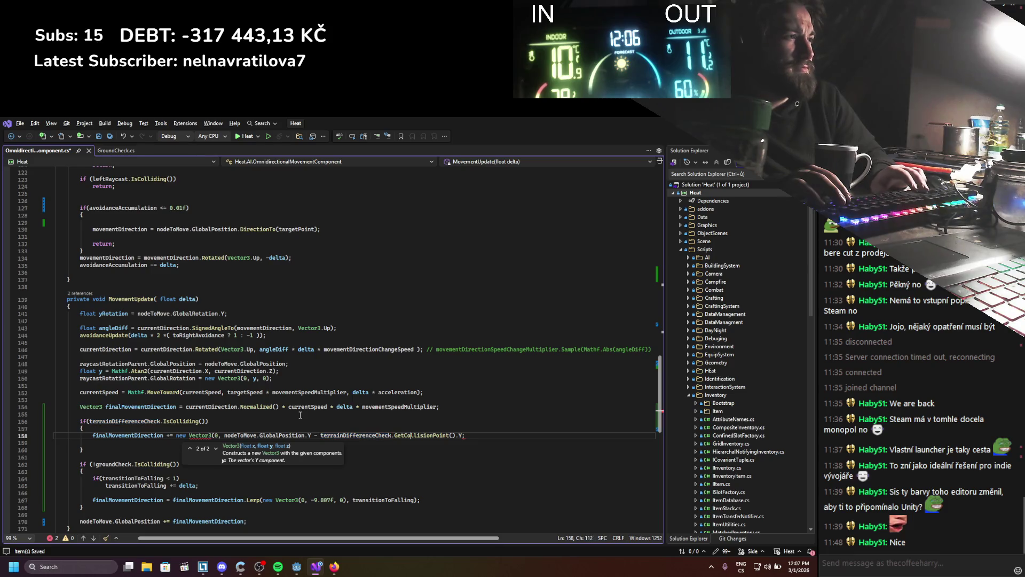
{"action": "key", "text": "Right"}
{"action": "key", "text": "Right"}
{"action": "key", "text": "Right"}
{"action": "type", "text": ", 0)"}
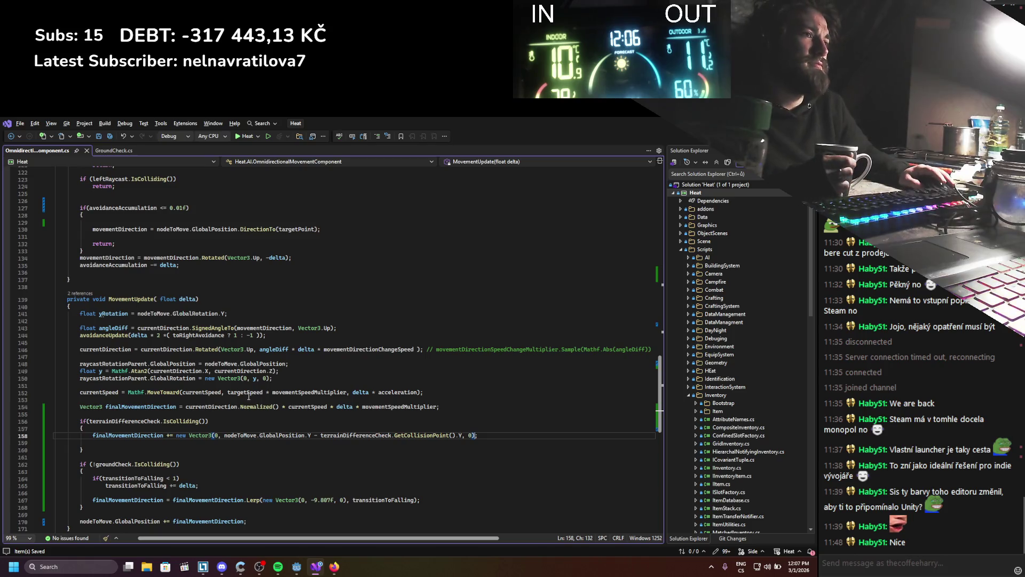
Step: Delete the leftover empty line below the snapping statement
{"action": "scroll", "coordinate": [93, 451], "scroll_direction": "down", "scroll_amount": 2}
{"action": "left_click_drag", "start_coordinate": [94, 403], "coordinate": [21, 399]}
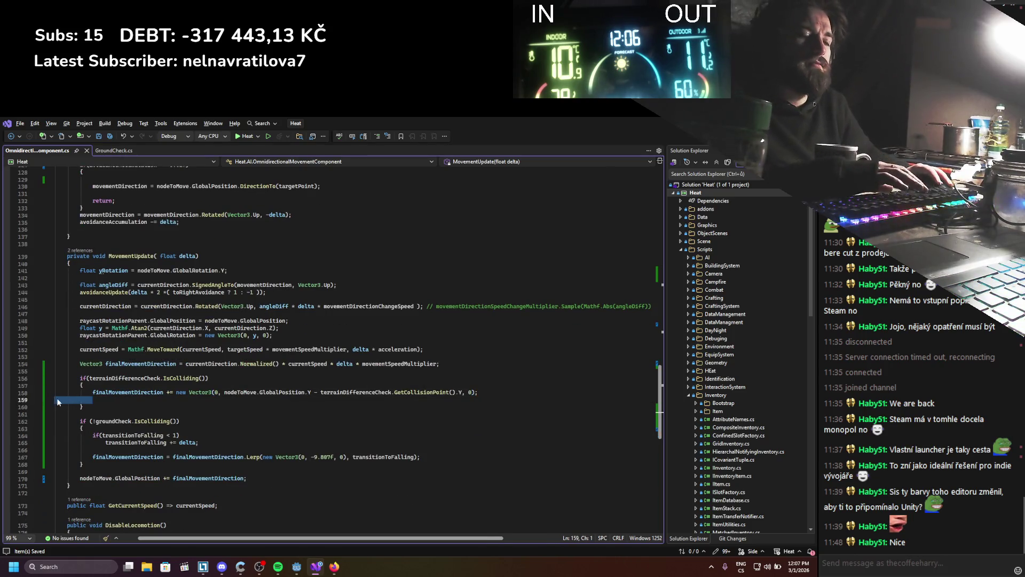
{"action": "key", "text": "BackSpace"}
{"action": "key", "text": "BackSpace"}
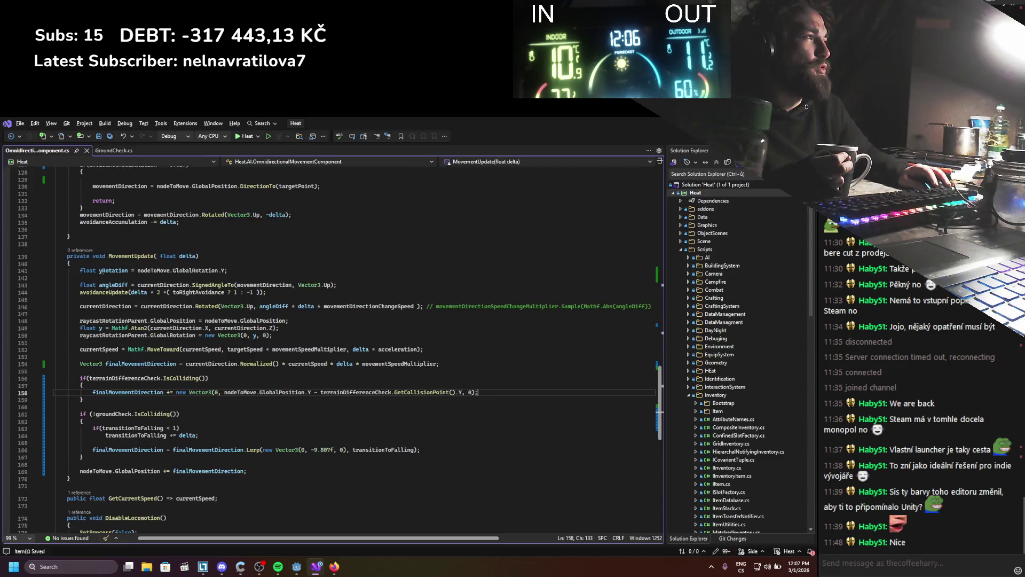
{"action": "key", "text": "alt+Tab"}
{"action": "left_click", "coordinate": [680, 137]}
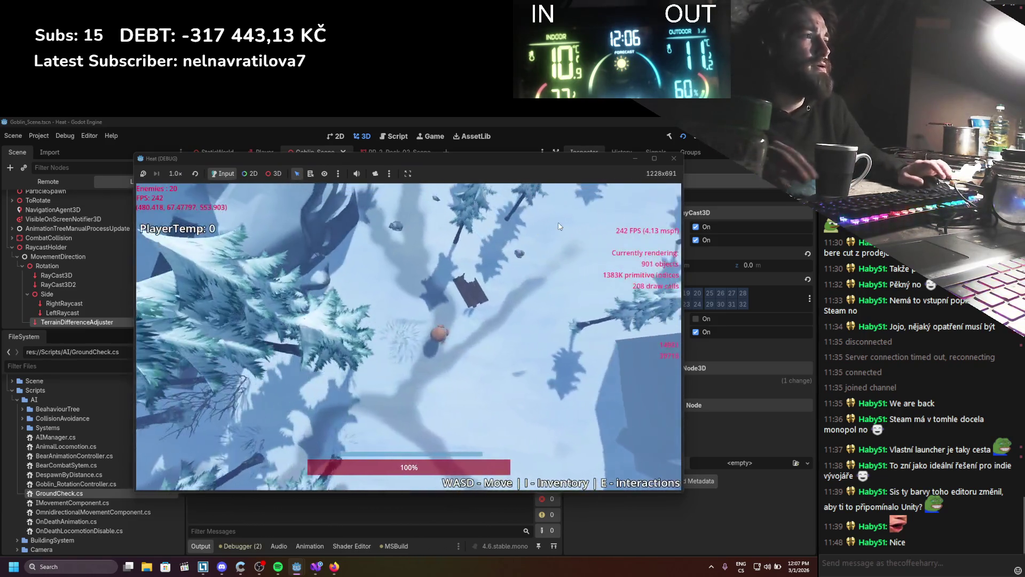
{"action": "key", "text": "s+d"}
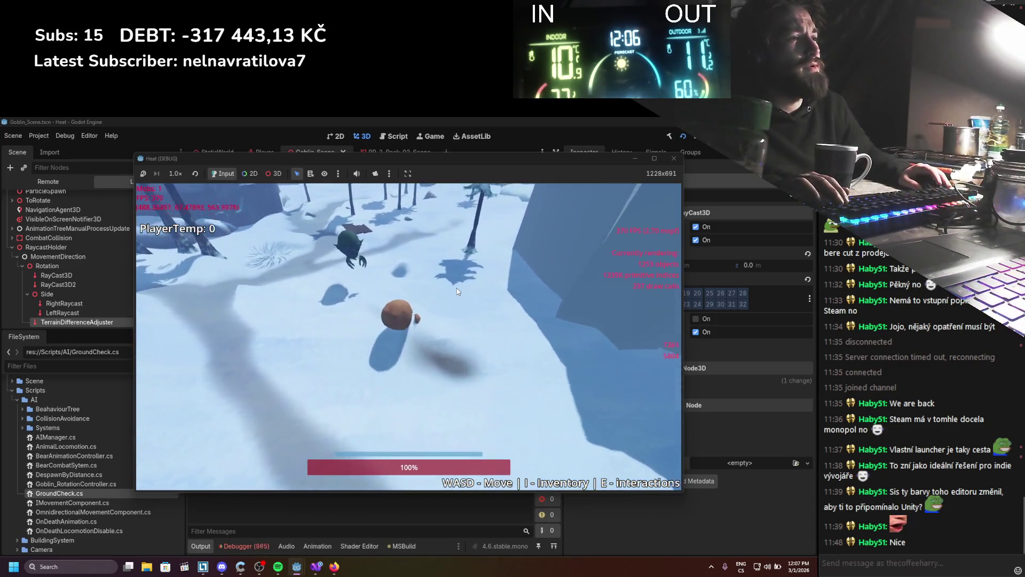
{"action": "left_click", "coordinate": [673, 158]}
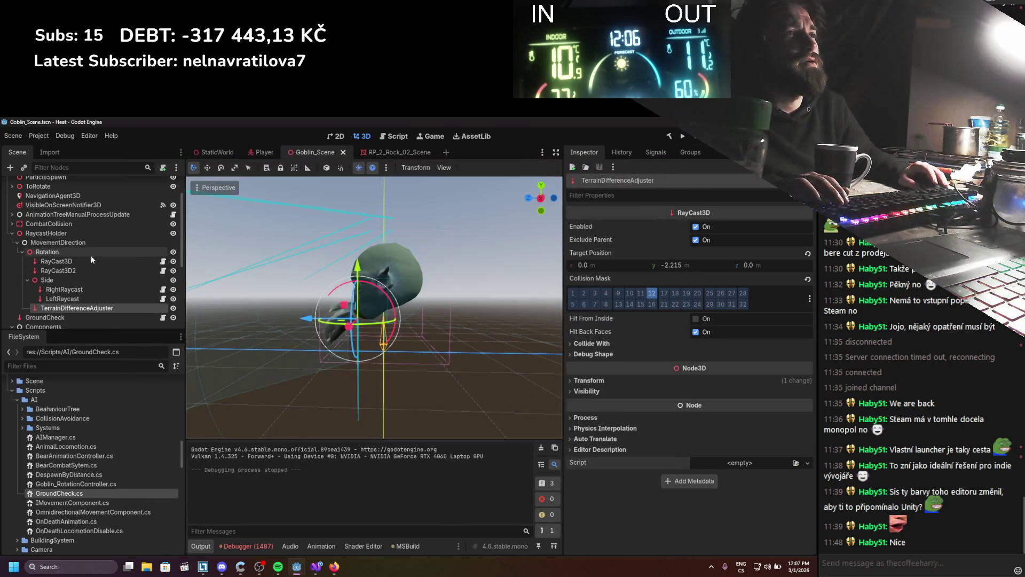
Step: Assign TerrainDifferenceAdjuster to MovementController's Terrain Difference Check, save, and test-run the game
{"action": "scroll", "coordinate": [52, 302], "scroll_direction": "down", "scroll_amount": 3}
{"action": "left_click", "coordinate": [59, 264]}
{"action": "mouse_move", "coordinate": [75, 235]}
{"action": "left_mouse_down"}
{"action": "mouse_move", "coordinate": [769, 469]}
{"action": "mouse_move", "coordinate": [746, 468]}
{"action": "left_mouse_up"}
{"action": "key", "text": "ctrl+s"}
{"action": "left_click", "coordinate": [683, 136]}
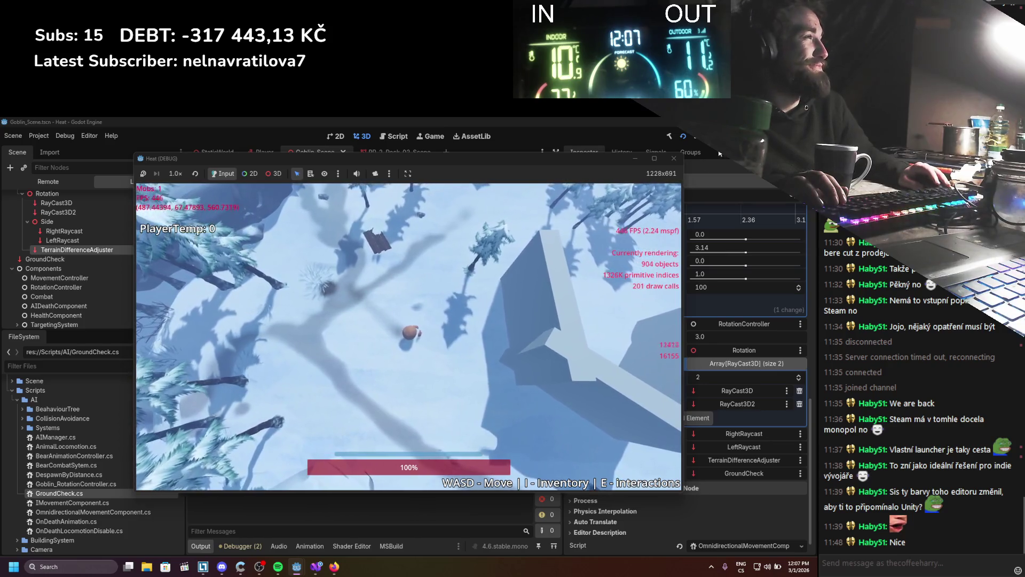
{"action": "key", "text": "F8"}
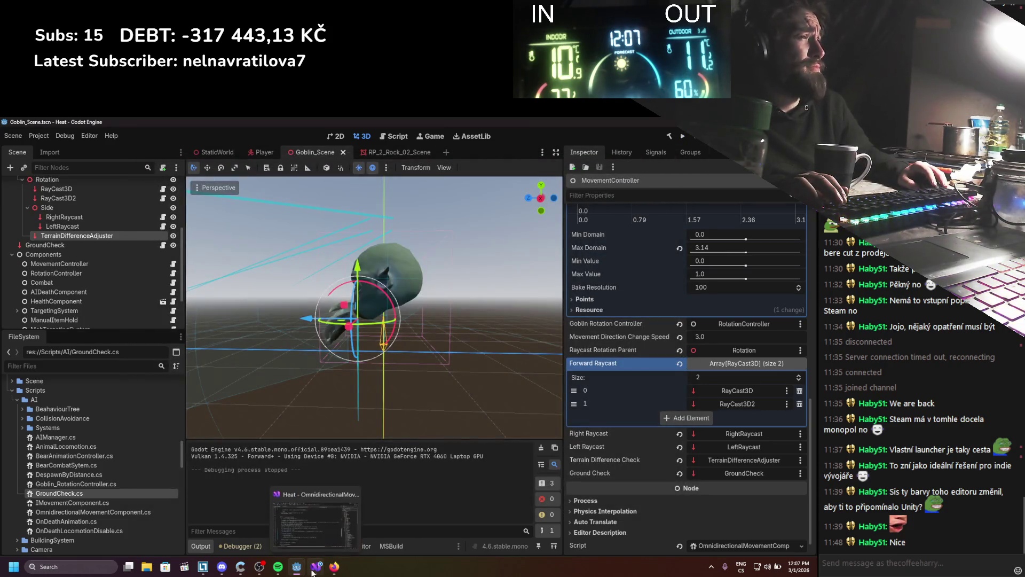
Step: Turn off Exclude Parent on the TerrainDifferenceAdjuster ray
{"action": "left_click", "coordinate": [78, 235]}
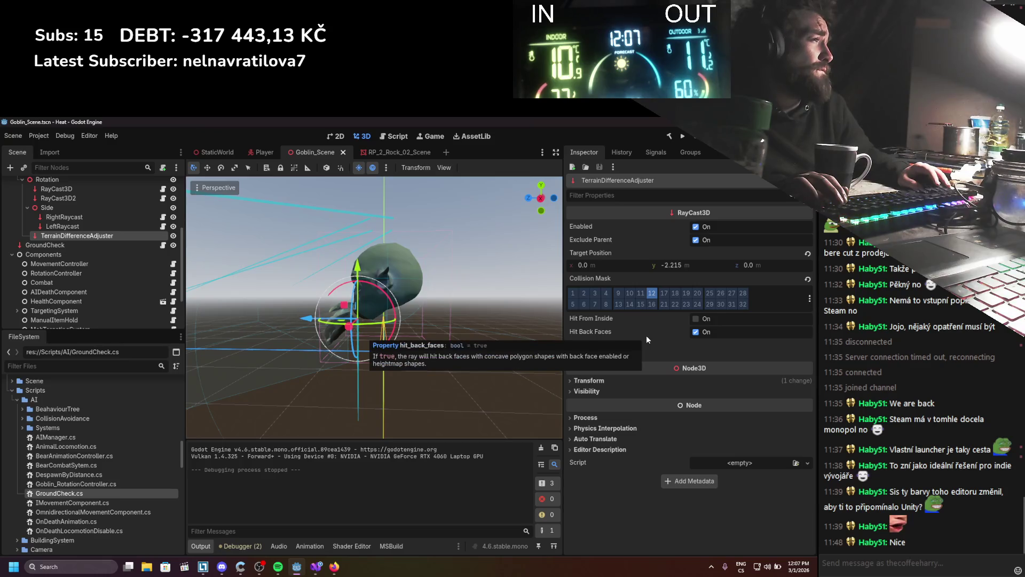
{"action": "left_click", "coordinate": [695, 240]}
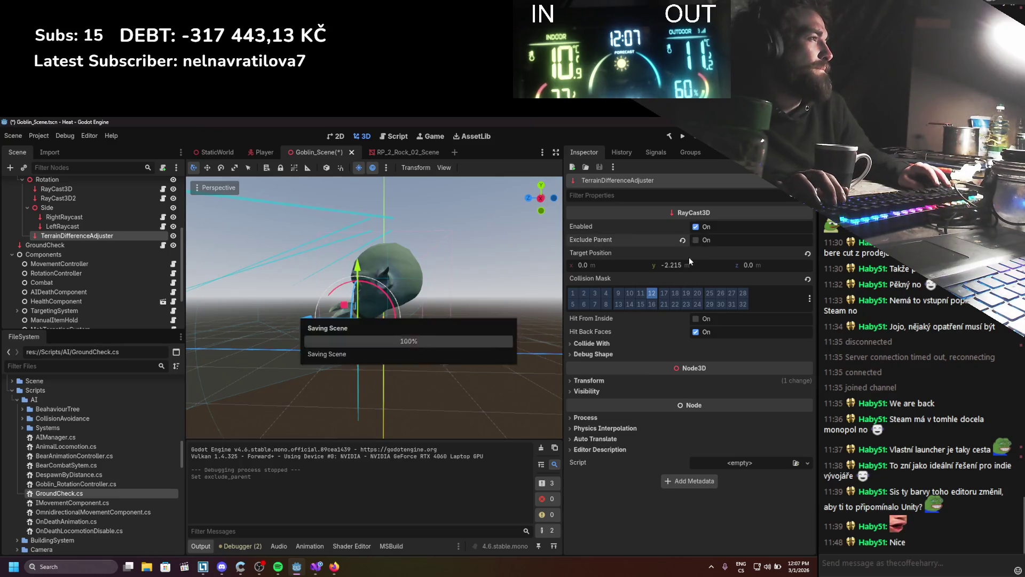
{"action": "mouse_move", "coordinate": [365, 333]}
{"action": "left_mouse_down"}
{"action": "mouse_move", "coordinate": [436, 328]}
{"action": "mouse_move", "coordinate": [377, 328]}
{"action": "left_mouse_up"}
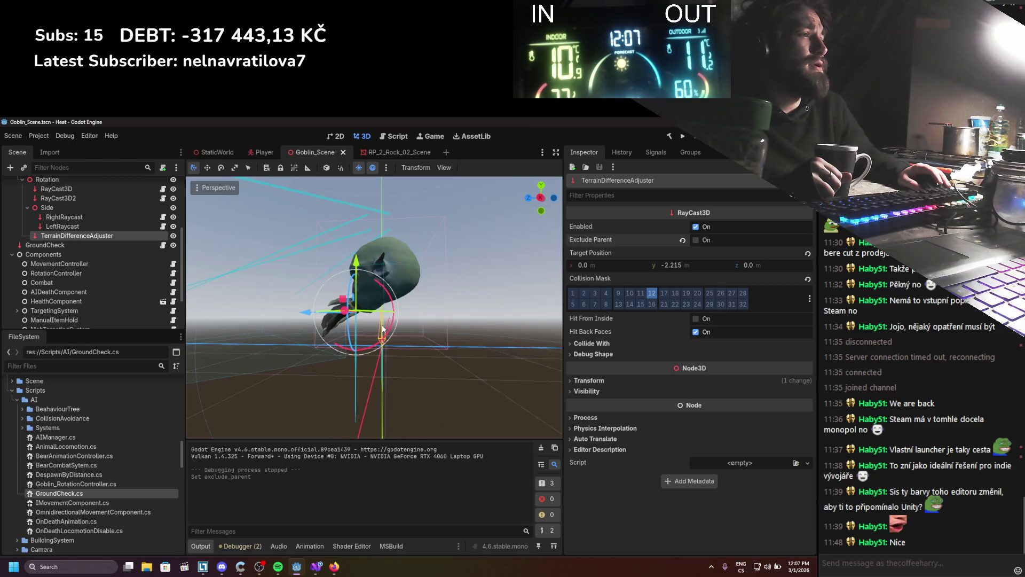
{"action": "left_click", "coordinate": [316, 566]}
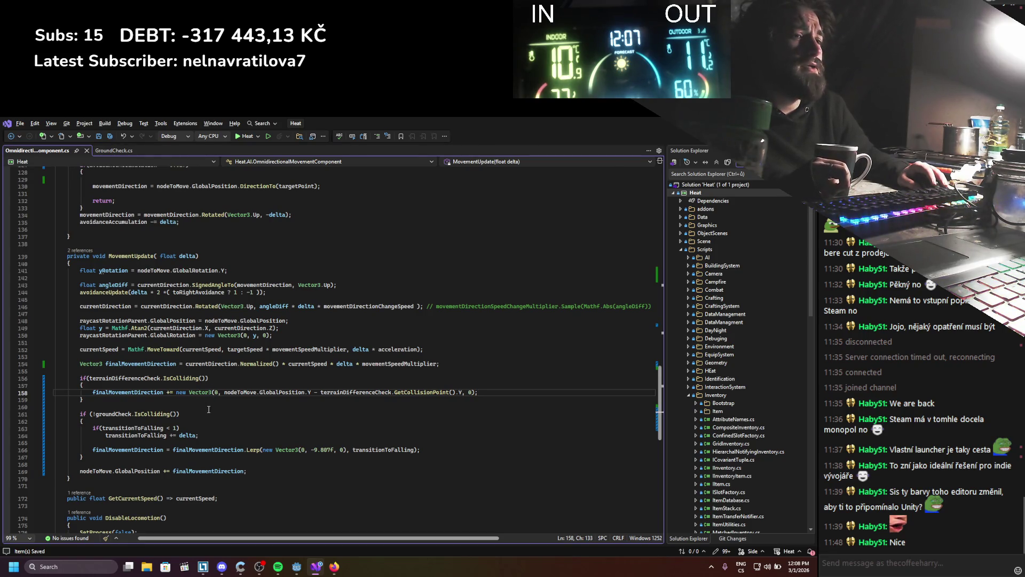
Step: Insert GD.Print(nodeToMove.GlobalPosition.Y - terrainDifferenceCheck.GetCollisionPoint().Y); at the top of the terrain-check block
{"action": "mouse_move", "coordinate": [197, 389]}
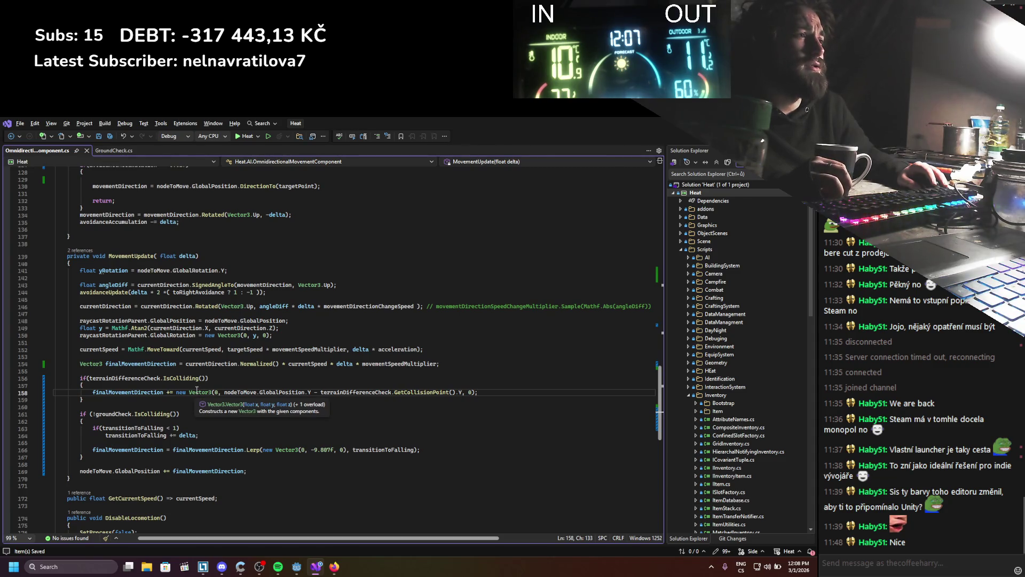
{"action": "left_click", "coordinate": [222, 382]}
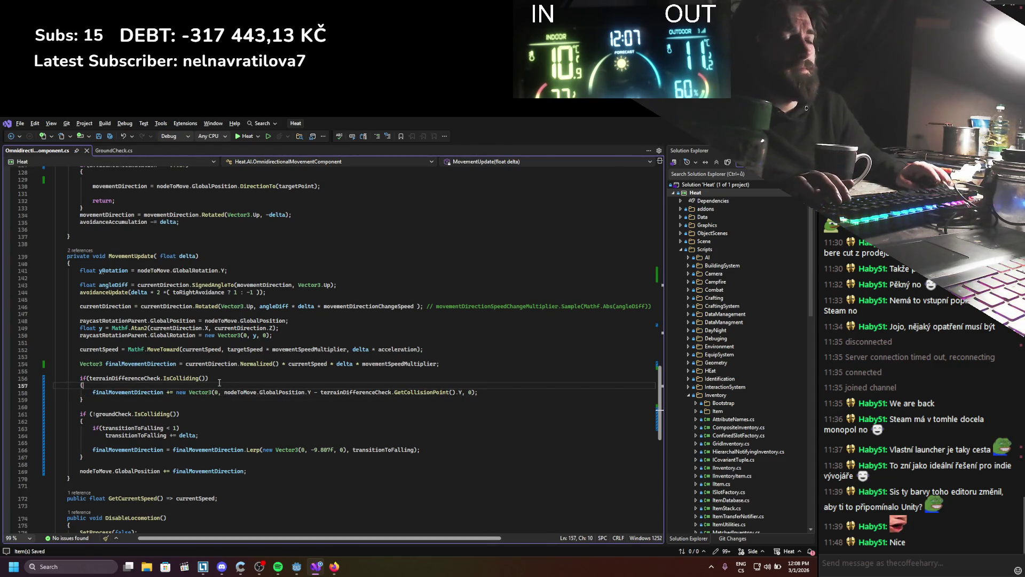
{"action": "key", "text": "Return"}
{"action": "type", "text": "GD.Print"}
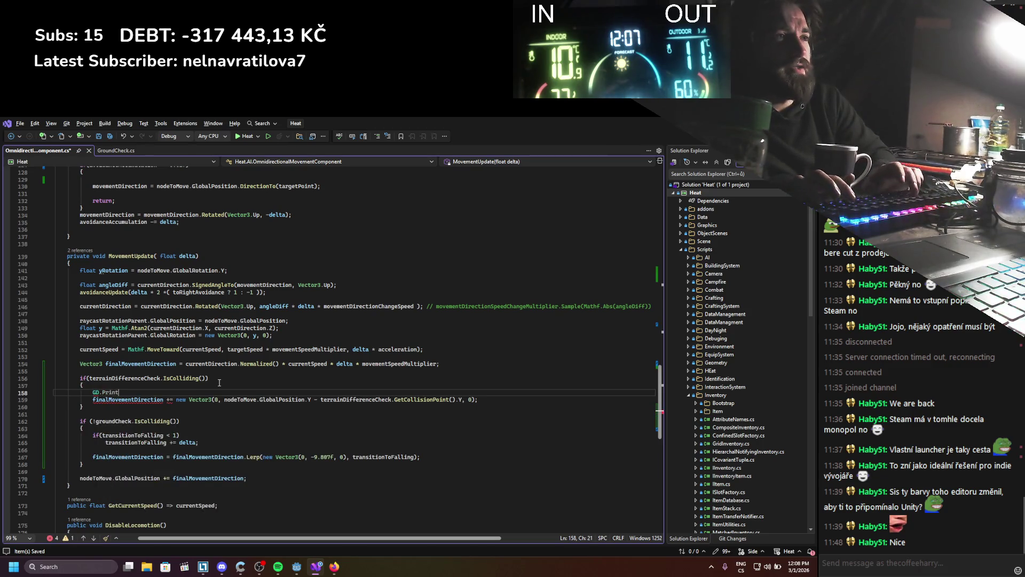
{"action": "type", "text": "();"}
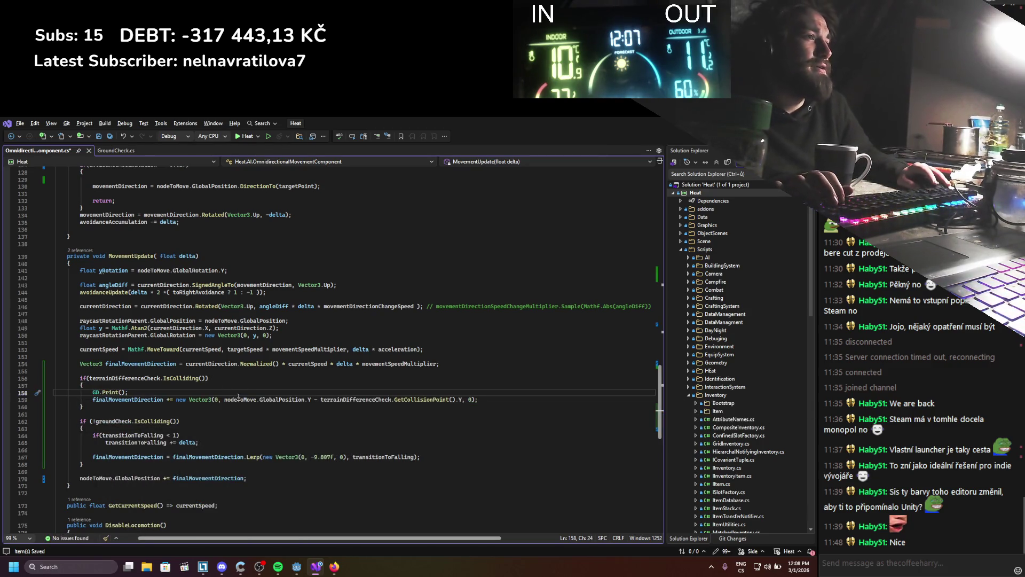
{"action": "left_click_drag", "start_coordinate": [223, 400], "coordinate": [457, 399]}
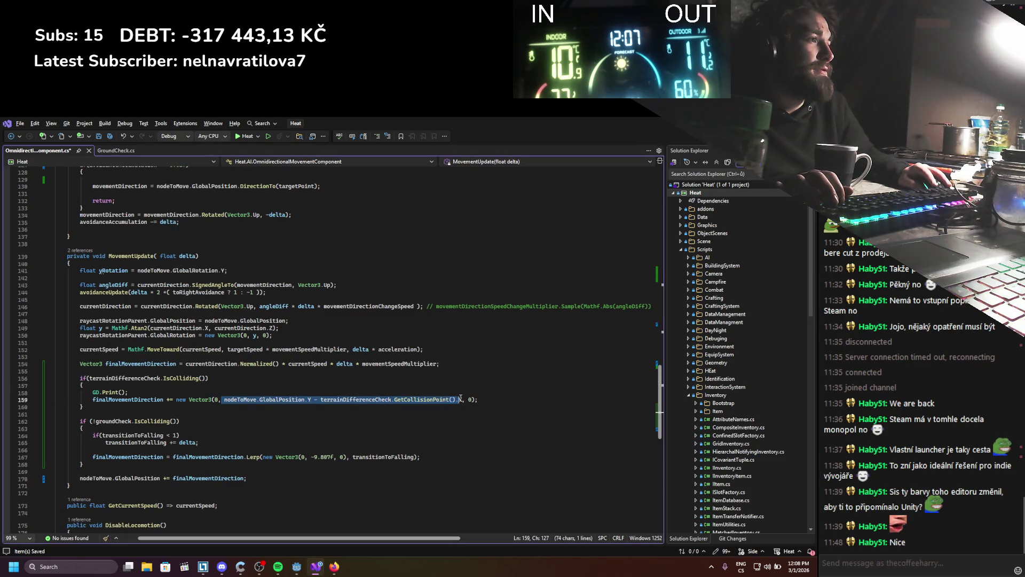
{"action": "key", "text": "ctrl+c"}
{"action": "left_click", "coordinate": [123, 392]}
{"action": "key", "text": "ctrl+v"}
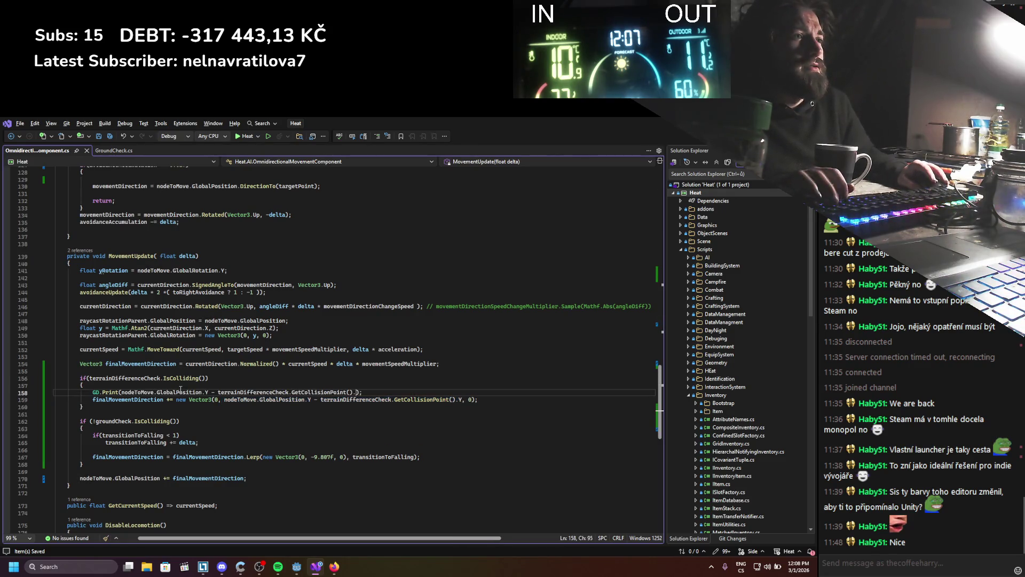
{"action": "key", "text": "BackSpace"}
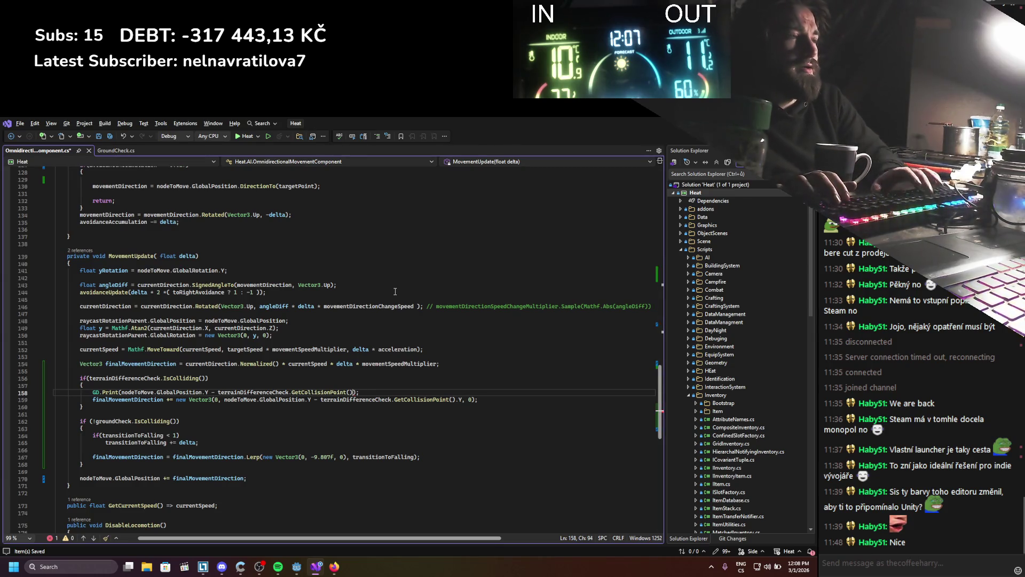
{"action": "type", "text": ".Y"}
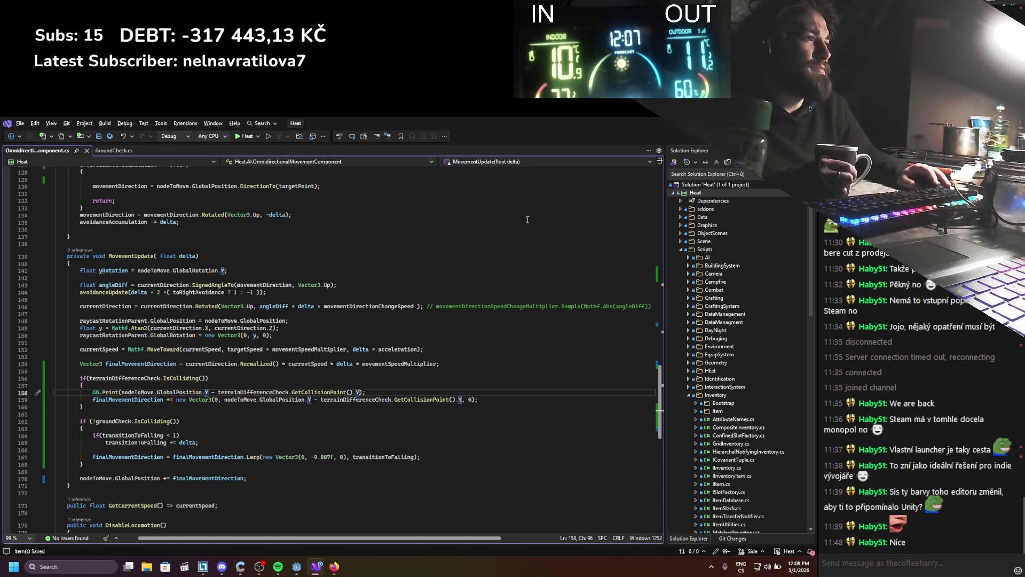
{"action": "key", "text": "alt+Tab"}
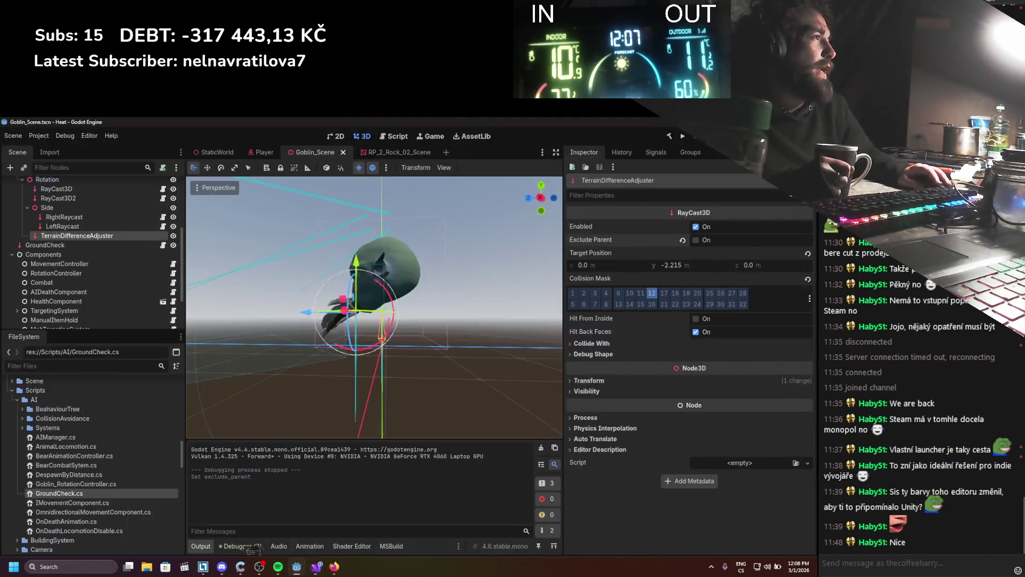
Step: Run the game and watch the output log height differences doubling from 1.000007 to 16.000237
{"action": "left_click", "coordinate": [684, 136]}
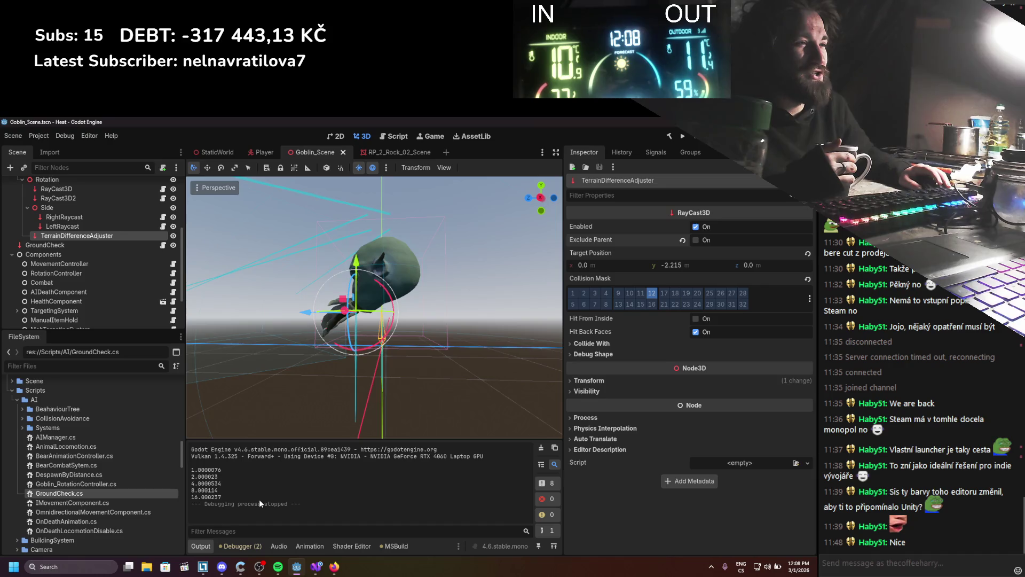
{"action": "left_click", "coordinate": [322, 571]}
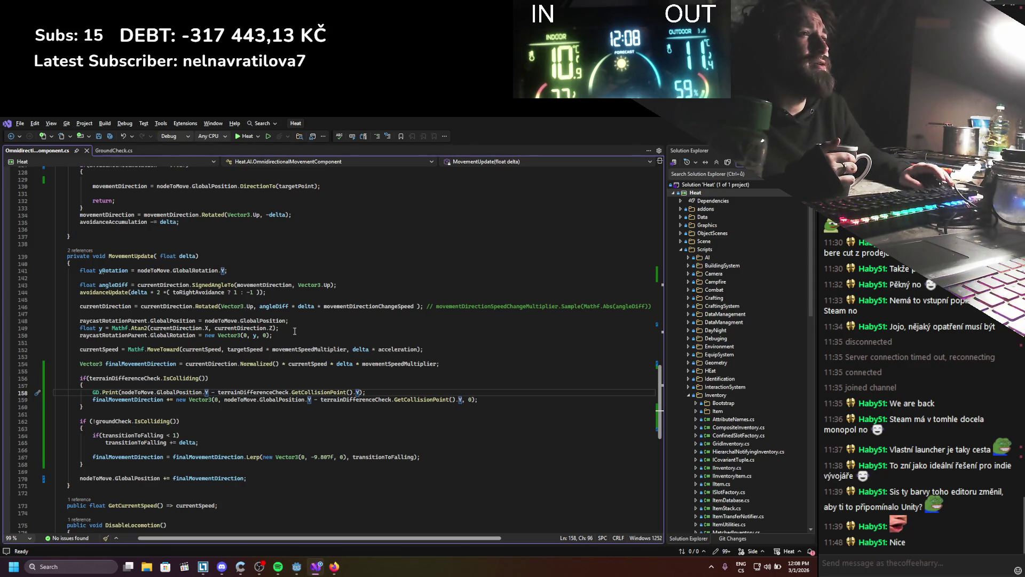
Step: Rename _Process to _PhysicsProcess and save the movement component script
{"action": "scroll", "coordinate": [294, 331], "scroll_direction": "up", "scroll_amount": 13}
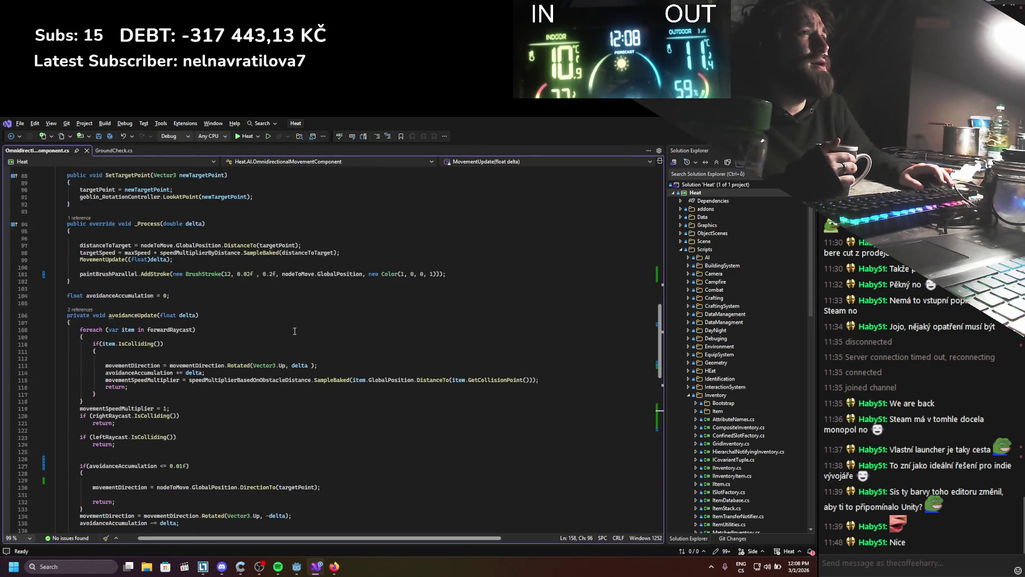
{"action": "scroll", "coordinate": [295, 331], "scroll_direction": "up", "scroll_amount": 1}
{"action": "left_click", "coordinate": [137, 245]}
{"action": "type", "text": "Physics"}
{"action": "key", "text": "ctrl+s"}
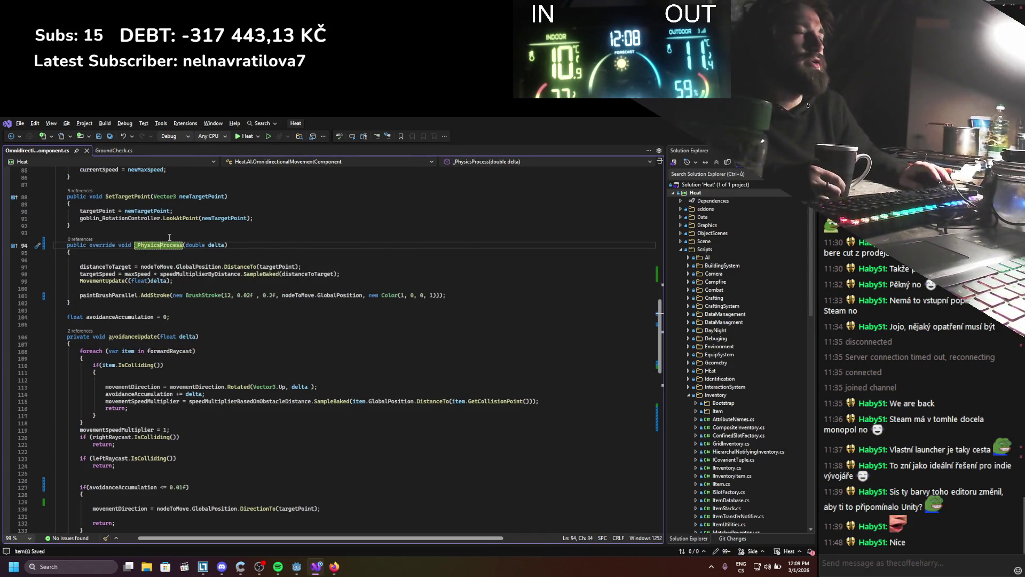
Step: Inspect the += on the terrain-snapping line and dismiss the variable info popup
{"action": "scroll", "coordinate": [166, 263], "scroll_direction": "down", "scroll_amount": 6}
{"action": "scroll", "coordinate": [166, 263], "scroll_direction": "down", "scroll_amount": 5}
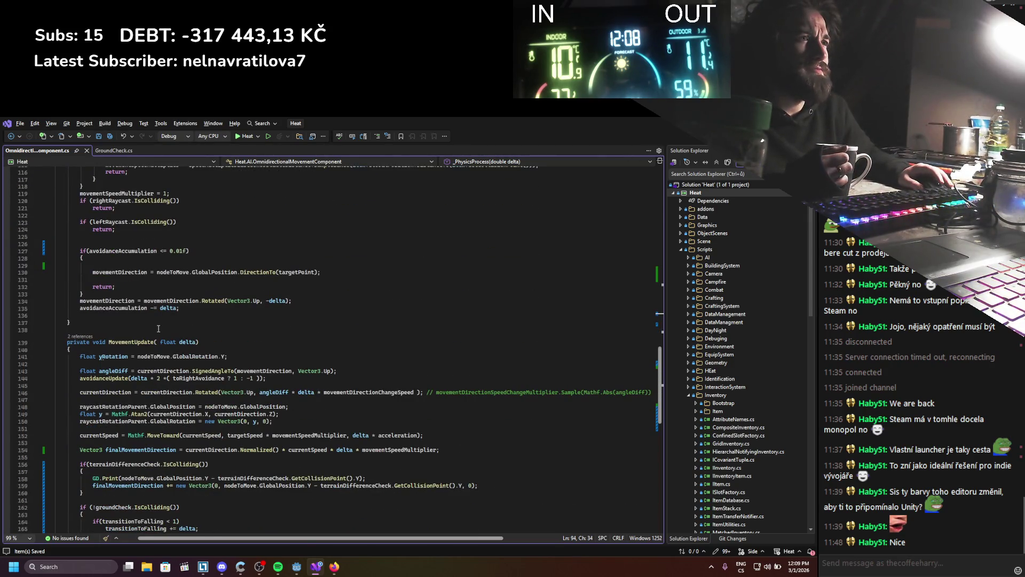
{"action": "scroll", "coordinate": [159, 329], "scroll_direction": "up", "scroll_amount": 4}
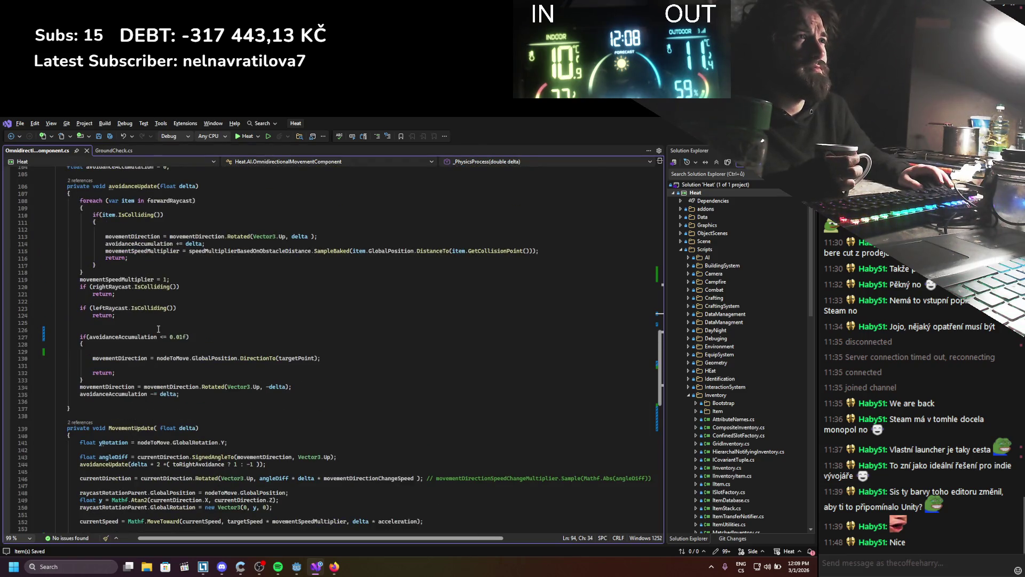
{"action": "scroll", "coordinate": [159, 328], "scroll_direction": "down", "scroll_amount": 2}
{"action": "scroll", "coordinate": [159, 328], "scroll_direction": "down", "scroll_amount": 5}
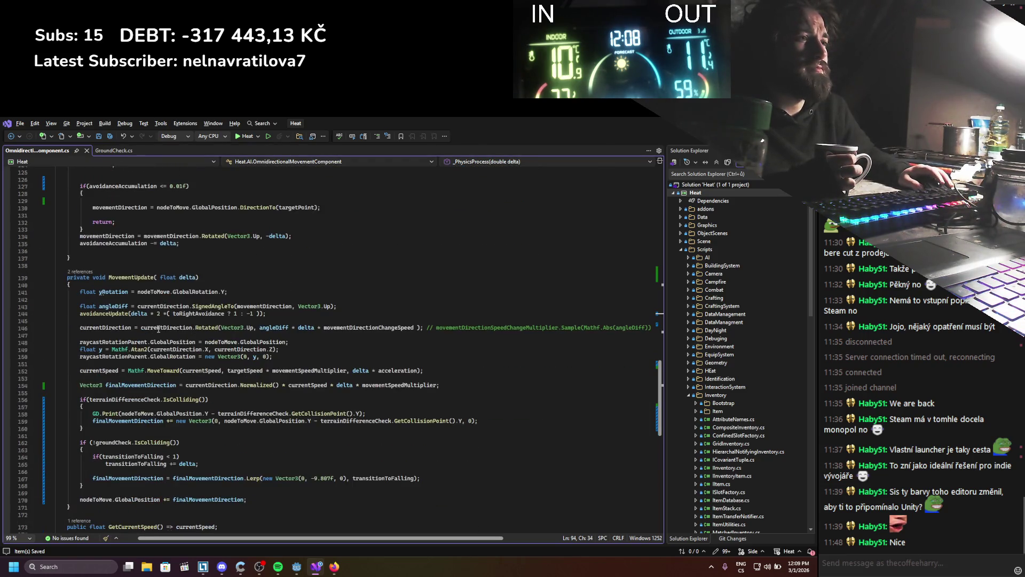
{"action": "scroll", "coordinate": [159, 329], "scroll_direction": "down", "scroll_amount": 1}
{"action": "double_click", "coordinate": [169, 399]}
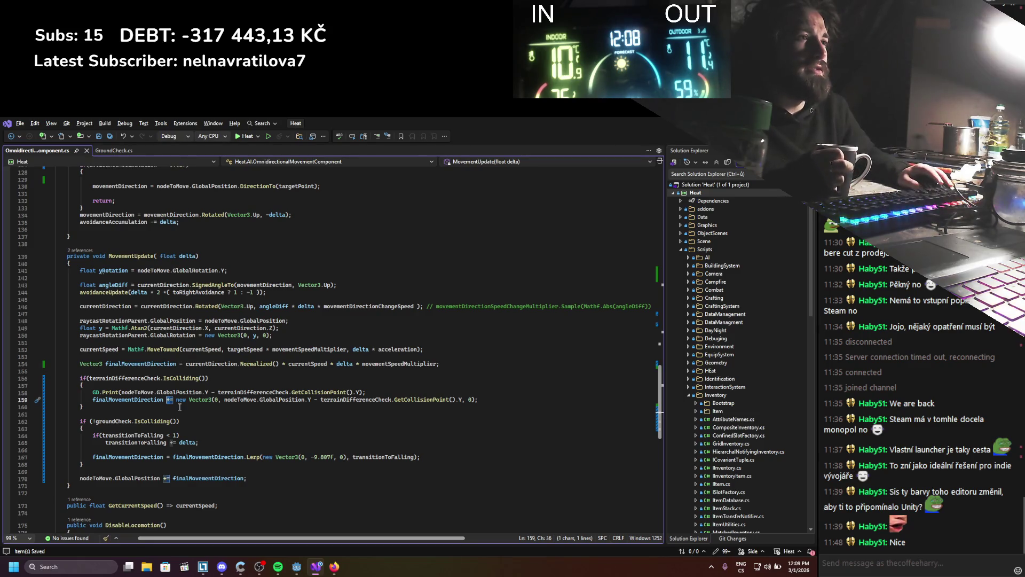
{"action": "left_click", "coordinate": [138, 399]}
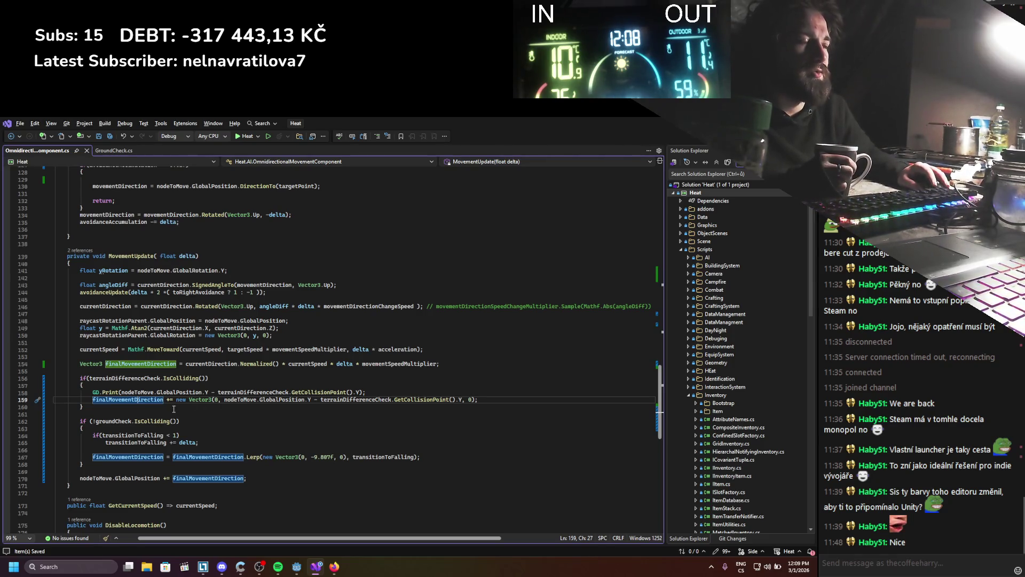
{"action": "mouse_move", "coordinate": [170, 401]}
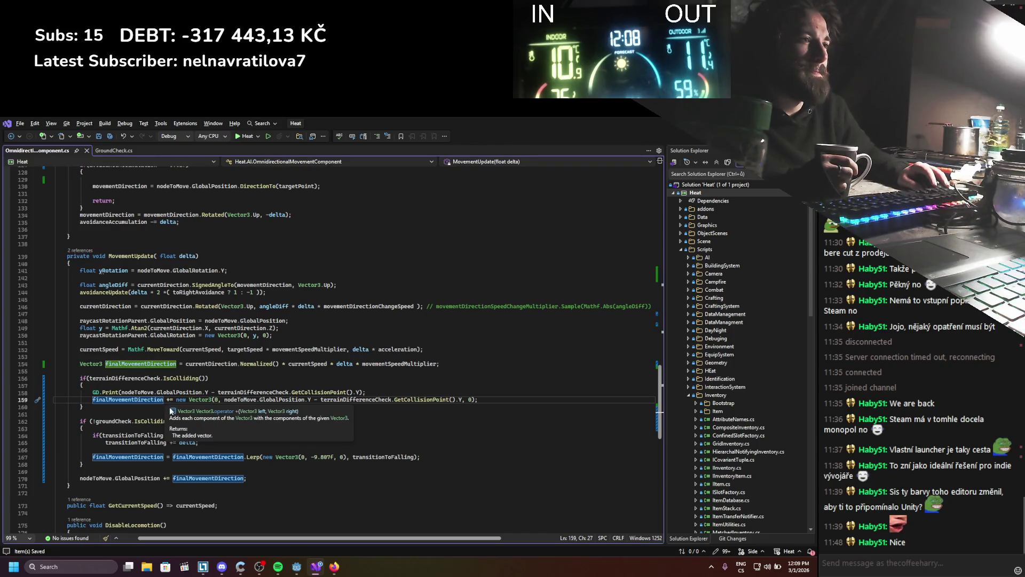
{"action": "mouse_move", "coordinate": [111, 436]}
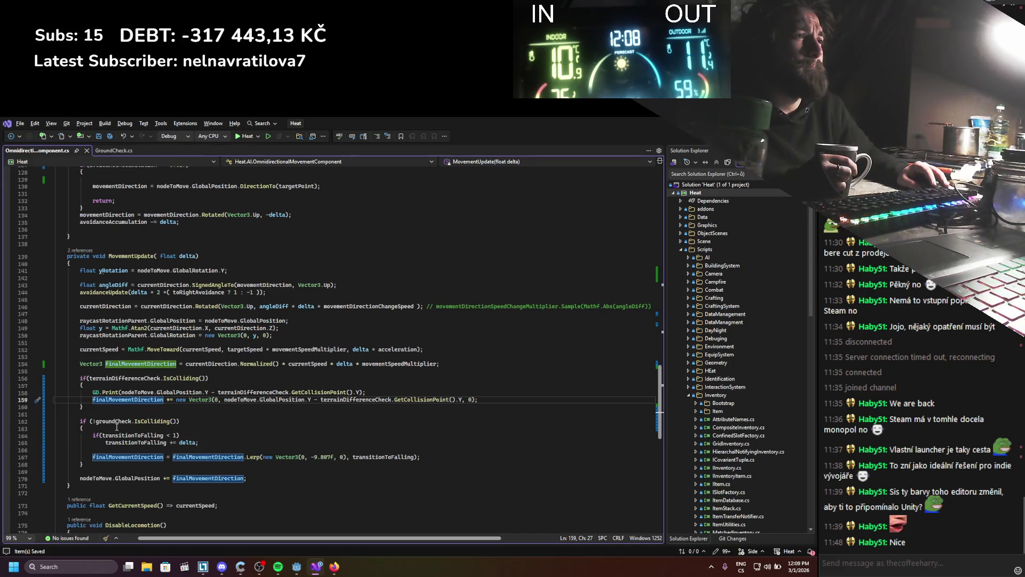
{"action": "left_click", "coordinate": [199, 365]}
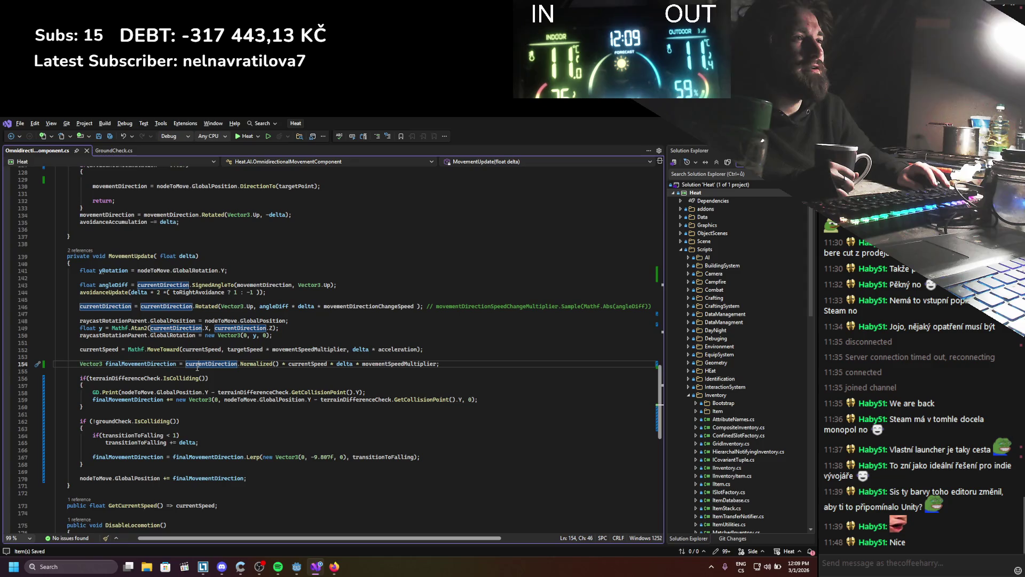
Step: Move the terrain-check block up, save, and move the avoidanceUpdate call above angleDiff
{"action": "left_click_drag", "start_coordinate": [84, 407], "coordinate": [80, 376]}
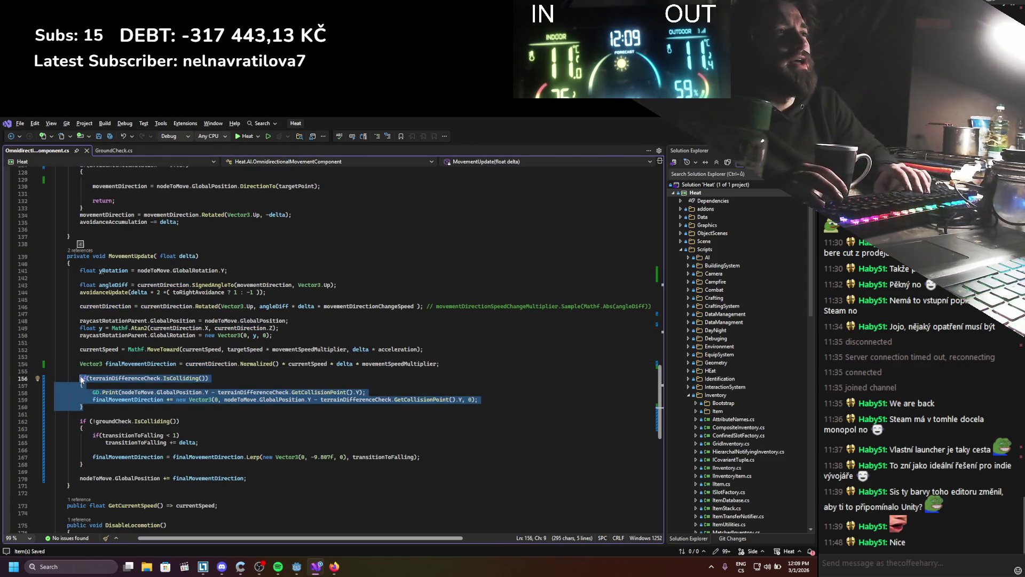
{"action": "key", "text": "alt+Up"}
{"action": "key", "text": "alt+Up"}
{"action": "key", "text": "alt+Up"}
{"action": "key", "text": "alt+Up"}
{"action": "key", "text": "alt+Up"}
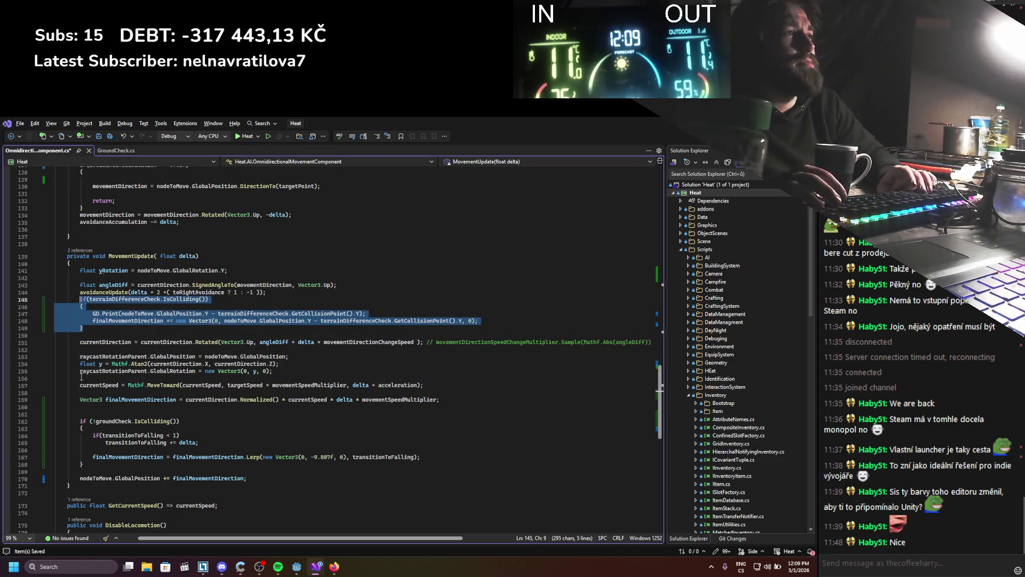
{"action": "key", "text": "ctrl+s"}
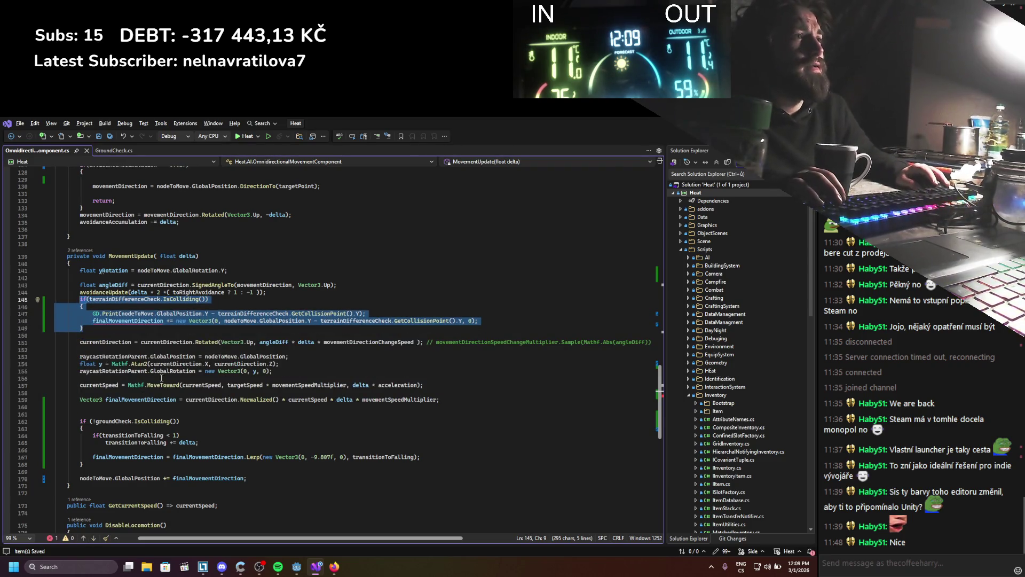
{"action": "left_click", "coordinate": [164, 342]}
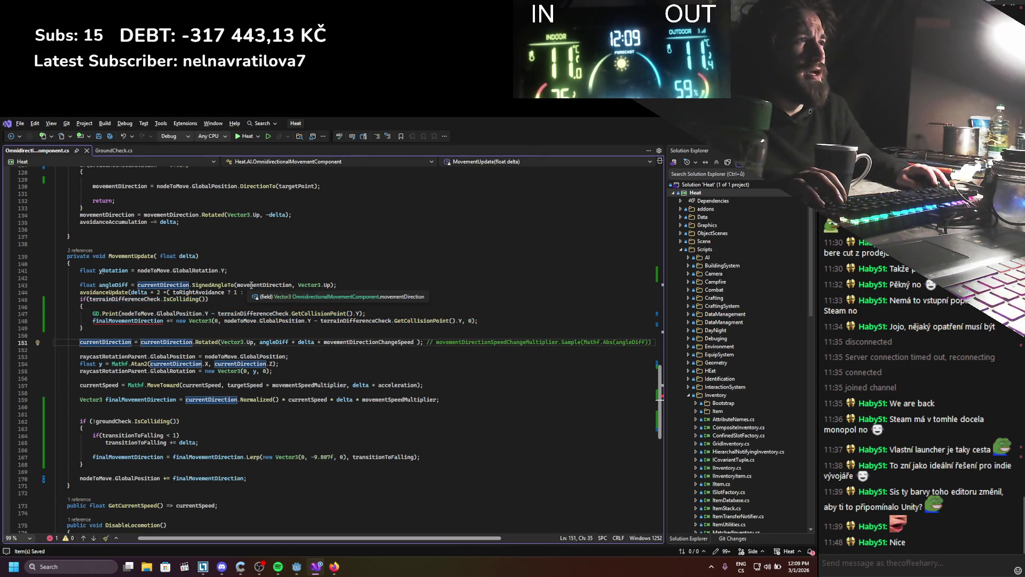
{"action": "double_click", "coordinate": [251, 285]}
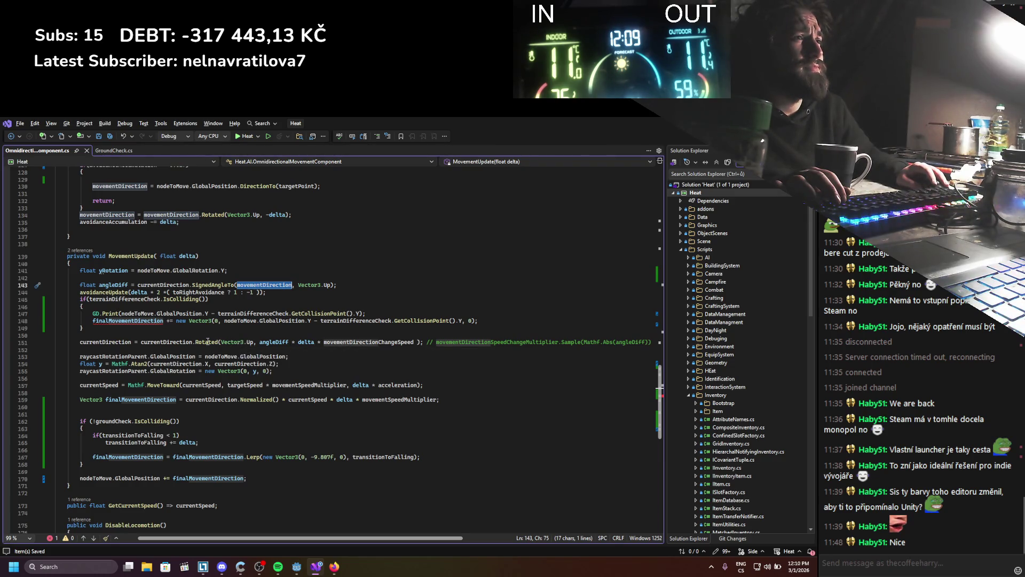
{"action": "left_click", "coordinate": [123, 342]}
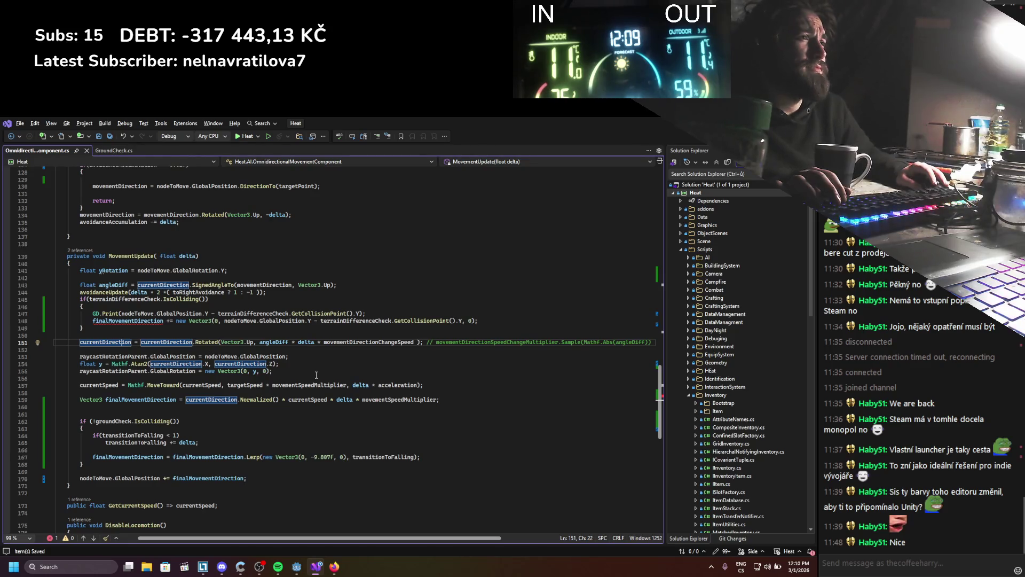
{"action": "left_click_drag", "start_coordinate": [120, 320], "coordinate": [80, 299]}
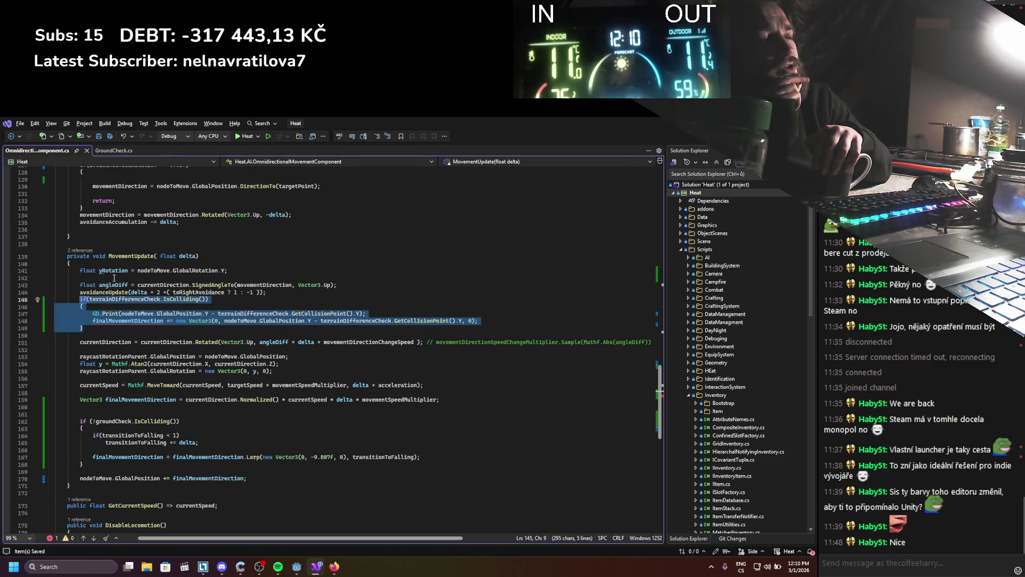
{"action": "key", "text": "Up"}
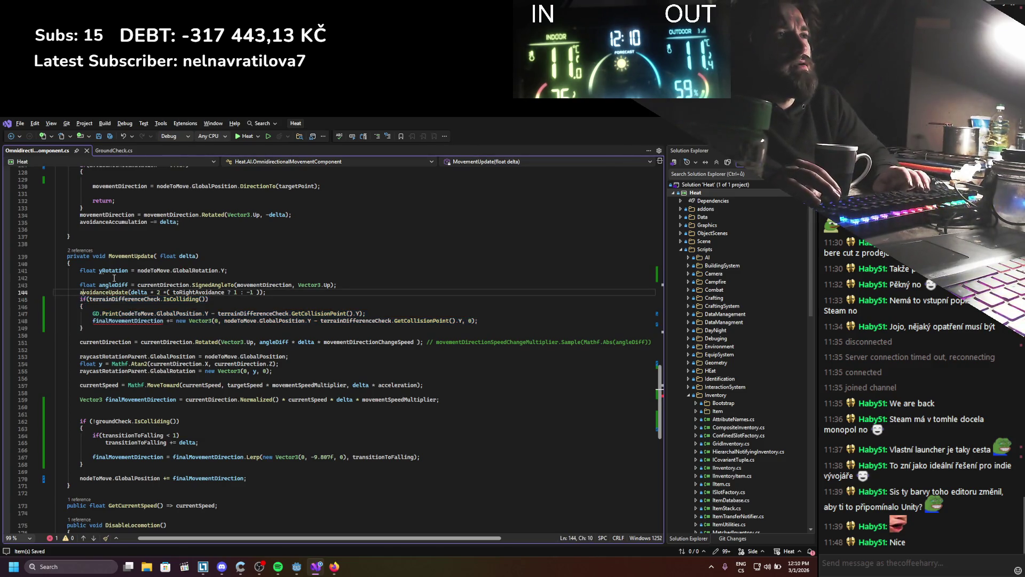
{"action": "key", "text": "alt+Up"}
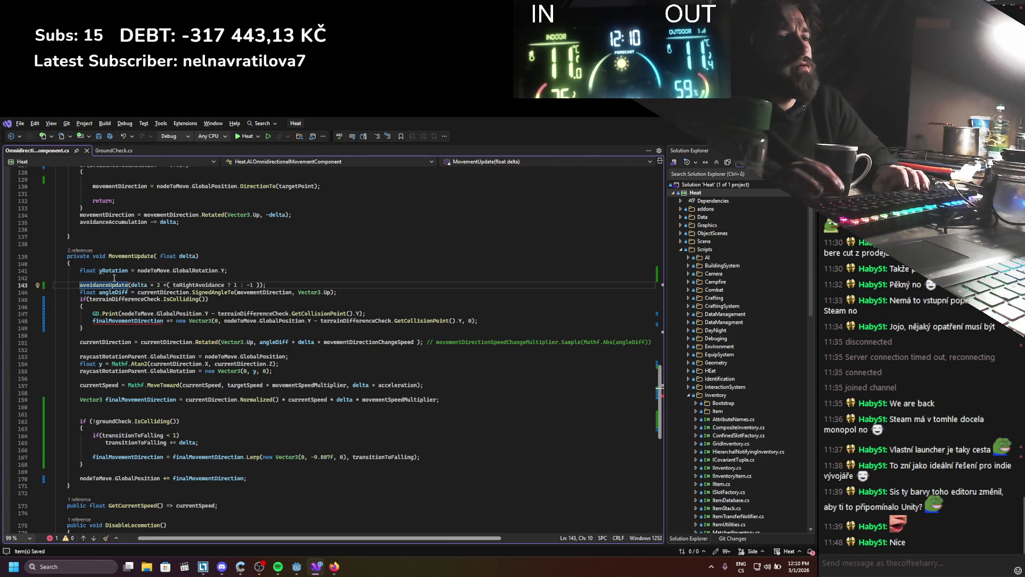
Step: Make the terrain-check block adjust movementDirection instead of finalMovementDirection
{"action": "double_click", "coordinate": [259, 293]}
{"action": "mouse_move", "coordinate": [101, 333]}
{"action": "left_mouse_down"}
{"action": "mouse_move", "coordinate": [80, 314]}
{"action": "mouse_move", "coordinate": [81, 299]}
{"action": "left_mouse_up"}
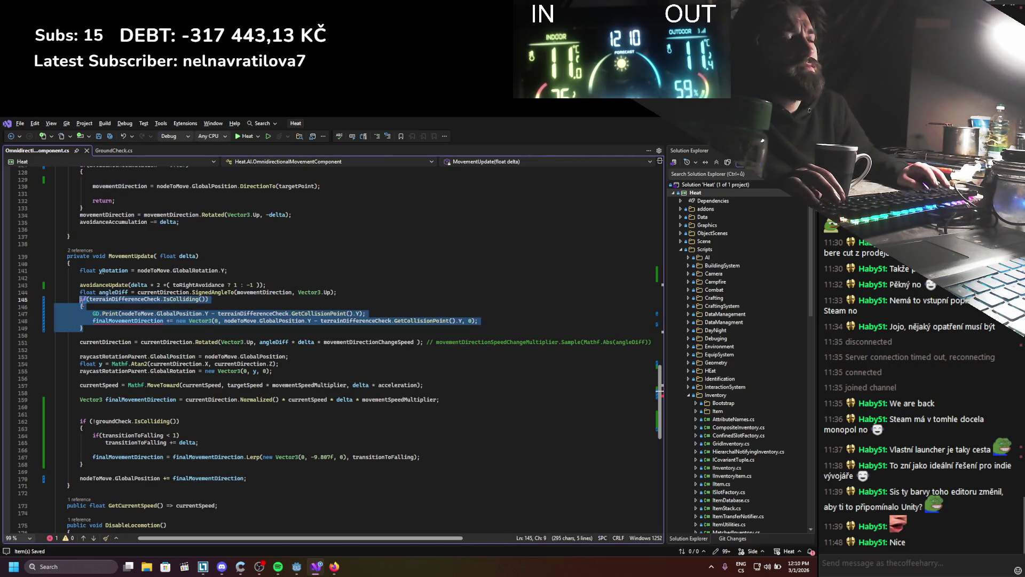
{"action": "left_click", "coordinate": [232, 320]}
{"action": "double_click", "coordinate": [263, 292]}
{"action": "key", "text": "ctrl+c"}
{"action": "double_click", "coordinate": [147, 320]}
{"action": "key", "text": "ctrl+v"}
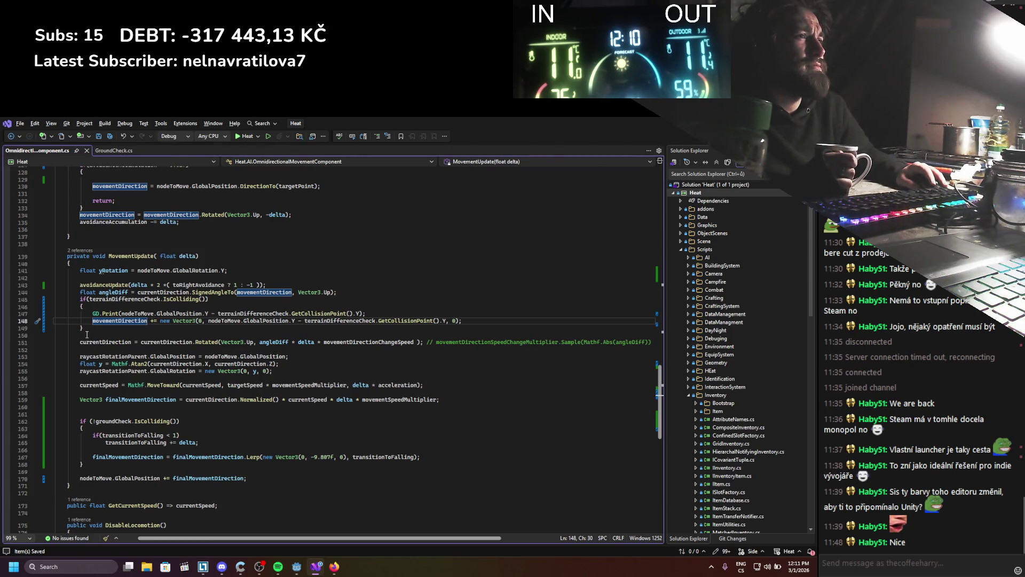
Step: Move the block below the finalMovementDirection declaration, restore finalMovementDirection, and run the game in Godot
{"action": "left_click_drag", "start_coordinate": [87, 334], "coordinate": [102, 308]}
{"action": "key", "text": "alt+Down"}
{"action": "key", "text": "alt+Down"}
{"action": "key", "text": "alt+Down"}
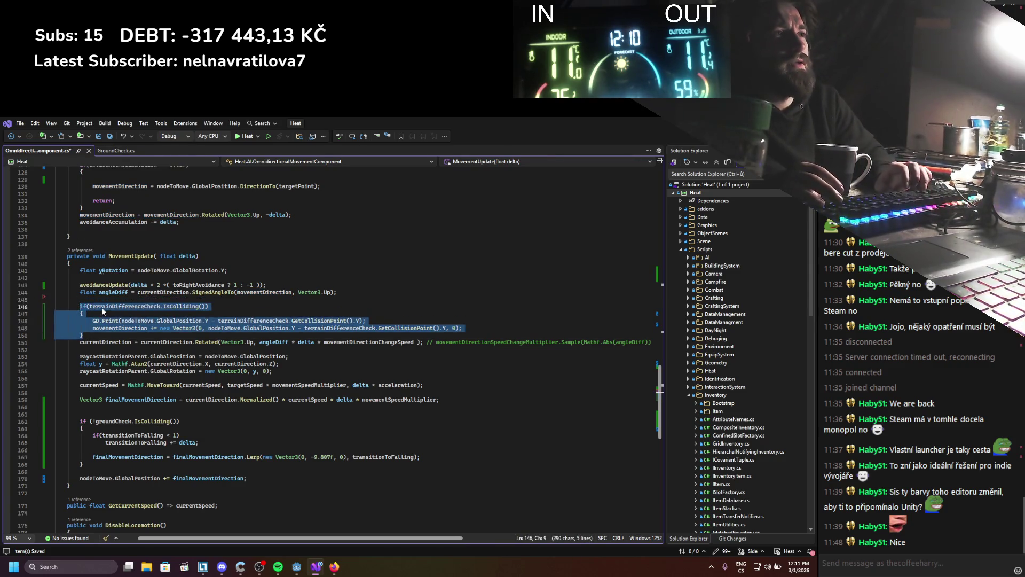
{"action": "key", "text": "alt+Down"}
{"action": "key", "text": "alt+Down"}
{"action": "key", "text": "alt+Down"}
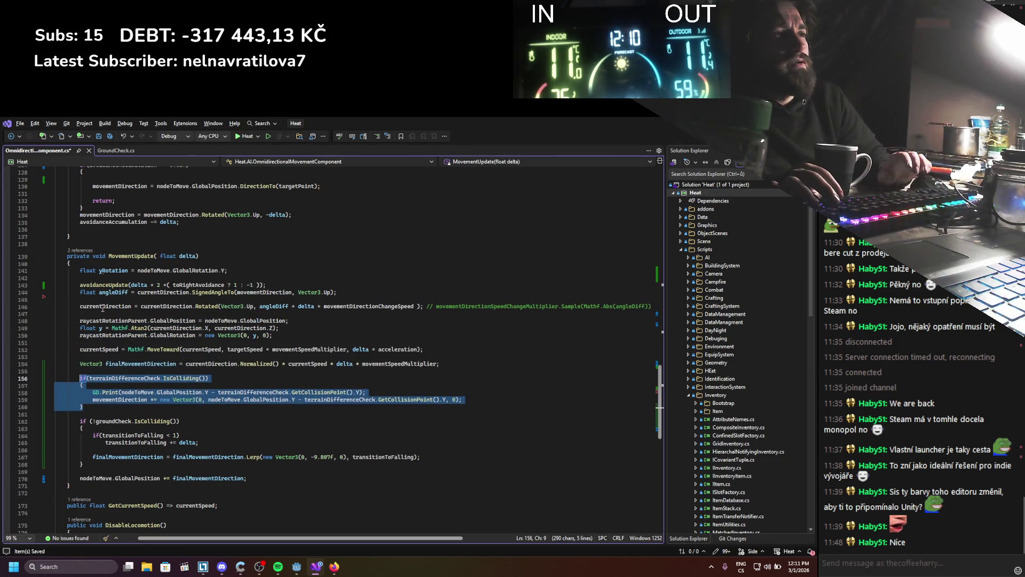
{"action": "left_click", "coordinate": [163, 357]}
{"action": "double_click", "coordinate": [141, 364]}
{"action": "key", "text": "ctrl+c"}
{"action": "double_click", "coordinate": [117, 400]}
{"action": "key", "text": "ctrl+v"}
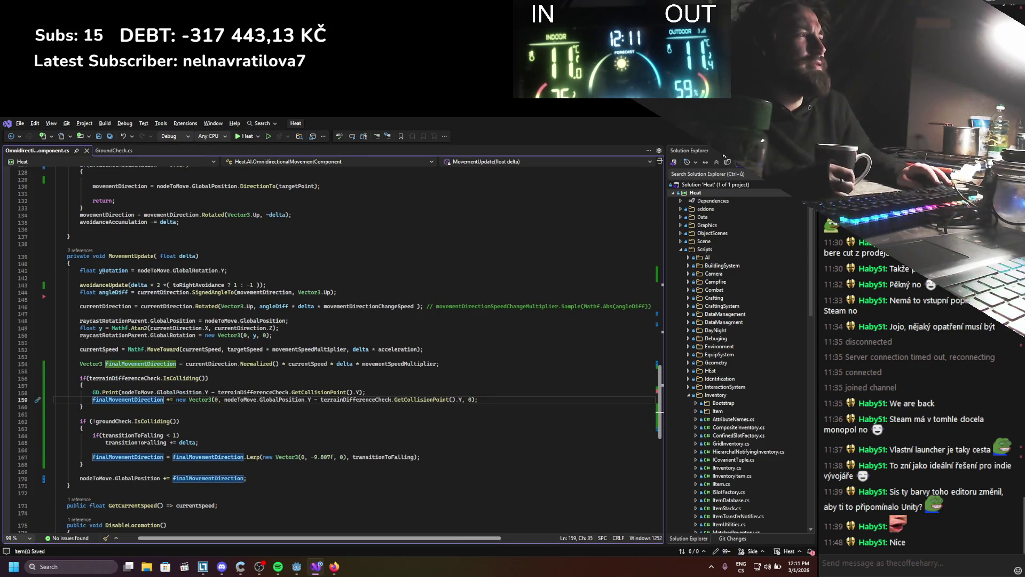
{"action": "key", "text": "alt+Tab"}
{"action": "key", "text": "F5"}
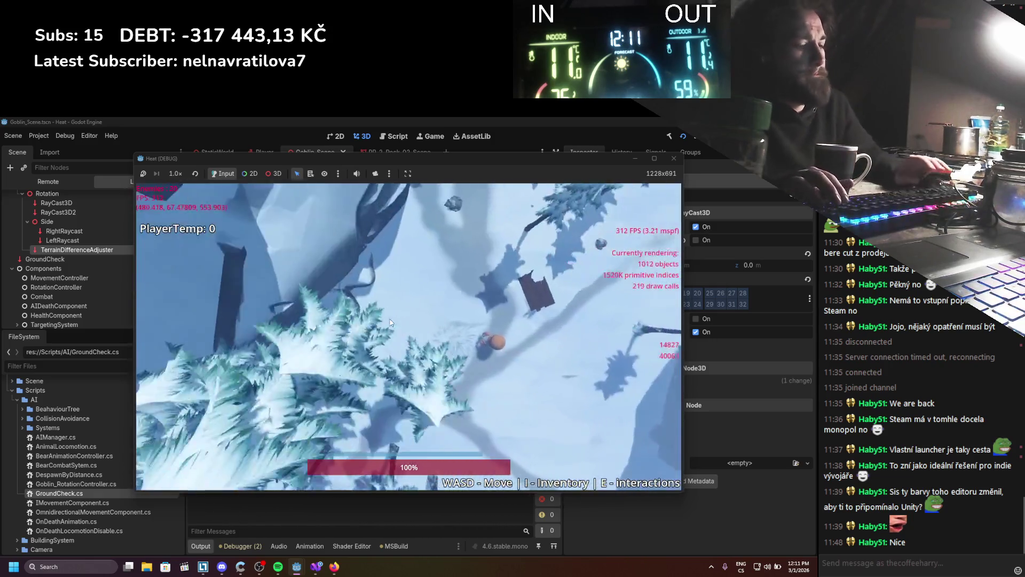
Step: Walk the character across the snowy level, stop the game with F8, and return to Visual Studio
{"action": "key", "text": "d"}
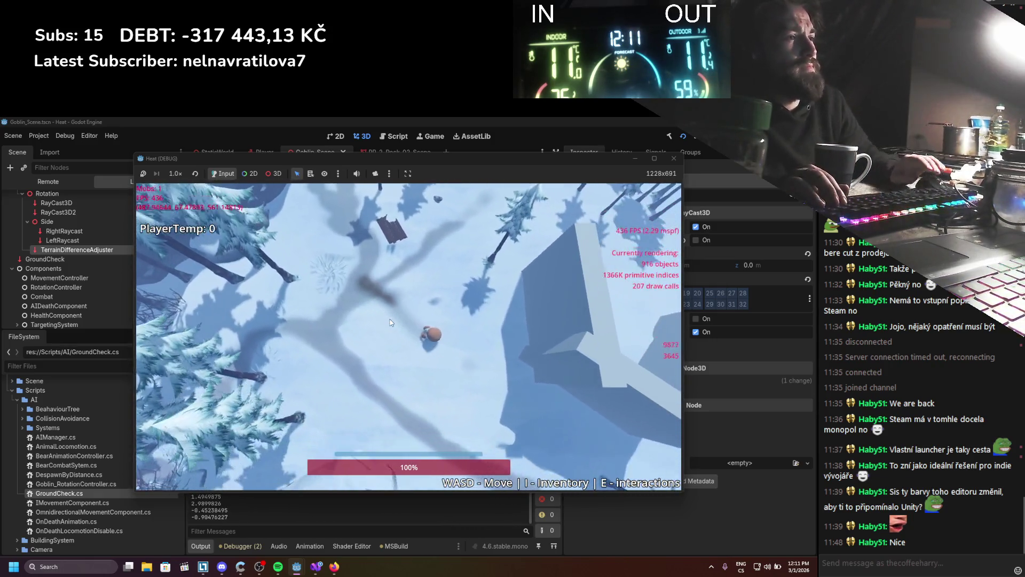
{"action": "key", "text": "F8"}
{"action": "left_click", "coordinate": [316, 566]}
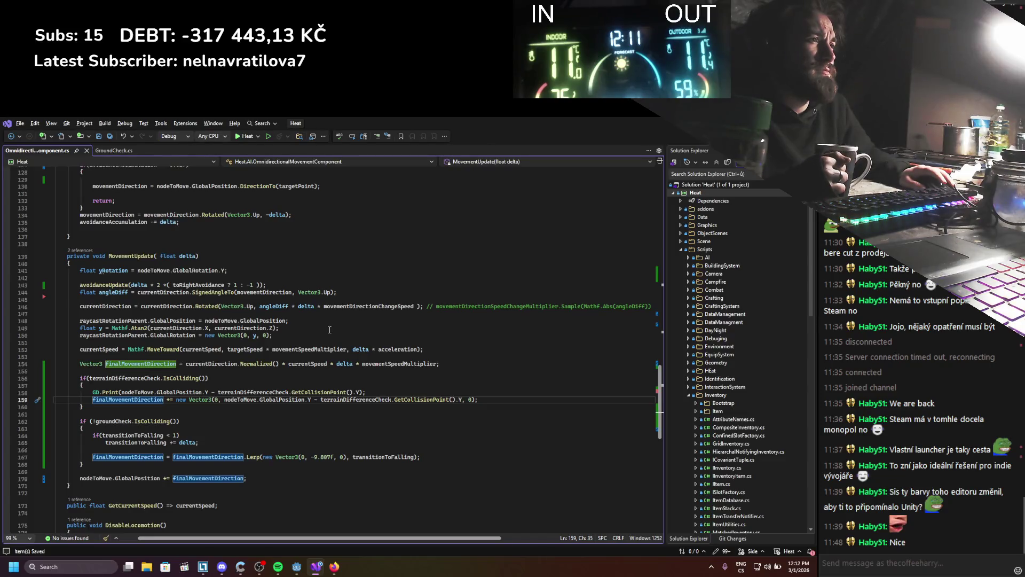
Step: Move the terrain-check block above finalMovementDirection, target currentDirection, save, and launch the game with F5
{"action": "left_click_drag", "start_coordinate": [84, 408], "coordinate": [80, 379]}
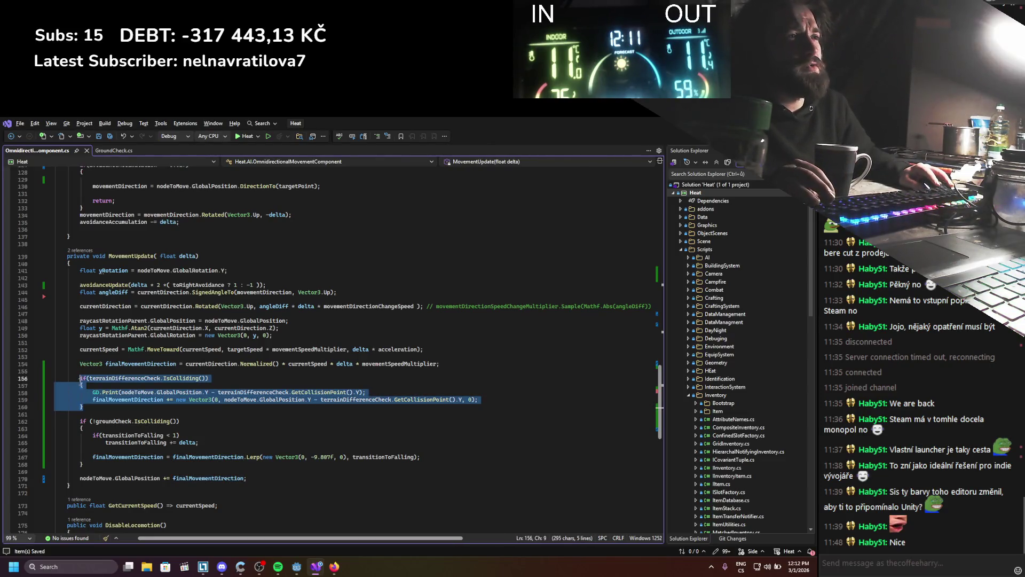
{"action": "key", "text": "alt+Up"}
{"action": "key", "text": "alt+Up"}
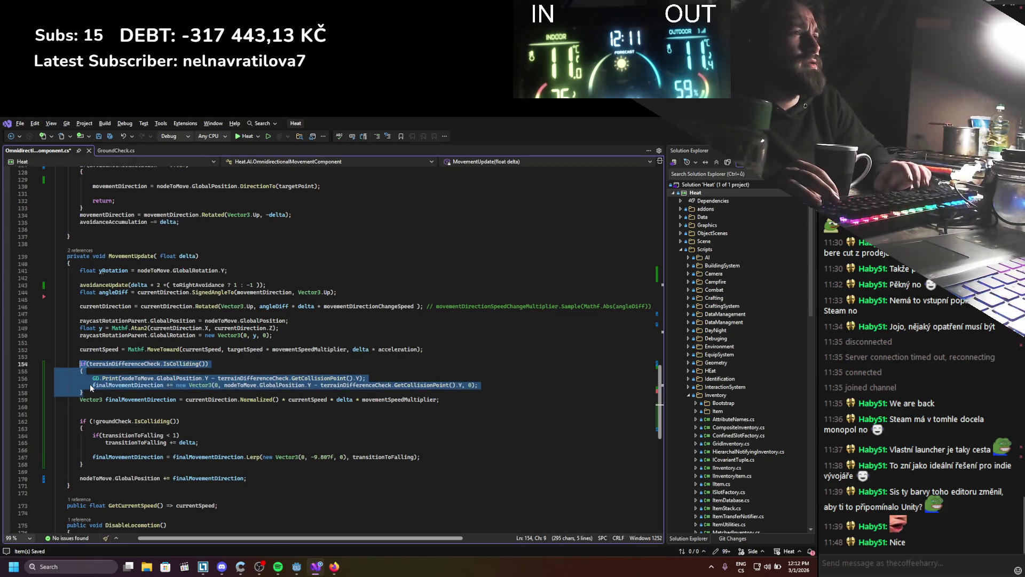
{"action": "double_click", "coordinate": [196, 400]}
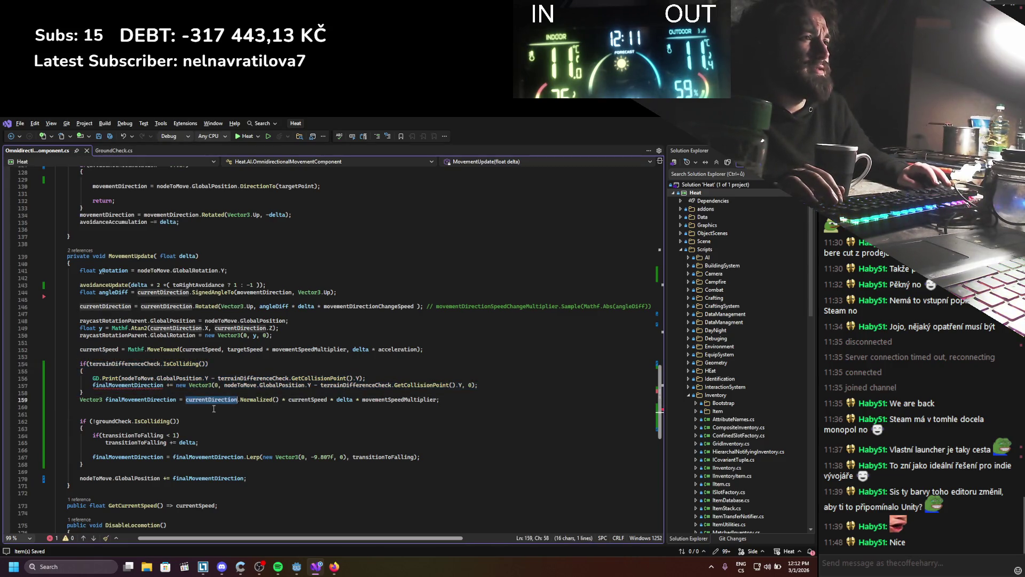
{"action": "key", "text": "ctrl+s"}
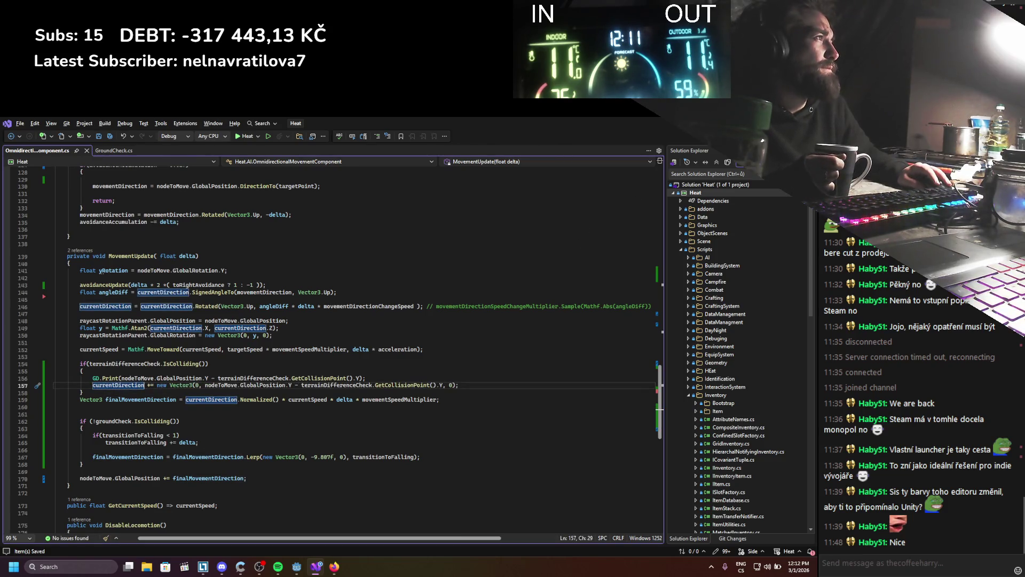
{"action": "key", "text": "alt+Tab"}
{"action": "key", "text": "F5"}
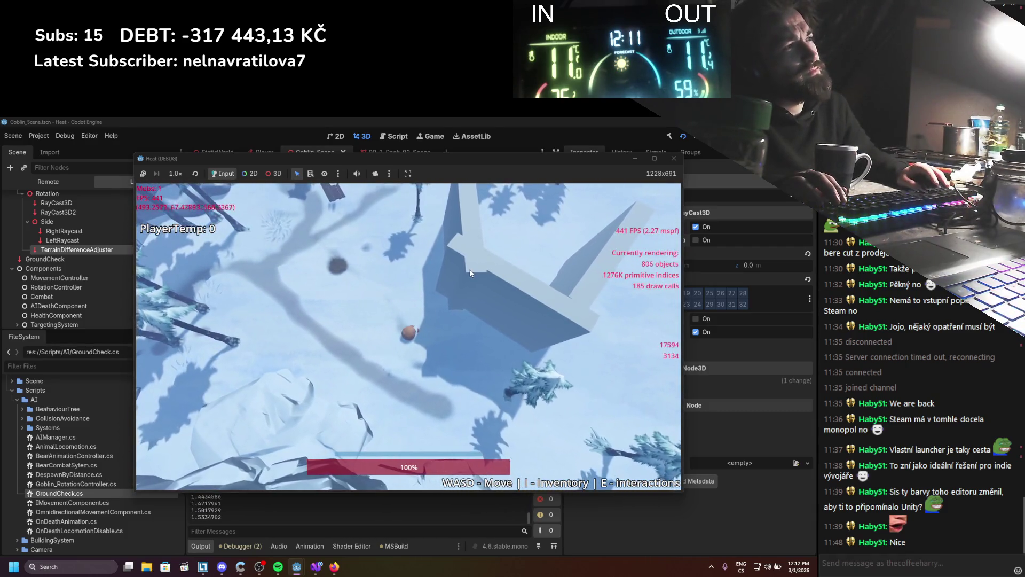
Step: Stop the game with F8 and return to the groundCheck condition in Visual Studio
{"action": "key", "text": "F8"}
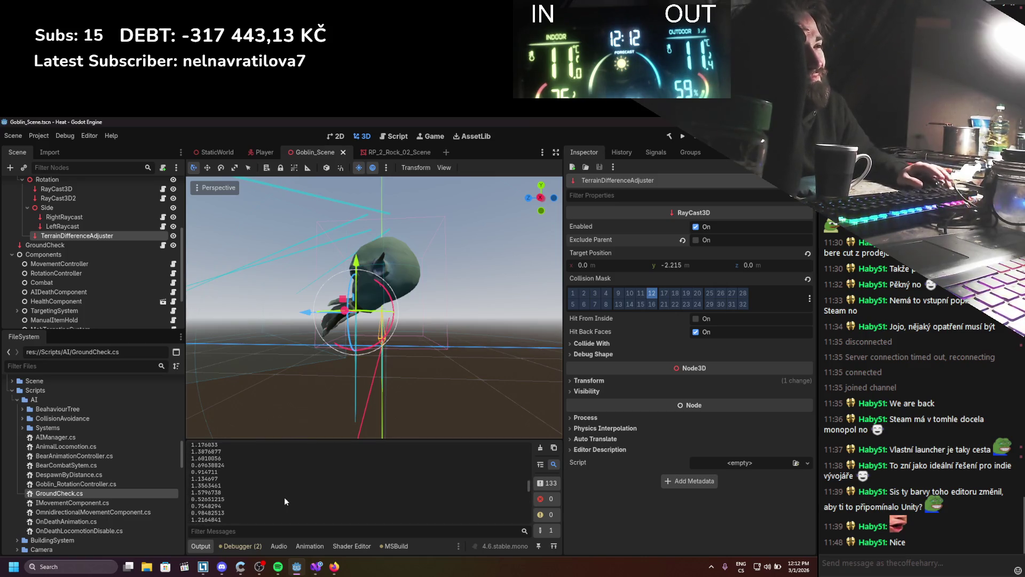
{"action": "left_click", "coordinate": [316, 566]}
{"action": "left_click", "coordinate": [263, 419]}
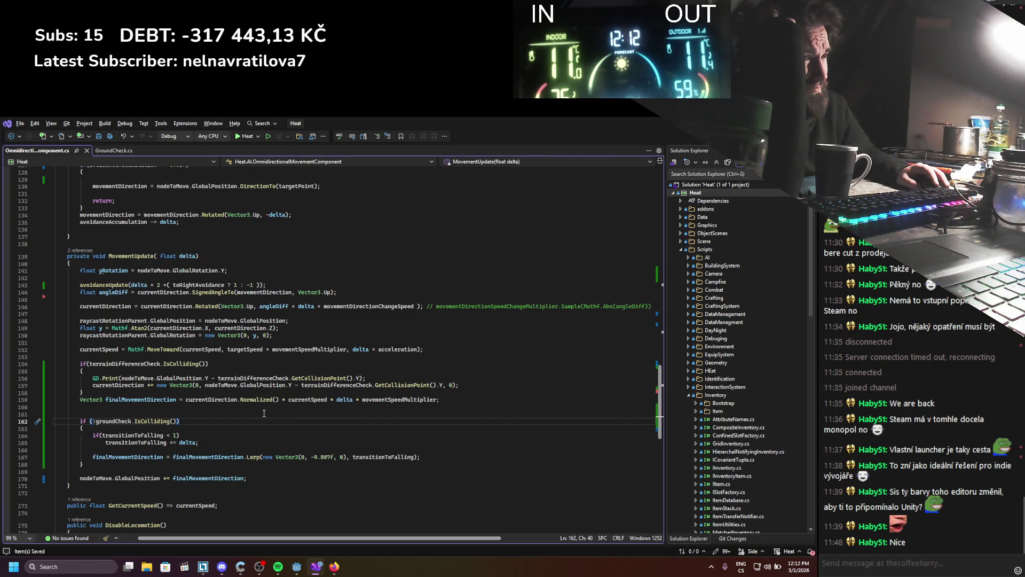
{"action": "mouse_move", "coordinate": [144, 388]}
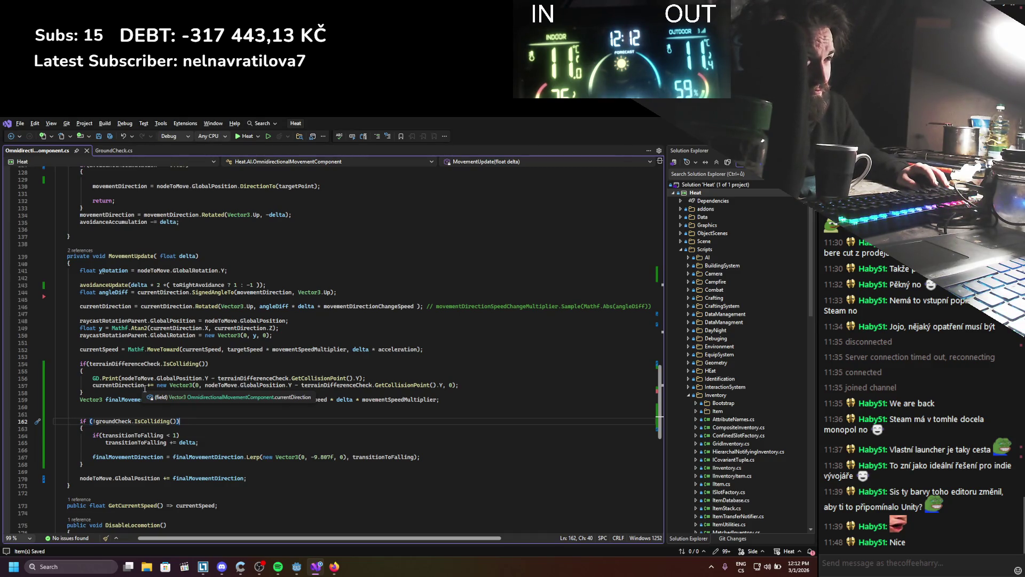
{"action": "left_click", "coordinate": [139, 385]}
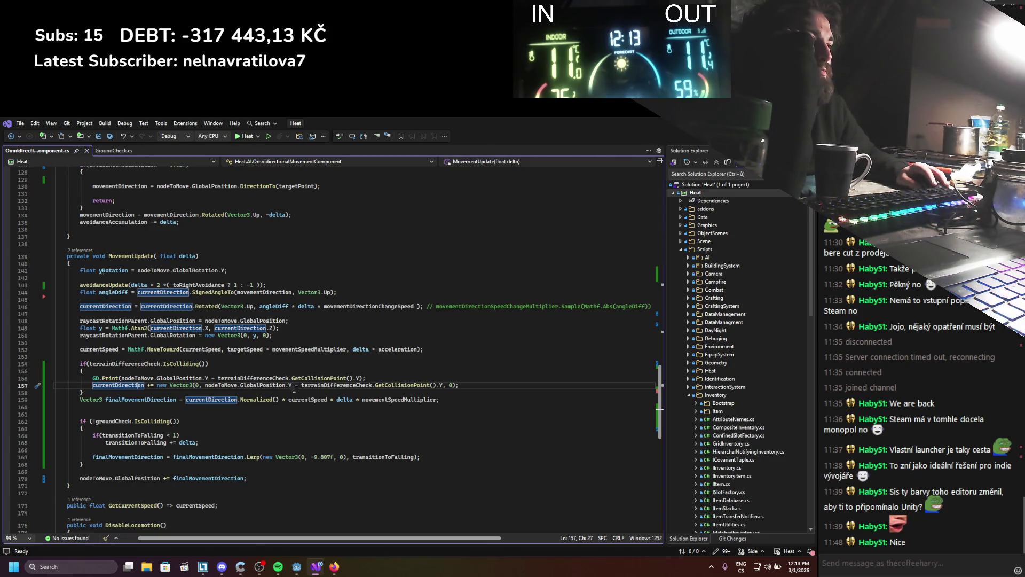
{"action": "left_click_drag", "start_coordinate": [199, 385], "coordinate": [432, 385]}
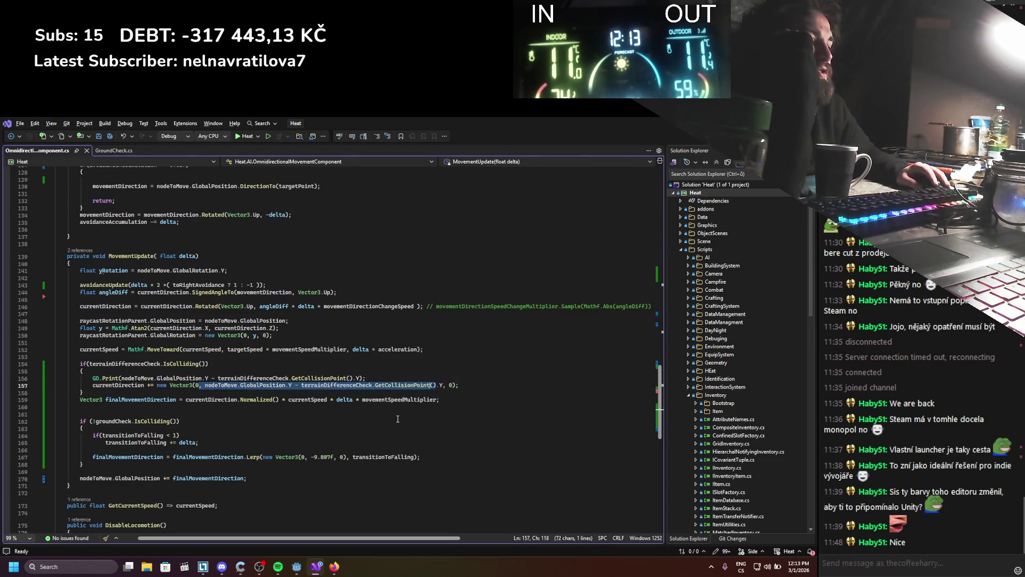
{"action": "left_click", "coordinate": [394, 421]}
{"action": "left_click", "coordinate": [127, 387]}
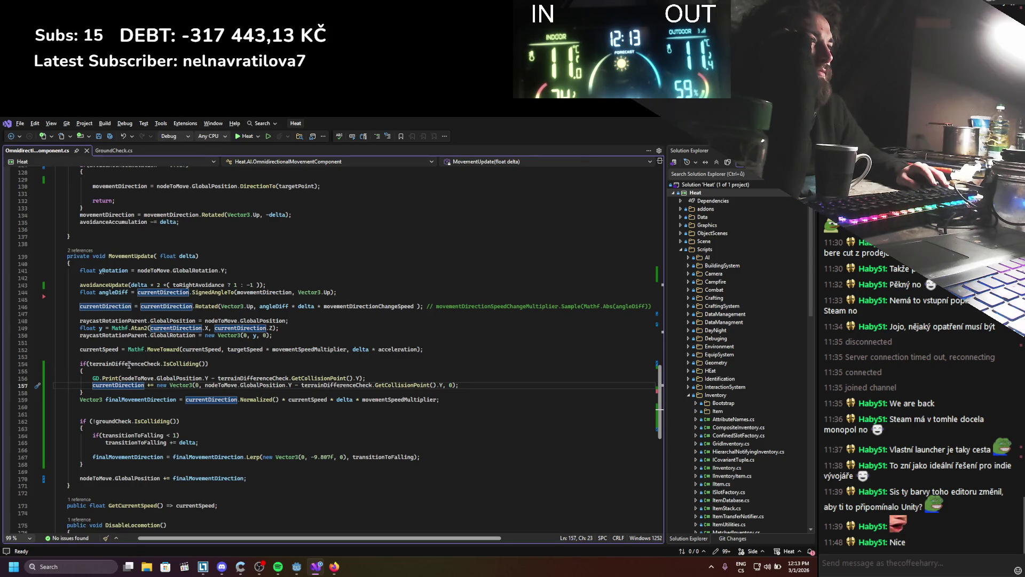
{"action": "left_click", "coordinate": [129, 364]}
{"action": "left_click", "coordinate": [128, 362]}
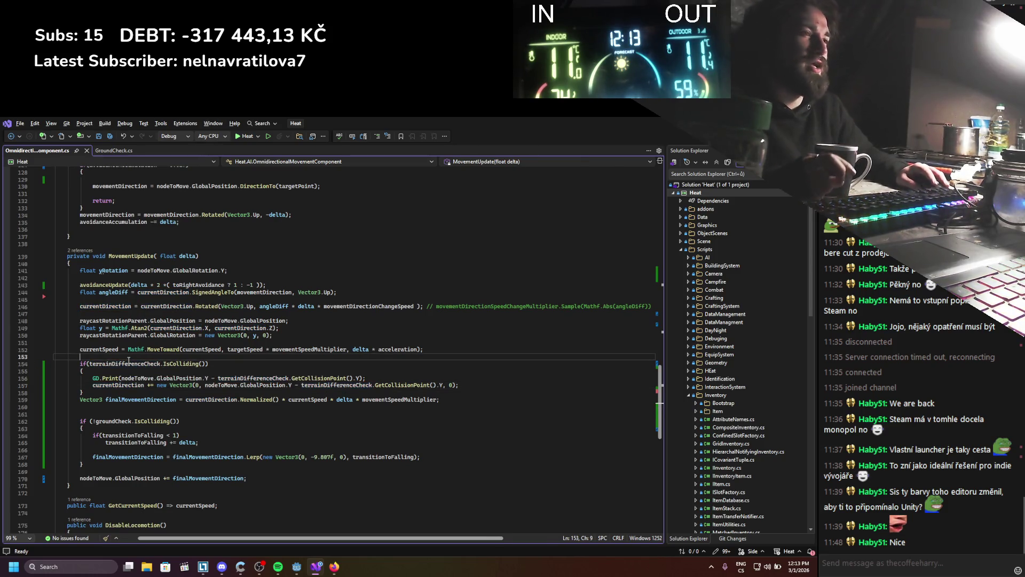
Step: Declare Vector3 yOffset = Vector3.Zero, assign it the height difference, and append + yOffset to finalMovementDirection
{"action": "key", "text": "Return"}
{"action": "type", "text": "vec"}
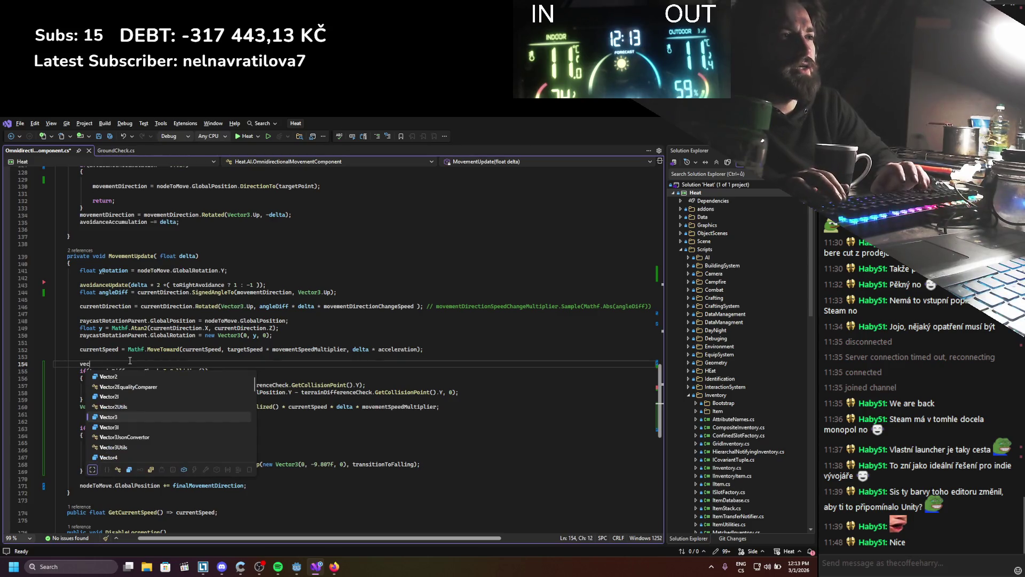
{"action": "type", "text": " yOffse"}
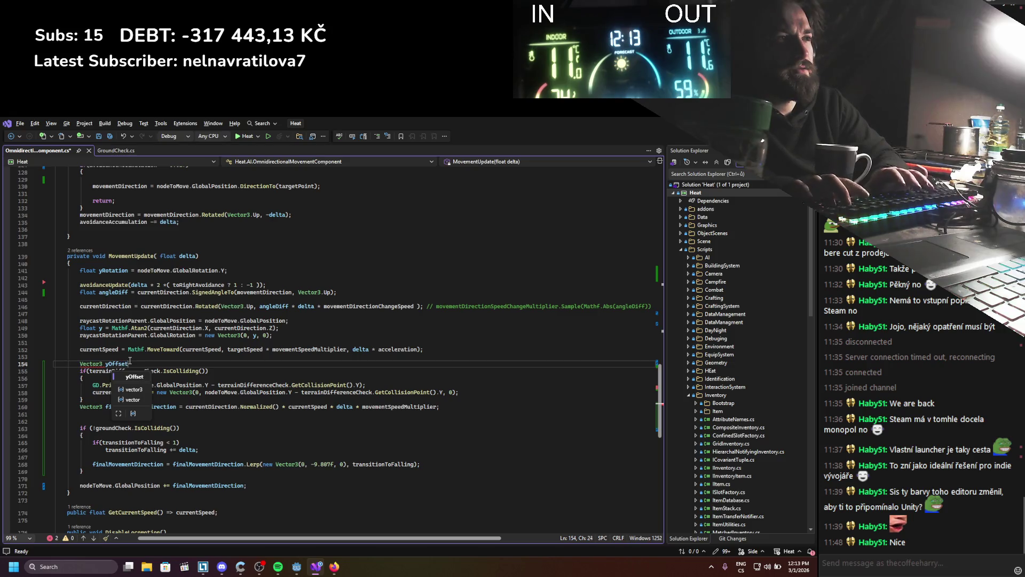
{"action": "type", "text": "t "}
{"action": "type", "text": "ector3.Zero;"}
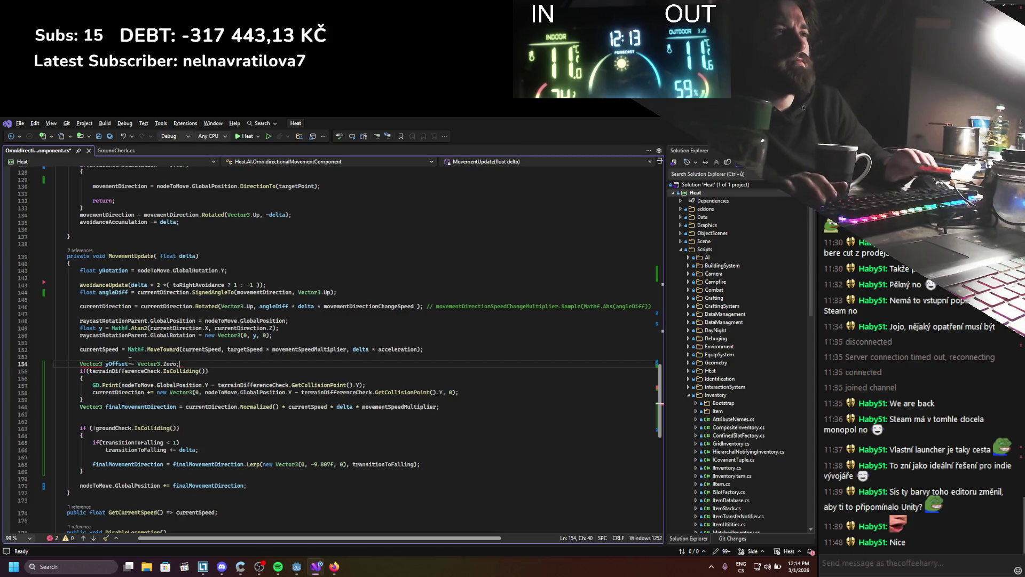
{"action": "key", "text": "ctrl+s"}
{"action": "double_click", "coordinate": [120, 364]}
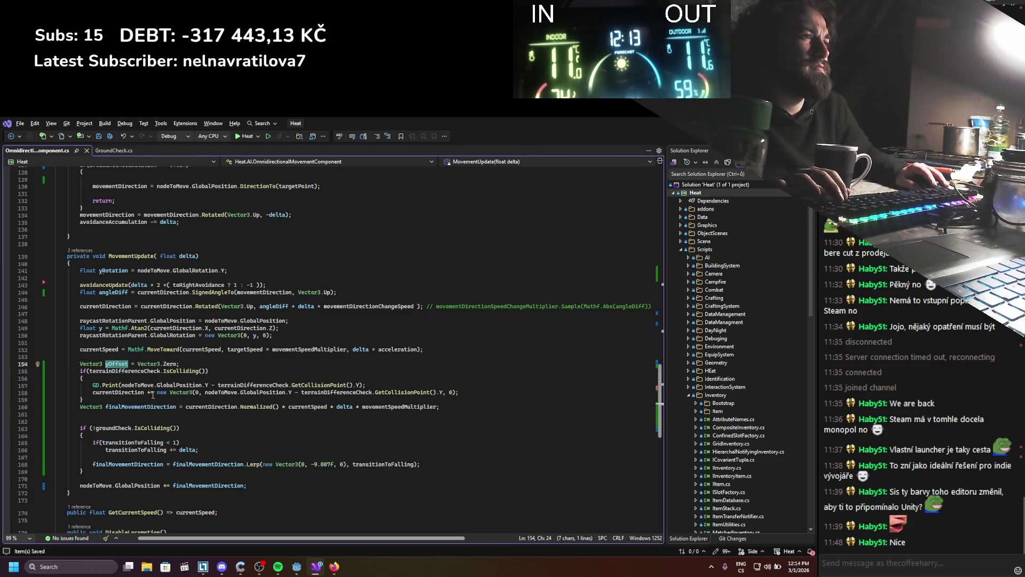
{"action": "left_click_drag", "start_coordinate": [153, 392], "coordinate": [92, 392]}
{"action": "type", "text": "yOffset ="}
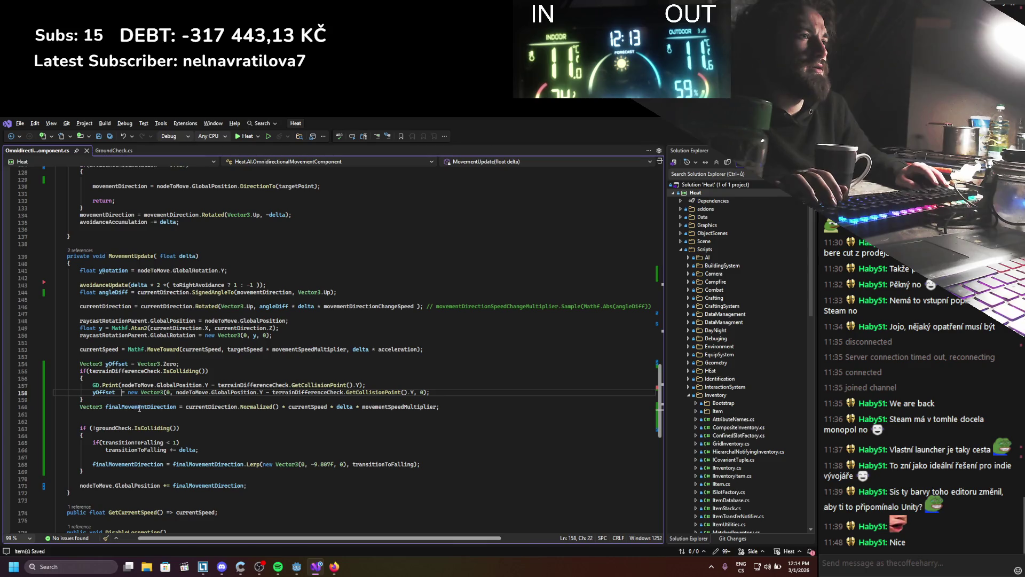
{"action": "left_click", "coordinate": [438, 407]}
{"action": "type", "text": "+ yOffset"}
{"action": "key", "text": "ctrl+s"}
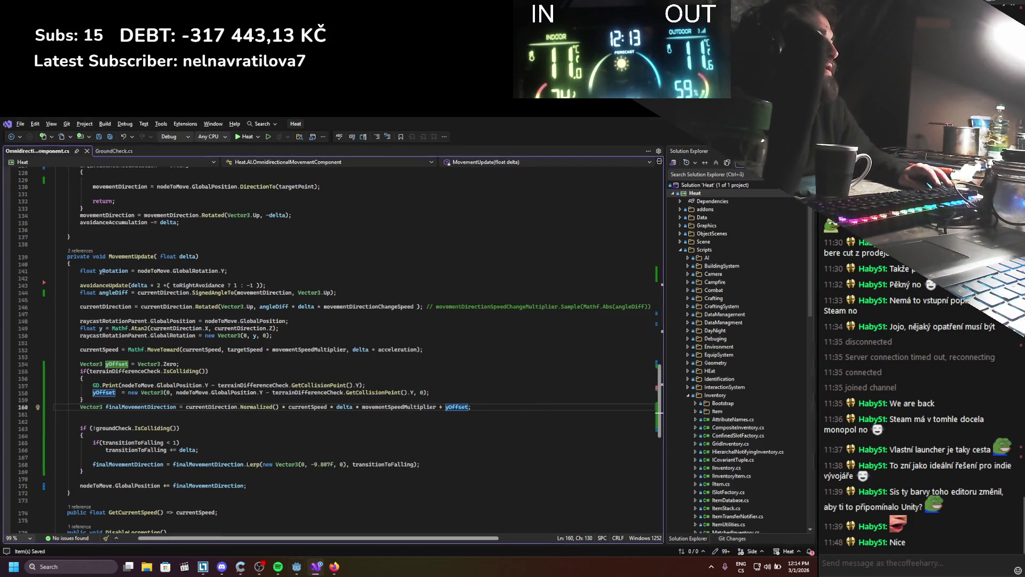
Step: Run the game in Godot, walk the character toward the house, then close it
{"action": "key", "text": "alt+Tab"}
{"action": "left_click", "coordinate": [675, 140]}
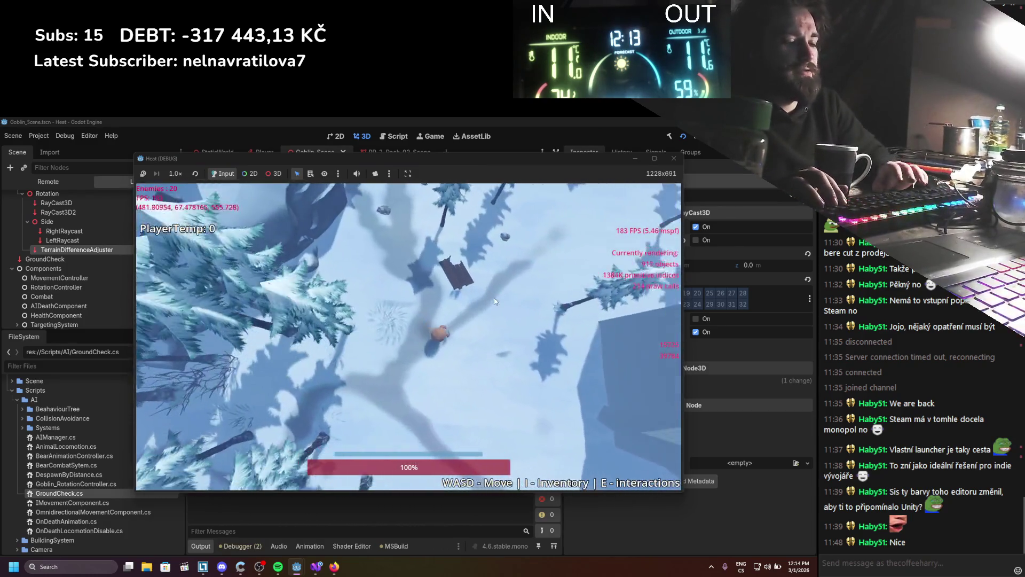
{"action": "key", "text": "d"}
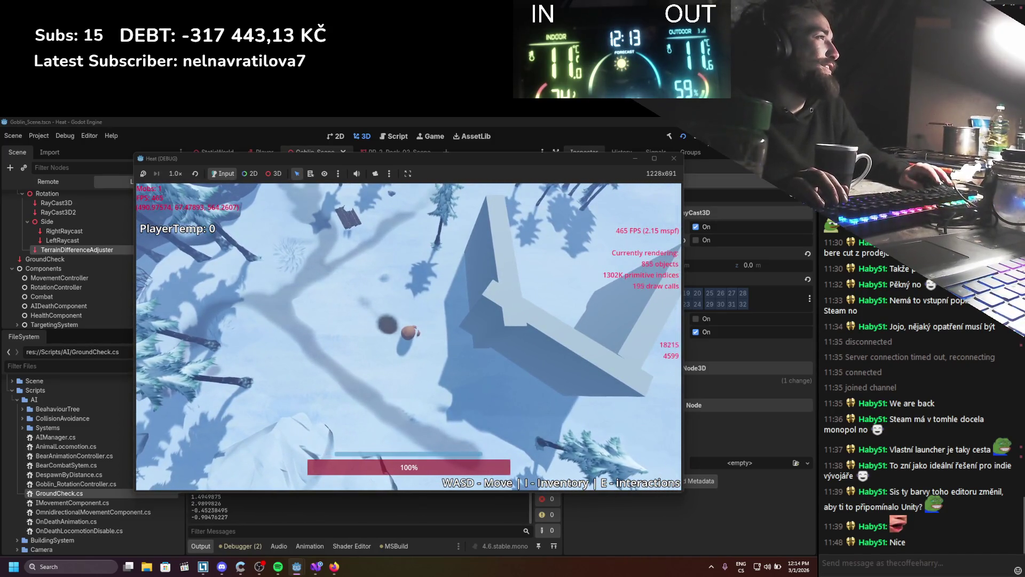
{"action": "key", "text": "alt+F4"}
{"action": "key", "text": "alt+Tab"}
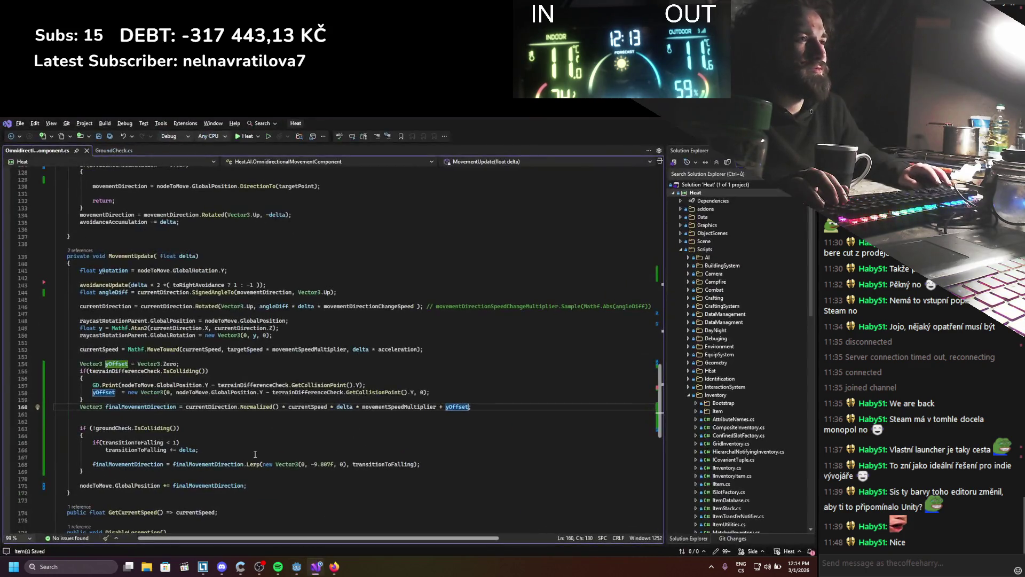
Step: Initialize yOffset with currentDirection, change line 158 to yOffset +=, and normalize yOffset in finalMovementDirection
{"action": "double_click", "coordinate": [99, 349]}
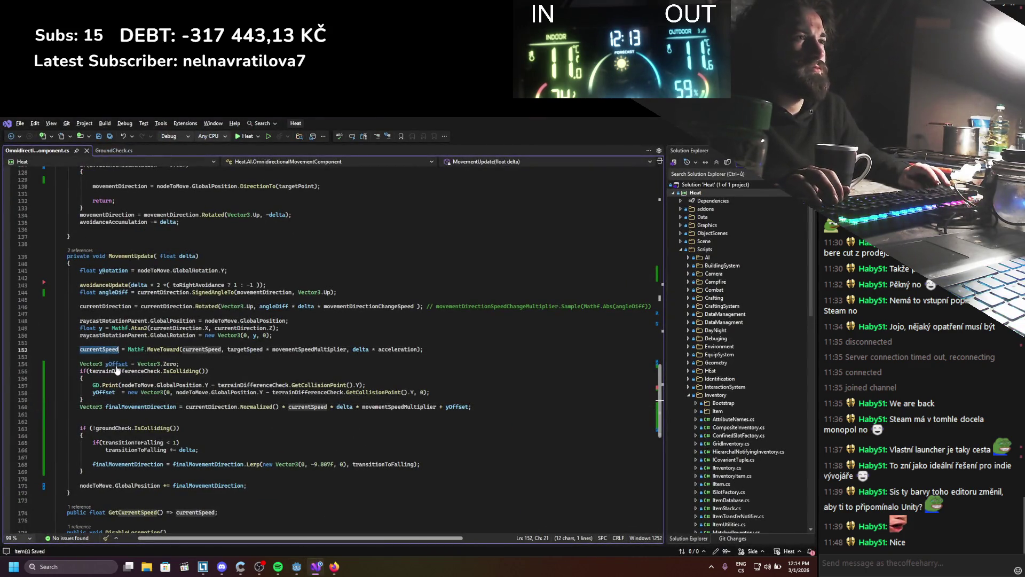
{"action": "double_click", "coordinate": [105, 306]}
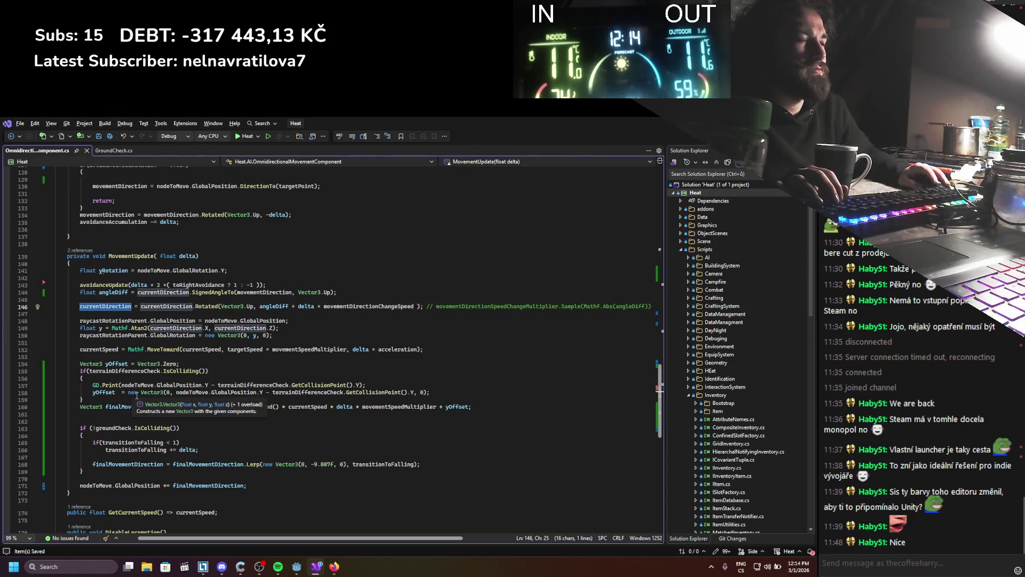
{"action": "left_click", "coordinate": [118, 398]}
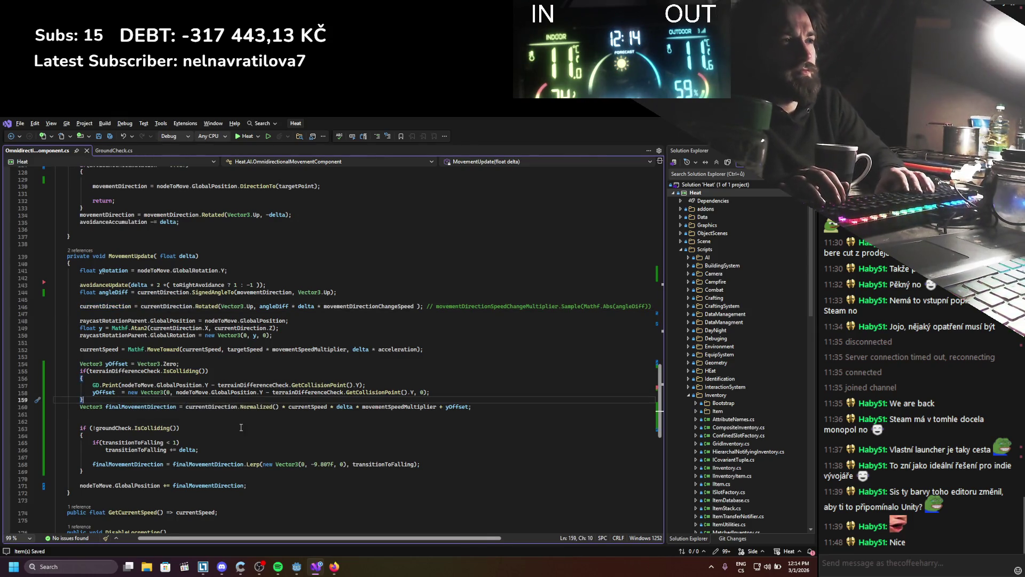
{"action": "key", "text": "Return"}
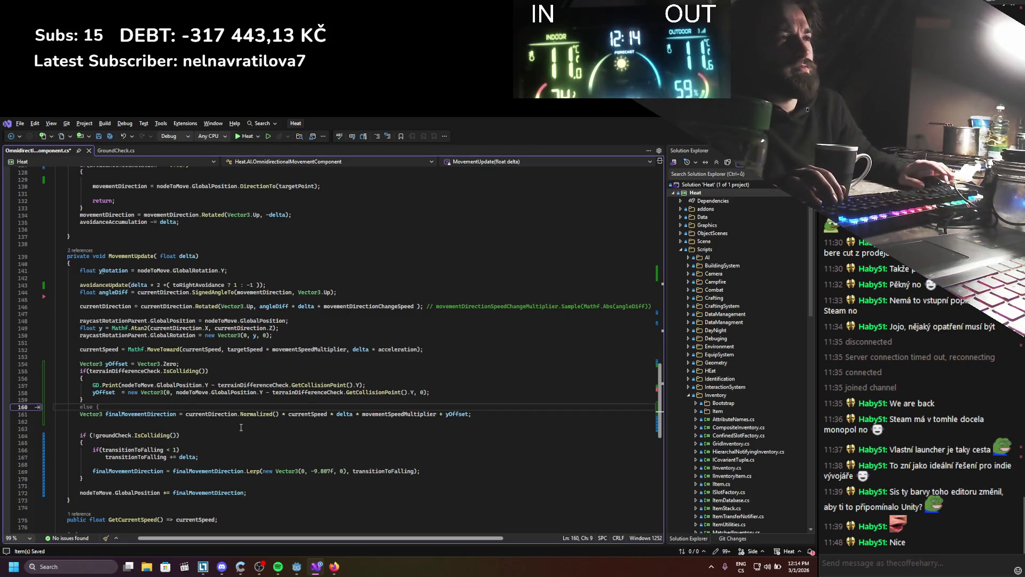
{"action": "left_click_drag", "start_coordinate": [138, 364], "coordinate": [177, 364]}
{"action": "type", "text": "currentDirection"}
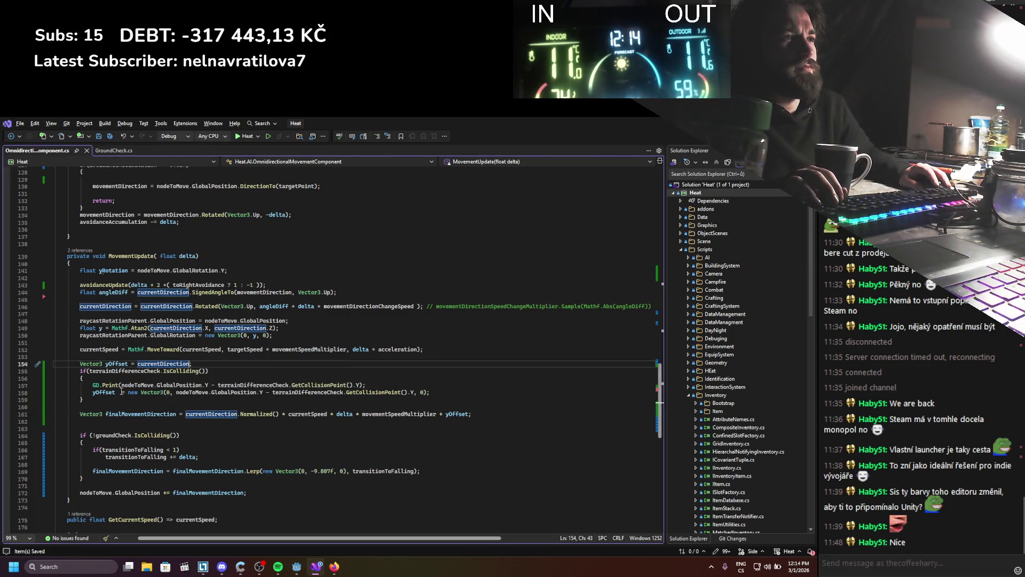
{"action": "left_click", "coordinate": [122, 392]}
{"action": "type", "text": "+"}
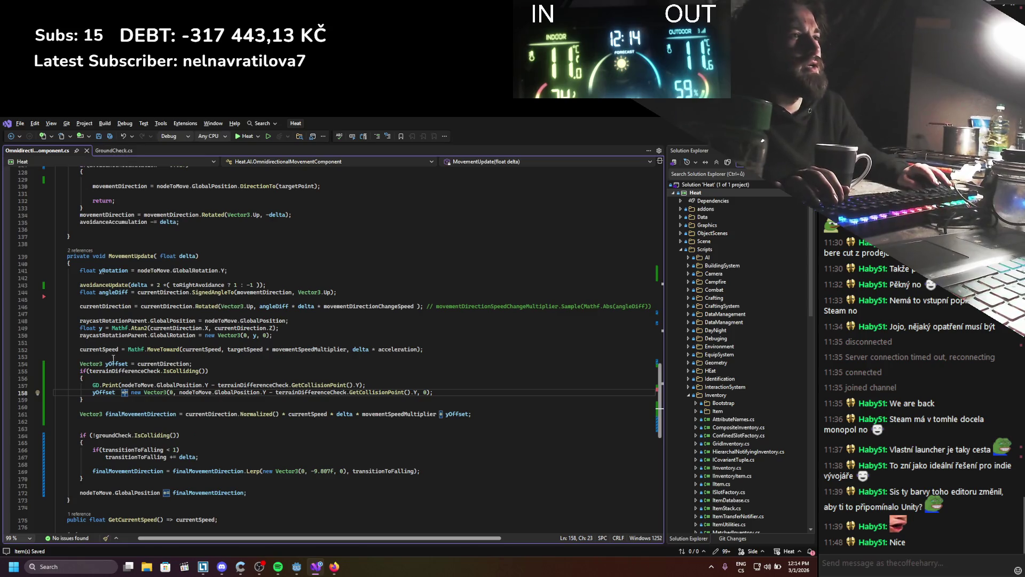
{"action": "left_click_drag", "start_coordinate": [186, 414], "coordinate": [238, 417]}
{"action": "type", "text": "yOffset"}
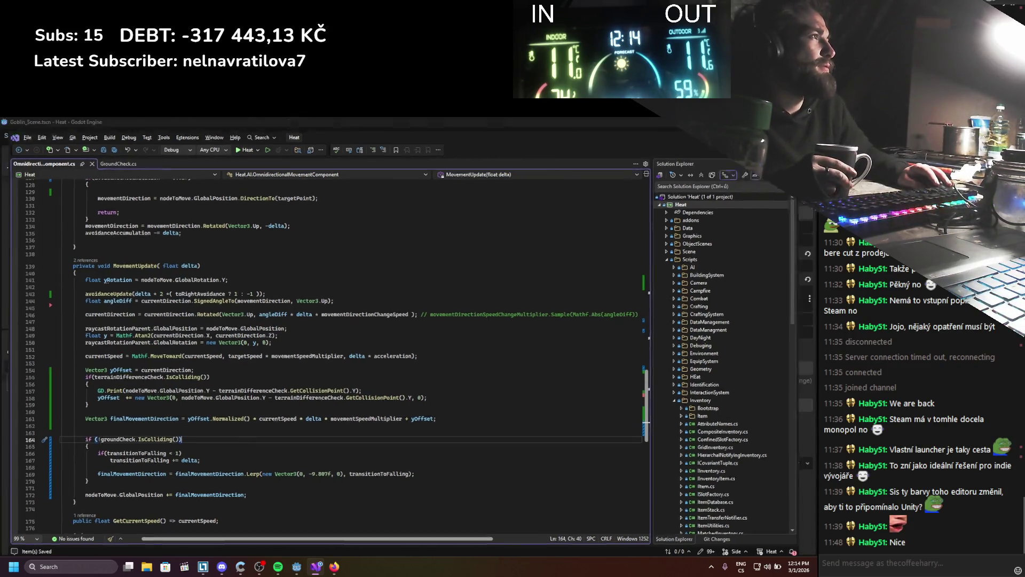
{"action": "key", "text": "alt+Tab"}
{"action": "left_click", "coordinate": [682, 137]}
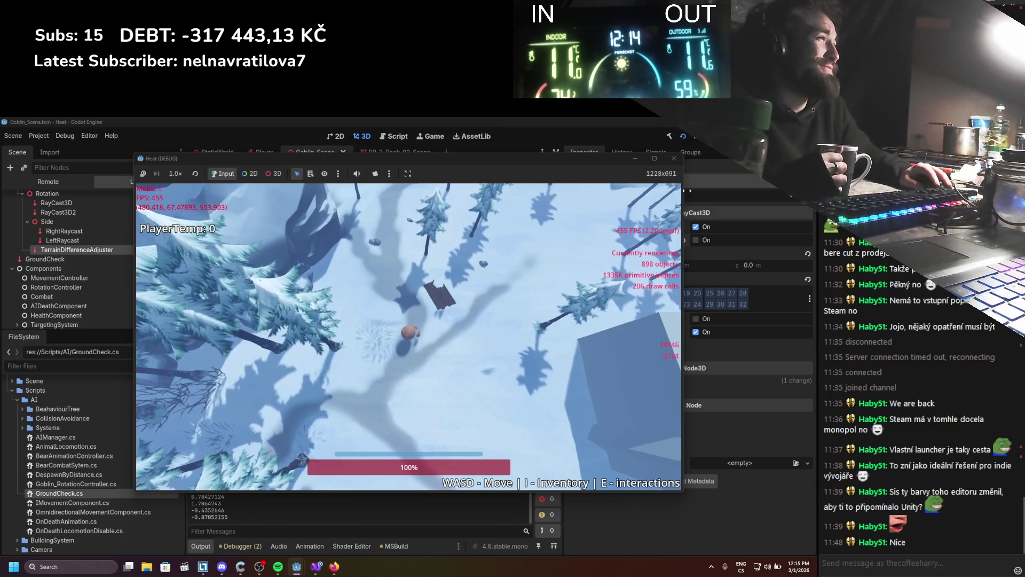
{"action": "scroll", "coordinate": [397, 381], "scroll_direction": "down", "scroll_amount": 3}
{"action": "scroll", "coordinate": [397, 382], "scroll_direction": "up", "scroll_amount": 3}
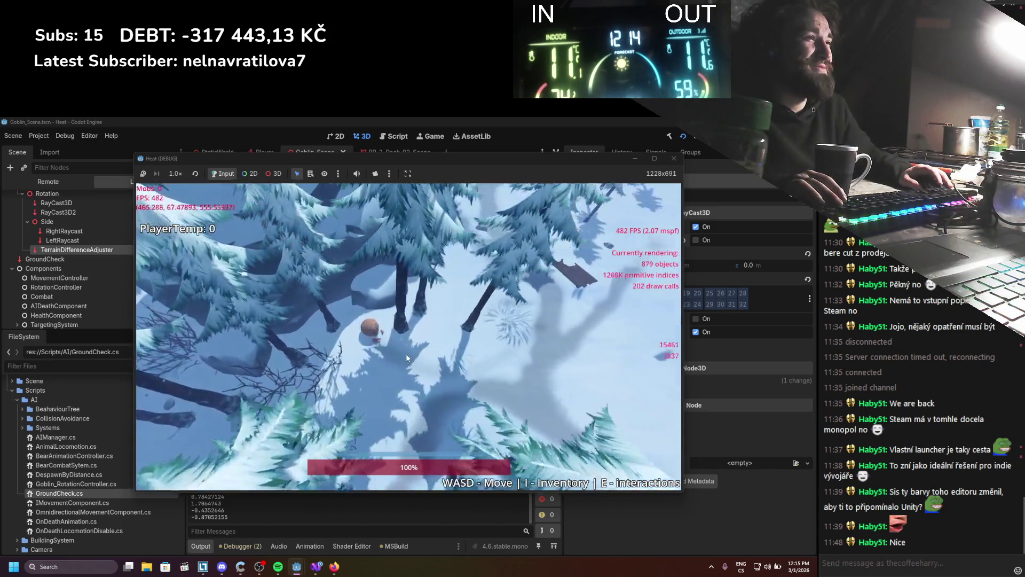
{"action": "key", "text": "w"}
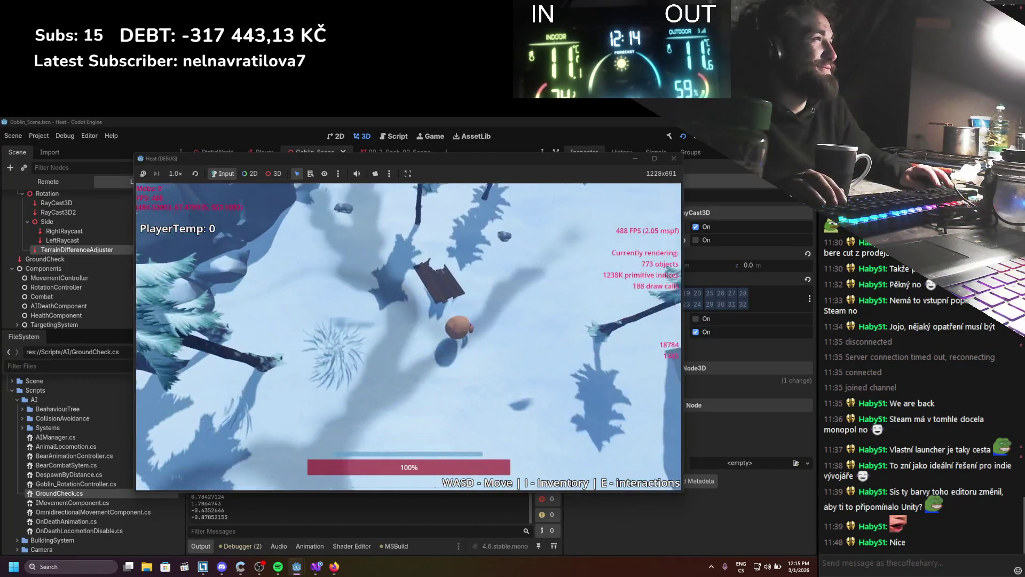
{"action": "left_click", "coordinate": [674, 158]}
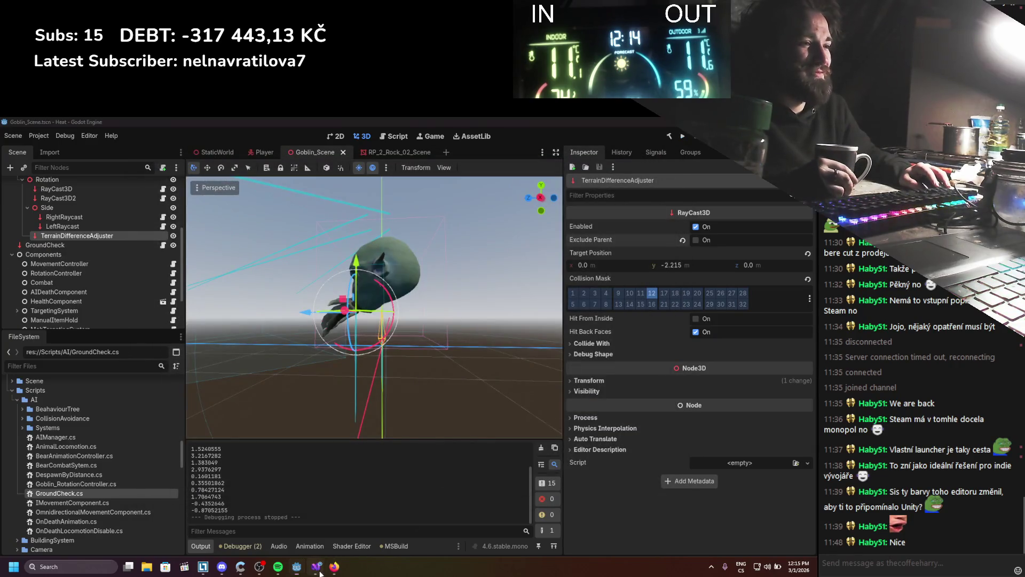
{"action": "left_click", "coordinate": [316, 566]}
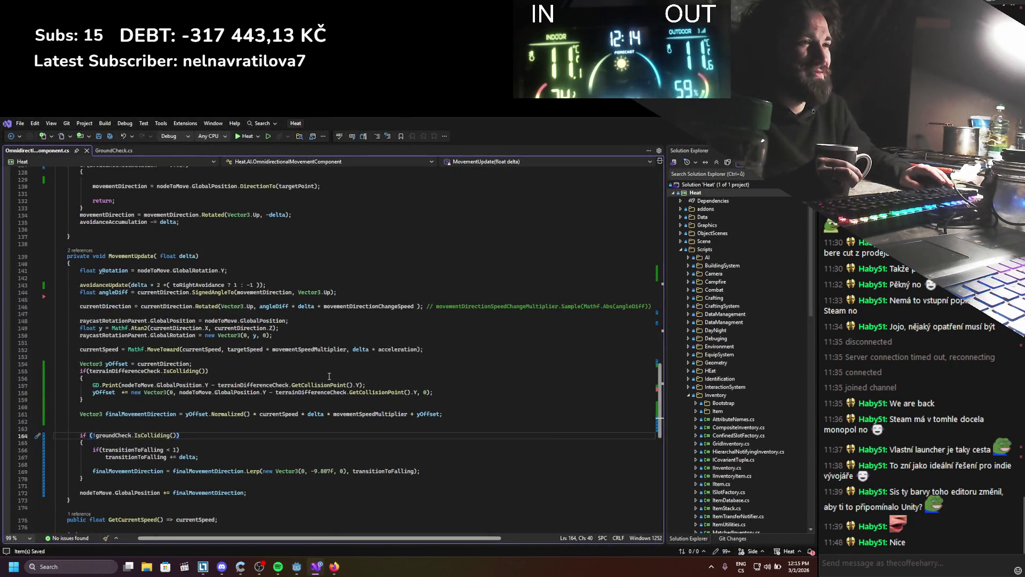
Step: Comment out the GD.Print and yOffset += lines 157–158 and save
{"action": "scroll", "coordinate": [329, 376], "scroll_direction": "down", "scroll_amount": 1}
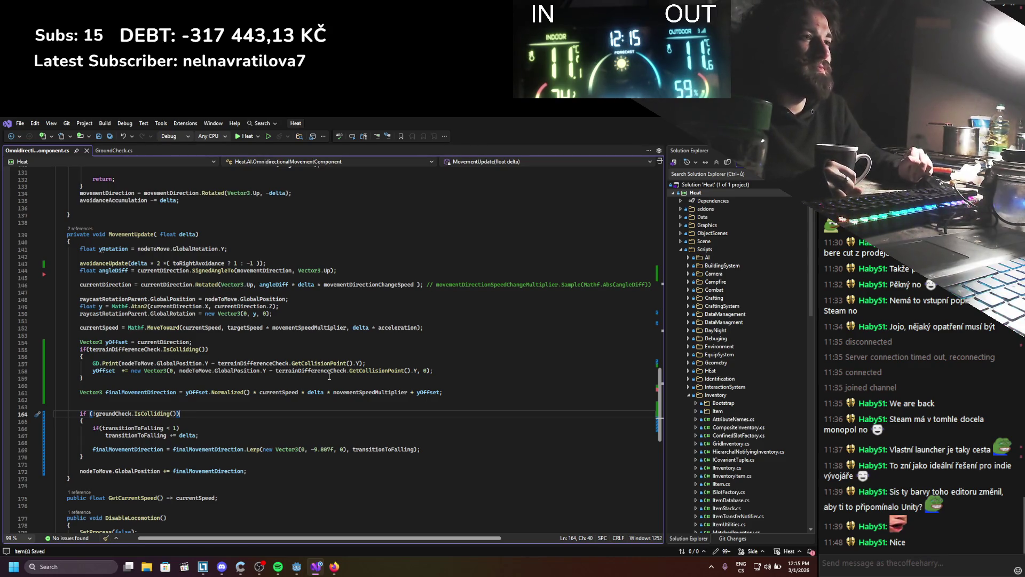
{"action": "left_click", "coordinate": [93, 370]}
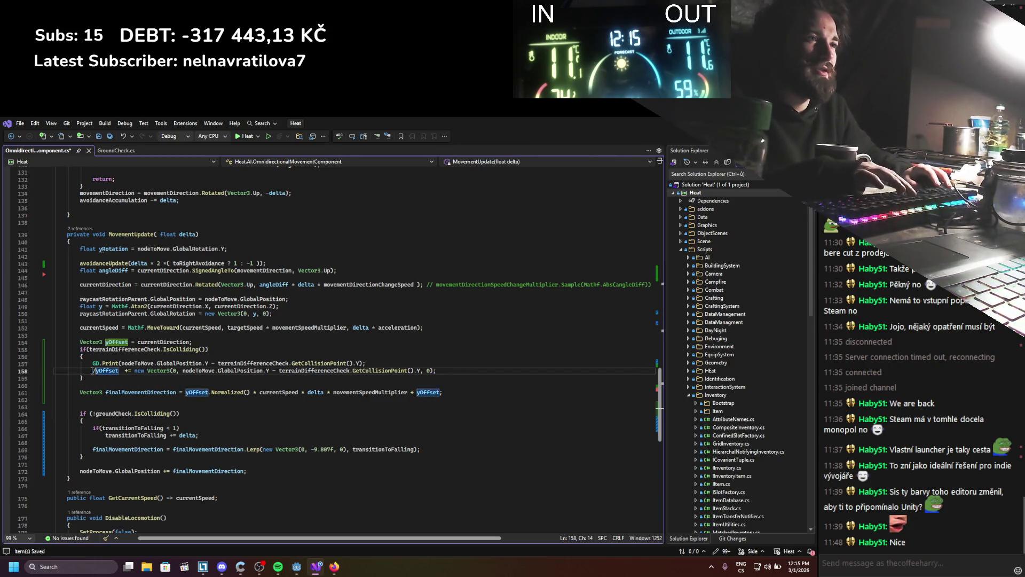
{"action": "type", "text": "//"}
{"action": "left_click", "coordinate": [93, 363]}
{"action": "type", "text": "//"}
{"action": "key", "text": "ctrl+s"}
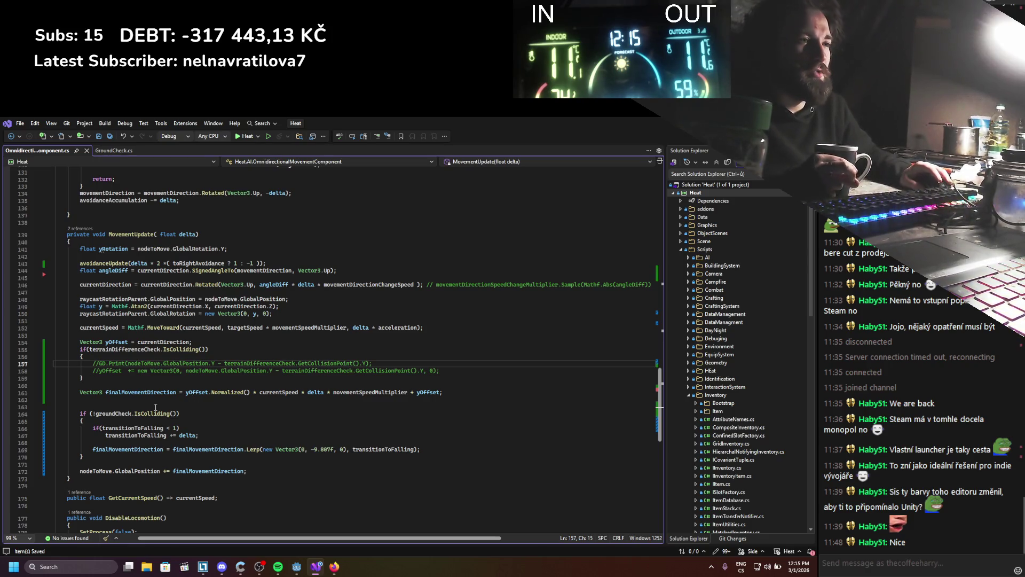
Step: Select nodeToMove.GlobalPosition on line 172
{"action": "left_click", "coordinate": [99, 458]}
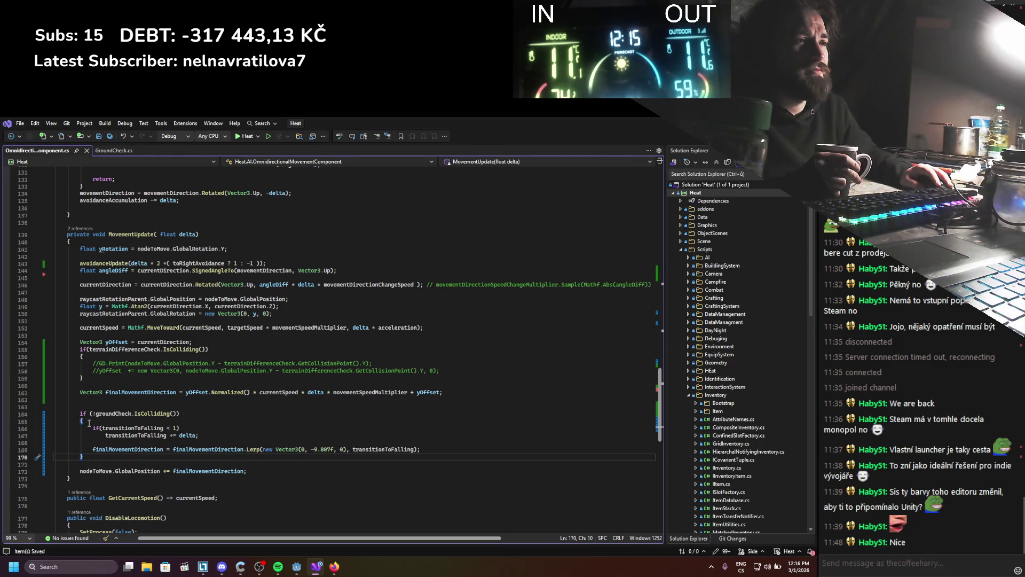
{"action": "left_click_drag", "start_coordinate": [80, 471], "coordinate": [164, 473]}
{"action": "key", "text": "ctrl+c"}
{"action": "mouse_move", "coordinate": [170, 474]}
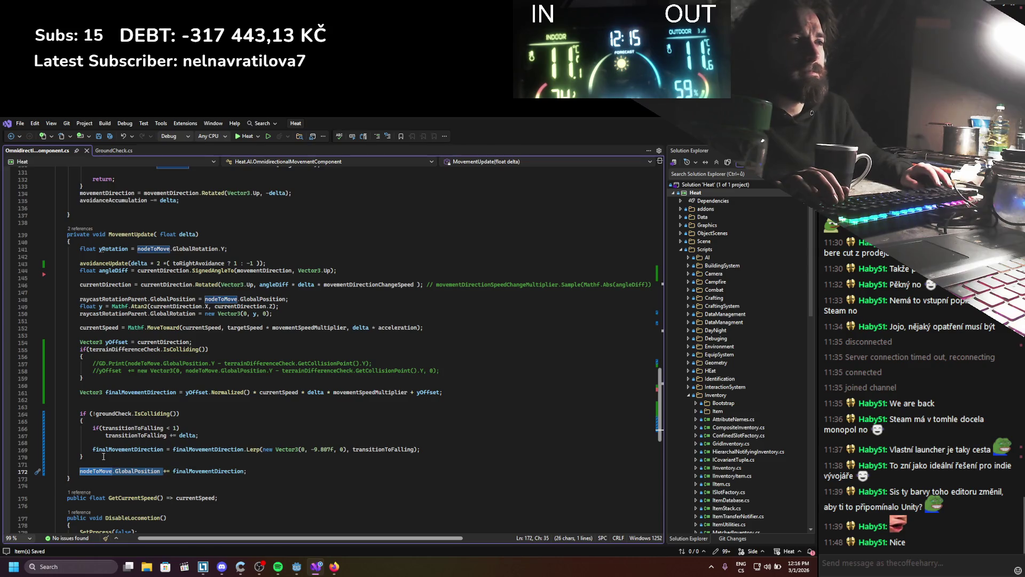
Step: Turn line 169 into nodeToMove.GlobalPosition += finalMovementDirection
{"action": "left_click", "coordinate": [125, 459]}
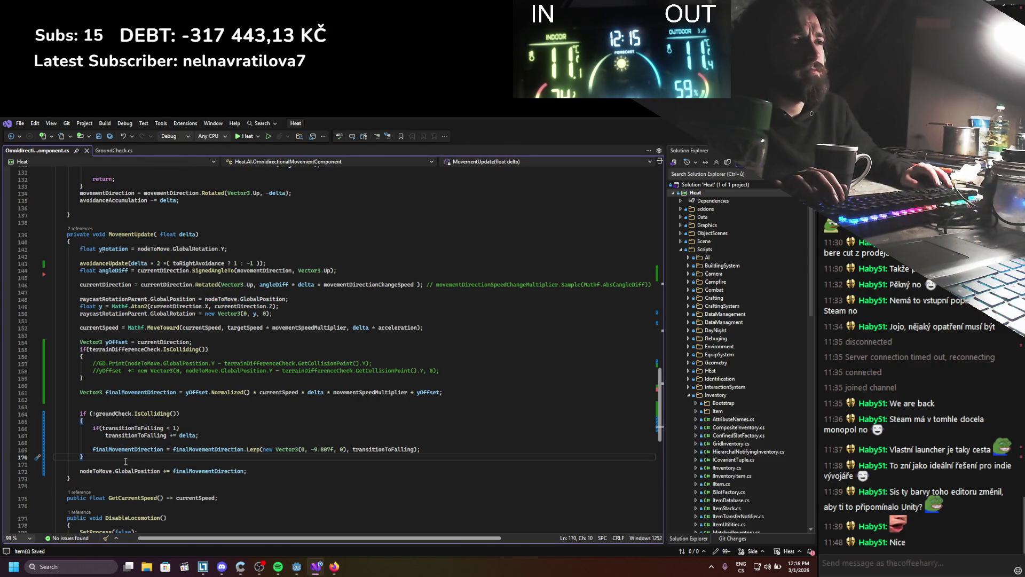
{"action": "double_click", "coordinate": [110, 449]}
{"action": "key", "text": "ctrl+v"}
{"action": "left_click", "coordinate": [178, 449]}
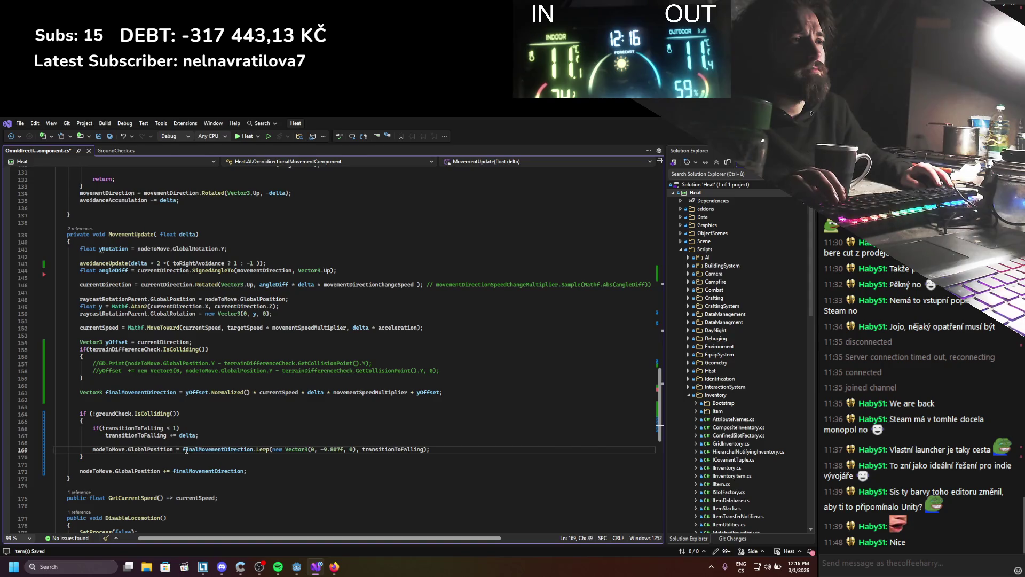
{"action": "type", "text": "+"}
Step: Add an else block after the if and move the position update into it, then save
{"action": "left_click", "coordinate": [93, 457]}
{"action": "key", "text": "Return"}
{"action": "type", "text": "else"}
{"action": "key", "text": "Return"}
{"action": "type", "text": "{"}
{"action": "key", "text": "Return"}
{"action": "key", "text": "Down"}
{"action": "key", "text": "Down"}
{"action": "key", "text": "Down"}
{"action": "key", "text": "alt+Up"}
{"action": "key", "text": "alt+Up"}
{"action": "key", "text": "ctrl+s"}
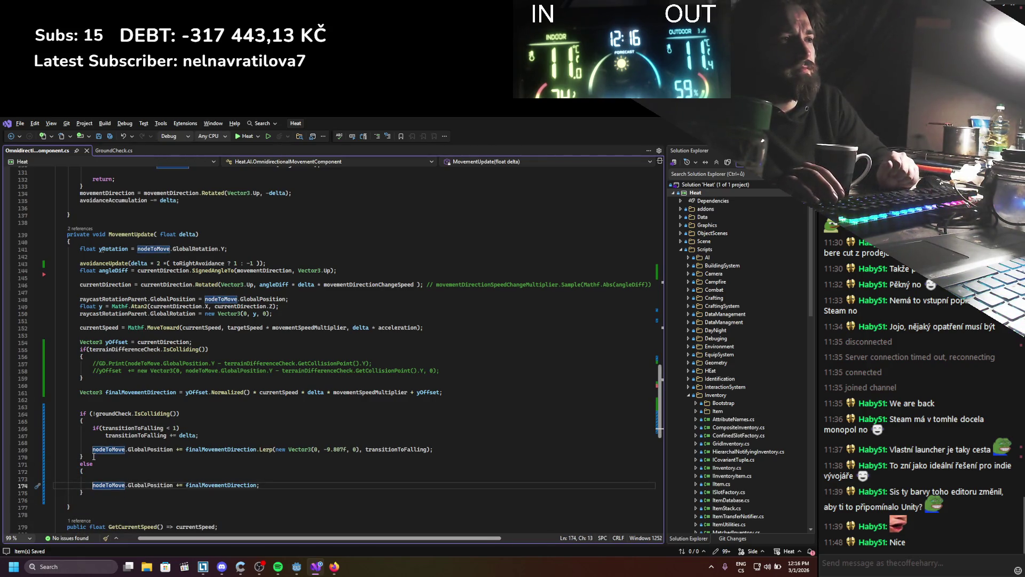
Step: Start a new nodeToMove line beneath the position update in the else block
{"action": "double_click", "coordinate": [141, 394]}
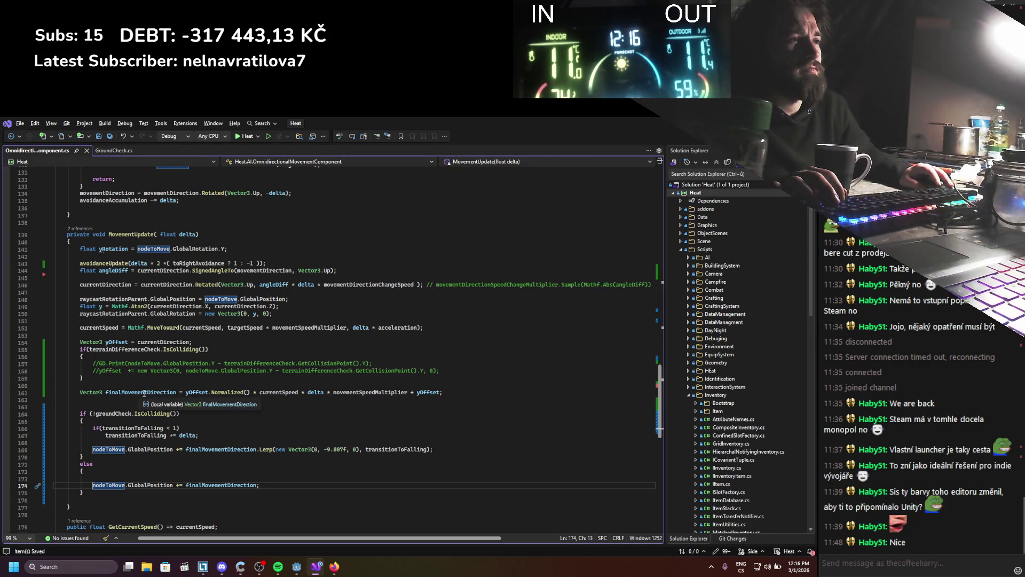
{"action": "left_click", "coordinate": [183, 449]}
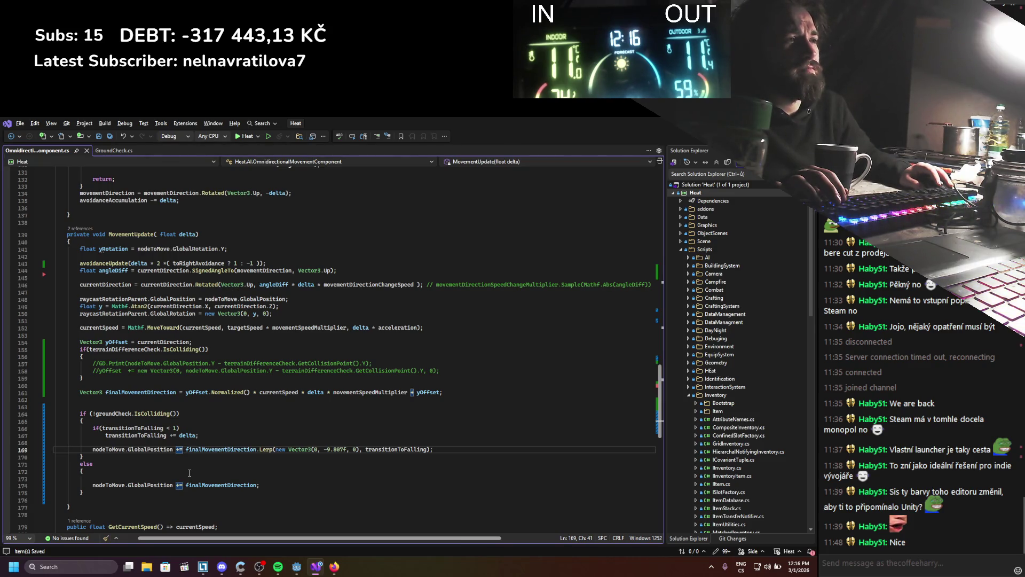
{"action": "mouse_move", "coordinate": [146, 489]}
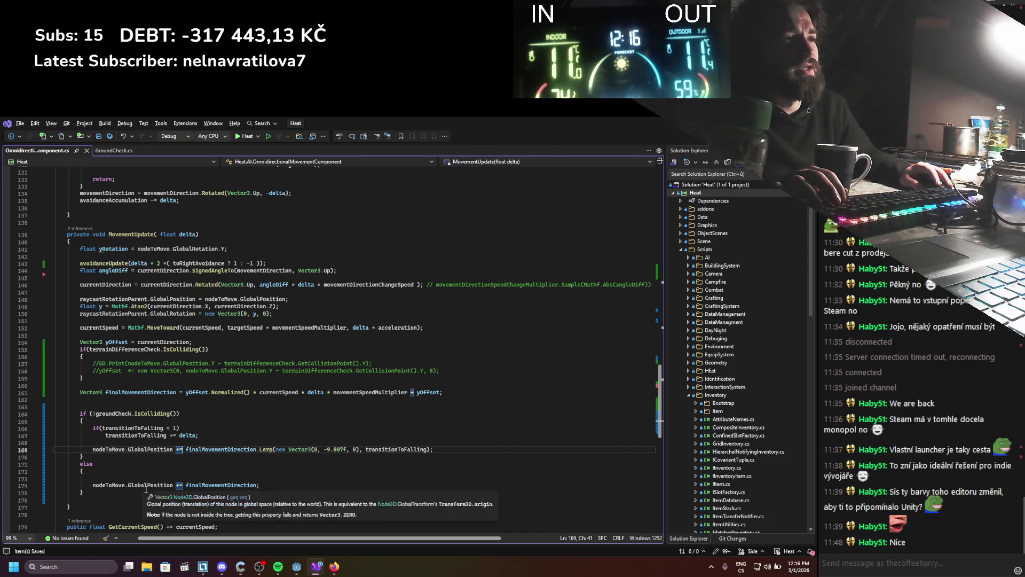
{"action": "double_click", "coordinate": [221, 485]}
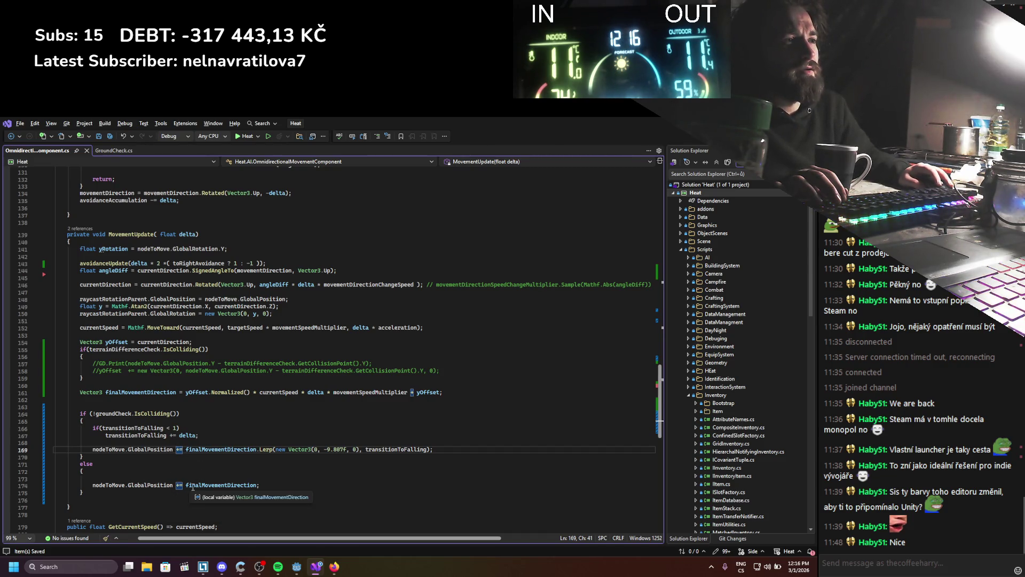
{"action": "left_click", "coordinate": [126, 484]}
{"action": "key", "text": "alt+Up"}
{"action": "key", "text": "Down"}
{"action": "type", "text": "nodeToMove.glboa"}
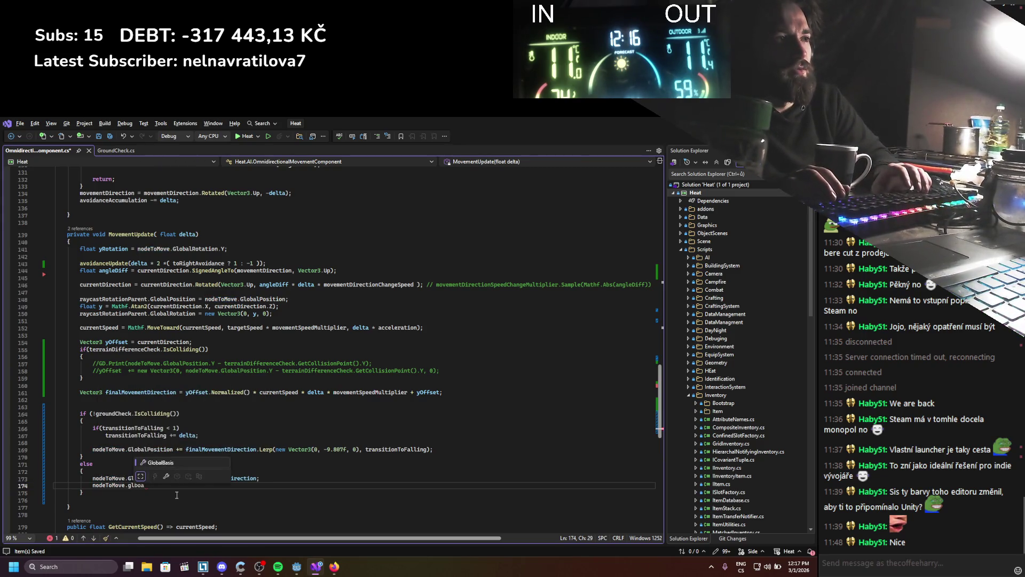
Step: Write nodeToMove.GlobalPosition.Y = 5 on the new line and save
{"action": "key", "text": "BackSpace"}
{"action": "key", "text": "BackSpace"}
{"action": "type", "text": "o"}
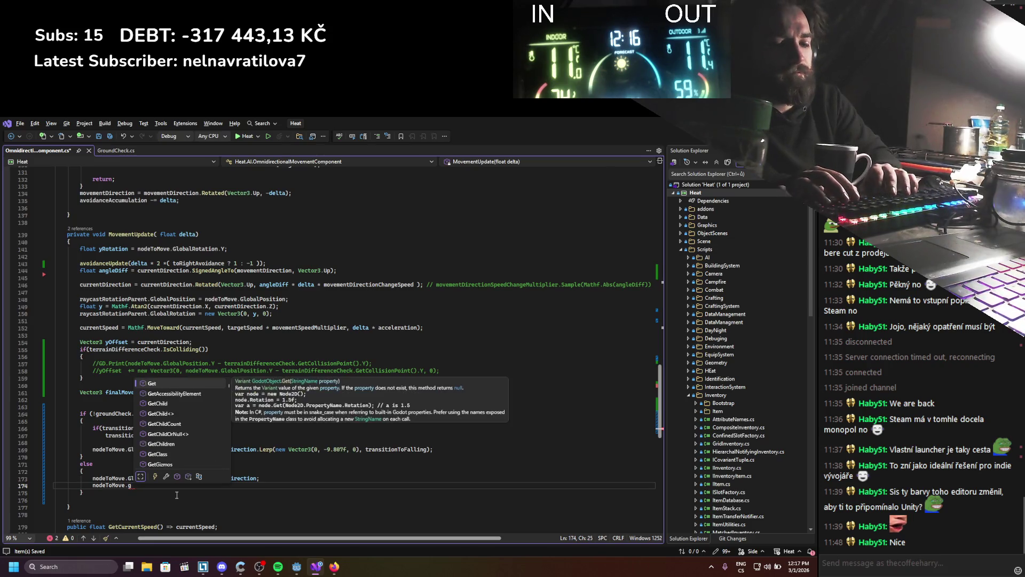
{"action": "key", "text": "BackSpace"}
{"action": "type", "text": "b"}
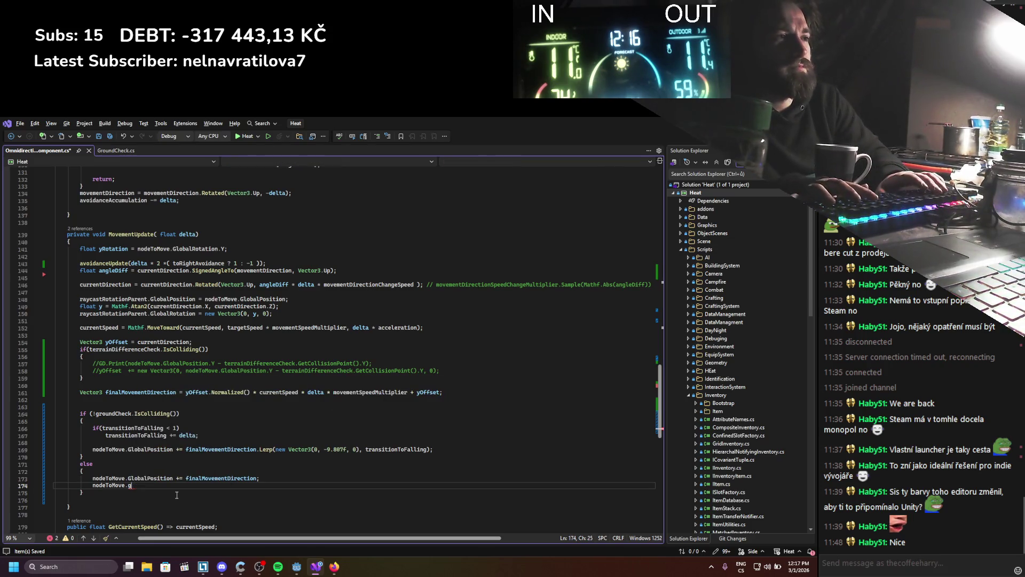
{"action": "type", "text": "oa"}
{"action": "key", "text": "BackSpace"}
{"action": "key", "text": "BackSpace"}
{"action": "key", "text": "BackSpace"}
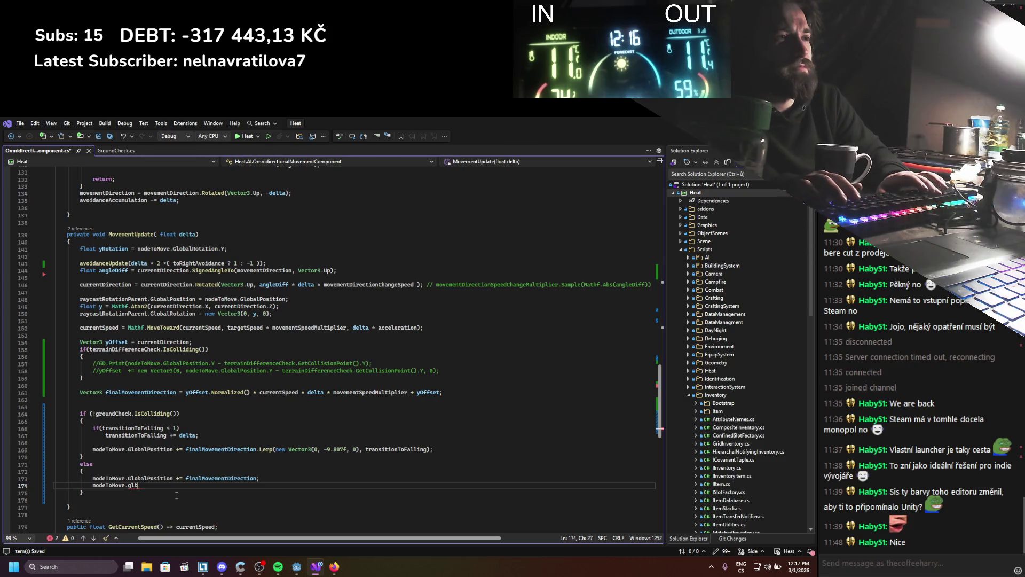
{"action": "type", "text": "global"}
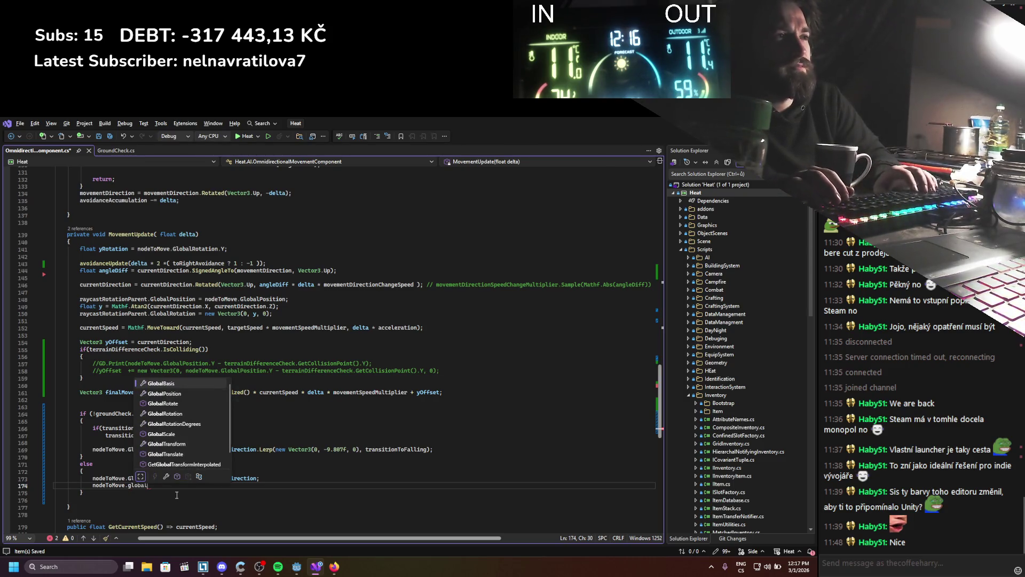
{"action": "key", "text": "Down"}
{"action": "key", "text": "Tab"}
{"action": "type", "text": ".y"}
{"action": "key", "text": "Tab"}
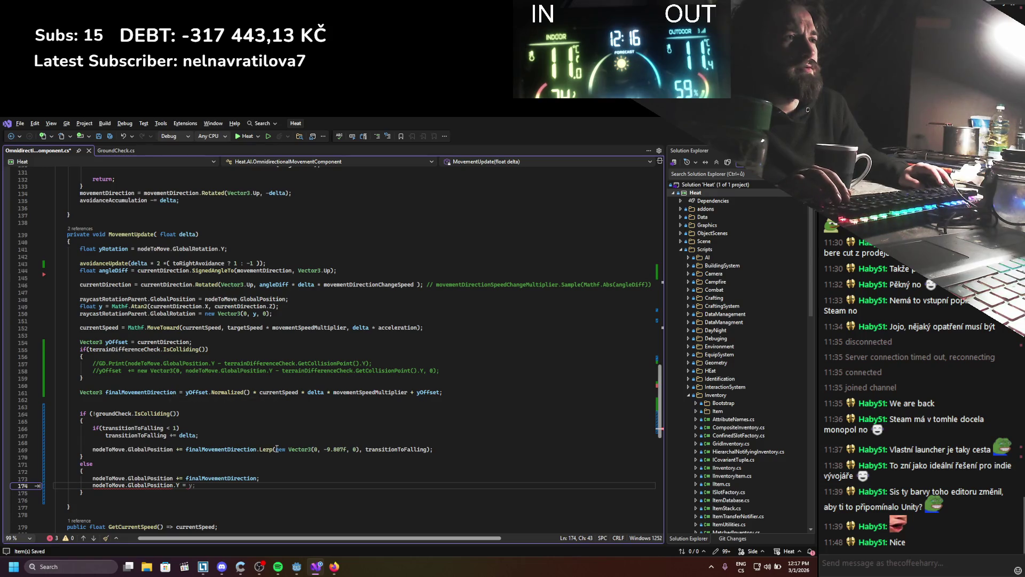
{"action": "type", "text": "5;"}
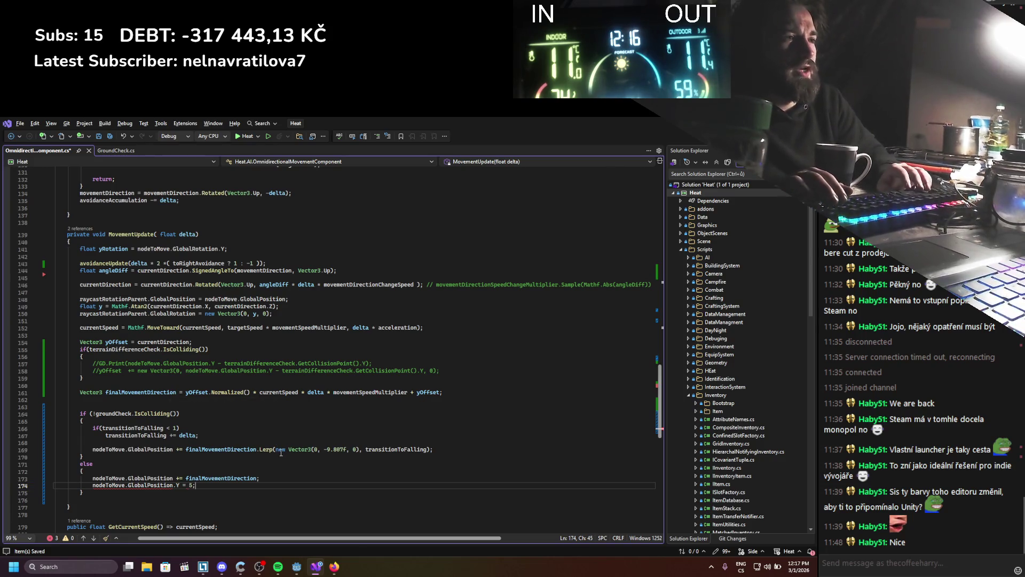
{"action": "key", "text": "ctrl+s"}
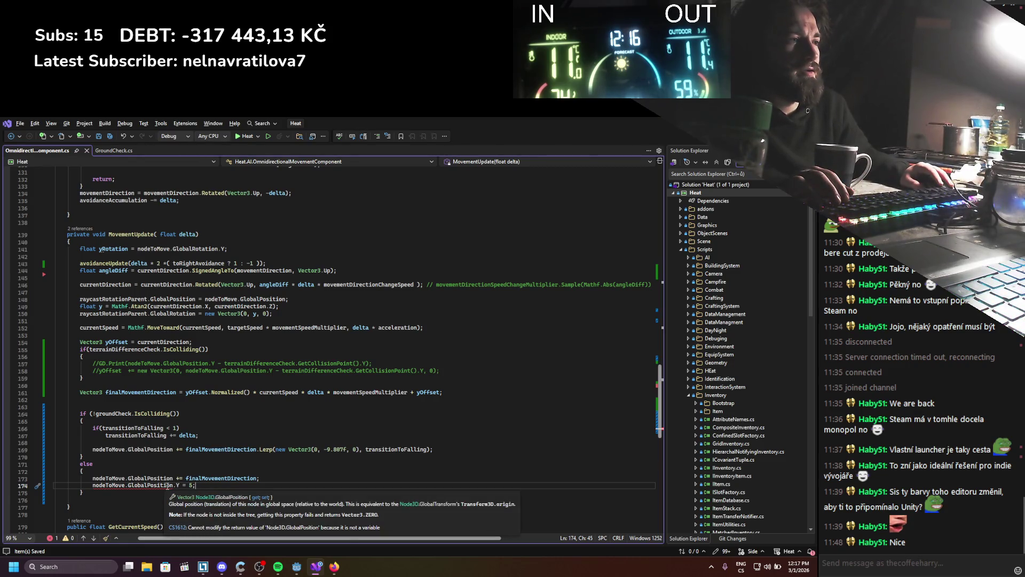
Step: Declare Vector3 pos = nodeToMove.GlobalPosition + finalMovementDirection; at the top of the branch
{"action": "key", "text": "Up"}
{"action": "key", "text": "Up"}
{"action": "key", "text": "Return"}
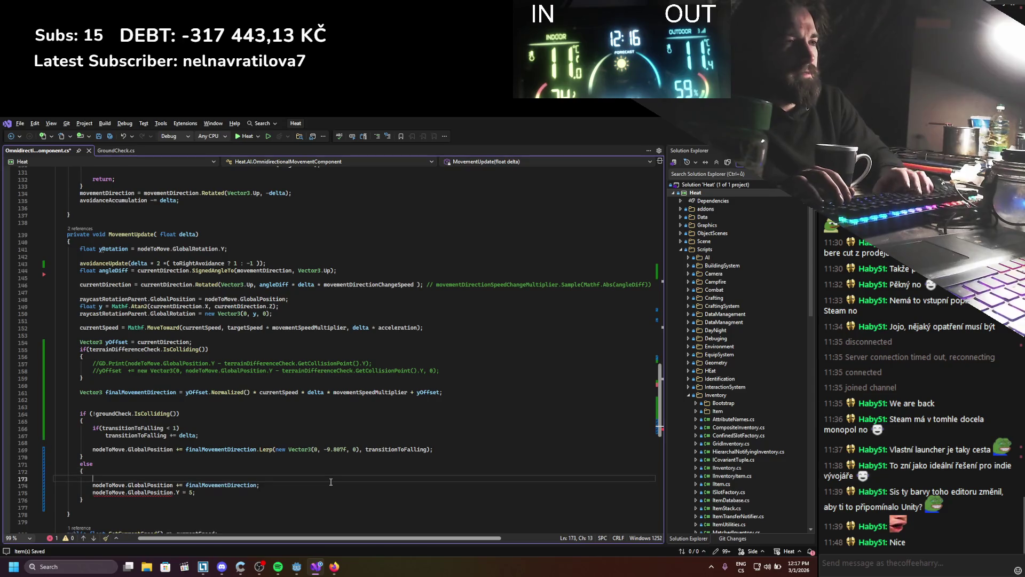
{"action": "type", "text": "Vector3 pos ="}
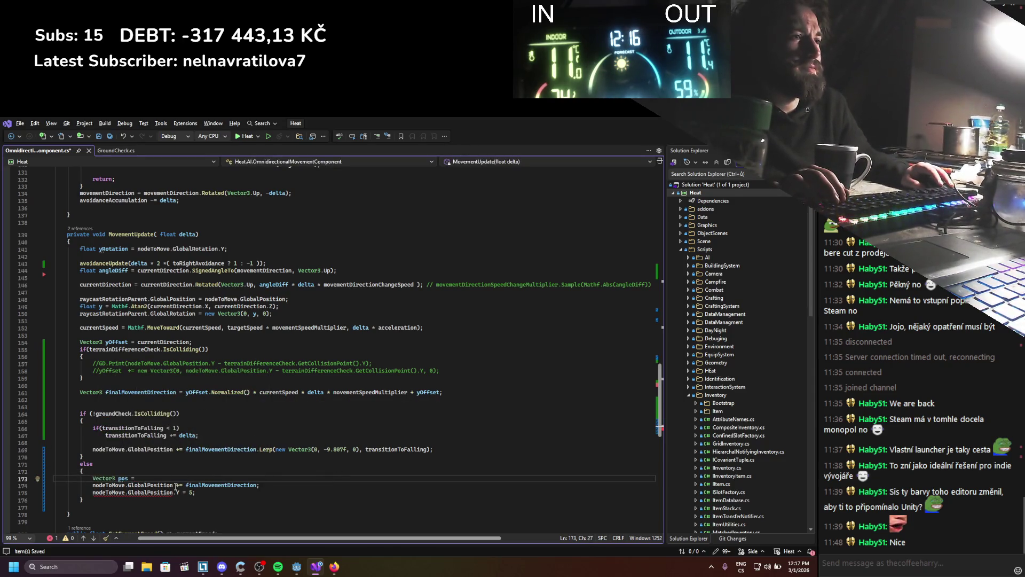
{"action": "left_click_drag", "start_coordinate": [93, 486], "coordinate": [257, 485]}
{"action": "key", "text": "ctrl+c"}
{"action": "left_click", "coordinate": [226, 479]}
{"action": "key", "text": "ctrl+v"}
{"action": "left_click", "coordinate": [227, 478]}
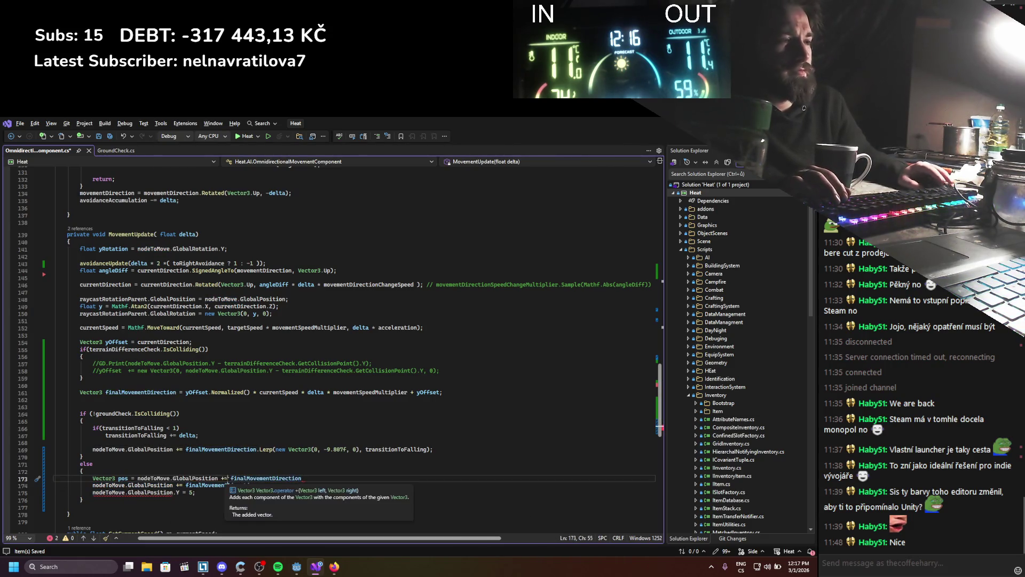
{"action": "key", "text": "BackSpace"}
{"action": "left_click", "coordinate": [347, 478]}
{"action": "type", "text": ";"}
{"action": "key", "text": "ctrl+s"}
Step: Make line 174 assign pos to GlobalPosition and delete the hard-coded Y = 5 line
{"action": "left_click_drag", "start_coordinate": [269, 486], "coordinate": [139, 493]}
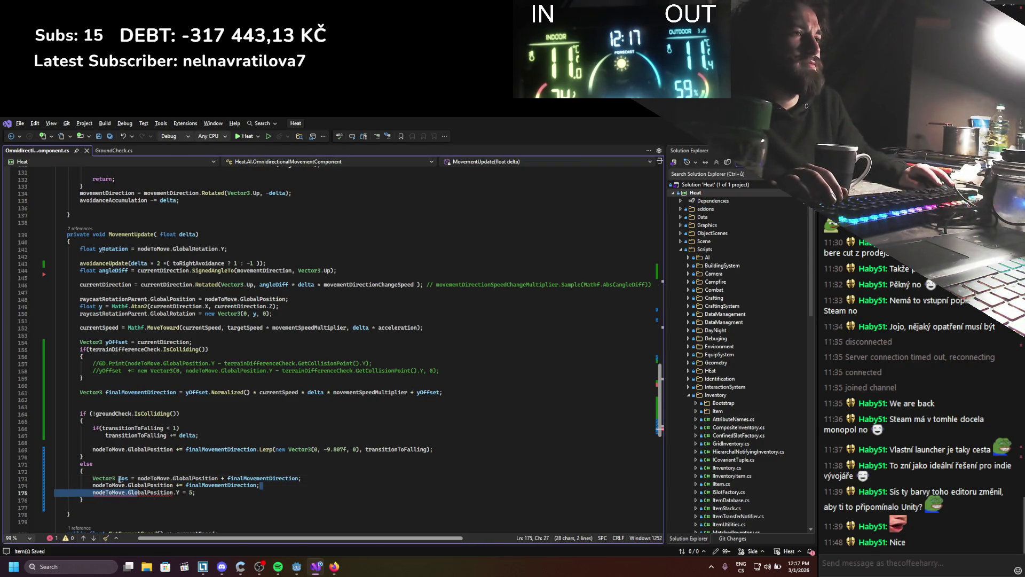
{"action": "double_click", "coordinate": [221, 485]}
{"action": "type", "text": "pos"}
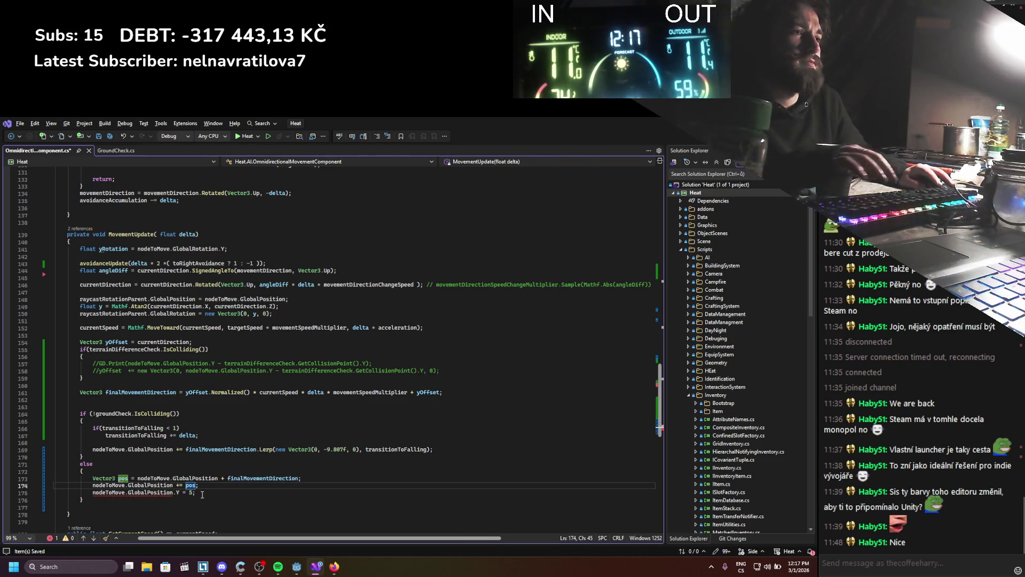
{"action": "left_click", "coordinate": [179, 485]}
{"action": "key", "text": "BackSpace"}
{"action": "left_click", "coordinate": [202, 495]}
{"action": "key", "text": "Delete"}
{"action": "key", "text": "shift+Home"}
{"action": "key", "text": "shift+Home"}
{"action": "key", "text": "BackSpace"}
{"action": "key", "text": "BackSpace"}
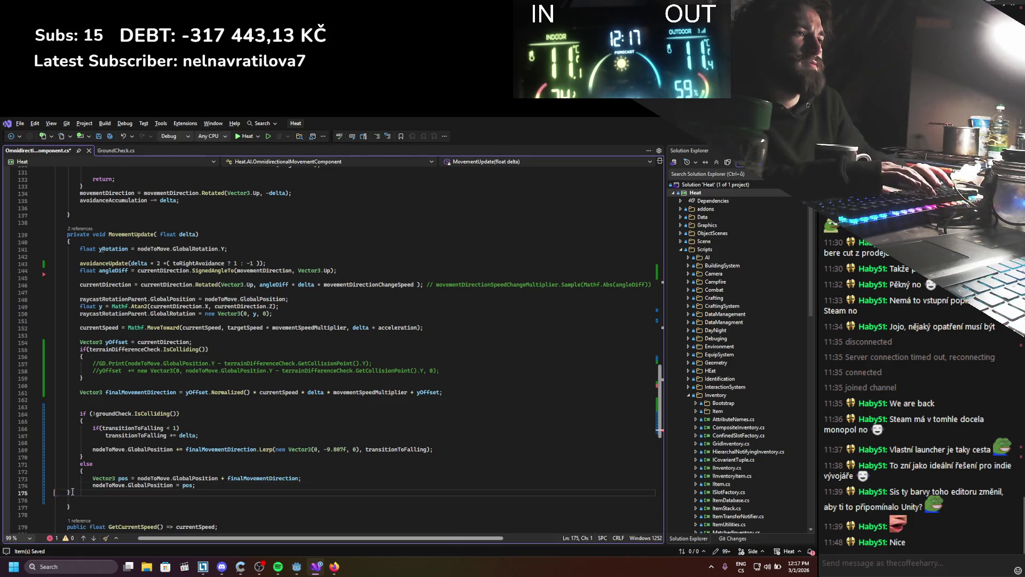
Step: Set pos.Y to groundCheck.GetCollisionPoint().Y, save, and run Heat in Godot
{"action": "key", "text": "Return"}
{"action": "left_click", "coordinate": [308, 477]}
{"action": "key", "text": "Return"}
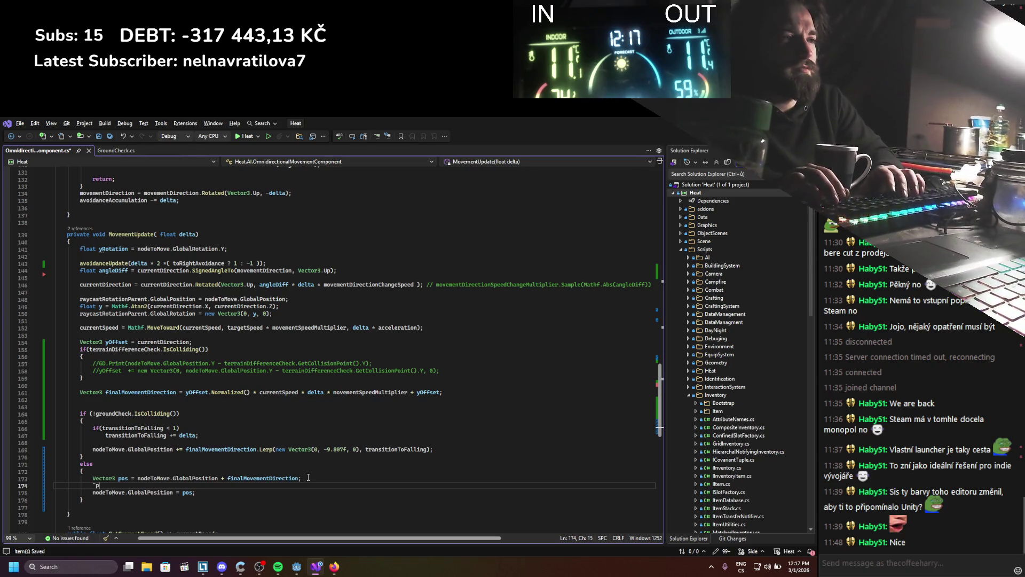
{"action": "type", "text": "pos.y ="}
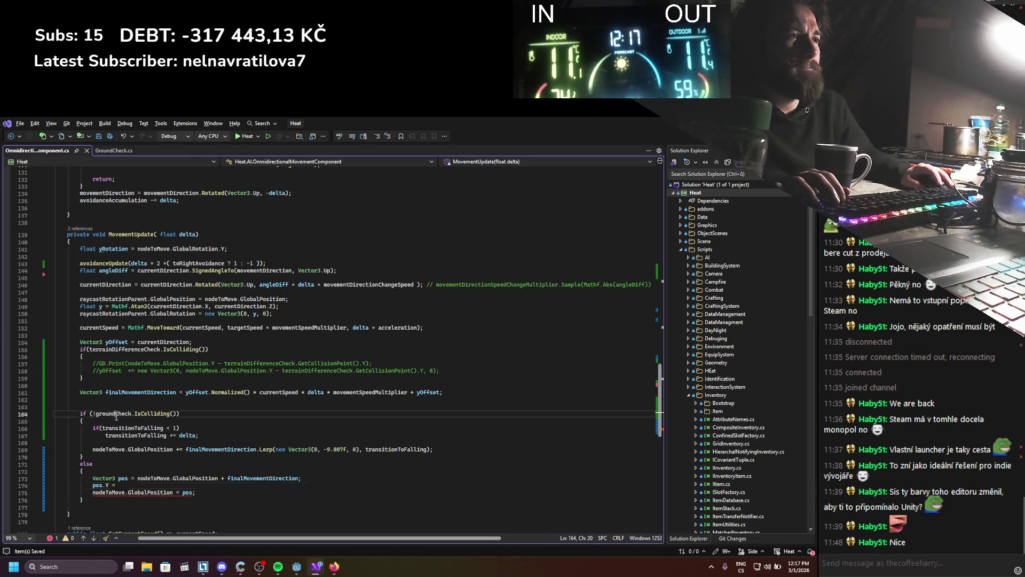
{"action": "type", "text": "groundCheck.getcollisi"}
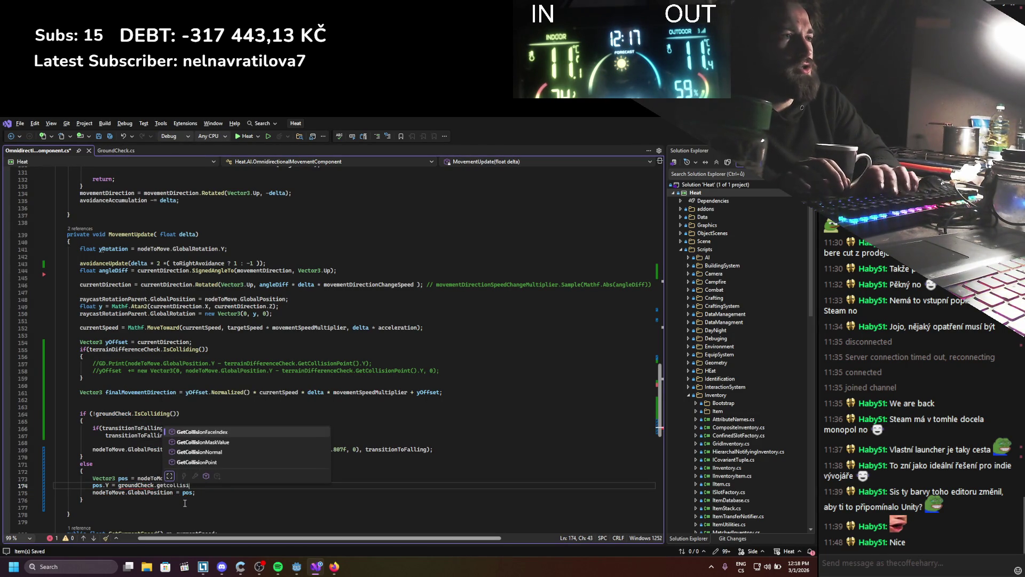
{"action": "type", "text": "p()"}
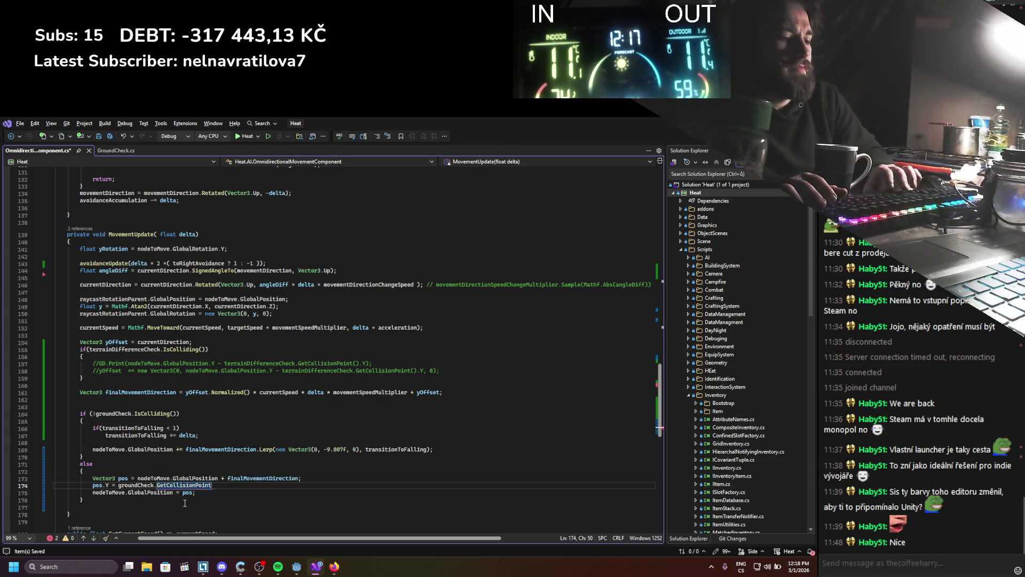
{"action": "type", "text": ";"}
{"action": "key", "text": "ctrl+s"}
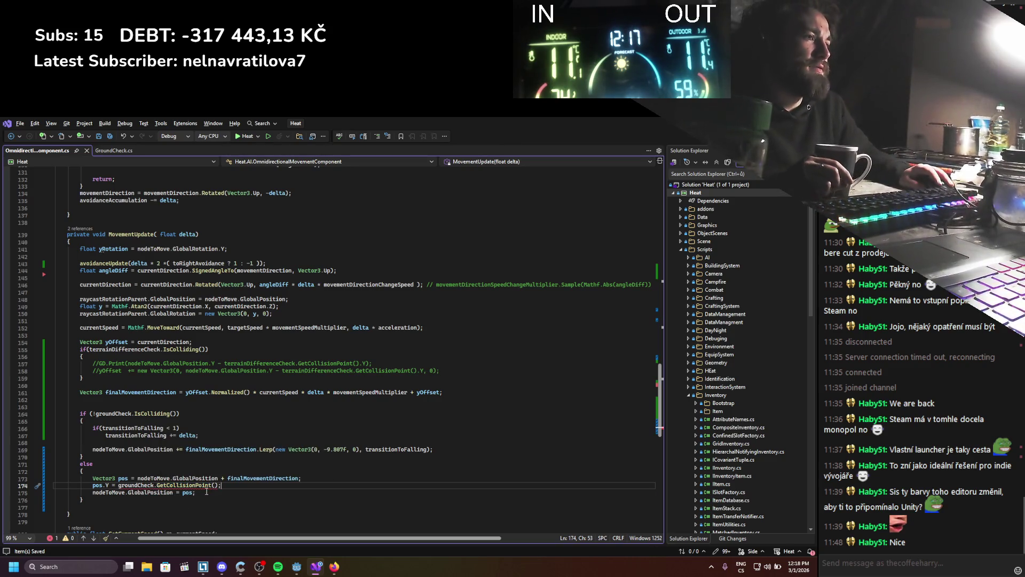
{"action": "left_click", "coordinate": [218, 487]}
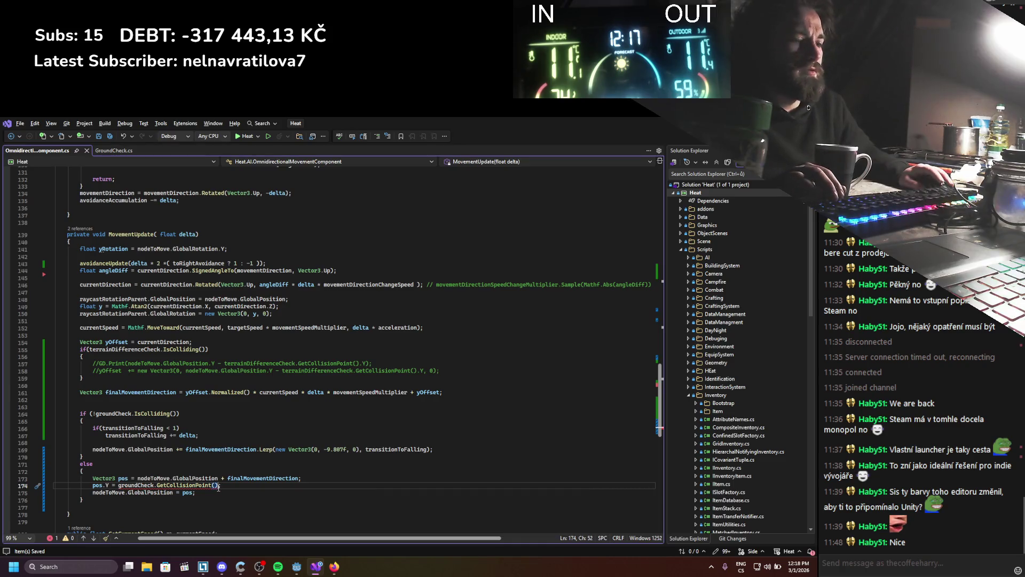
{"action": "type", "text": ".Y"}
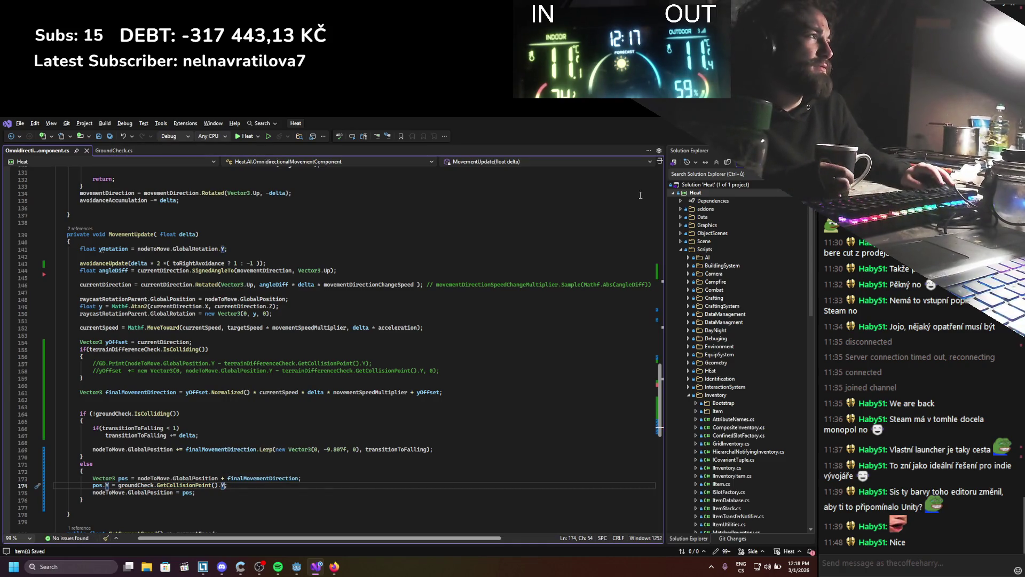
{"action": "key", "text": "alt+Tab"}
{"action": "left_click", "coordinate": [681, 135]}
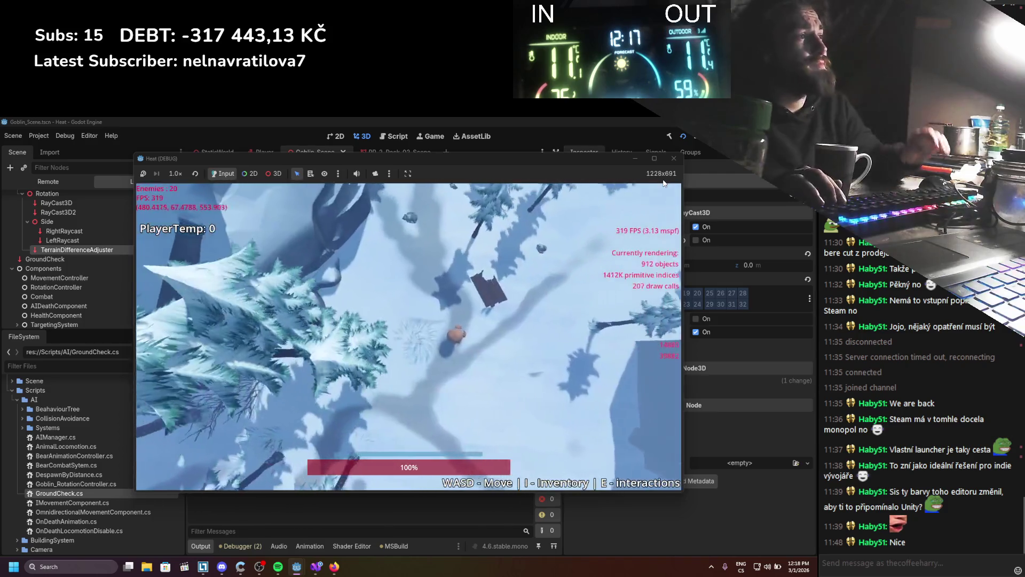
Step: Move the player across the snow with S and D, zoom out, then stop the game with F8
{"action": "key", "text": "s"}
{"action": "key", "text": "d"}
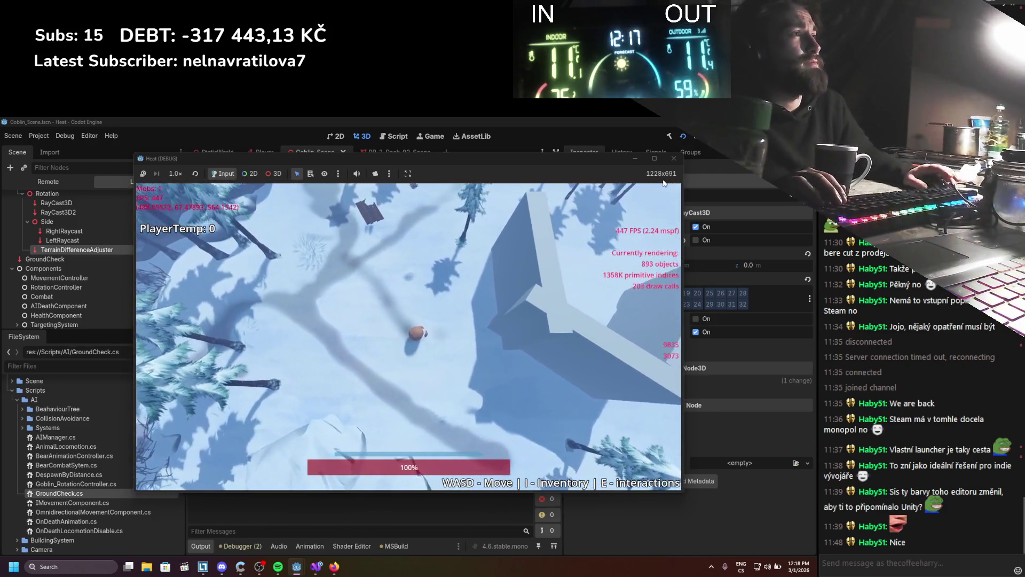
{"action": "scroll", "coordinate": [502, 284], "scroll_direction": "down", "scroll_amount": 5}
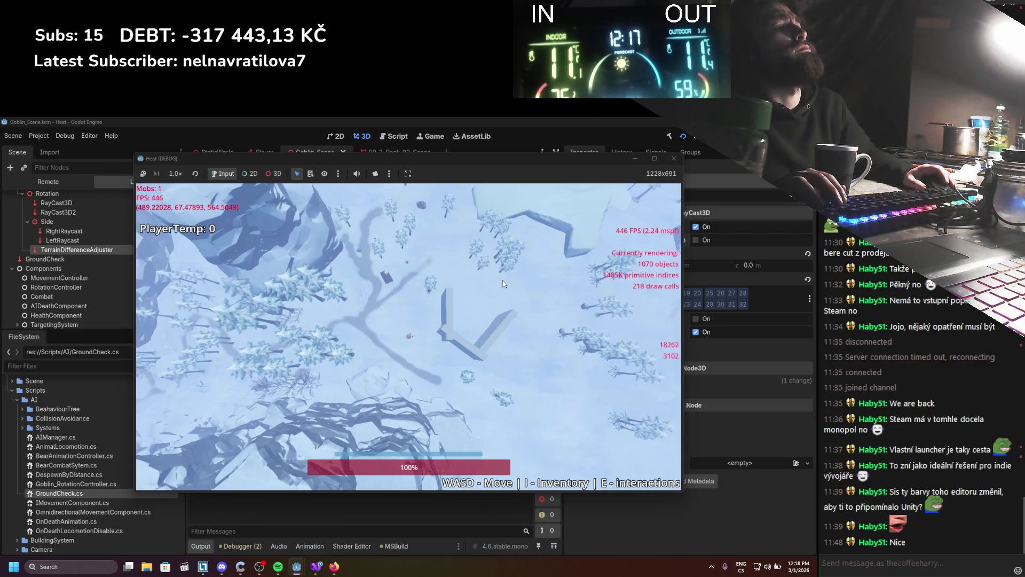
{"action": "key", "text": "F8"}
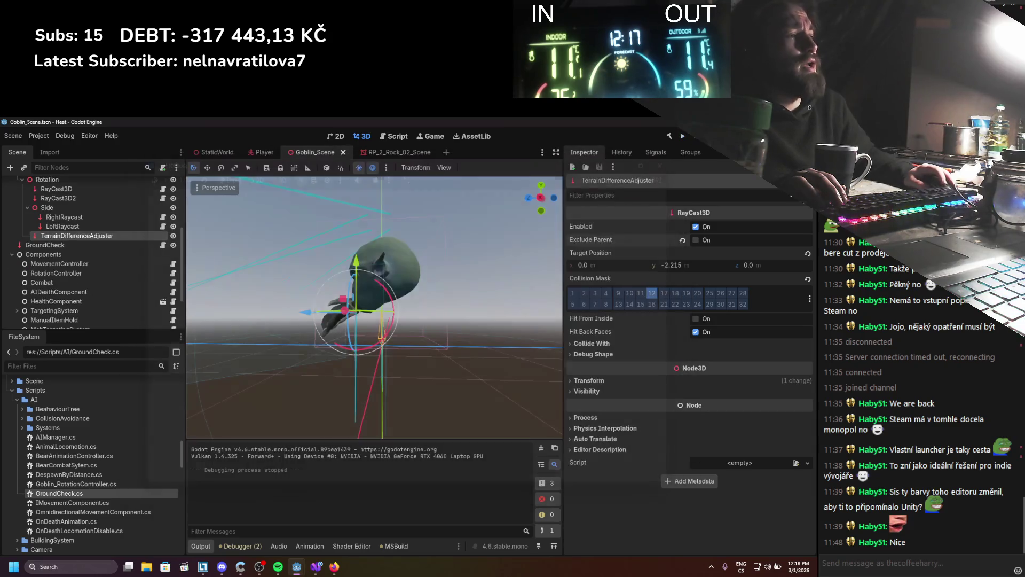
Step: Return to OmnidirectionalMovementComponent.cs and place the cursor on line 161's finalMovementDirection calculation
{"action": "left_click", "coordinate": [316, 566]}
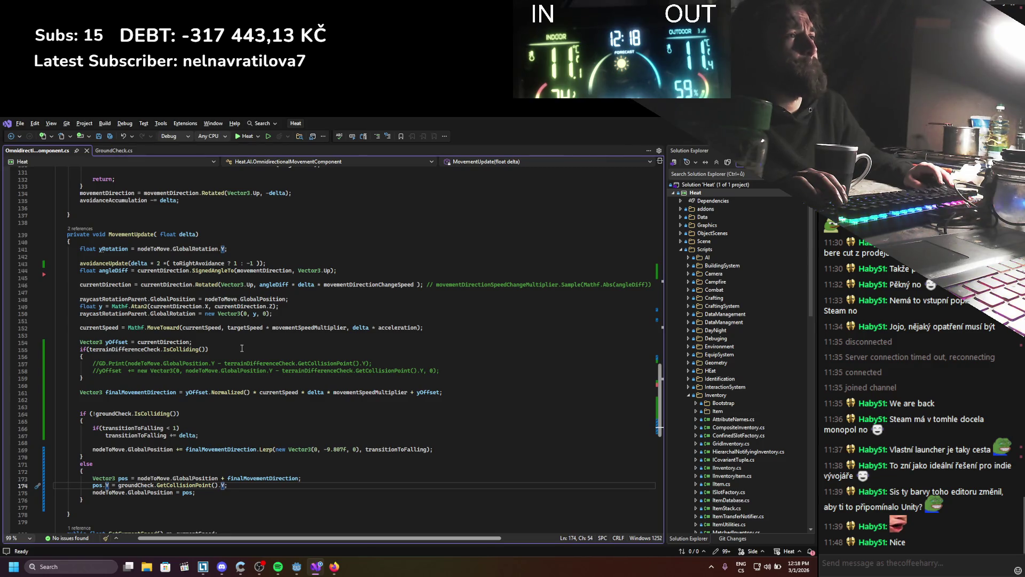
{"action": "left_click", "coordinate": [179, 392]}
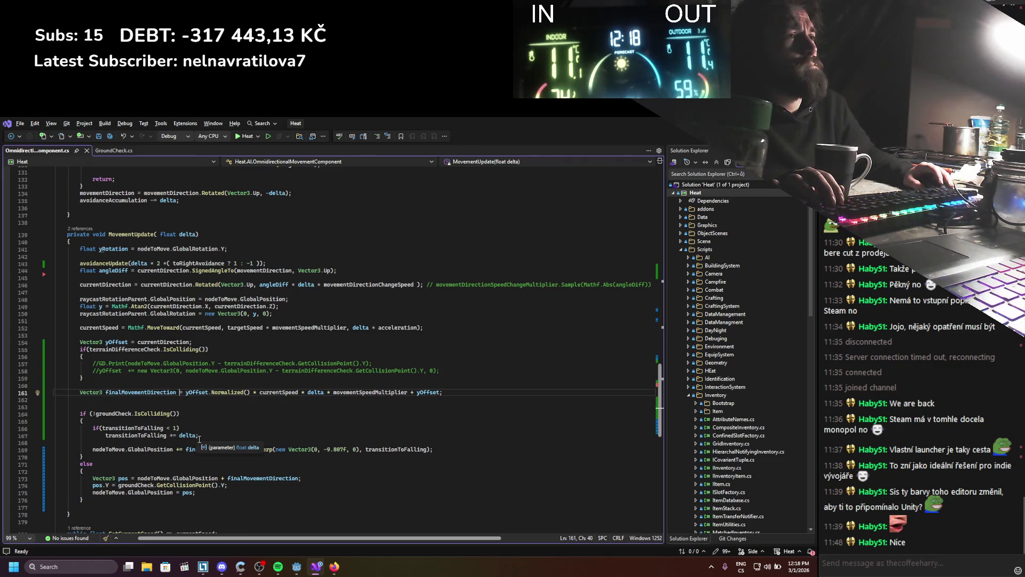
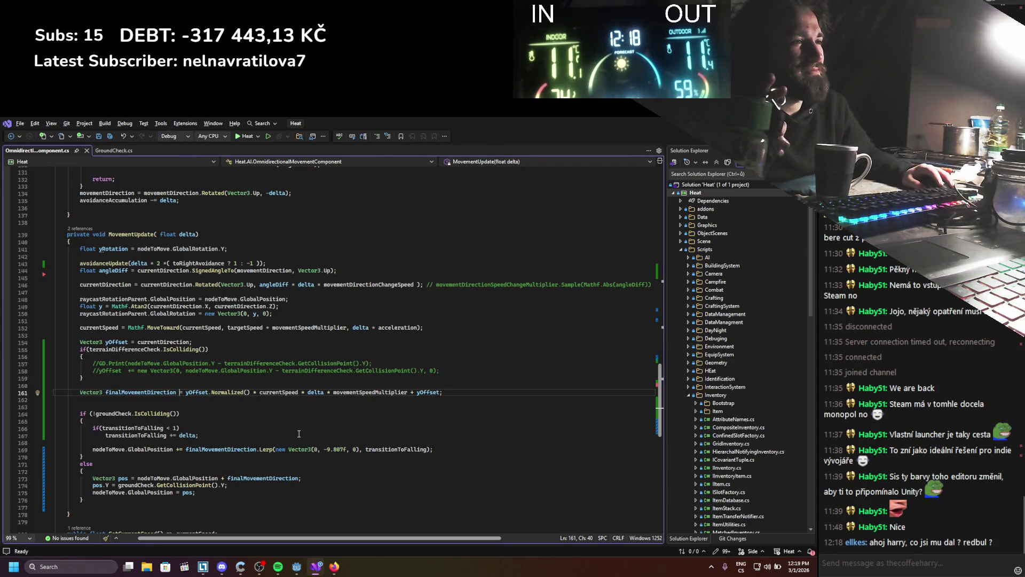
Step: Add GD.Print("Ground"); at the top of MovementUpdate's grounded else block and save the script
{"action": "left_click", "coordinate": [105, 472]}
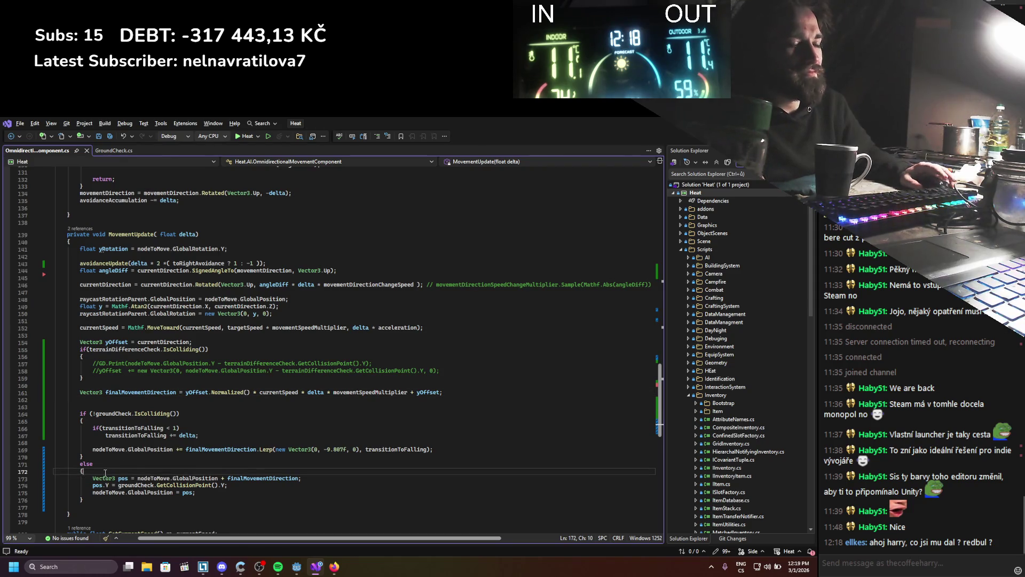
{"action": "key", "text": "Return"}
{"action": "type", "text": "GD"}
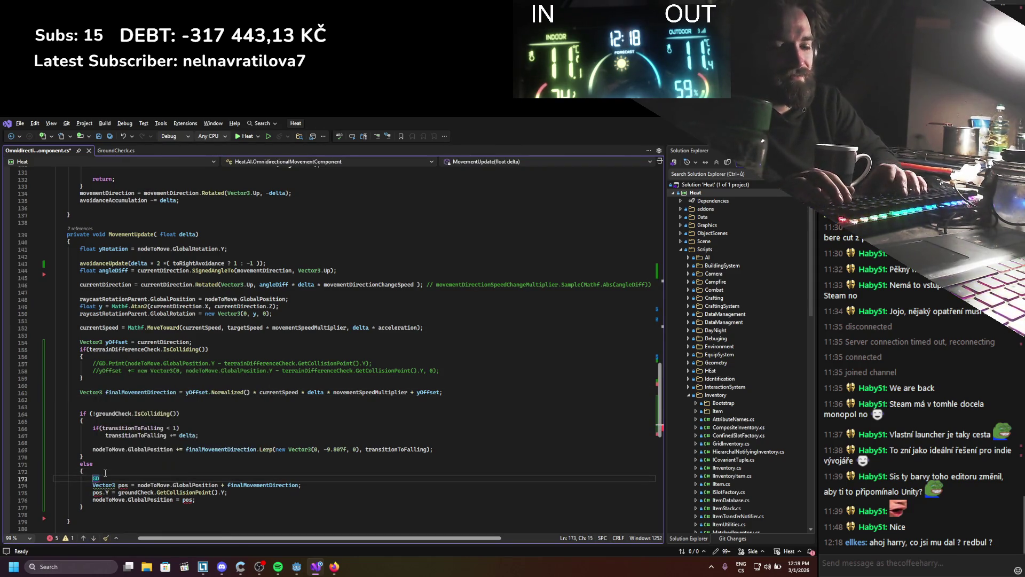
{"action": "type", "text": ".p(\""}
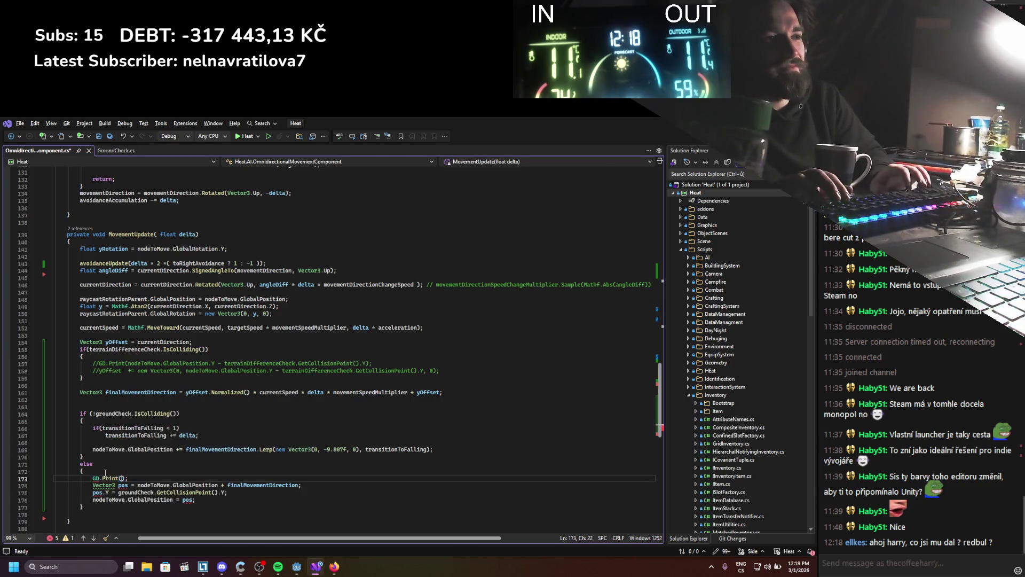
{"action": "type", "text": "Ground"}
{"action": "key", "text": "ctrl+s"}
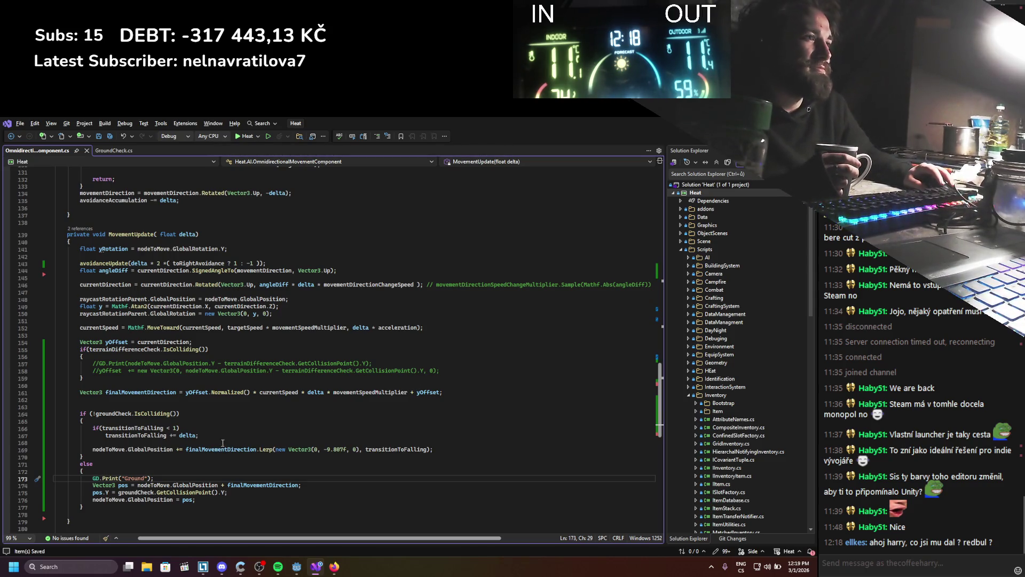
{"action": "key", "text": "alt+Tab"}
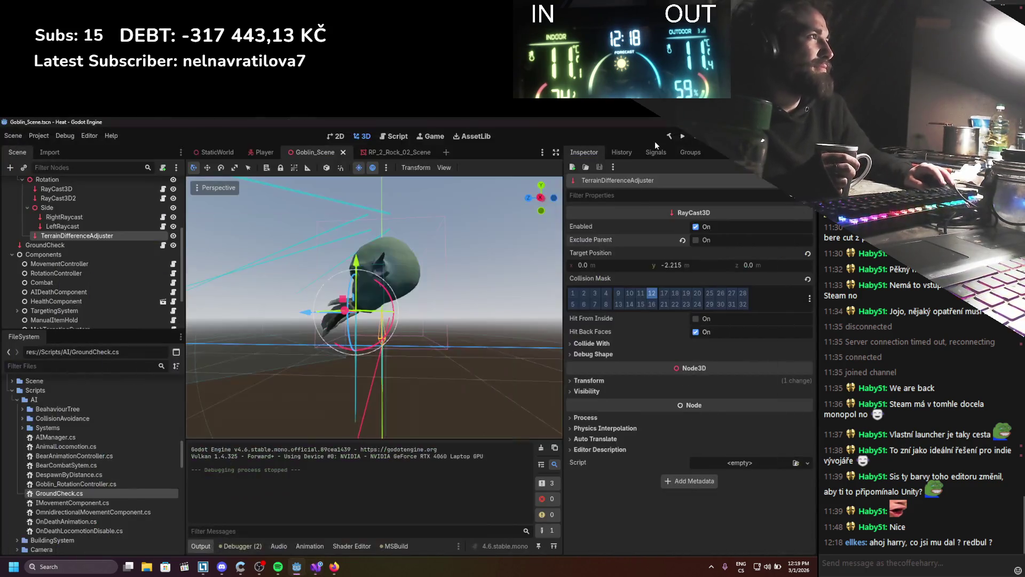
Step: Run the game to watch Output fill with "Ground" lines, then stop it and return to the script
{"action": "left_click", "coordinate": [679, 137]}
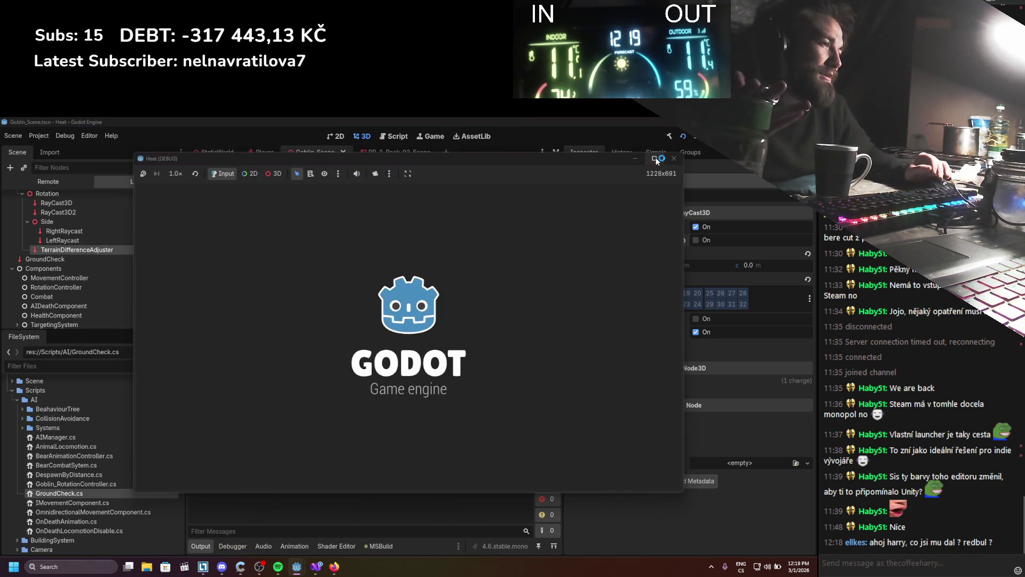
{"action": "mouse_move", "coordinate": [656, 160]}
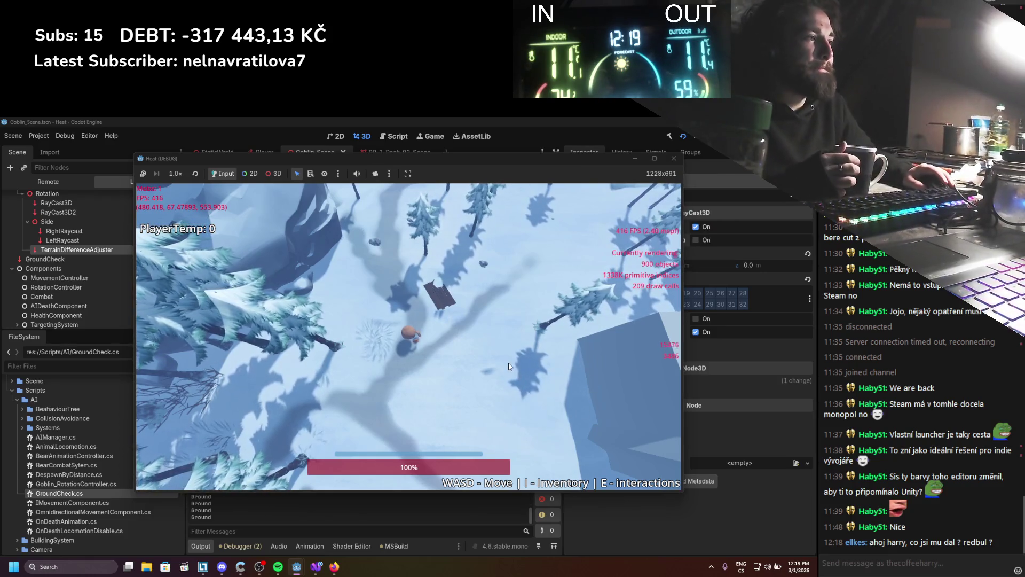
{"action": "left_click", "coordinate": [698, 139]}
{"action": "left_click", "coordinate": [317, 566]}
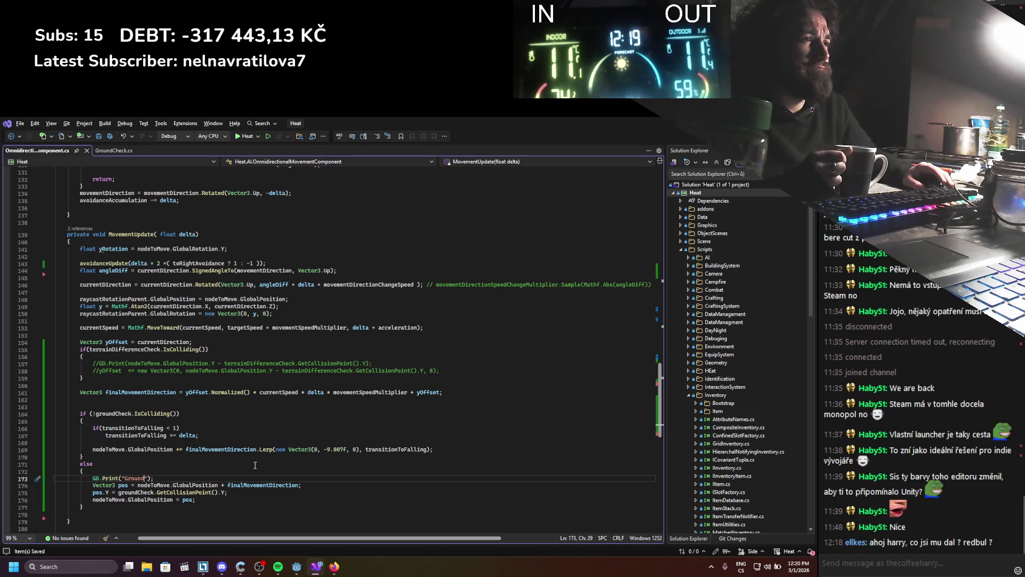
Step: Add transitionToFalling = 0; at the top of the grounded branch and save
{"action": "double_click", "coordinate": [133, 435]}
{"action": "key", "text": "ctrl+c"}
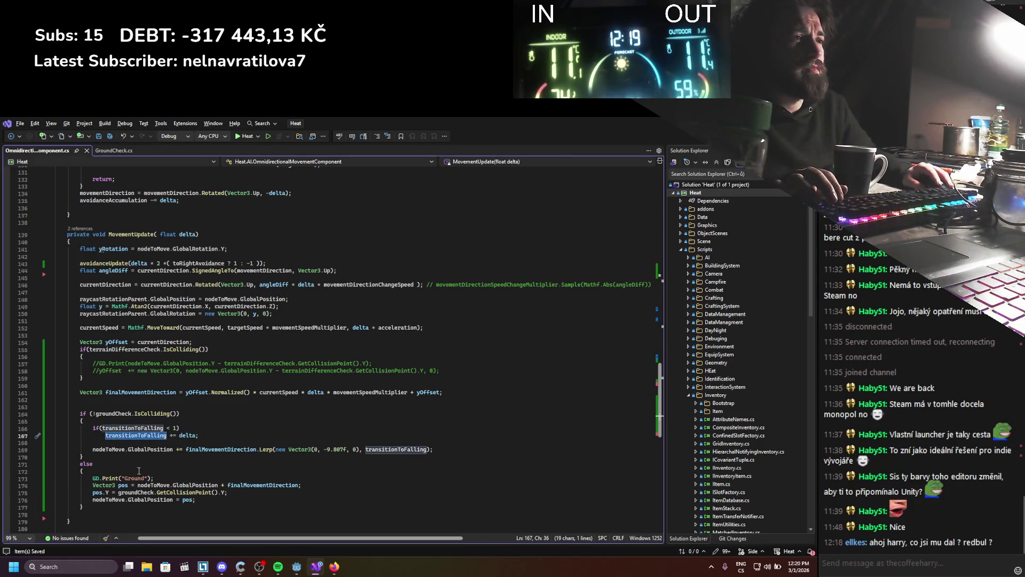
{"action": "left_click", "coordinate": [144, 471]}
{"action": "key", "text": "Return"}
{"action": "key", "text": "ctrl+v"}
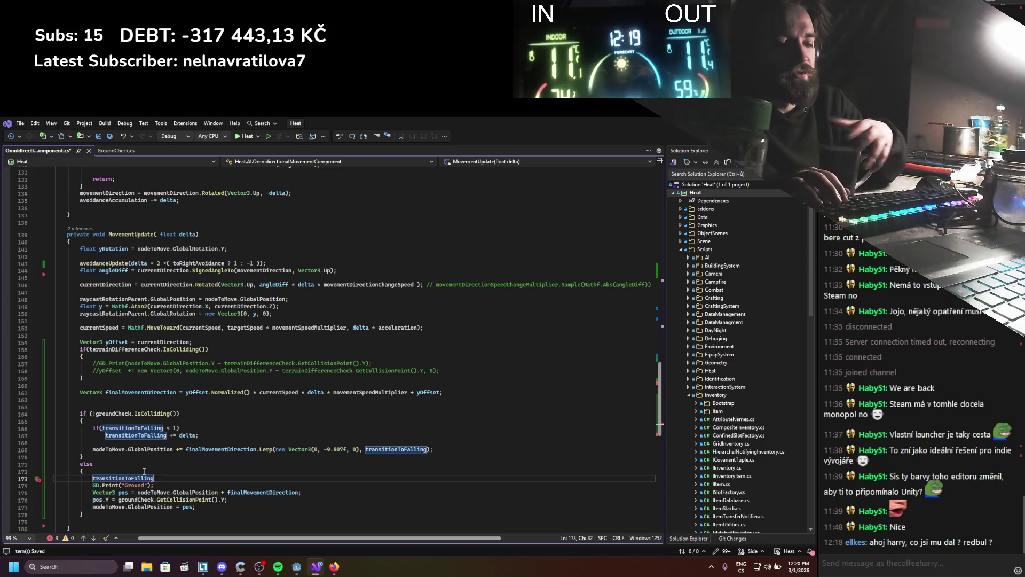
{"action": "type", "text": " = 0;"}
{"action": "key", "text": "ctrl+s"}
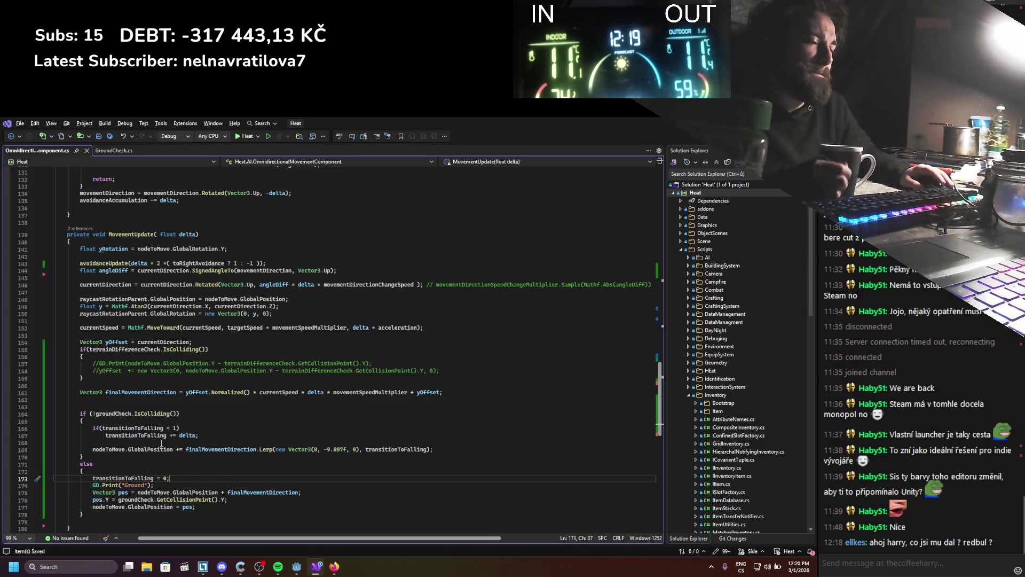
Step: Replace yOffset with currentDirection on line 161, save, and relaunch the game in Godot
{"action": "scroll", "coordinate": [161, 443], "scroll_direction": "down", "scroll_amount": 1}
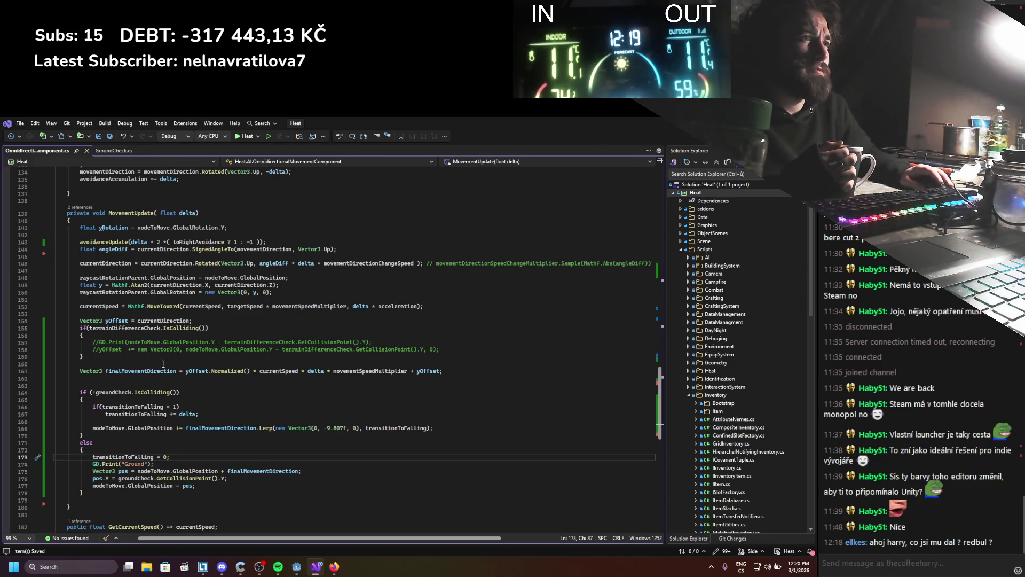
{"action": "double_click", "coordinate": [158, 320]}
{"action": "key", "text": "ctrl+c"}
{"action": "double_click", "coordinate": [197, 371]}
{"action": "key", "text": "ctrl+v"}
{"action": "key", "text": "ctrl+s"}
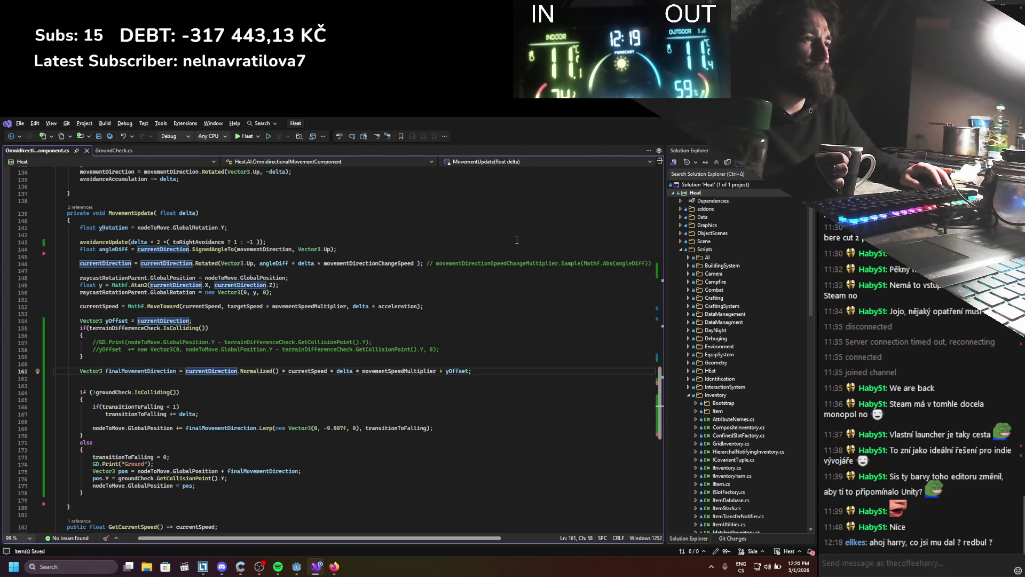
{"action": "key", "text": "alt+Tab"}
{"action": "left_click", "coordinate": [683, 136]}
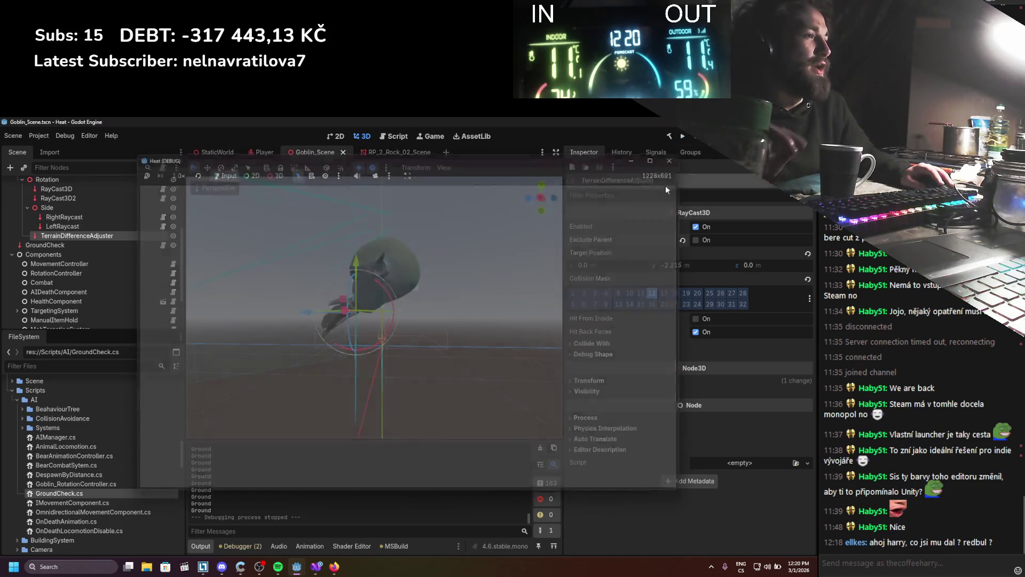
Step: Stop the game with F8 and return to the MovementUpdate script in Visual Studio
{"action": "key", "text": "F8"}
{"action": "left_click", "coordinate": [318, 567]}
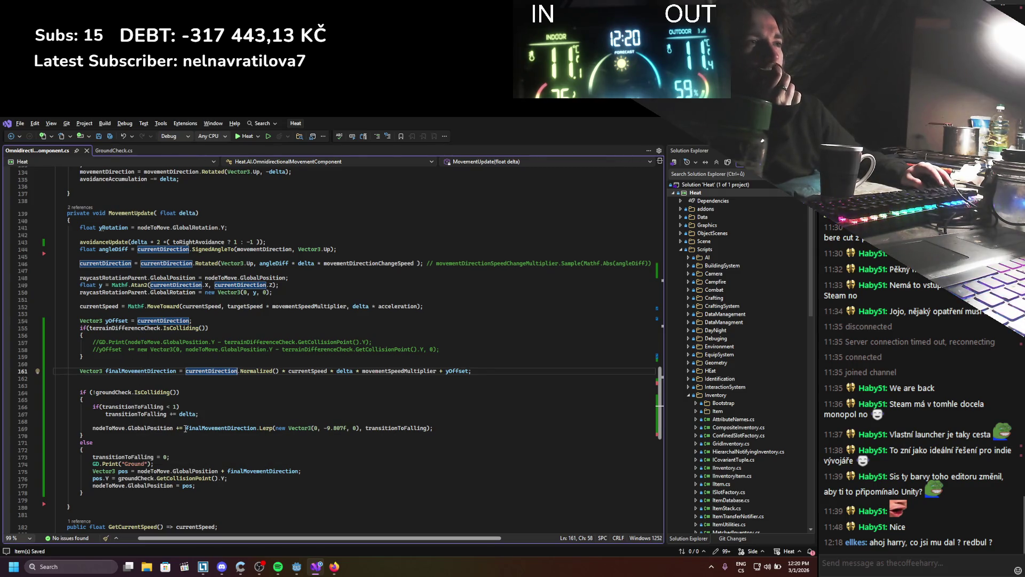
Step: Delete the trailing " + yOffset" from line 161's finalMovementDirection and relaunch the game in Godot
{"action": "left_click_drag", "start_coordinate": [186, 373], "coordinate": [490, 371]}
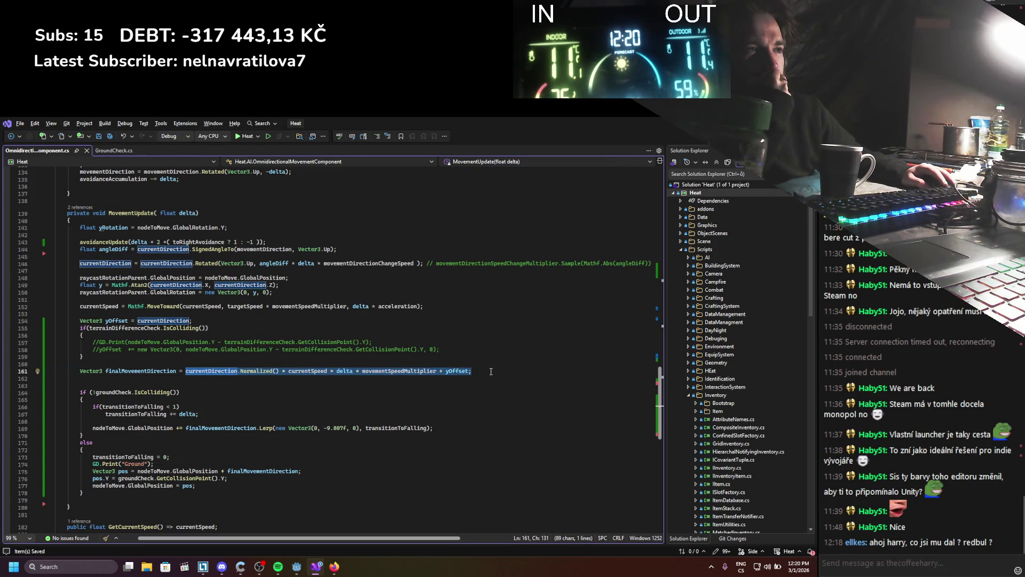
{"action": "key", "text": "Down"}
{"action": "key", "text": "Down"}
{"action": "key", "text": "Down"}
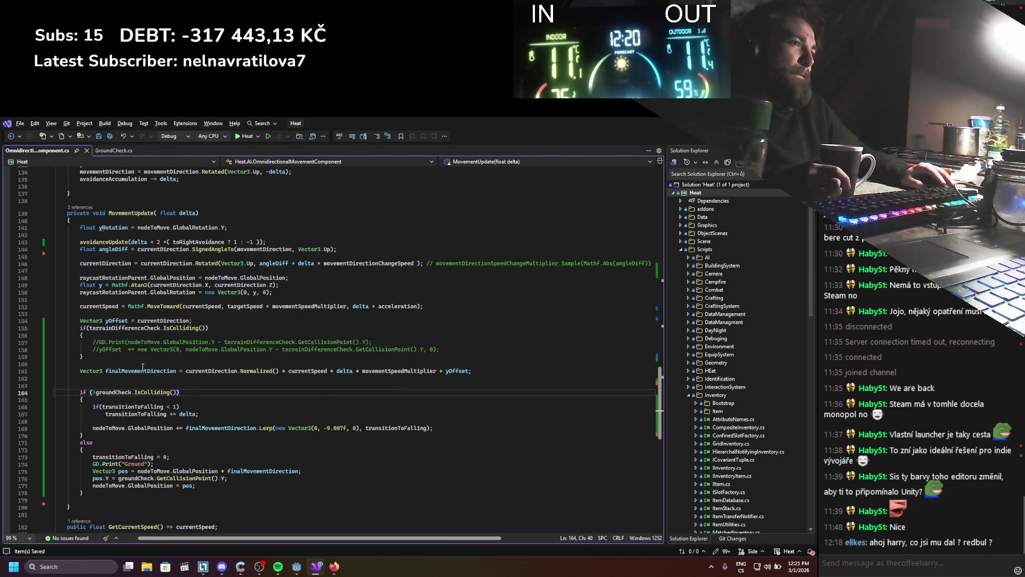
{"action": "left_click", "coordinate": [185, 377]}
{"action": "left_click_drag", "start_coordinate": [185, 372], "coordinate": [469, 372]}
{"action": "left_click", "coordinate": [462, 386]}
{"action": "key", "text": "Up"}
{"action": "key", "text": "Up"}
{"action": "key", "text": "End"}
{"action": "key", "text": "Left"}
{"action": "key", "text": "ctrl+w"}
{"action": "key", "text": "BackSpace"}
{"action": "key", "text": "BackSpace"}
{"action": "key", "text": "BackSpace"}
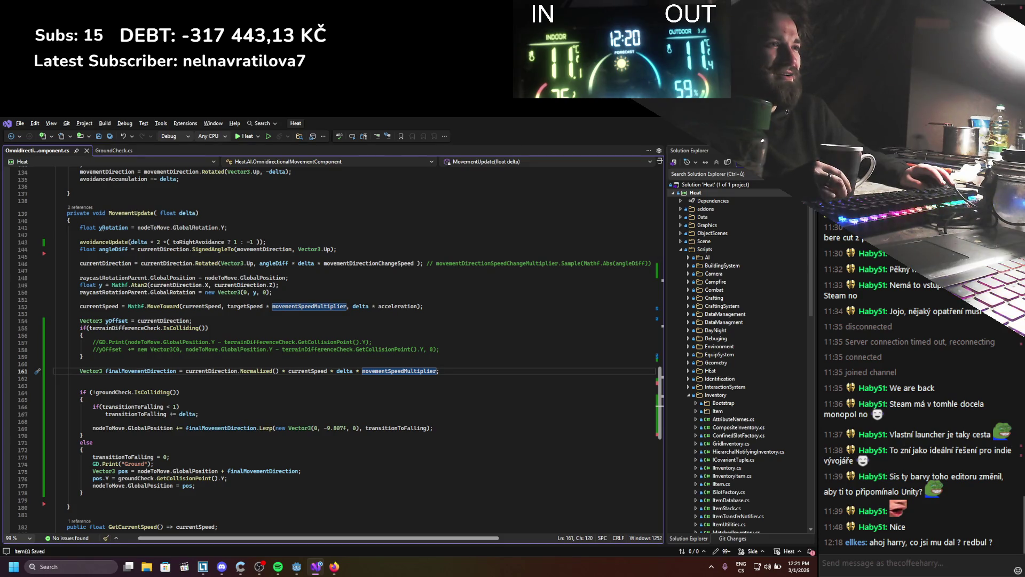
{"action": "key", "text": "alt+Tab"}
{"action": "left_click", "coordinate": [680, 138]}
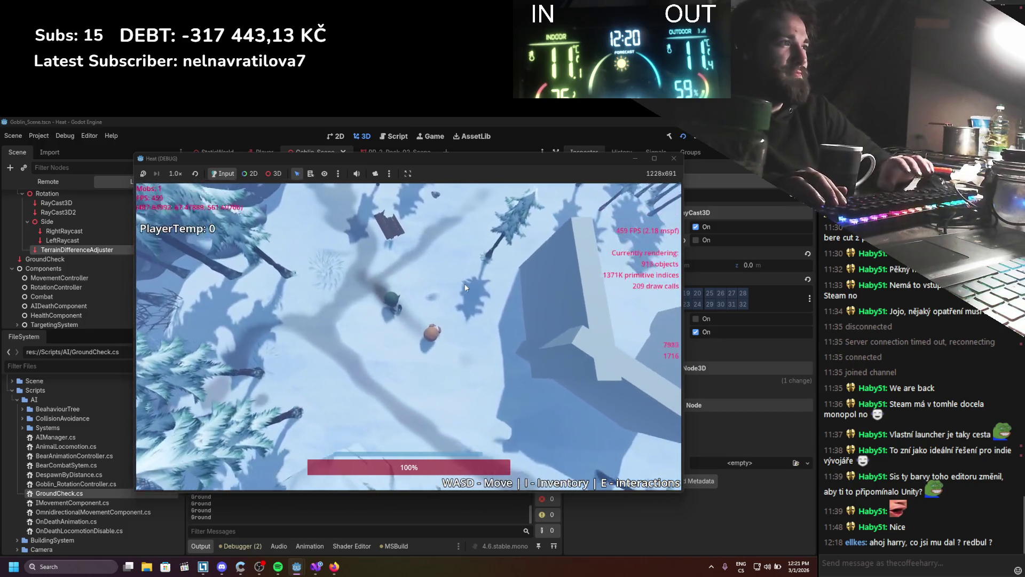
Step: Walk the player across the snowy slopes with WASD to watch the goblin, then stop with F8
{"action": "key", "text": "s"}
{"action": "key", "text": "d"}
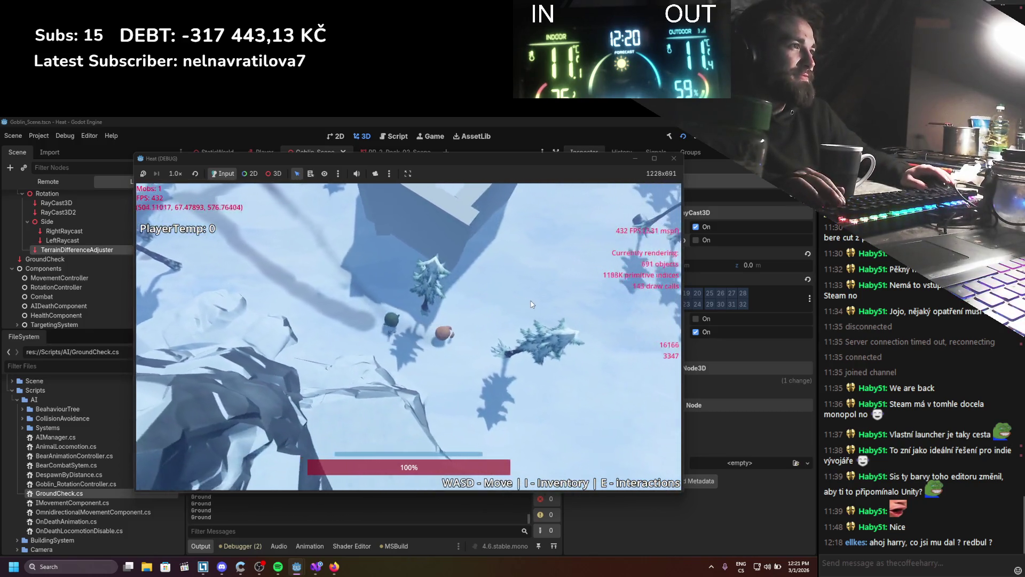
{"action": "key", "text": "s"}
{"action": "key", "text": "d"}
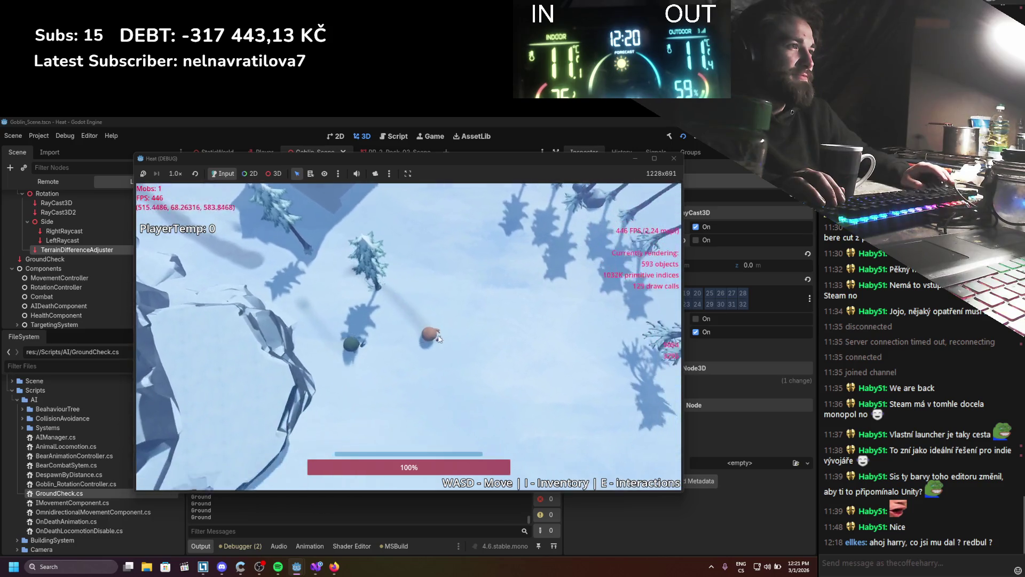
{"action": "key", "text": "s"}
{"action": "key", "text": "a"}
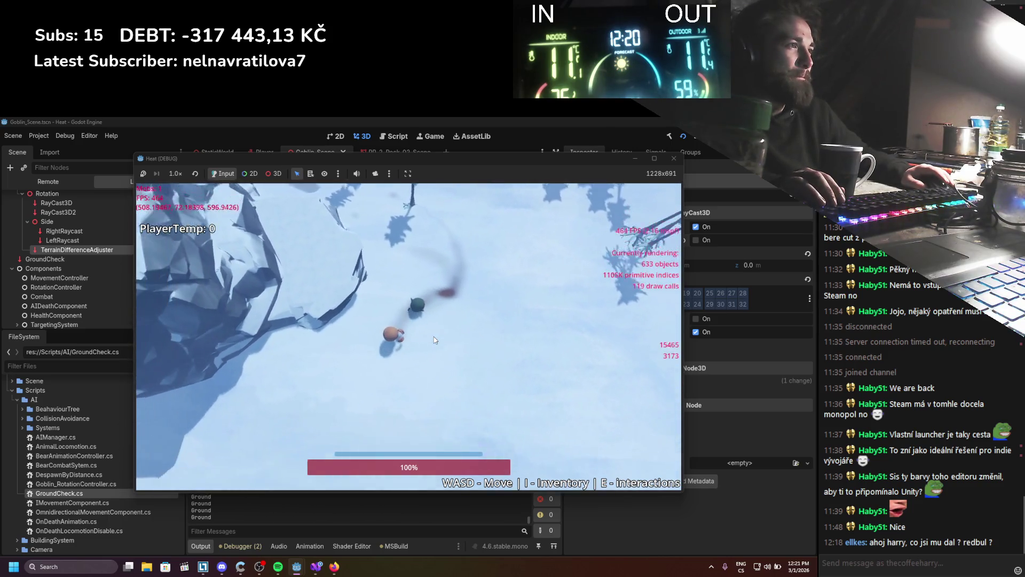
{"action": "key", "text": "w"}
{"action": "key", "text": "d"}
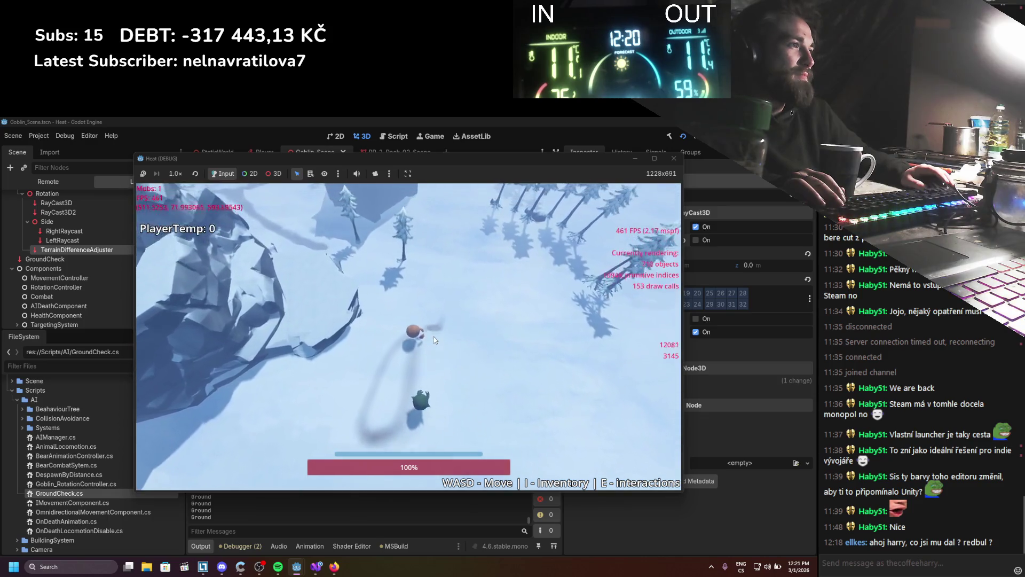
{"action": "key", "text": "s"}
{"action": "key", "text": "a"}
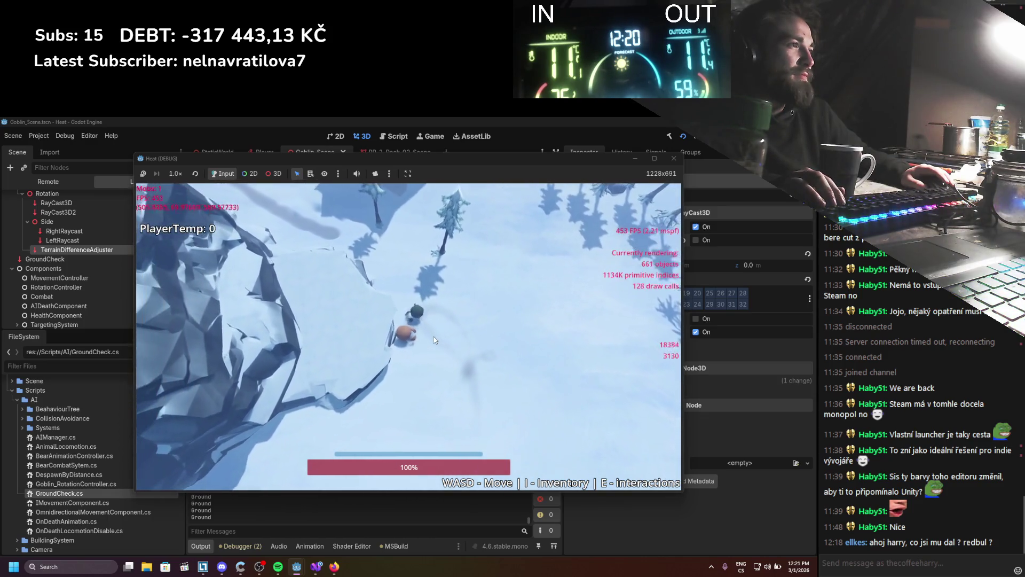
{"action": "key", "text": "w"}
{"action": "key", "text": "d"}
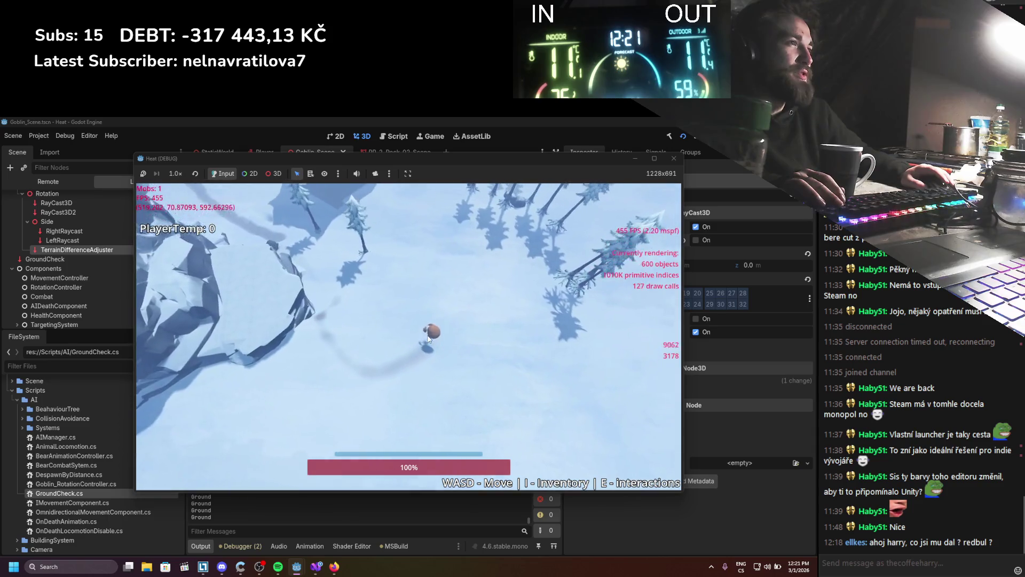
{"action": "key", "text": "w"}
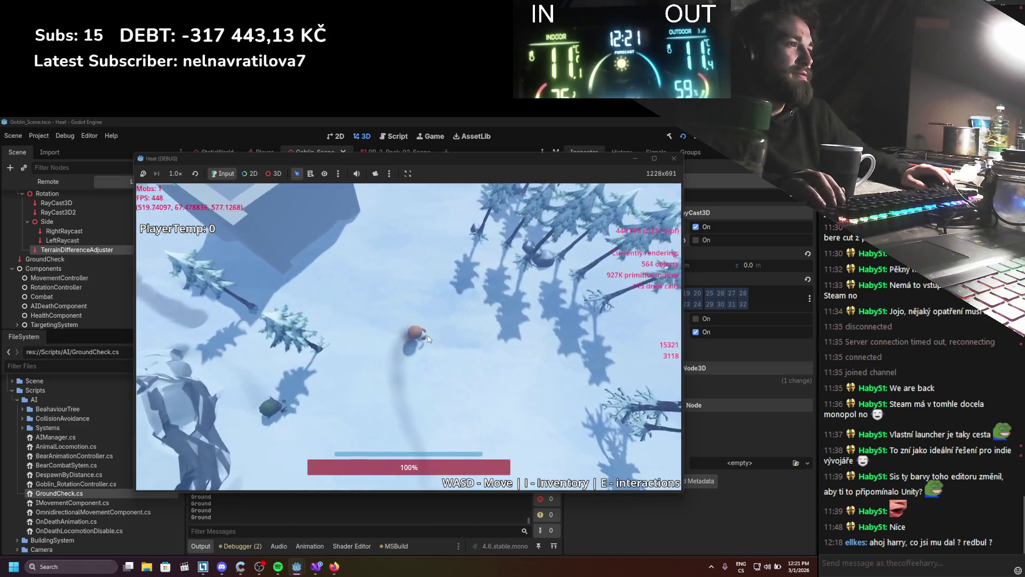
{"action": "key", "text": "w"}
{"action": "key", "text": "d"}
{"action": "scroll", "coordinate": [428, 337], "scroll_direction": "down", "scroll_amount": 5}
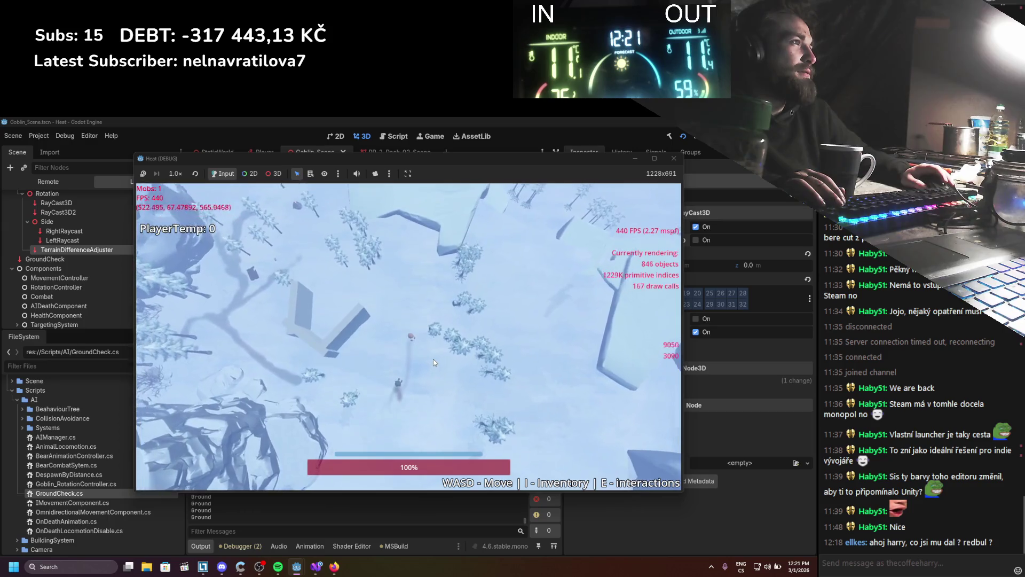
{"action": "key", "text": "w"}
{"action": "key", "text": "d"}
{"action": "scroll", "coordinate": [434, 361], "scroll_direction": "up", "scroll_amount": 5}
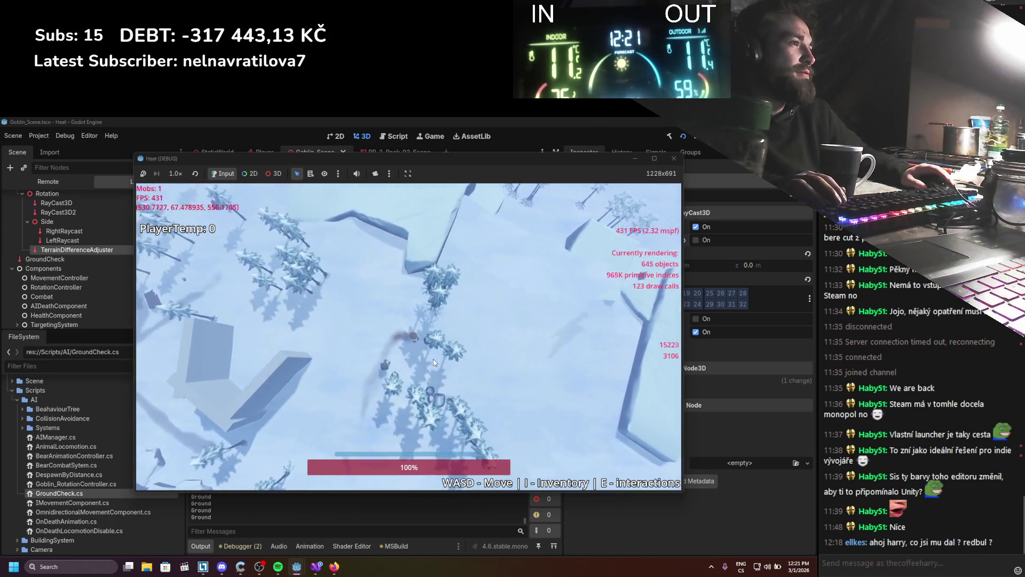
{"action": "key", "text": "d"}
{"action": "scroll", "coordinate": [434, 362], "scroll_direction": "up", "scroll_amount": 5}
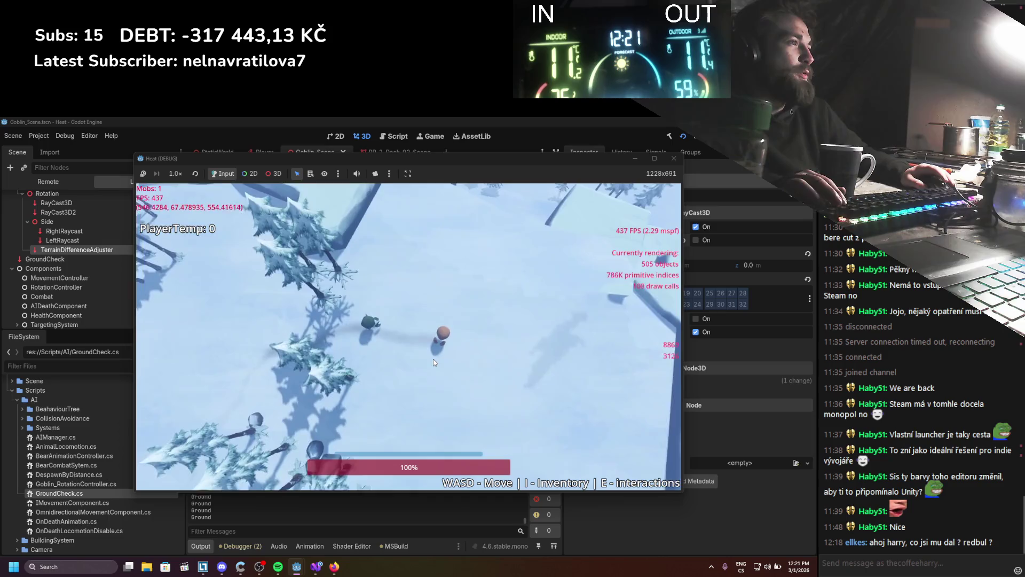
{"action": "key", "text": "w"}
{"action": "key", "text": "d"}
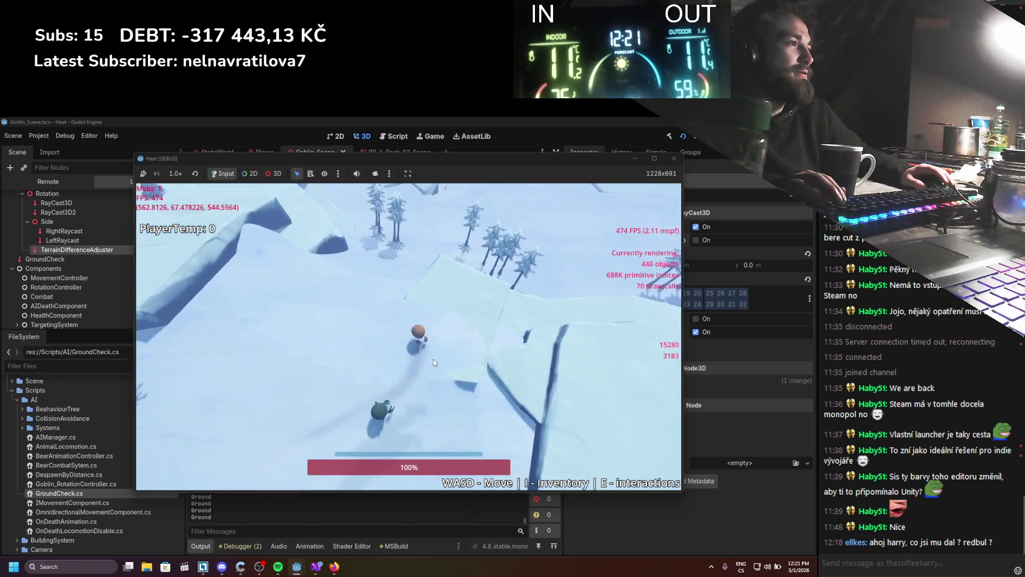
{"action": "key", "text": "w"}
{"action": "key", "text": "d"}
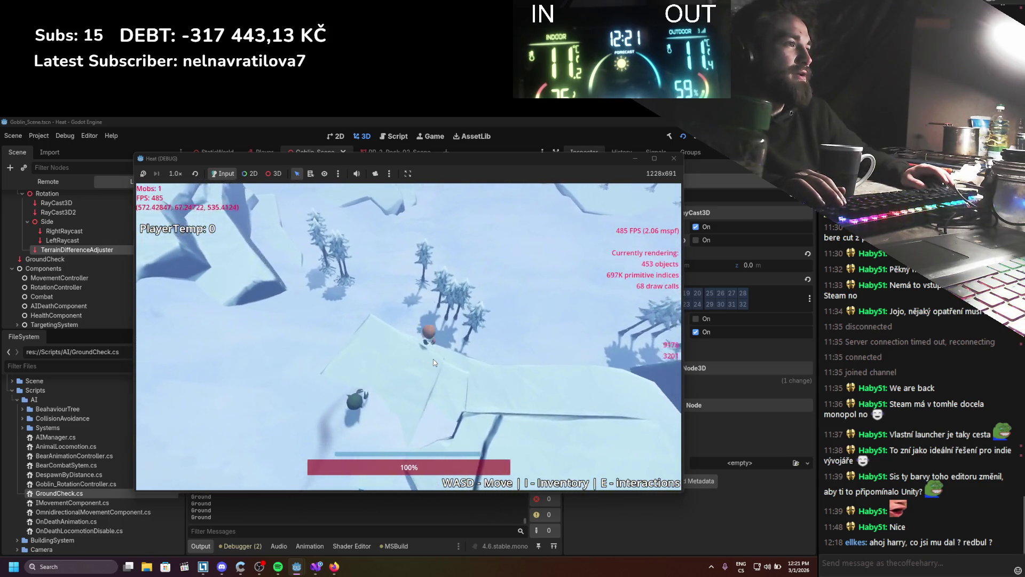
{"action": "key", "text": "w"}
{"action": "key", "text": "d"}
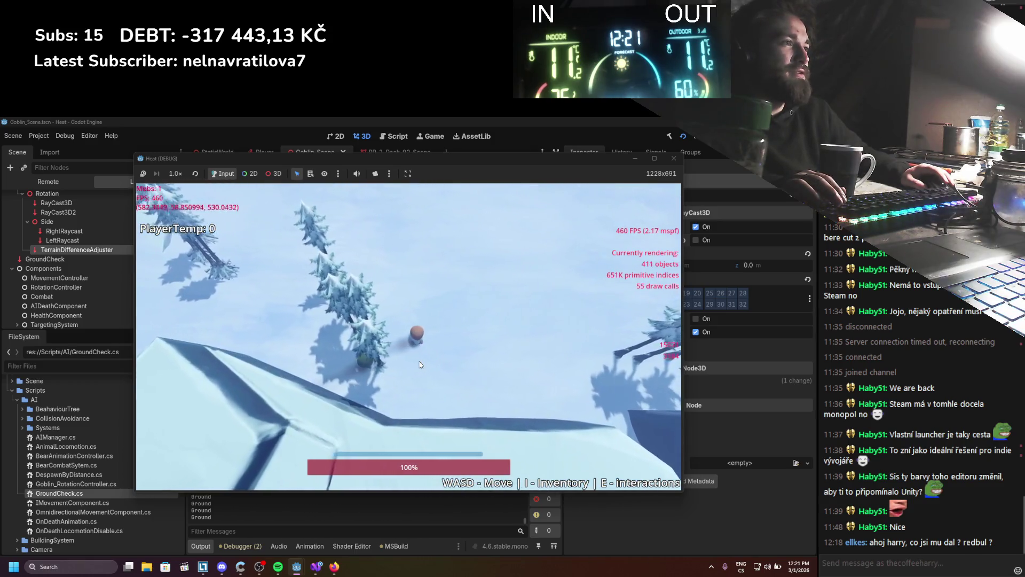
{"action": "key", "text": "w"}
{"action": "key", "text": "d"}
{"action": "key", "text": "F8"}
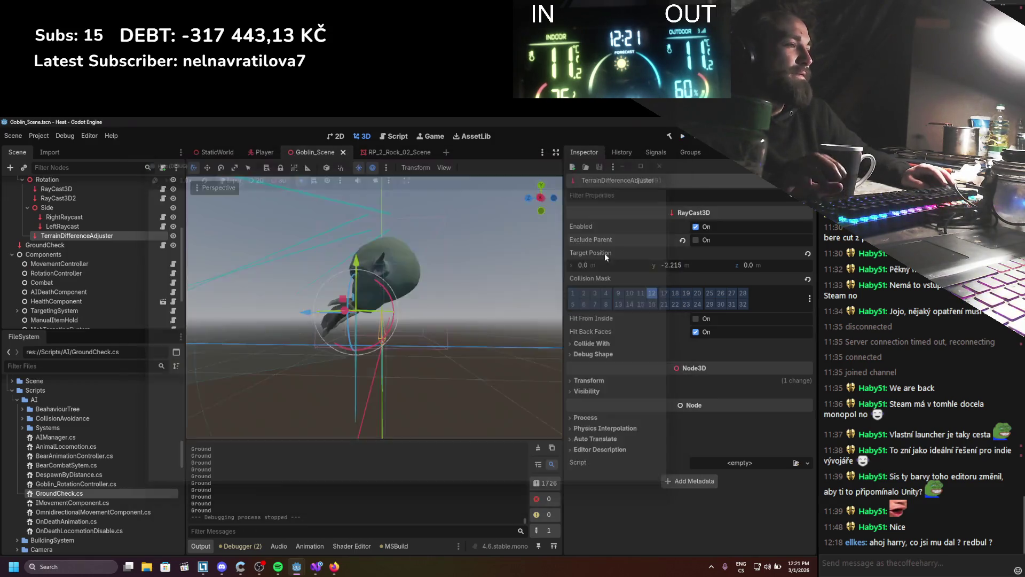
Step: Select the GroundCheck ray node and drag its Target Position y down to -5.225
{"action": "scroll", "coordinate": [294, 330], "scroll_direction": "up", "scroll_amount": 3}
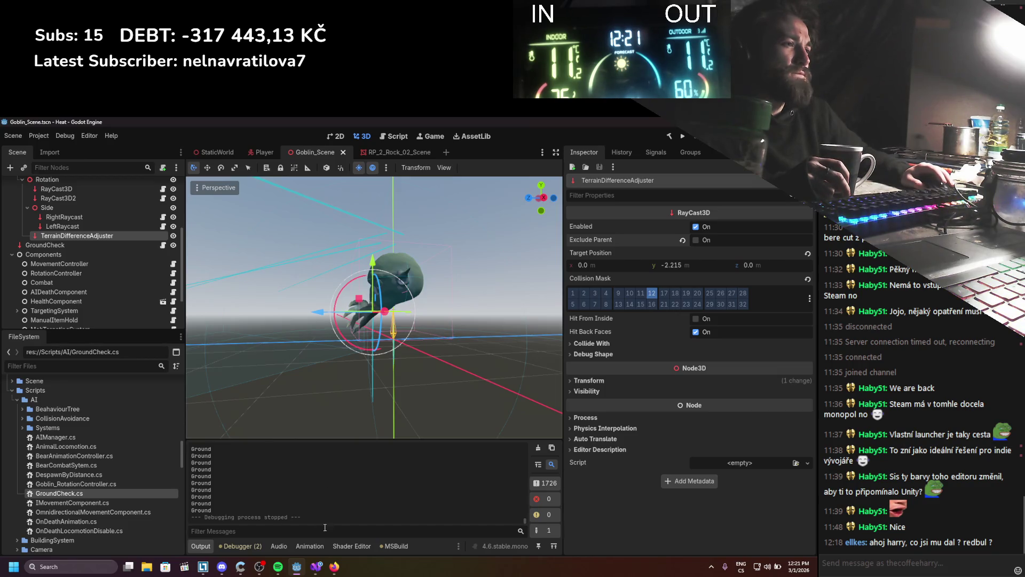
{"action": "scroll", "coordinate": [410, 372], "scroll_direction": "up", "scroll_amount": 2}
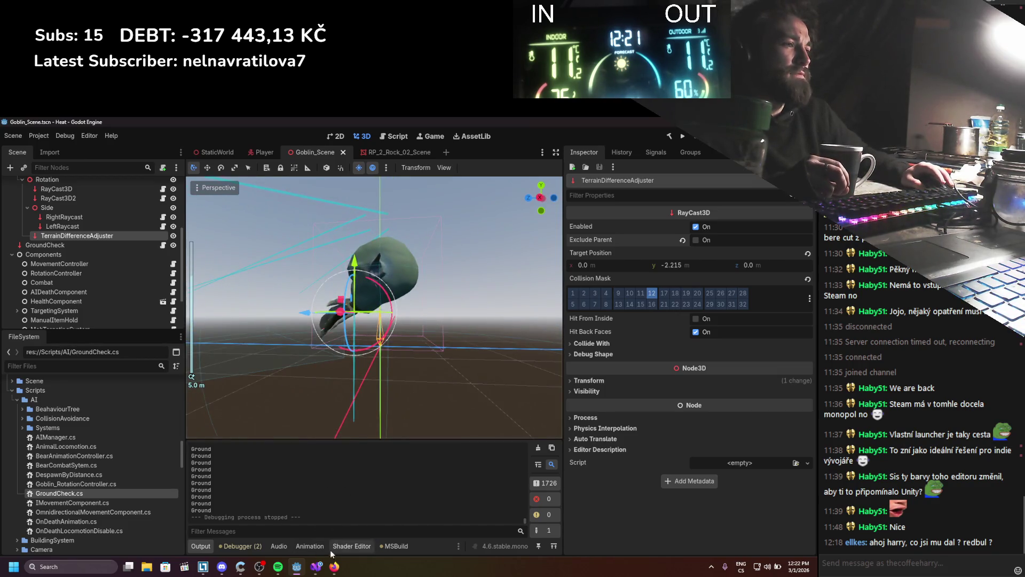
{"action": "mouse_move", "coordinate": [321, 566]}
{"action": "mouse_move", "coordinate": [342, 364]}
{"action": "left_mouse_down"}
{"action": "mouse_move", "coordinate": [310, 321]}
{"action": "mouse_move", "coordinate": [248, 322]}
{"action": "left_mouse_up"}
{"action": "left_click", "coordinate": [45, 244]}
{"action": "left_click_drag", "start_coordinate": [729, 269], "coordinate": [664, 265]}
Step: Shorten the GroundCheck ray to y -0.985, save the goblin scene, and launch the game
{"action": "key", "text": "ctrl+s"}
{"action": "left_click_drag", "start_coordinate": [406, 304], "coordinate": [480, 299]}
{"action": "left_click", "coordinate": [682, 137]}
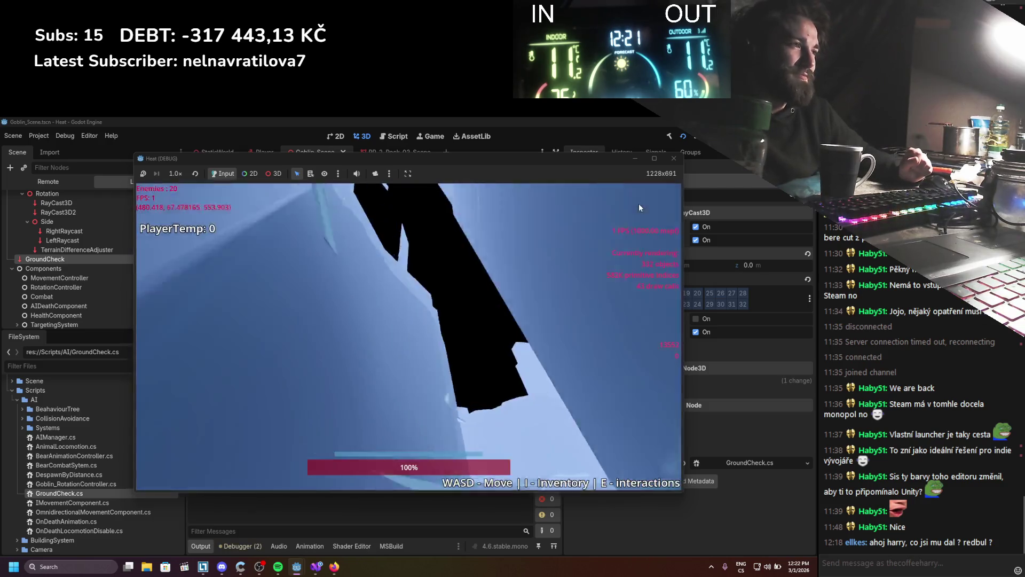
Step: Walk the player across the map toward the goblin, then close the game and return to the script
{"action": "key", "text": "s"}
{"action": "key", "text": "d"}
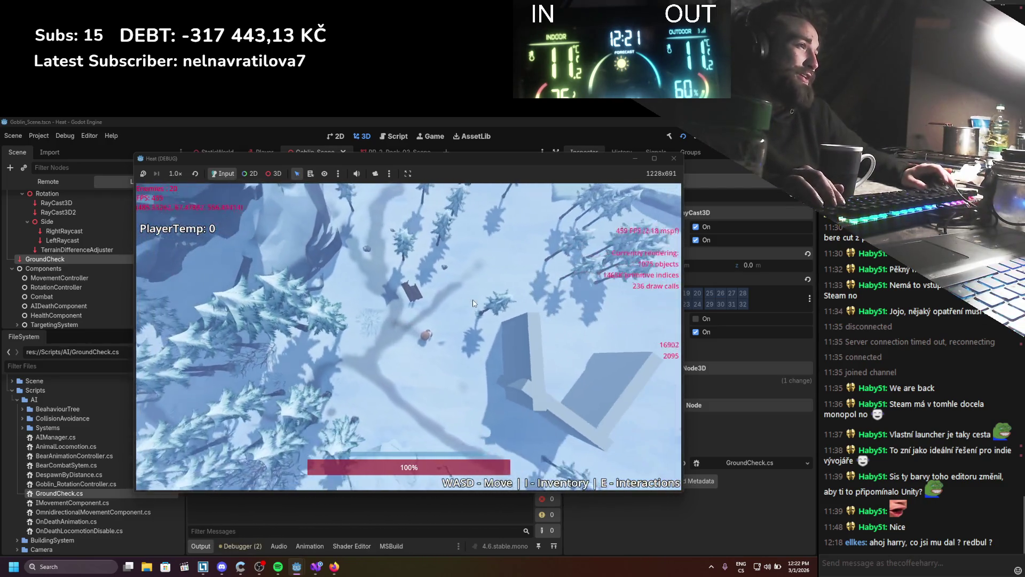
{"action": "key", "text": "s"}
{"action": "key", "text": "d"}
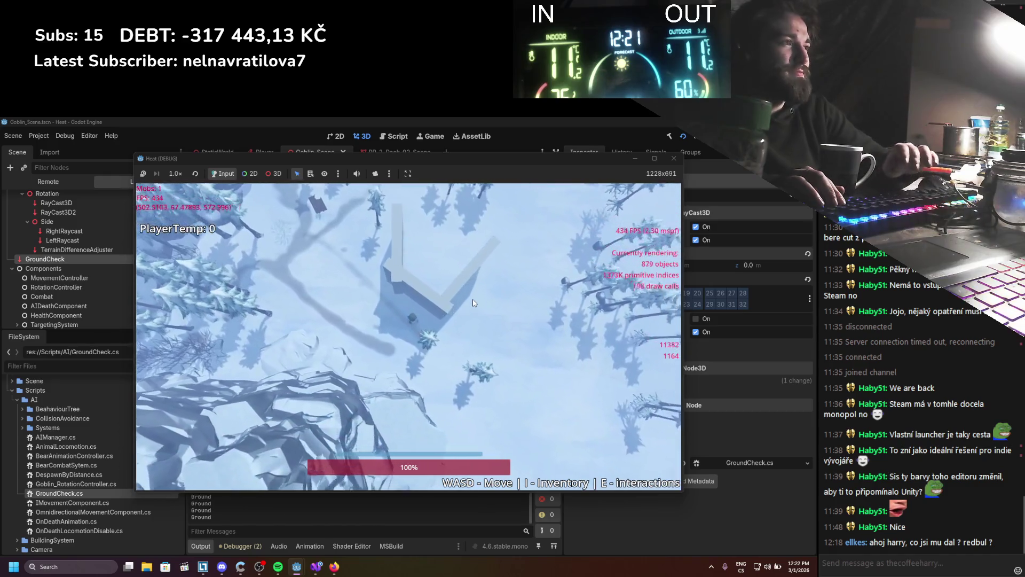
{"action": "key", "text": "d"}
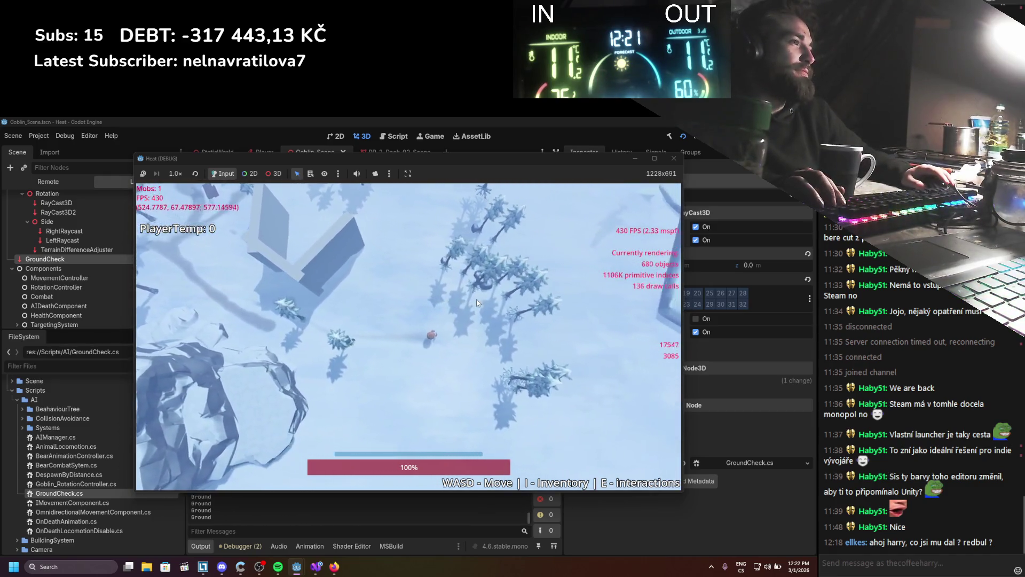
{"action": "key", "text": "w"}
{"action": "key", "text": "d"}
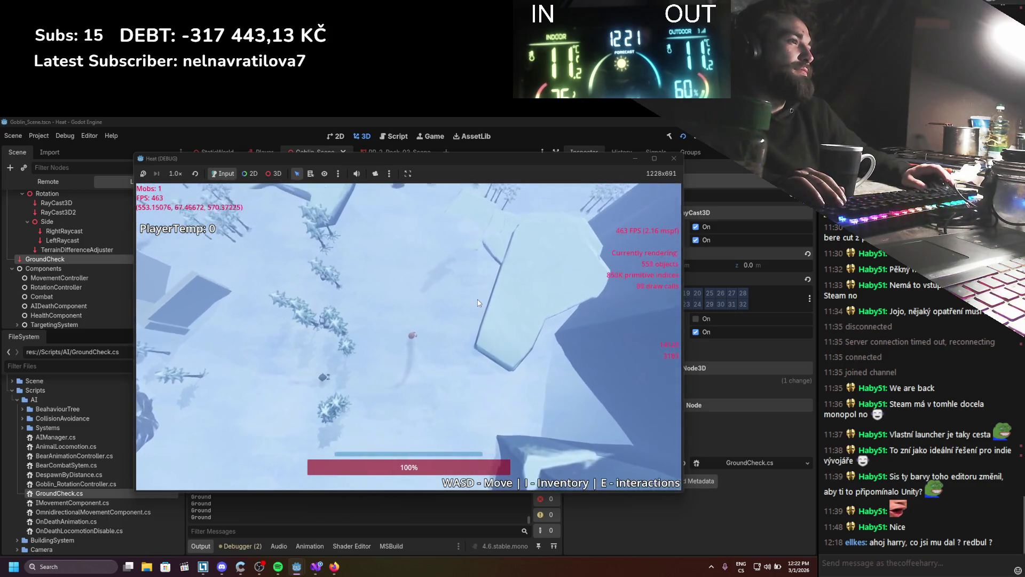
{"action": "key", "text": "w"}
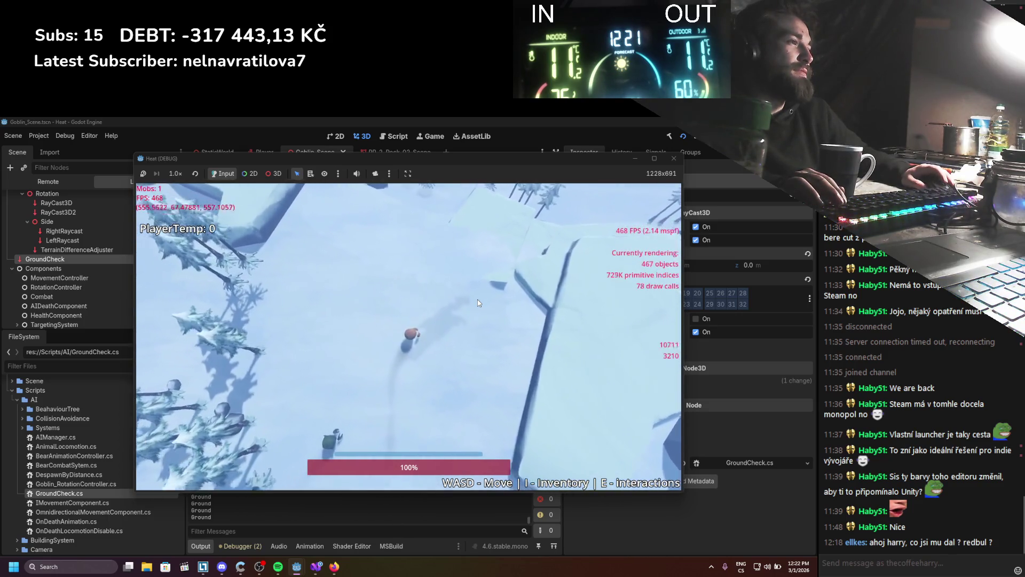
{"action": "key", "text": "w"}
{"action": "key", "text": "d"}
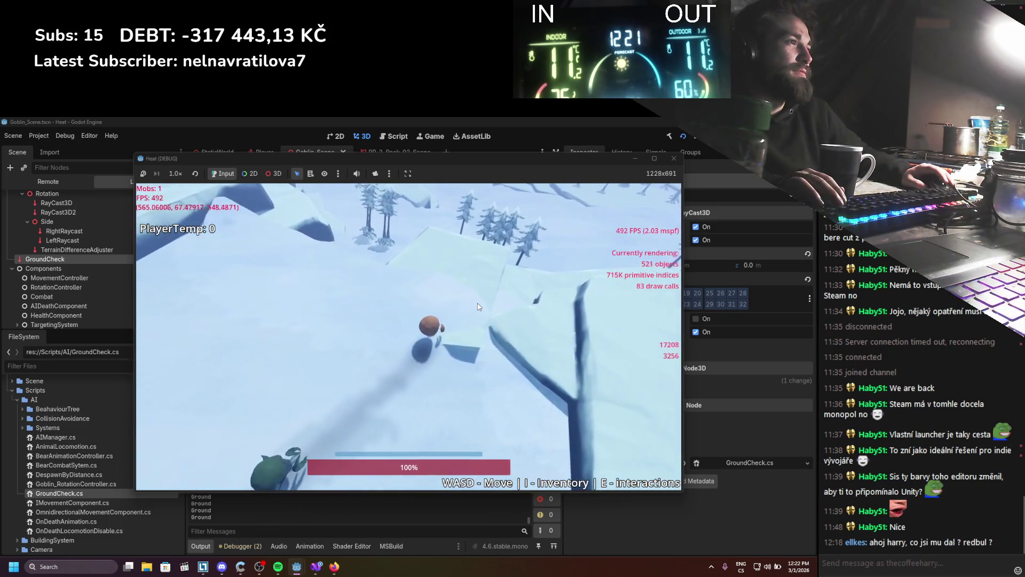
{"action": "key", "text": "w"}
{"action": "key", "text": "d"}
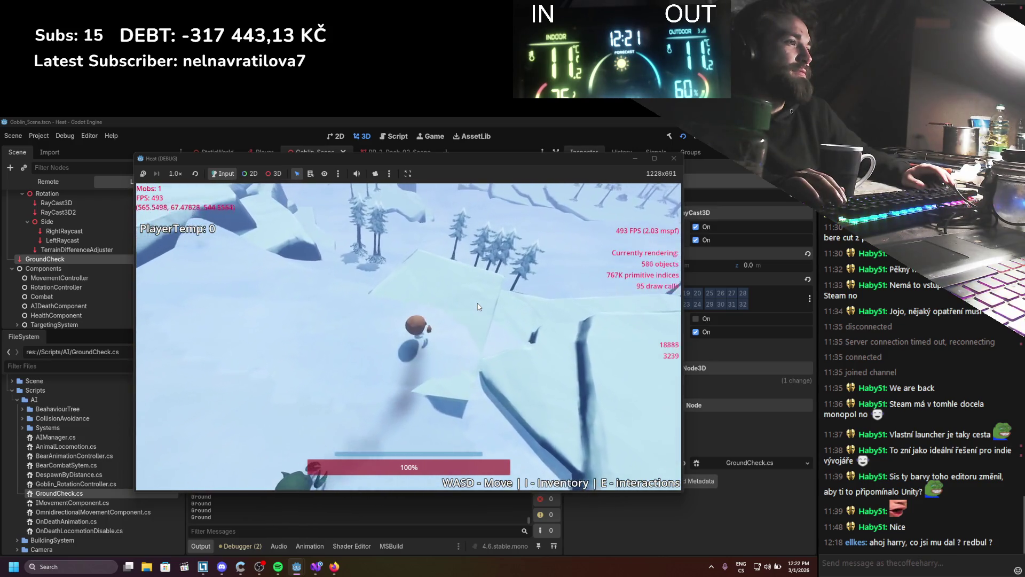
{"action": "key", "text": "w"}
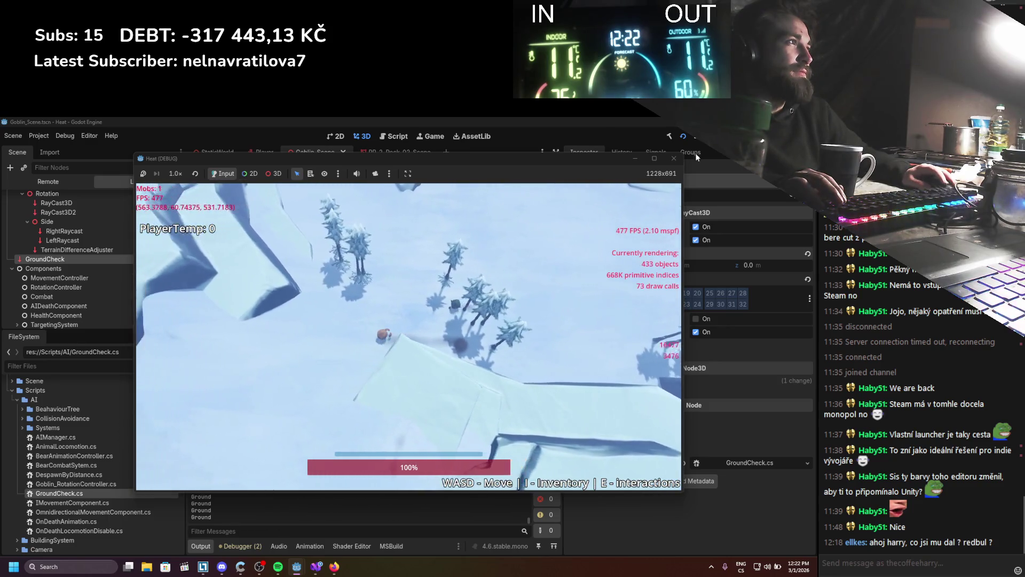
{"action": "left_click", "coordinate": [674, 158]}
{"action": "left_click", "coordinate": [315, 566]}
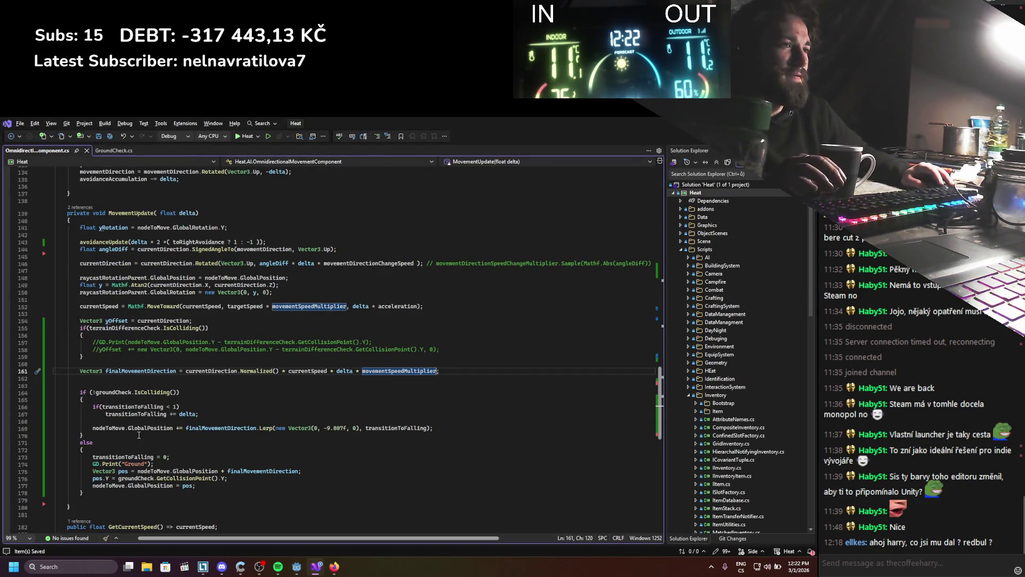
Step: Add GD.Print("Fall") and transitionToFalling += delta / 3 to the falling branch, then rebuild and run with F5
{"action": "key", "text": "alt+Tab"}
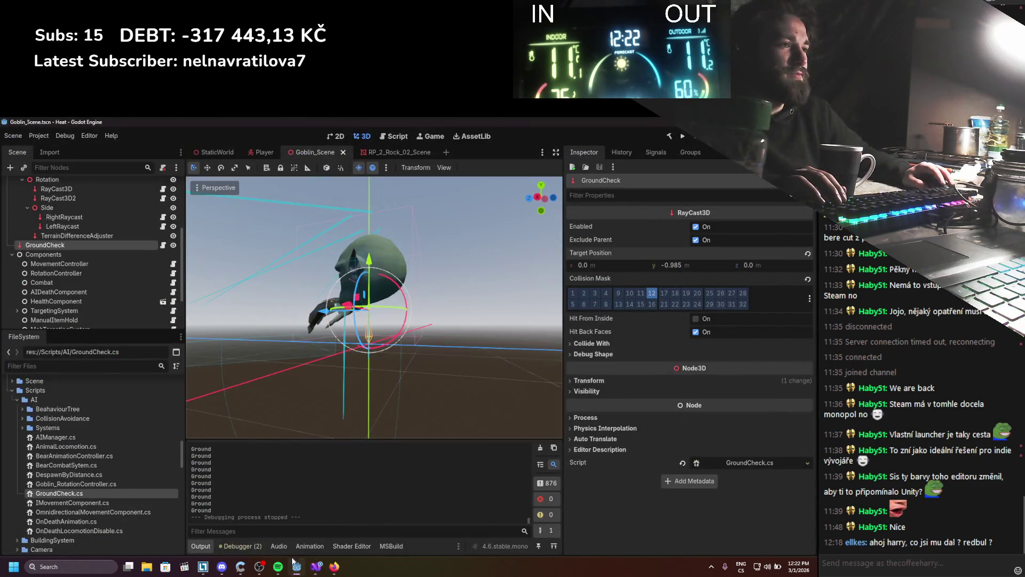
{"action": "left_click", "coordinate": [315, 567]}
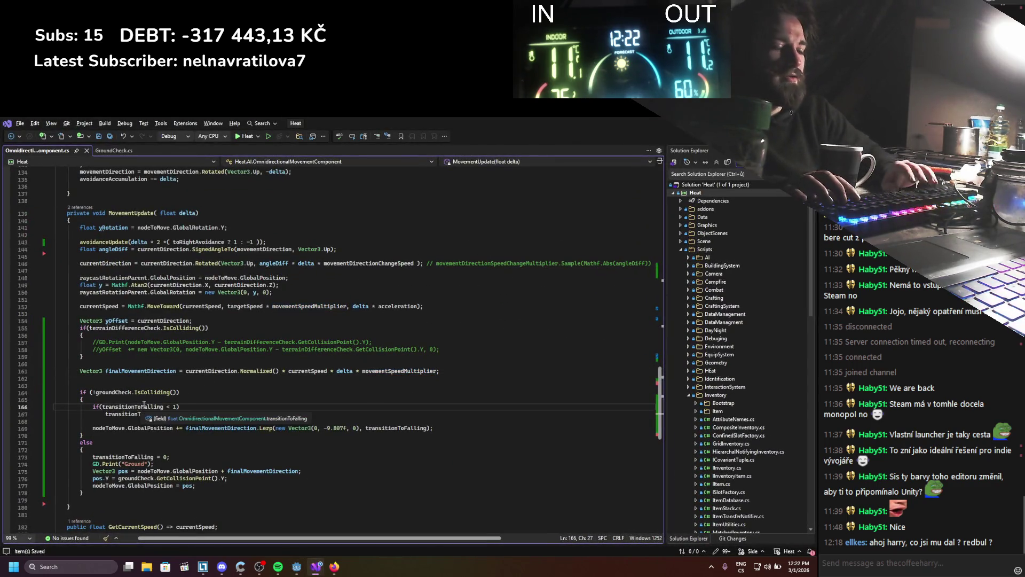
{"action": "key", "text": "Return"}
{"action": "type", "text": "GD.Print"}
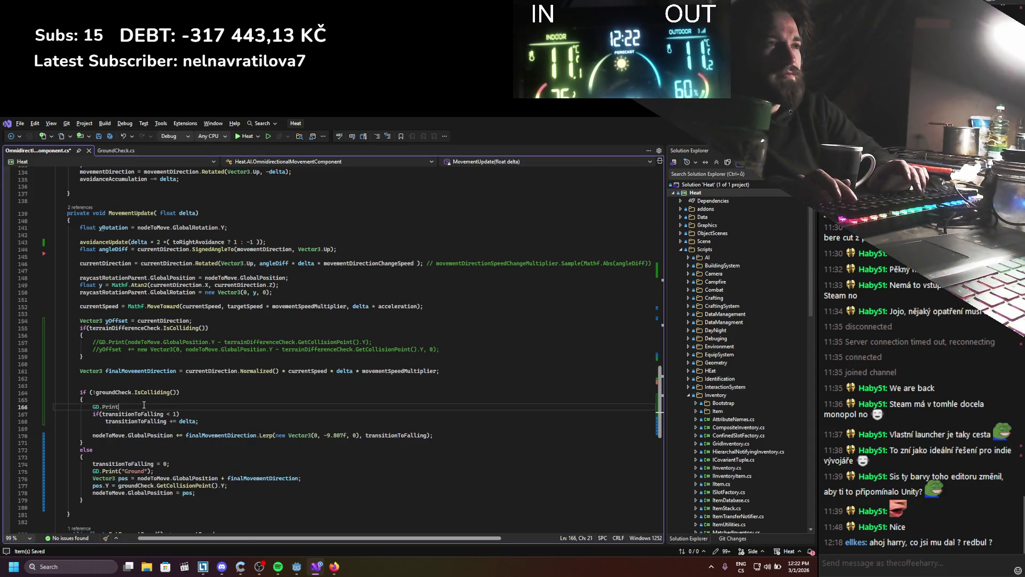
{"action": "type", "text": "();"}
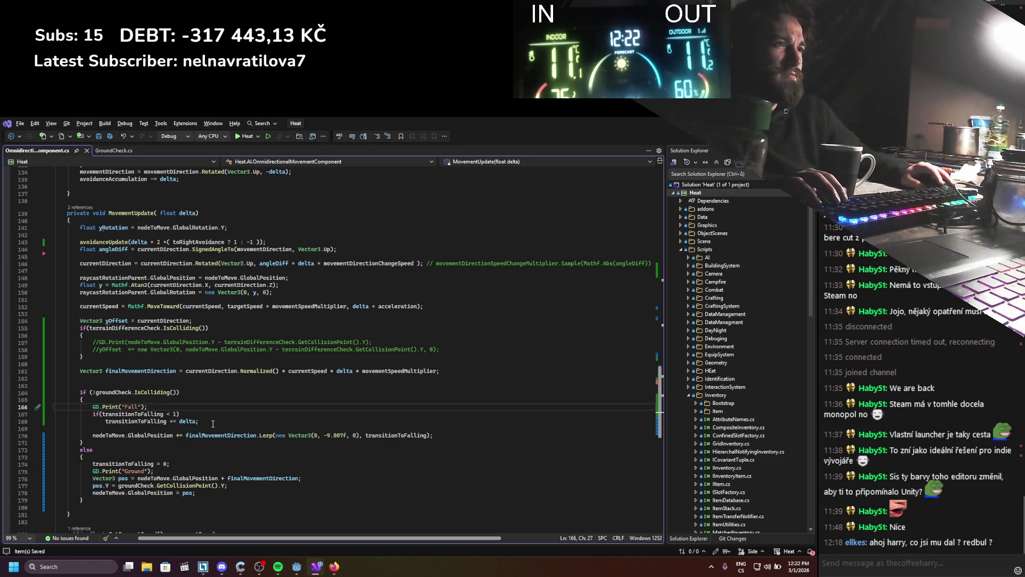
{"action": "type", "text": " ú"}
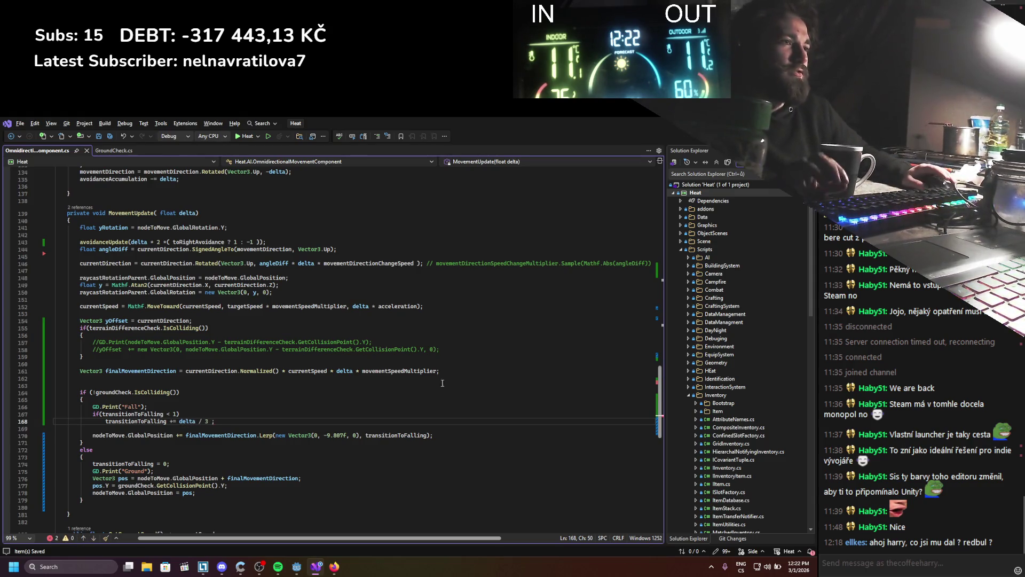
{"action": "key", "text": "alt+Tab"}
{"action": "key", "text": "F5"}
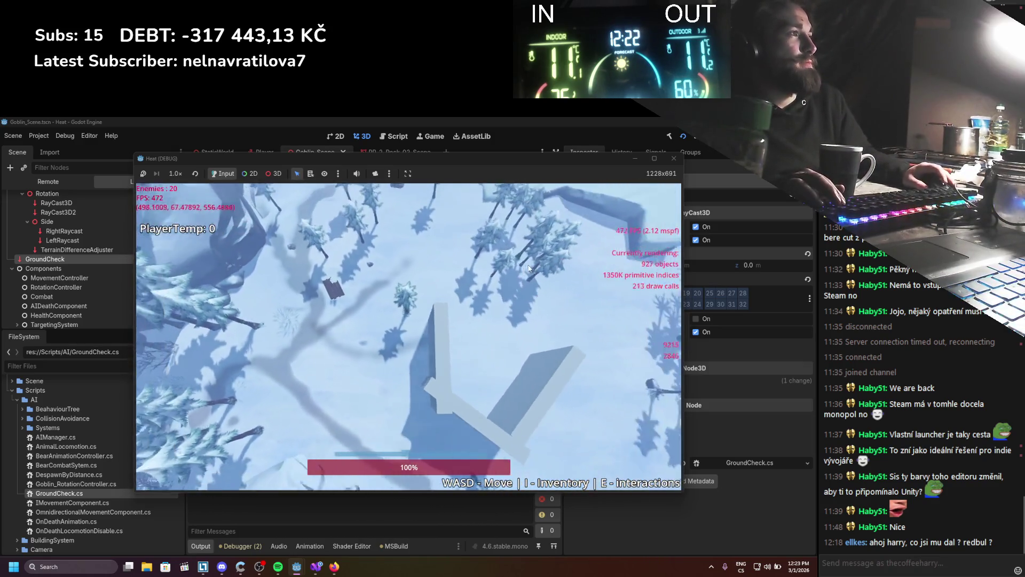
Step: Walk the player right, forward and downhill around the rock so the goblin chases across the slopes
{"action": "key", "text": "d"}
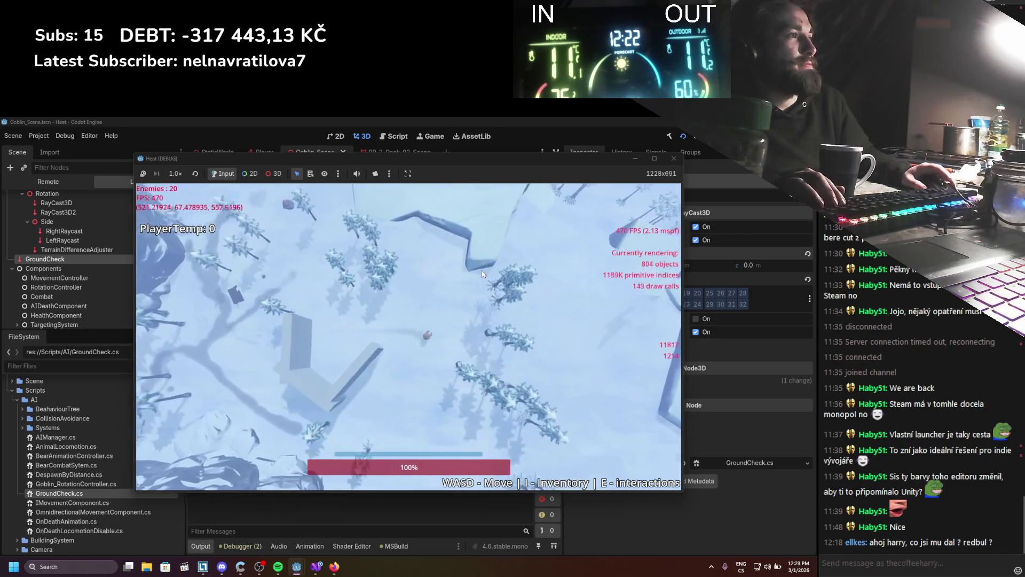
{"action": "key", "text": "d"}
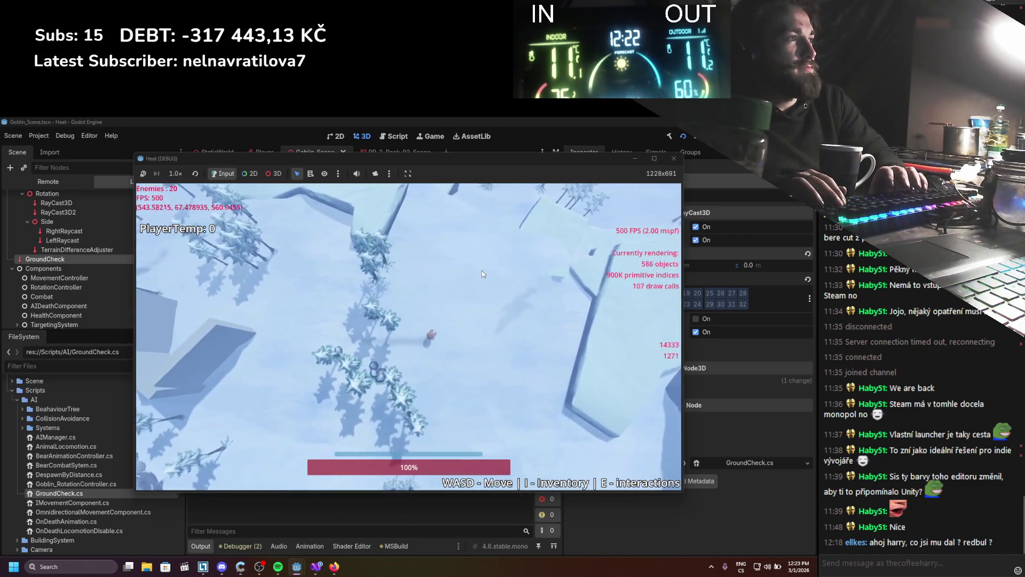
{"action": "key", "text": "w"}
{"action": "key", "text": "d"}
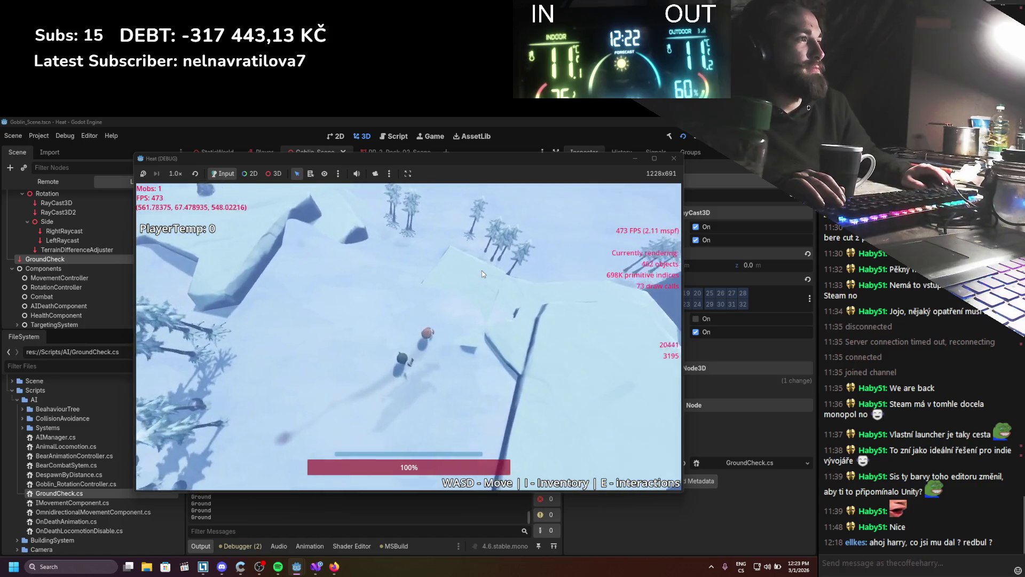
{"action": "key", "text": "w"}
{"action": "key", "text": "d"}
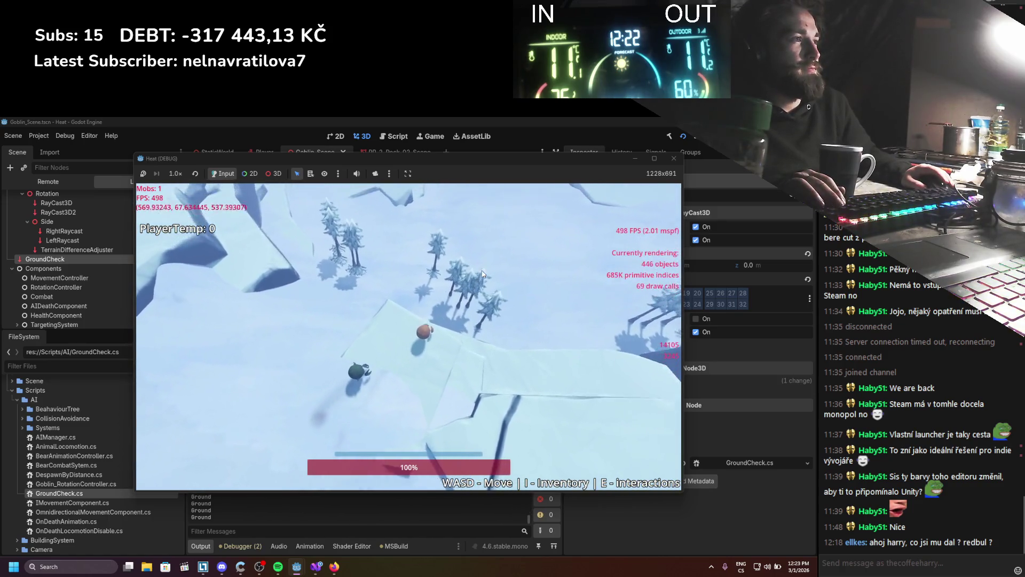
{"action": "key", "text": "w"}
{"action": "key", "text": "a"}
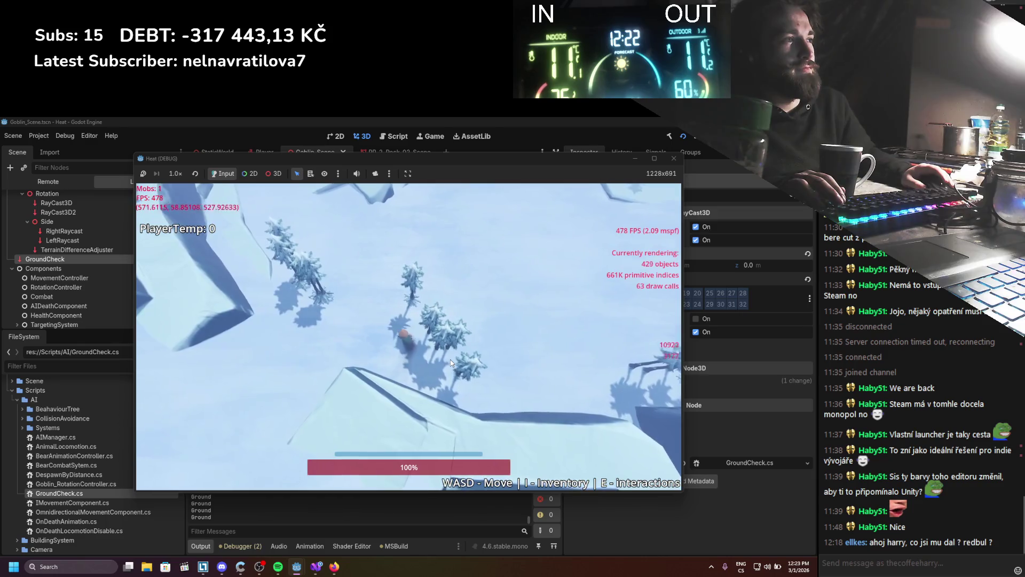
{"action": "key", "text": "s"}
{"action": "key", "text": "a"}
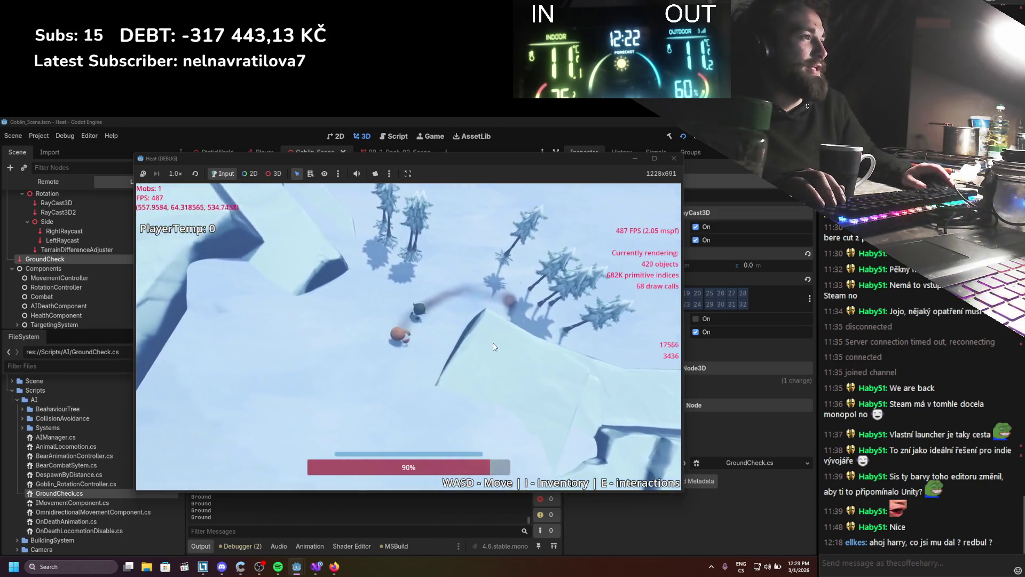
{"action": "key", "text": "w"}
{"action": "key", "text": "a"}
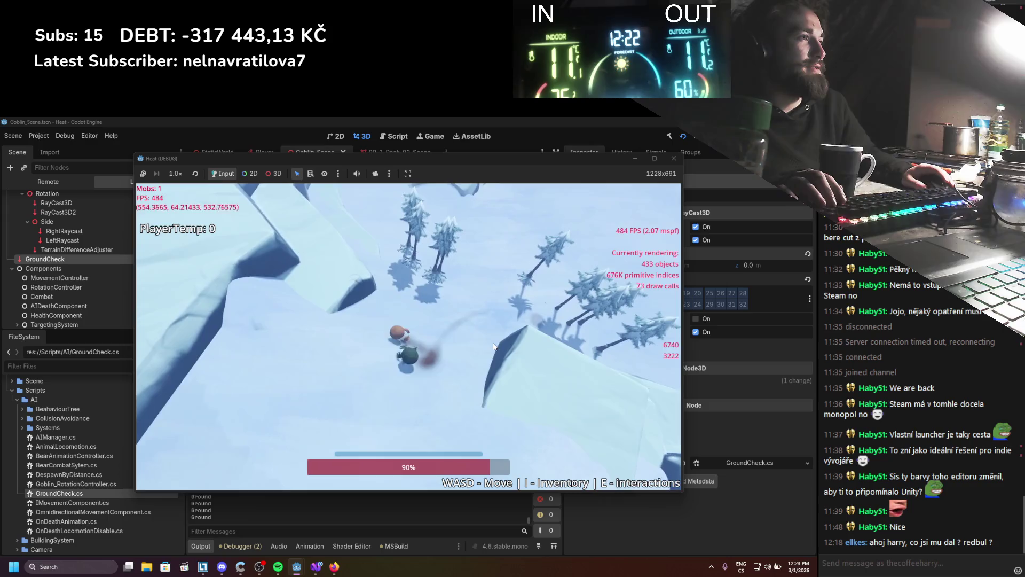
{"action": "key", "text": "d"}
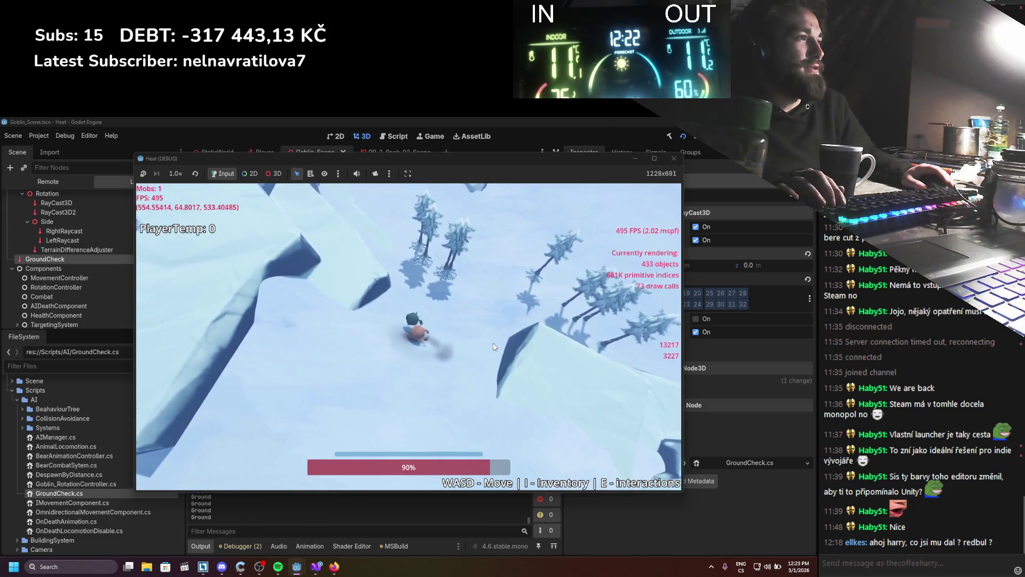
{"action": "key", "text": "w"}
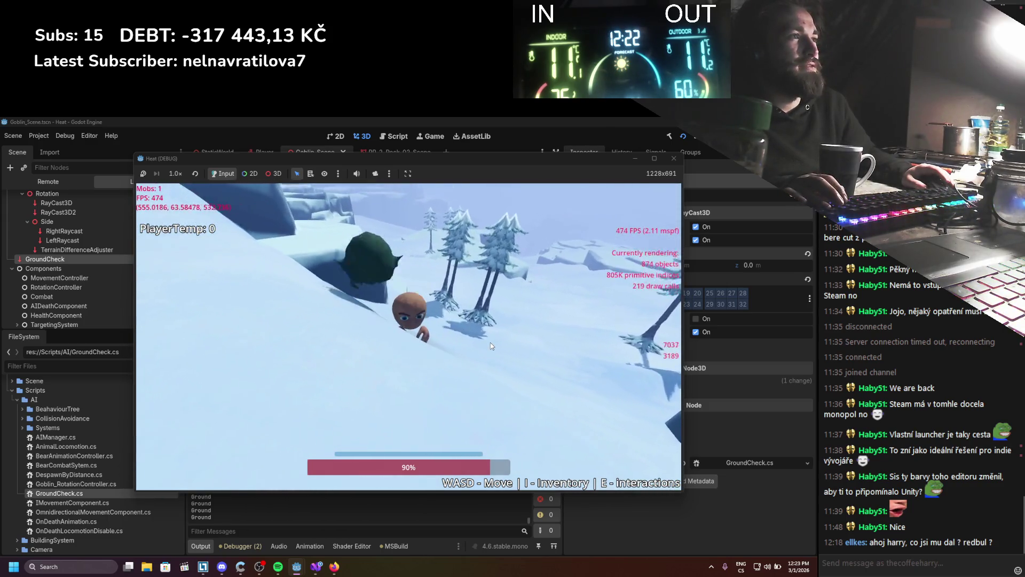
{"action": "key", "text": "w"}
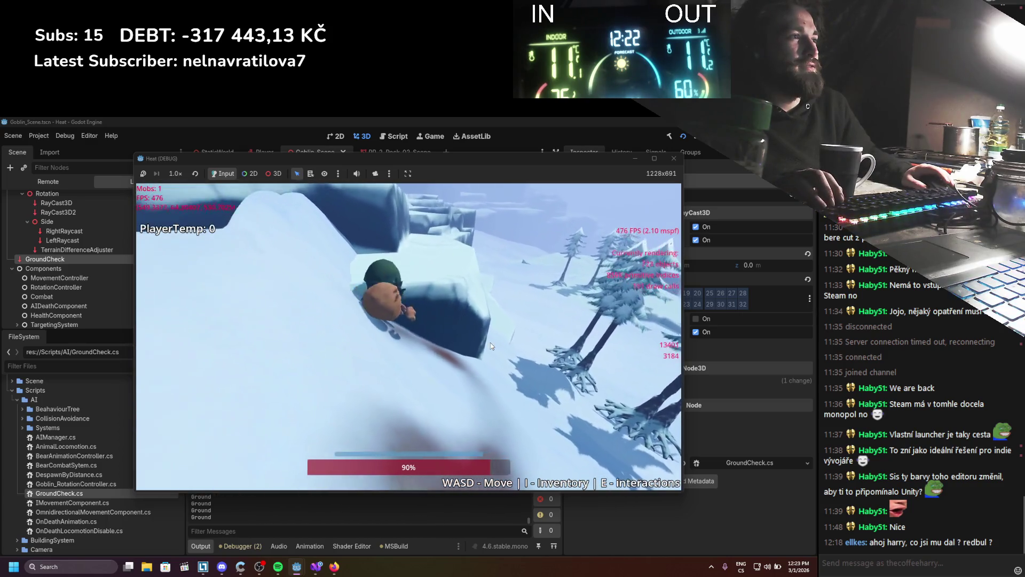
{"action": "key", "text": "w"}
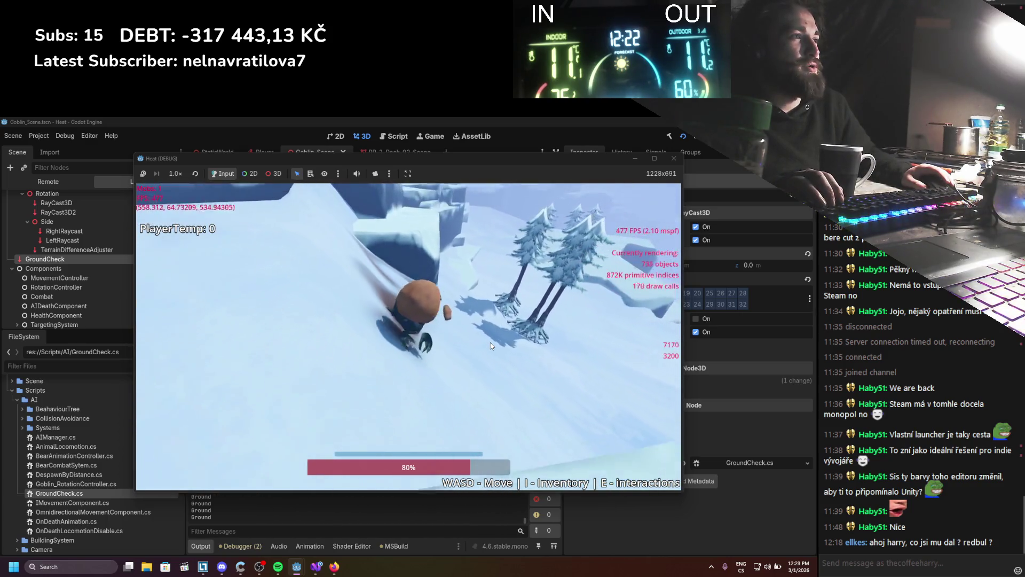
{"action": "key", "text": "w"}
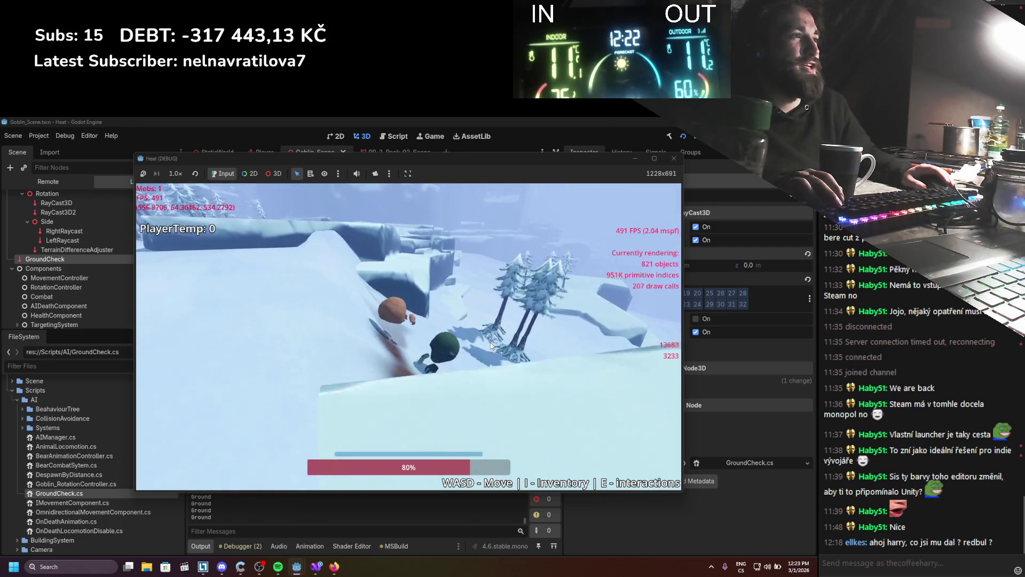
{"action": "key", "text": "w"}
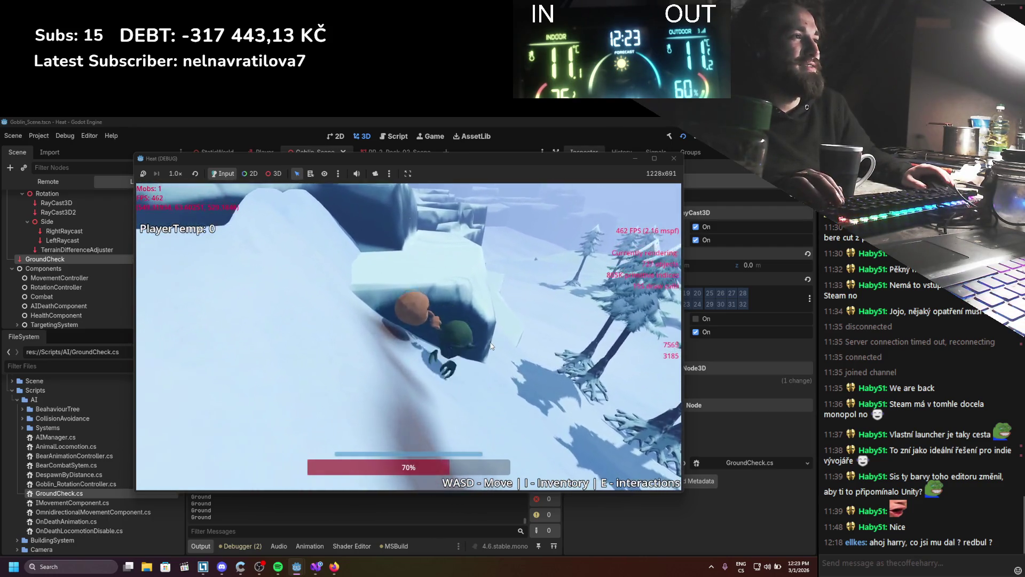
Step: Restart the game with F5, walk the player diagonally toward the slopes, then stop the game
{"action": "key", "text": "F5"}
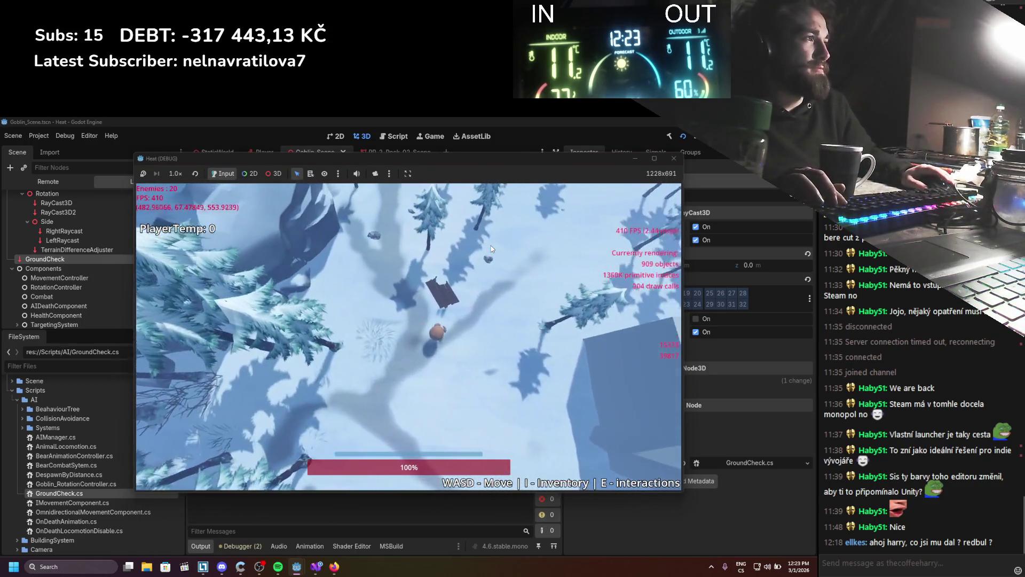
{"action": "key", "text": "d"}
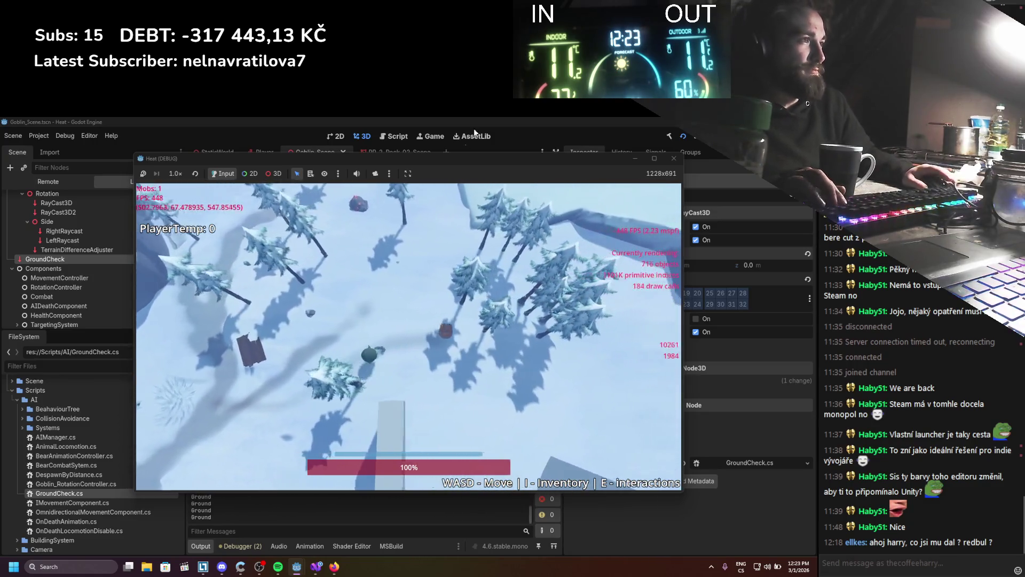
{"action": "key", "text": "s"}
{"action": "key", "text": "d"}
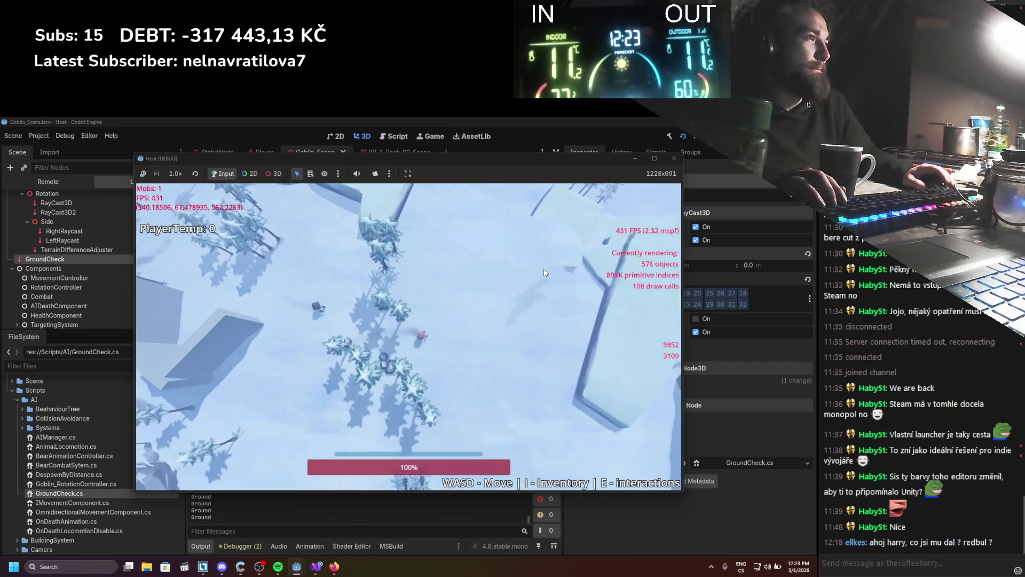
{"action": "key", "text": "d"}
{"action": "scroll", "coordinate": [545, 266], "scroll_direction": "up", "scroll_amount": 3}
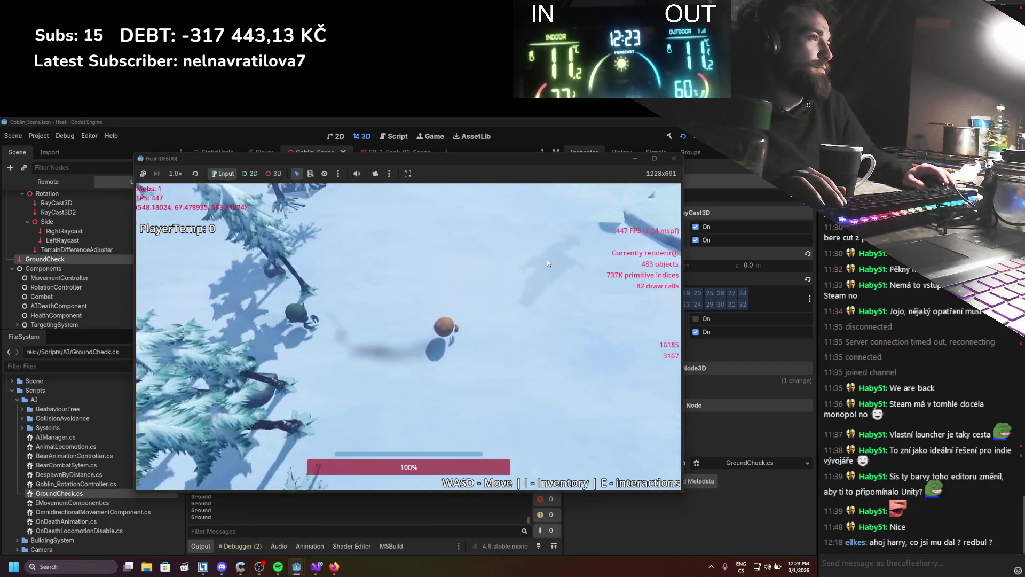
{"action": "key", "text": "w"}
{"action": "key", "text": "d"}
{"action": "scroll", "coordinate": [507, 288], "scroll_direction": "down", "scroll_amount": 3}
{"action": "key", "text": "w"}
{"action": "key", "text": "d"}
{"action": "key", "text": "w"}
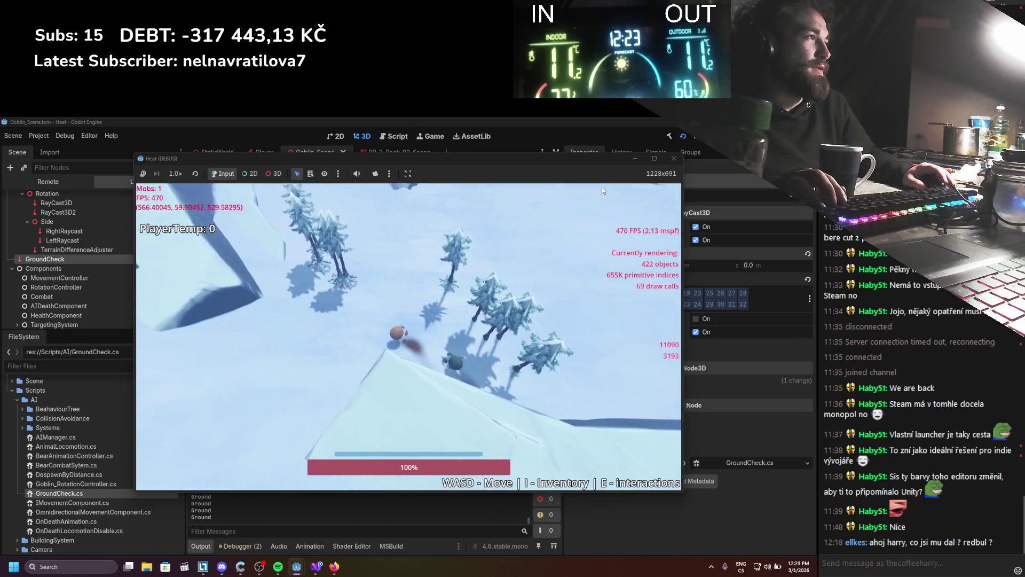
{"action": "left_click", "coordinate": [674, 158]}
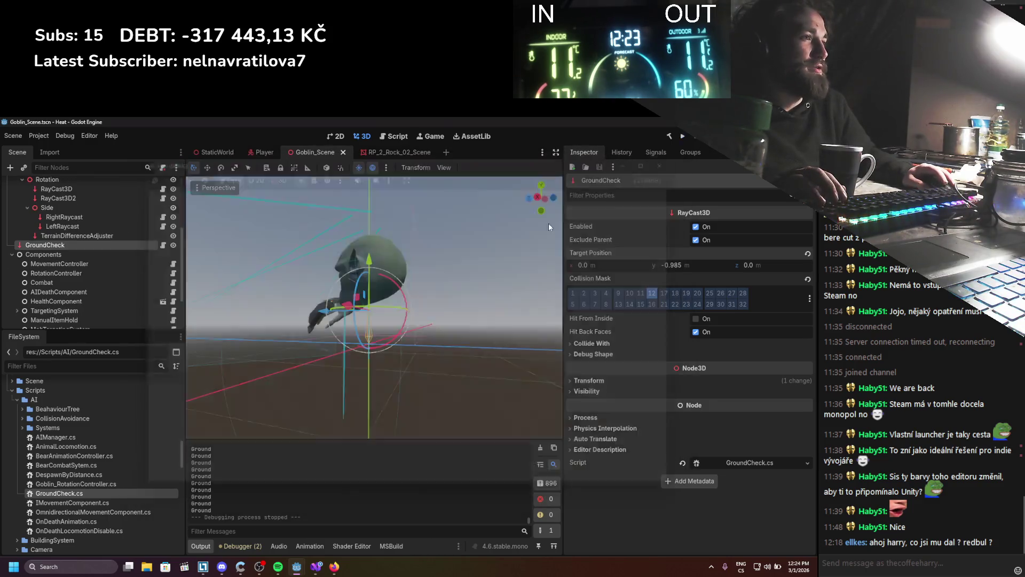
{"action": "scroll", "coordinate": [216, 496], "scroll_direction": "up", "scroll_amount": 3}
{"action": "scroll", "coordinate": [215, 495], "scroll_direction": "up", "scroll_amount": 1}
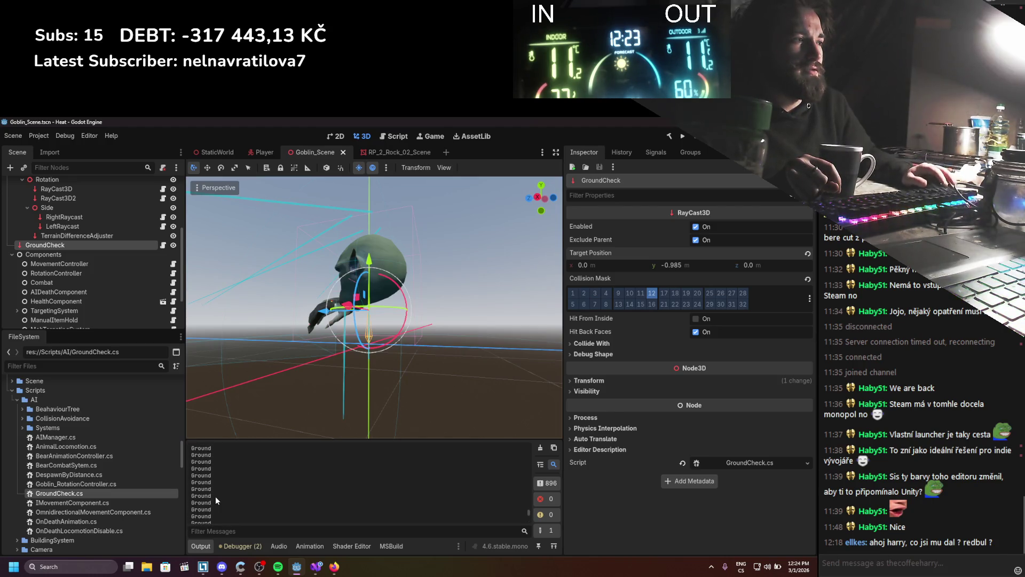
{"action": "scroll", "coordinate": [294, 487], "scroll_direction": "down", "scroll_amount": 1}
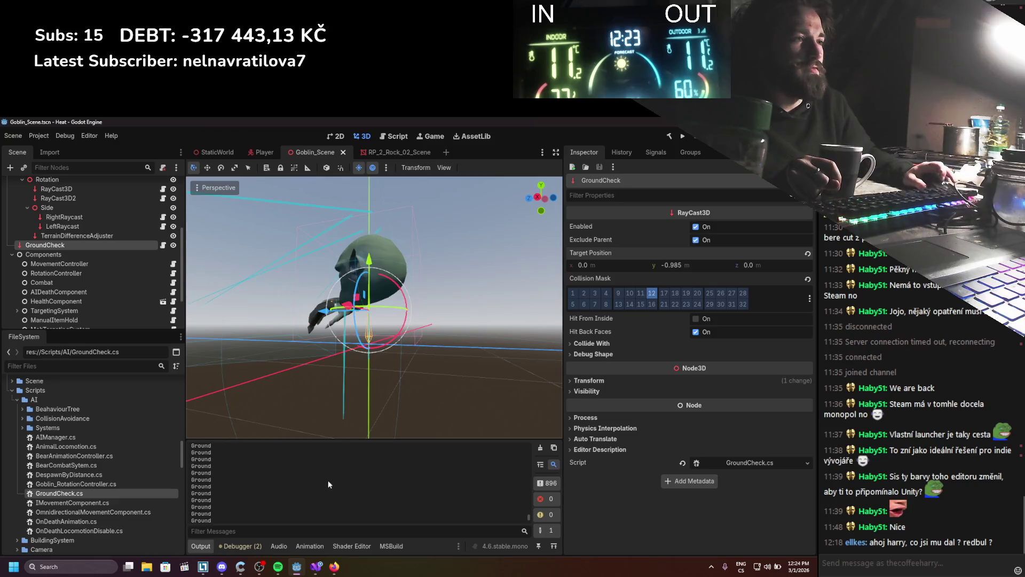
Step: Shorten the goblin's GroundCheck ray target Y and save the goblin scene
{"action": "scroll", "coordinate": [322, 486], "scroll_direction": "down", "scroll_amount": 1}
{"action": "scroll", "coordinate": [318, 496], "scroll_direction": "down", "scroll_amount": 2}
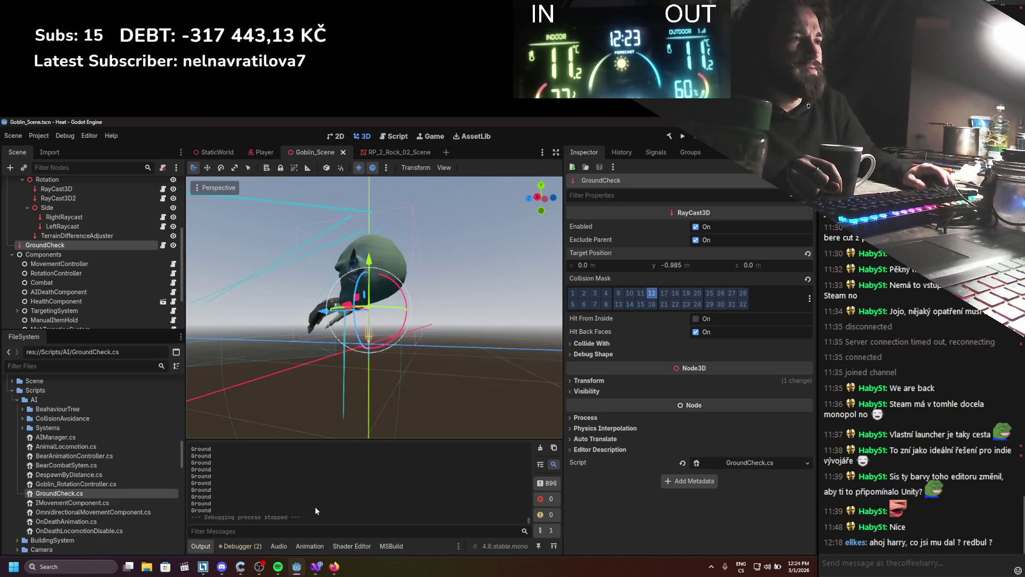
{"action": "left_click", "coordinate": [313, 568]}
{"action": "left_click", "coordinate": [313, 568]}
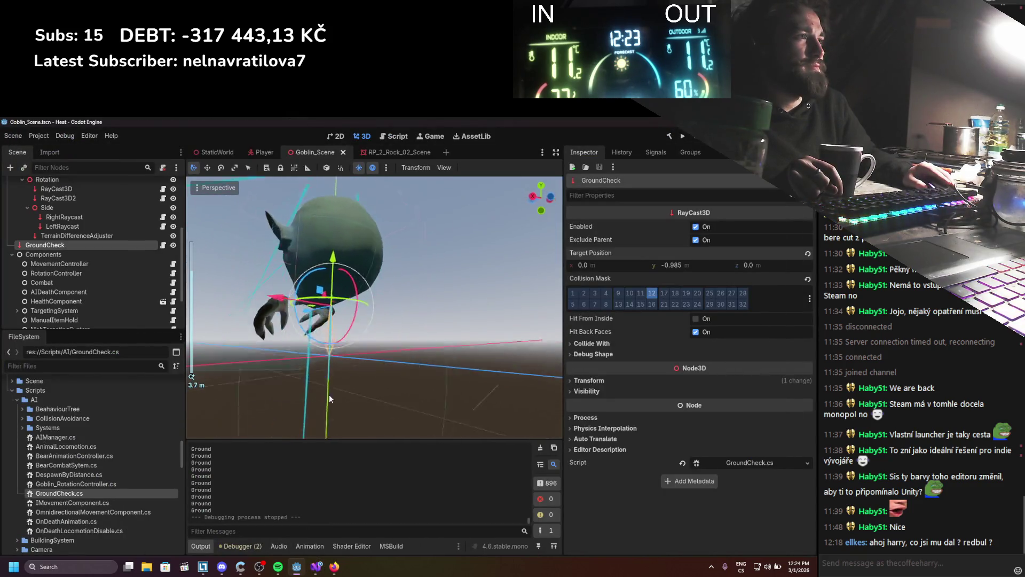
{"action": "left_click_drag", "start_coordinate": [328, 395], "coordinate": [379, 404]}
{"action": "left_click_drag", "start_coordinate": [488, 347], "coordinate": [442, 351]}
{"action": "left_click_drag", "start_coordinate": [677, 265], "coordinate": [665, 265]}
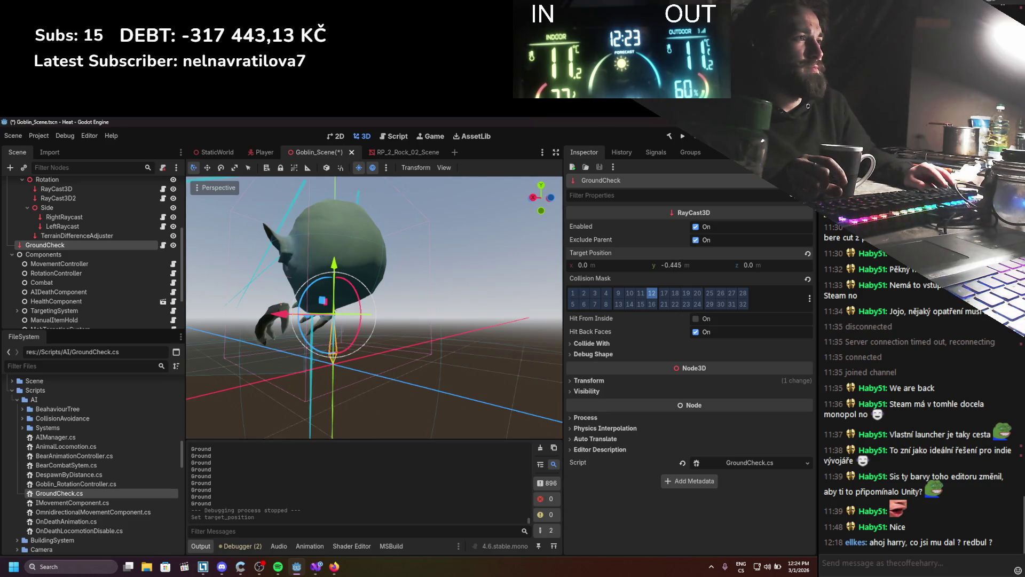
{"action": "key", "text": "ctrl+s"}
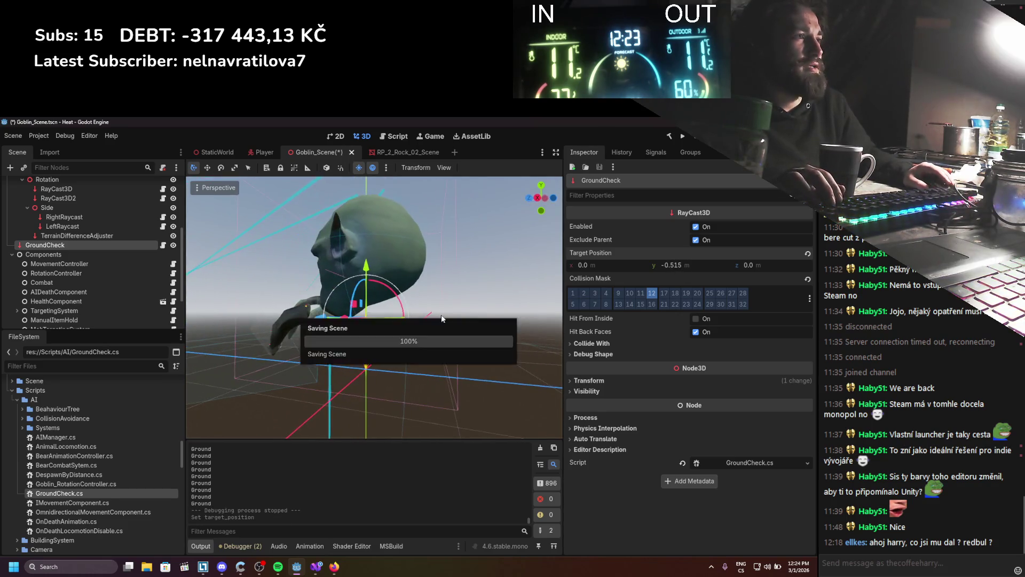
Step: Fine-tune GroundCheck's target Y to -0.705, save again, and go back to the movement script
{"action": "left_click_drag", "start_coordinate": [683, 265], "coordinate": [692, 265]}
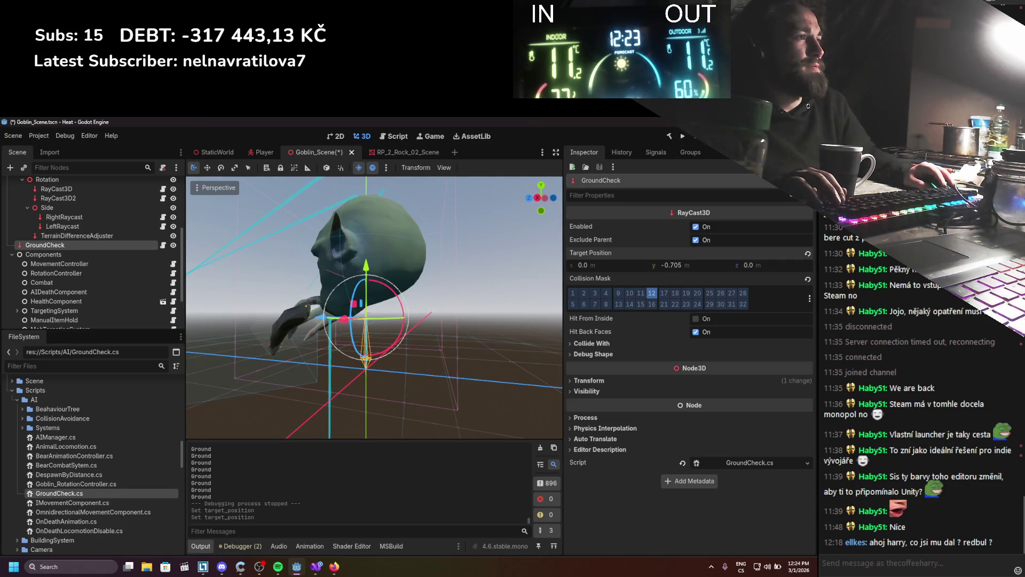
{"action": "key", "text": "ctrl+s"}
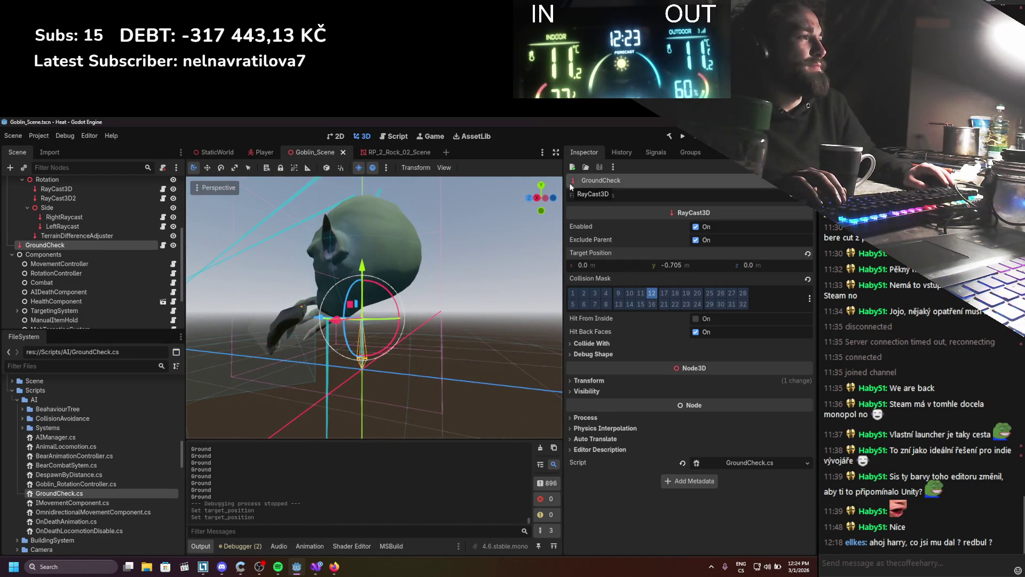
{"action": "left_click", "coordinate": [316, 565]}
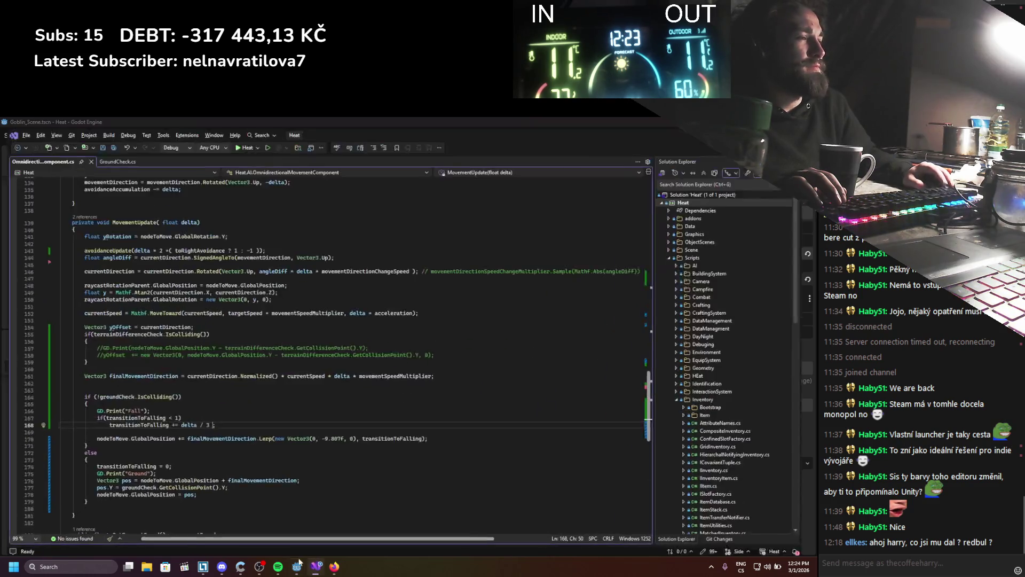
Step: Uncomment the yOffset += terrain adjustment line, leaving the GD.Print debug line commented
{"action": "scroll", "coordinate": [212, 398], "scroll_direction": "down", "scroll_amount": 1}
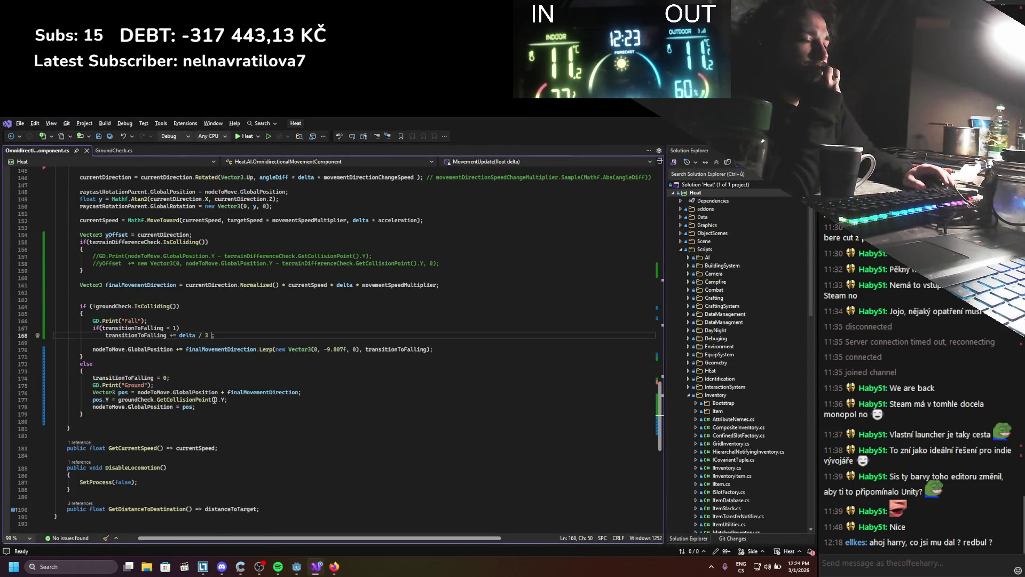
{"action": "scroll", "coordinate": [196, 398], "scroll_direction": "up", "scroll_amount": 3}
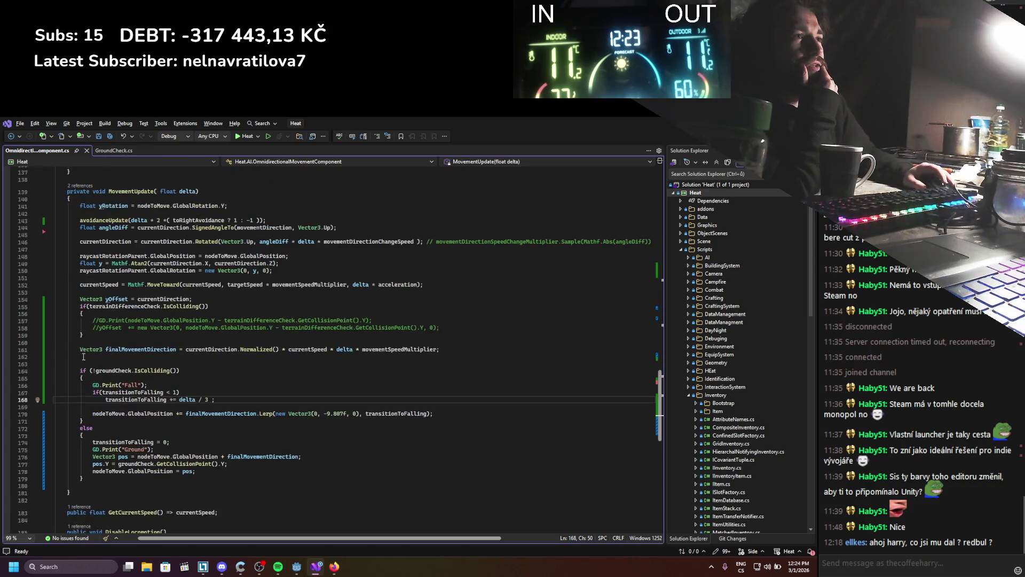
{"action": "left_click", "coordinate": [100, 330]}
{"action": "key", "text": "BackSpace"}
{"action": "key", "text": "BackSpace"}
{"action": "left_click", "coordinate": [101, 321]}
{"action": "key", "text": "BackSpace"}
{"action": "key", "text": "BackSpace"}
{"action": "type", "text": "/"}
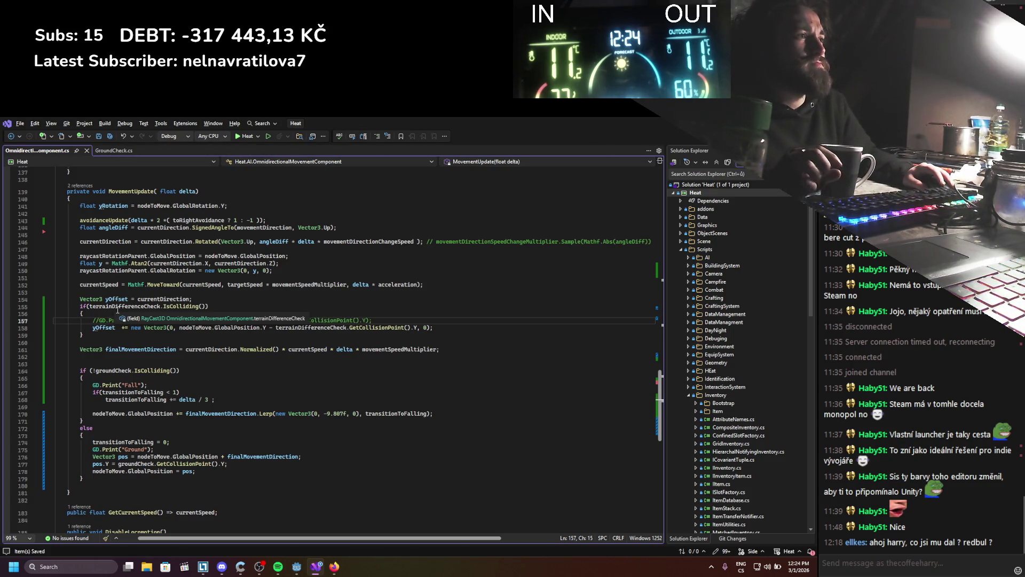
Step: Replace currentDirection with yOffset in the finalMovementDirection calculation
{"action": "double_click", "coordinate": [117, 299]}
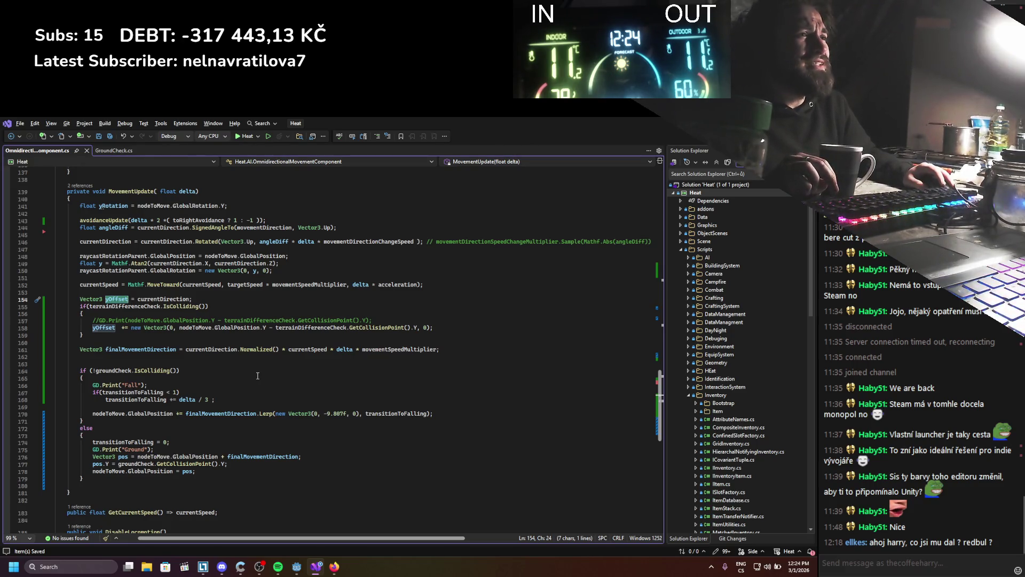
{"action": "left_click_drag", "start_coordinate": [187, 353], "coordinate": [379, 349]}
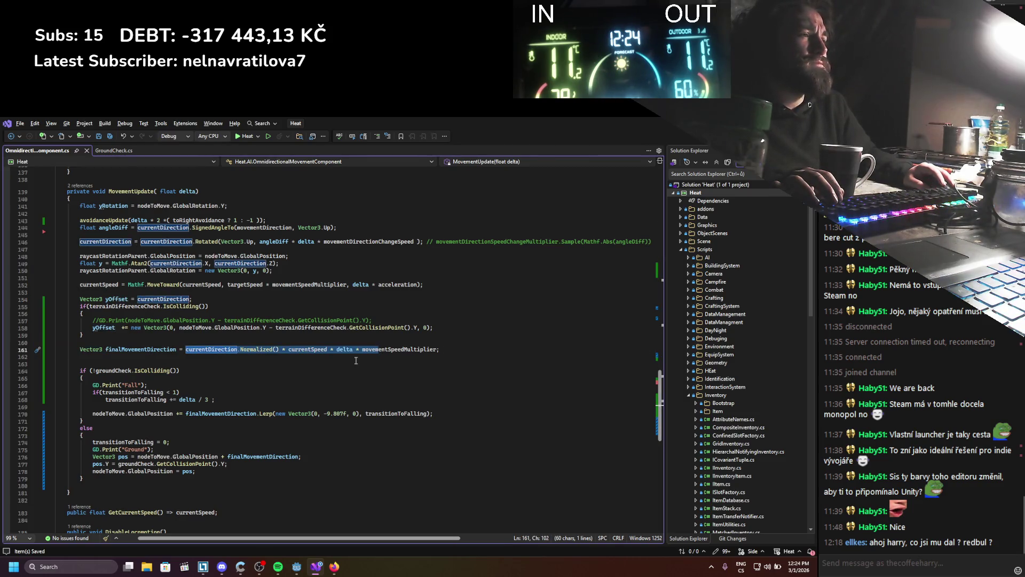
{"action": "left_click", "coordinate": [277, 384]}
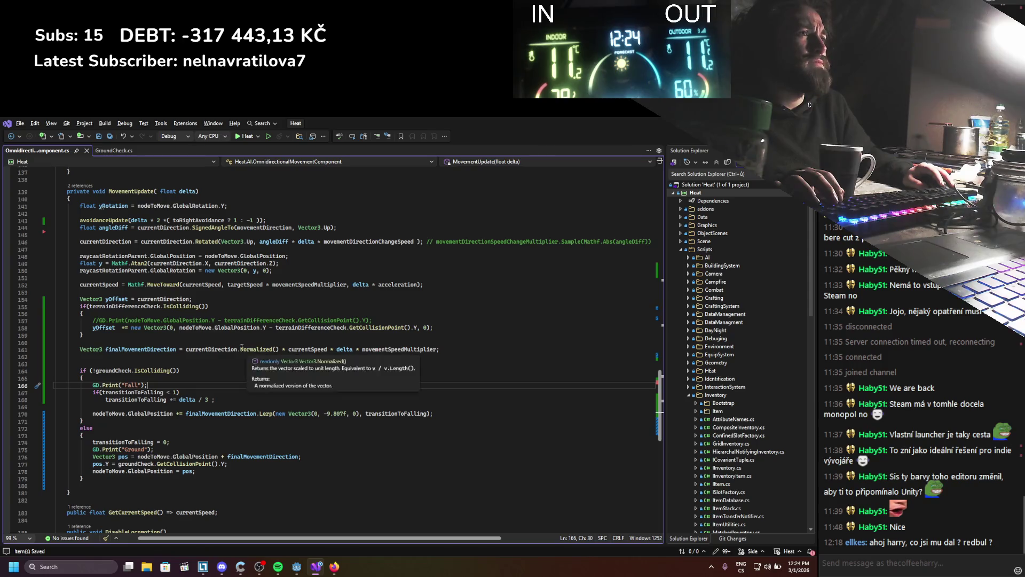
{"action": "double_click", "coordinate": [197, 349]}
{"action": "type", "text": "yOffset"}
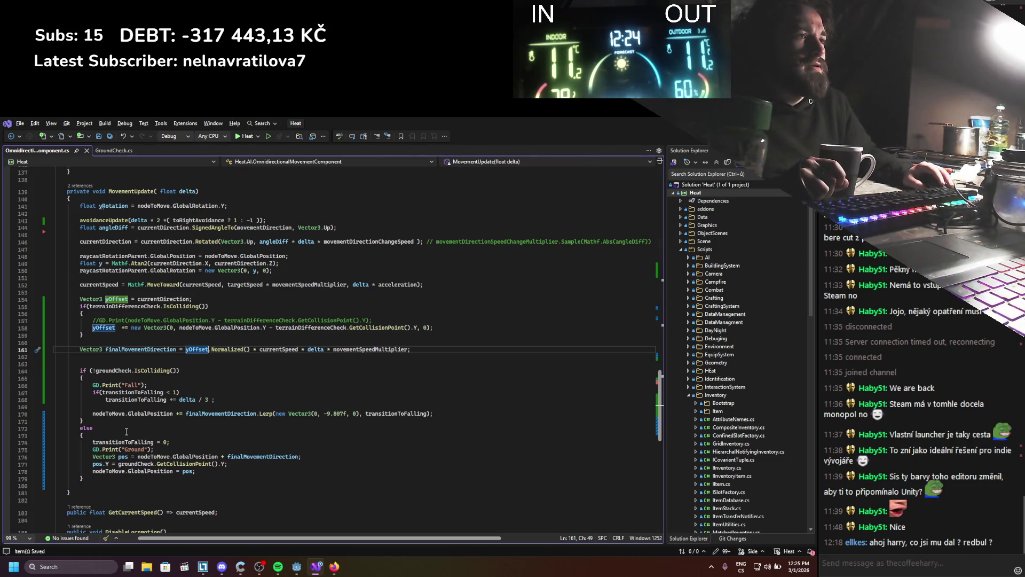
Step: Comment out the grounded pos.Y snap line and return to Godot
{"action": "left_click", "coordinate": [93, 464]}
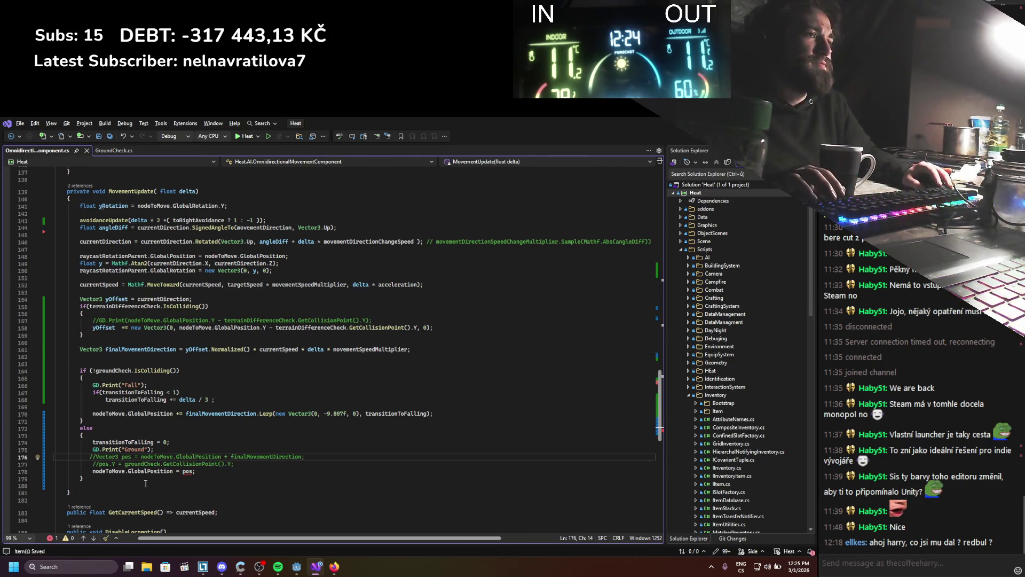
{"action": "key", "text": "ctrl+k"}
{"action": "key", "text": "ctrl+u"}
{"action": "key", "text": "Up"}
{"action": "key", "text": "End"}
{"action": "key", "text": "alt+Tab"}
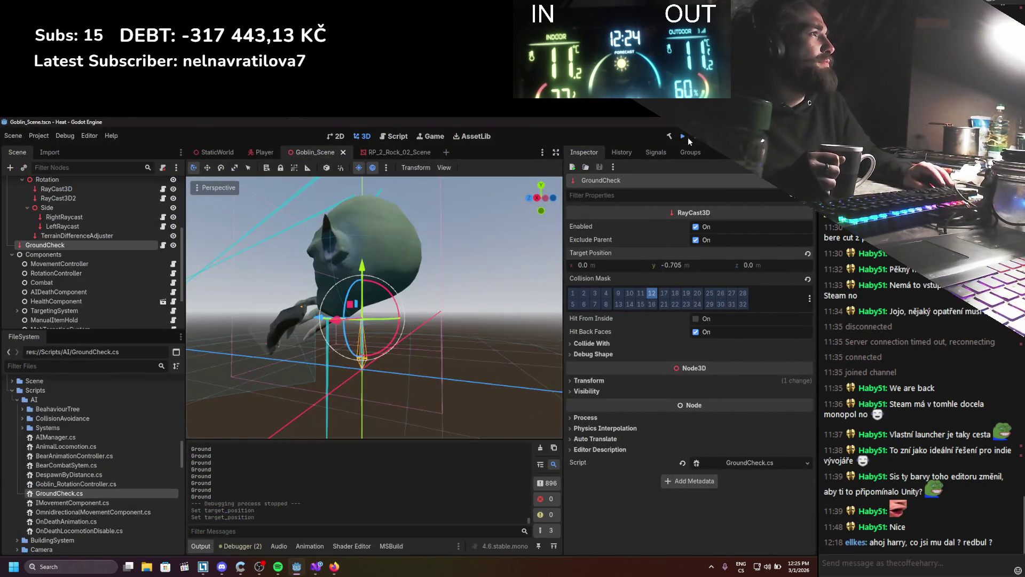
Step: Run the Heat game, walk the player across the snow, then stop it with F8
{"action": "left_click", "coordinate": [687, 136]}
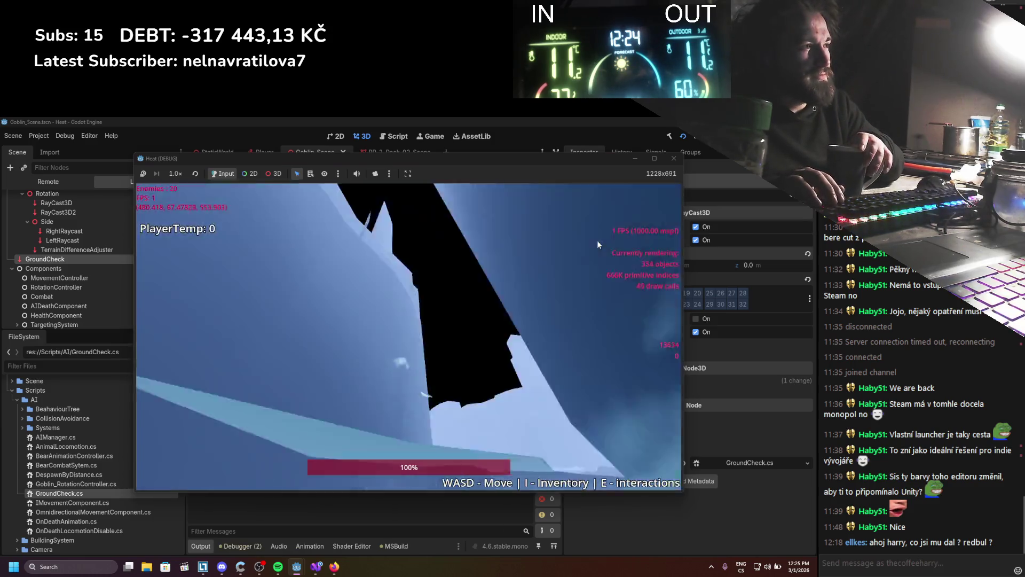
{"action": "key", "text": "d"}
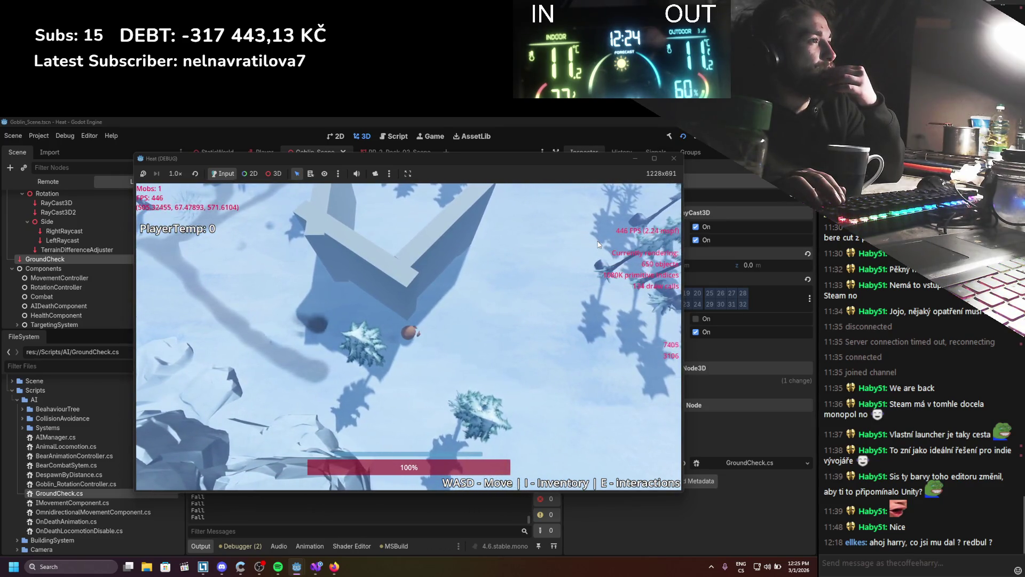
{"action": "key", "text": "F8"}
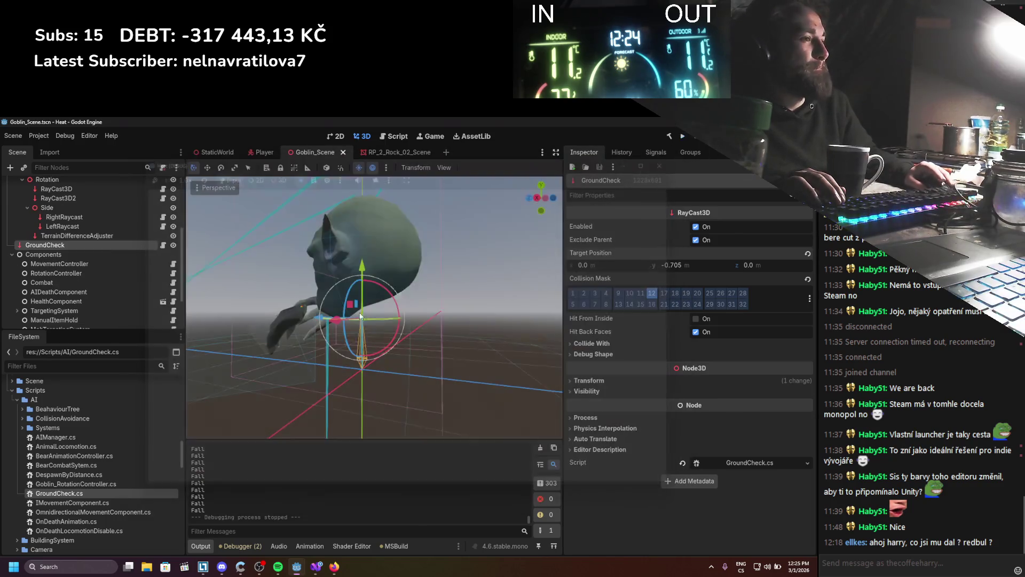
{"action": "left_click", "coordinate": [316, 566]}
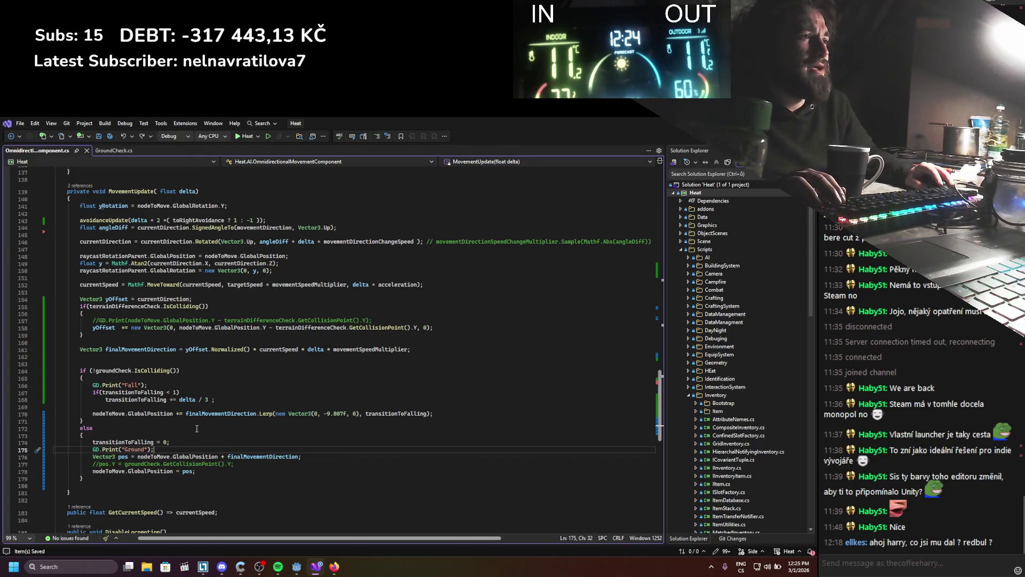
Step: Change 'yOffset +=' to 'yOffset -=' on line 158 and relaunch the game in Godot
{"action": "double_click", "coordinate": [224, 457]}
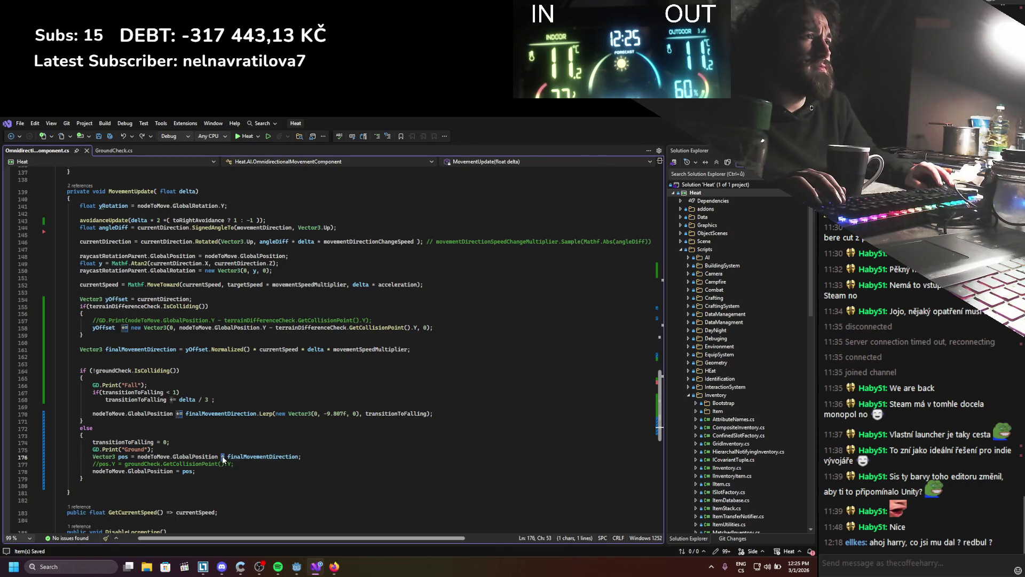
{"action": "left_click", "coordinate": [133, 363]}
{"action": "double_click", "coordinate": [122, 328]}
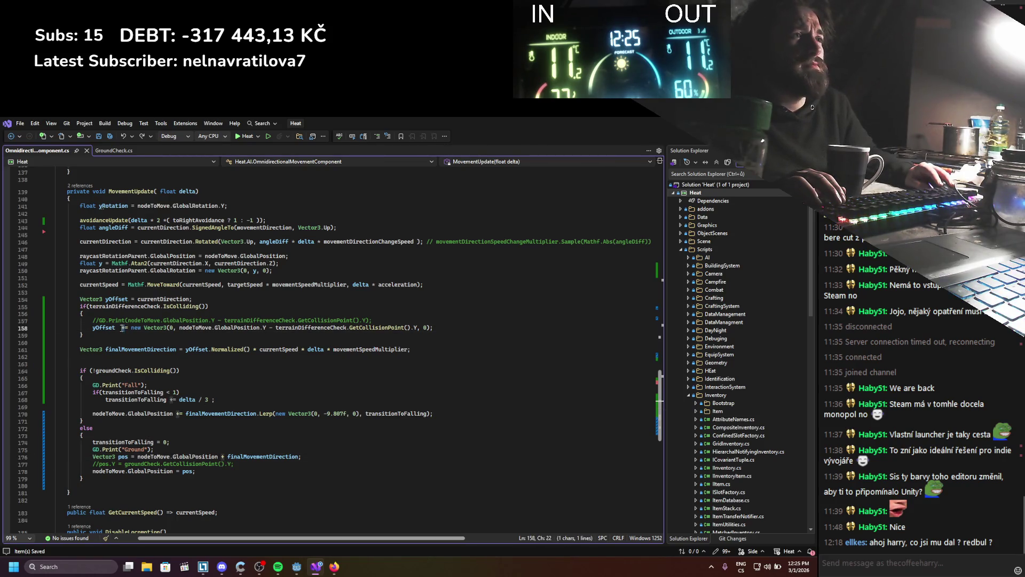
{"action": "type", "text": "-"}
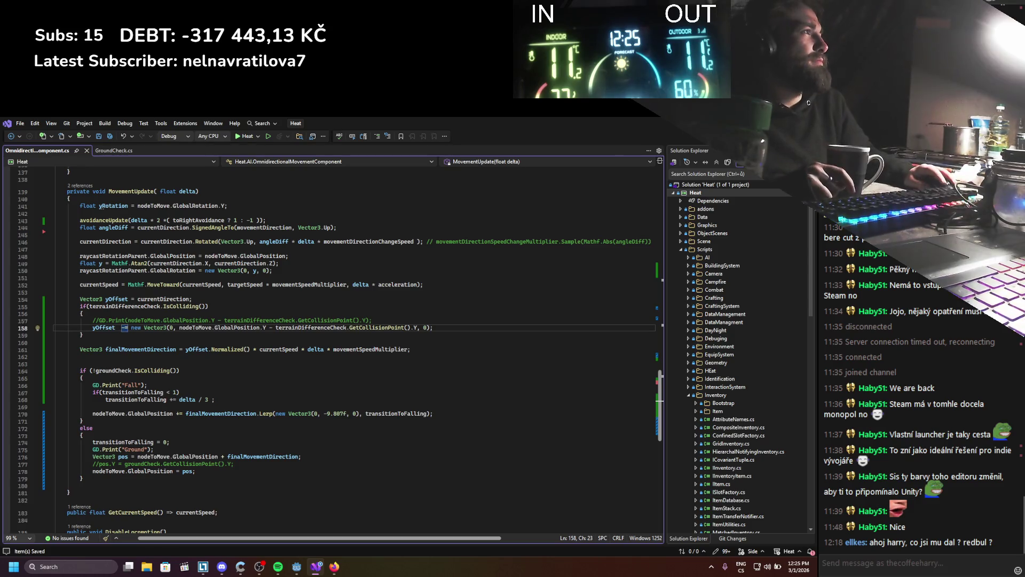
{"action": "key", "text": "alt+Tab"}
{"action": "left_click", "coordinate": [684, 138]}
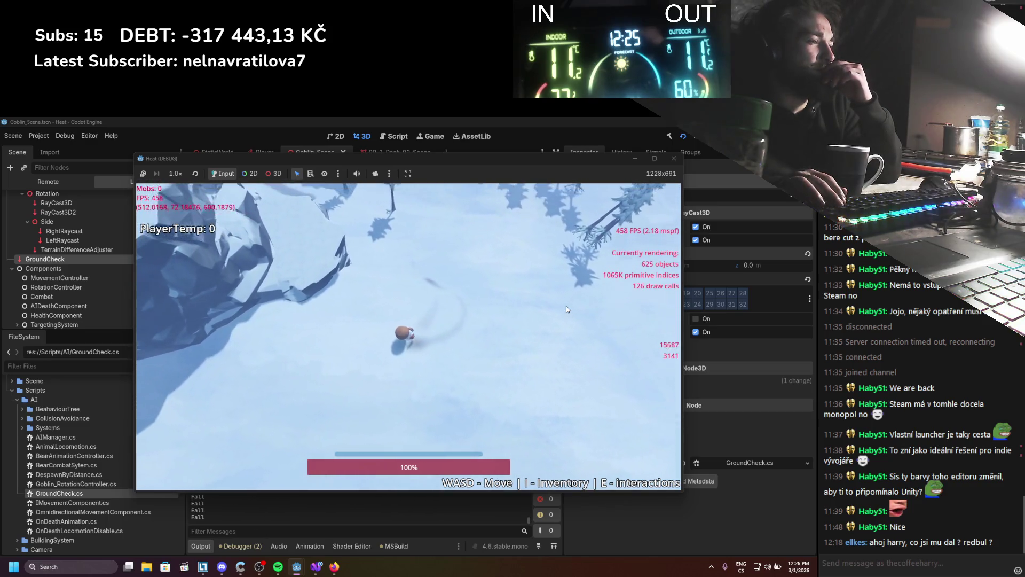
Step: Stop the running test game and switch back to the movement script
{"action": "left_click", "coordinate": [674, 158]}
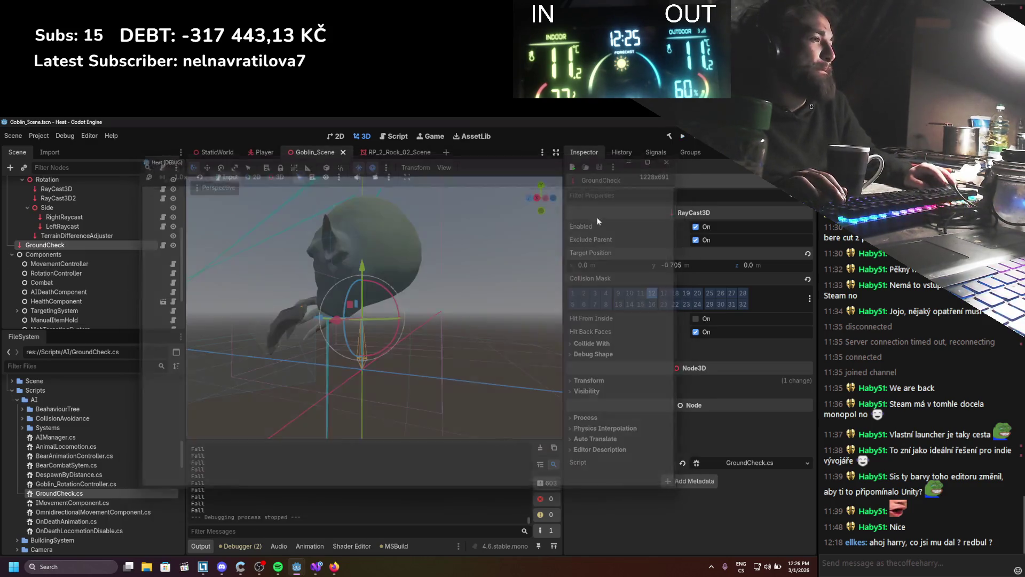
{"action": "left_click", "coordinate": [316, 565]}
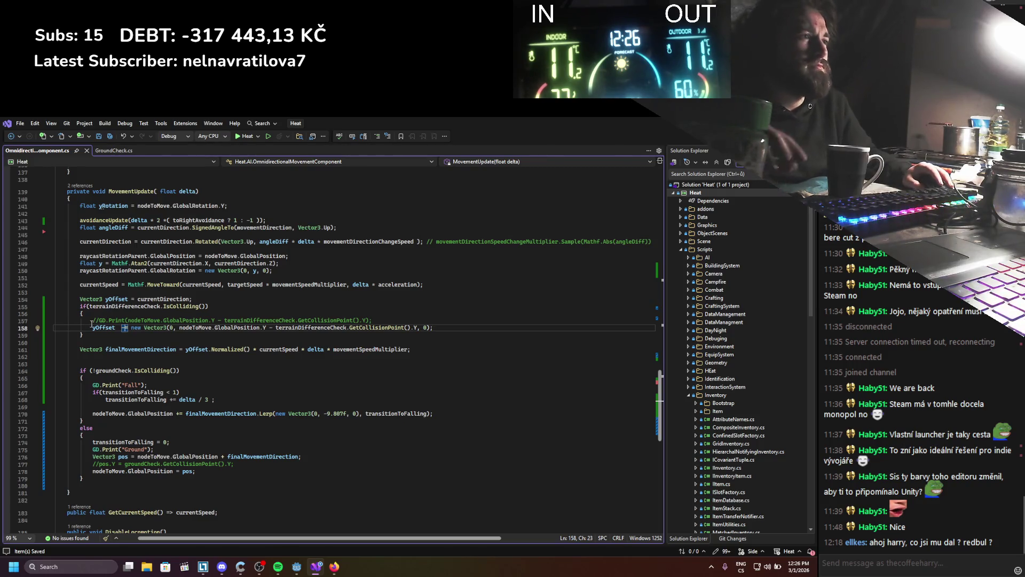
Step: Comment out the yOffset subtraction line with //
{"action": "mouse_move", "coordinate": [94, 332]}
{"action": "type", "text": "-"}
{"action": "key", "text": "Home"}
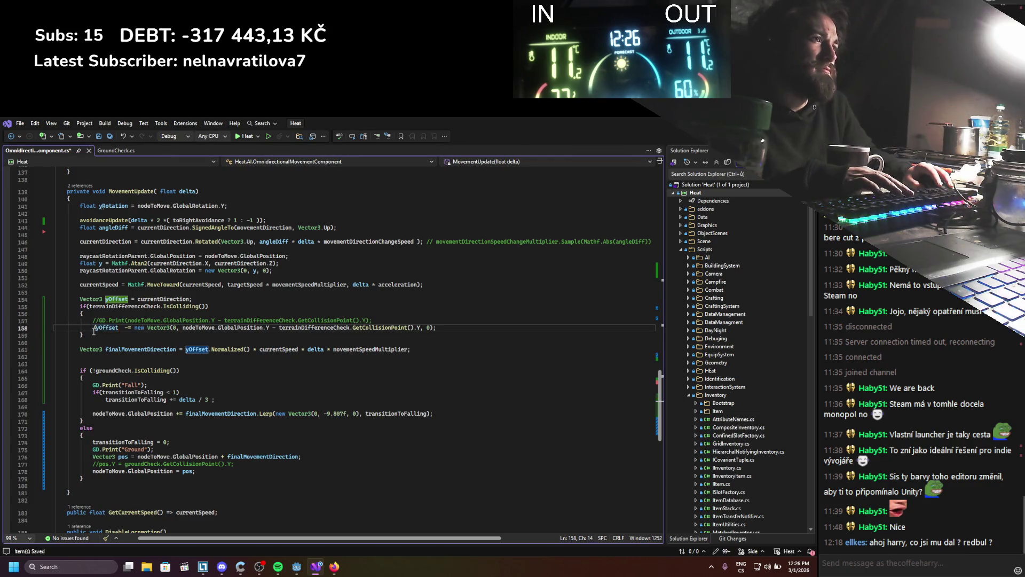
{"action": "type", "text": "//"}
Step: Copy currentDirection from line 154 over yOffset in the finalMovementDirection line
{"action": "double_click", "coordinate": [163, 299]}
{"action": "key", "text": "ctrl+c"}
{"action": "double_click", "coordinate": [196, 349]}
{"action": "key", "text": "ctrl+v"}
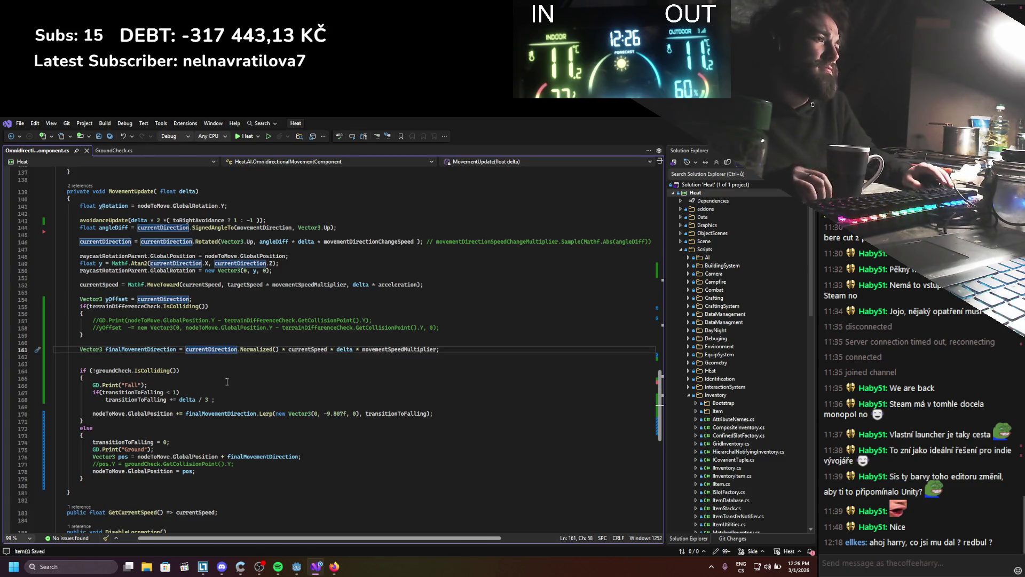
Step: Move the terrain difference if block below finalMovementDirection and uncomment its yOffset -= line
{"action": "scroll", "coordinate": [227, 382], "scroll_direction": "down", "scroll_amount": 1}
{"action": "left_click", "coordinate": [235, 434]}
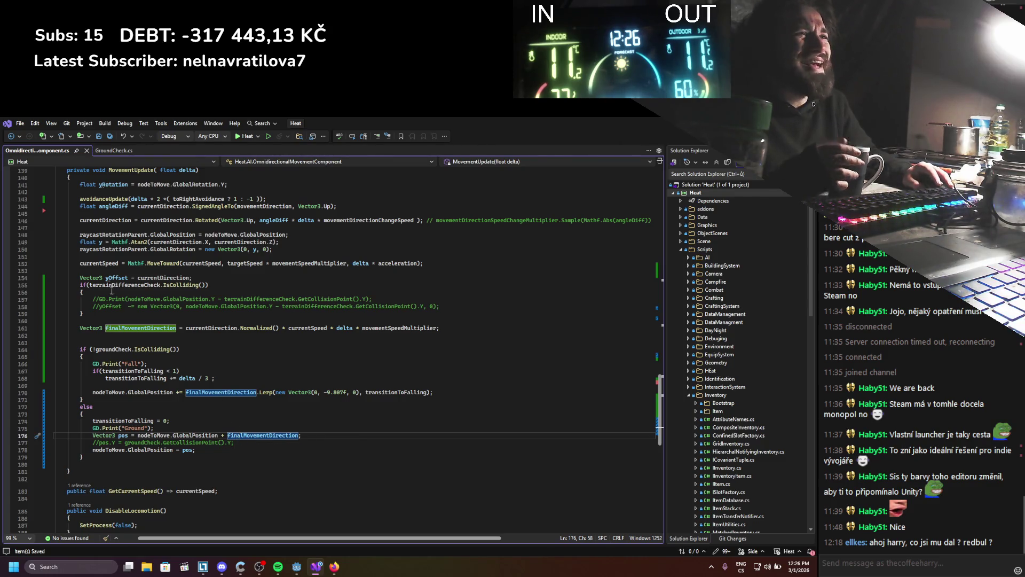
{"action": "left_click_drag", "start_coordinate": [100, 314], "coordinate": [80, 284]}
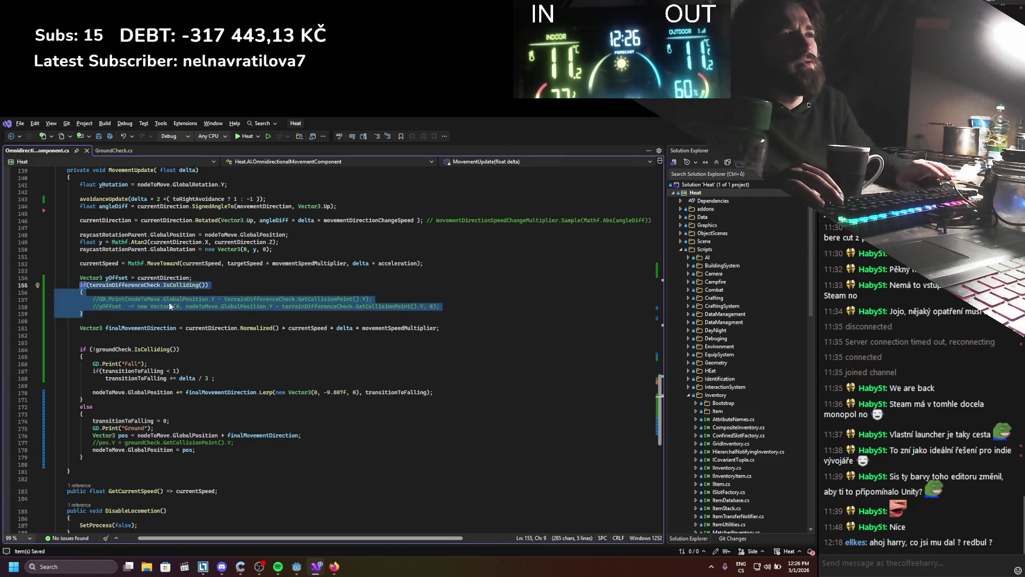
{"action": "key", "text": "alt+Down"}
{"action": "key", "text": "alt+Down"}
{"action": "key", "text": "alt+Down"}
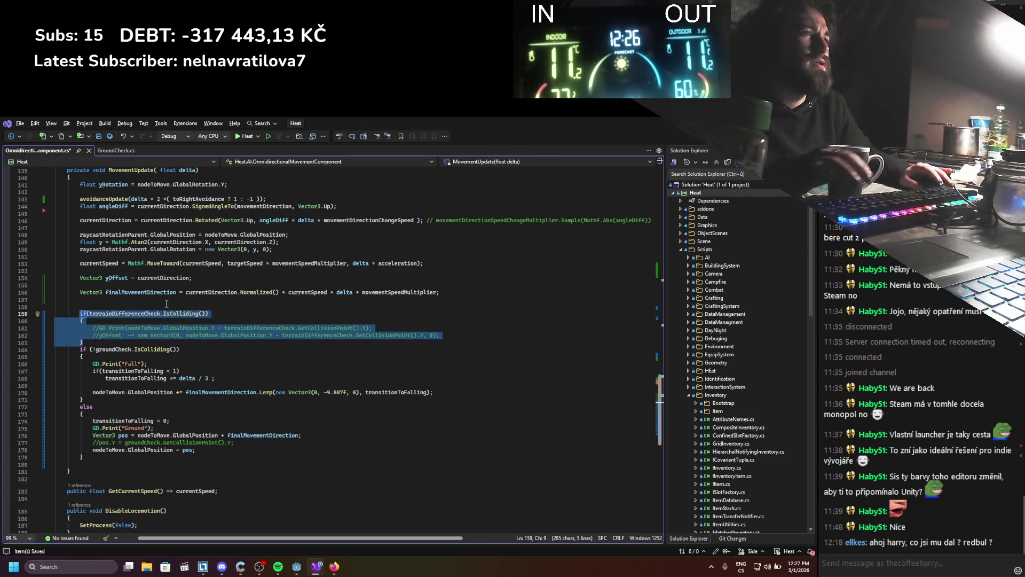
{"action": "left_click", "coordinate": [131, 335]}
{"action": "key", "text": "BackSpace"}
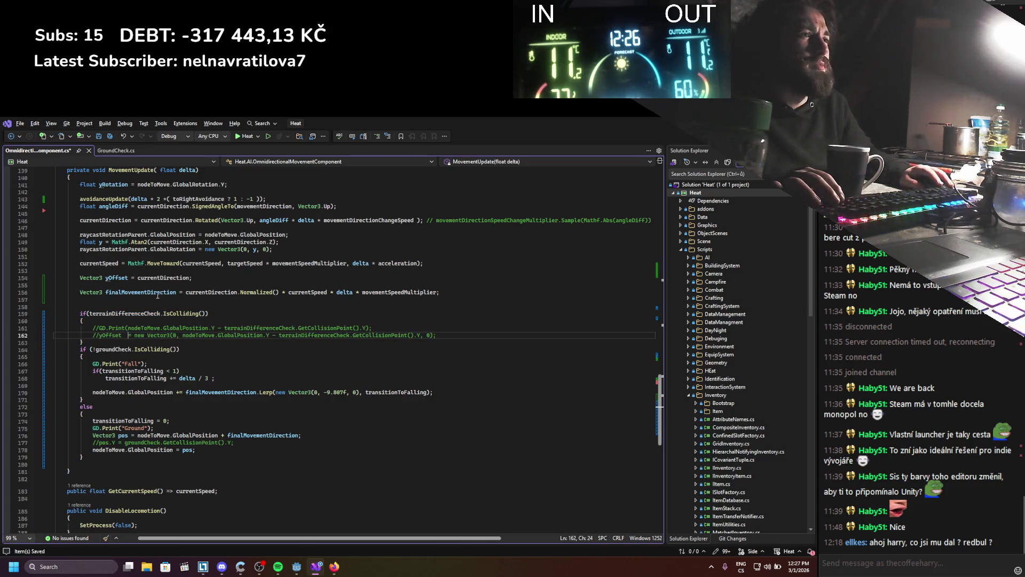
{"action": "type", "text": "-"}
{"action": "left_click", "coordinate": [99, 336]}
{"action": "key", "text": "BackSpace"}
{"action": "key", "text": "BackSpace"}
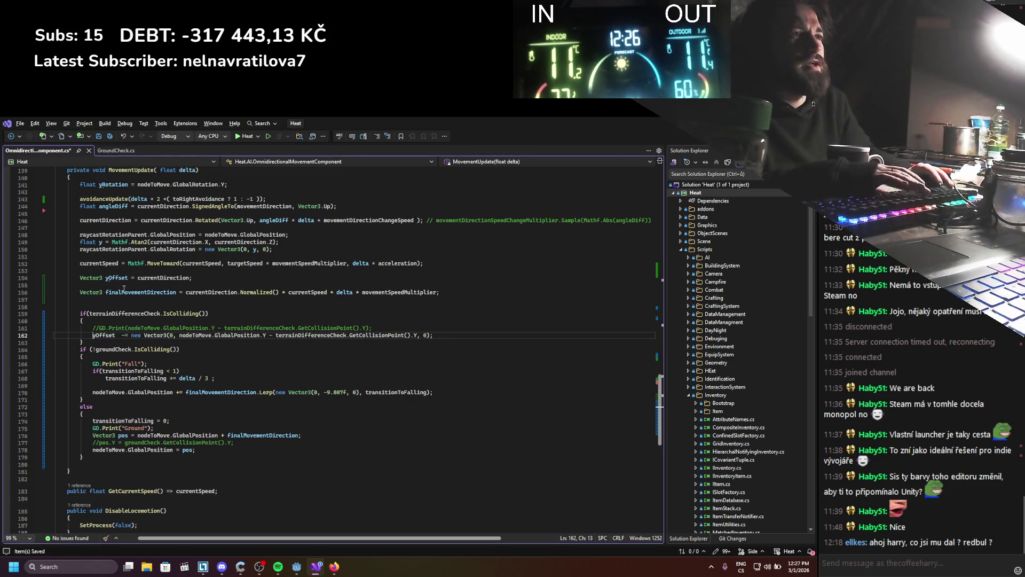